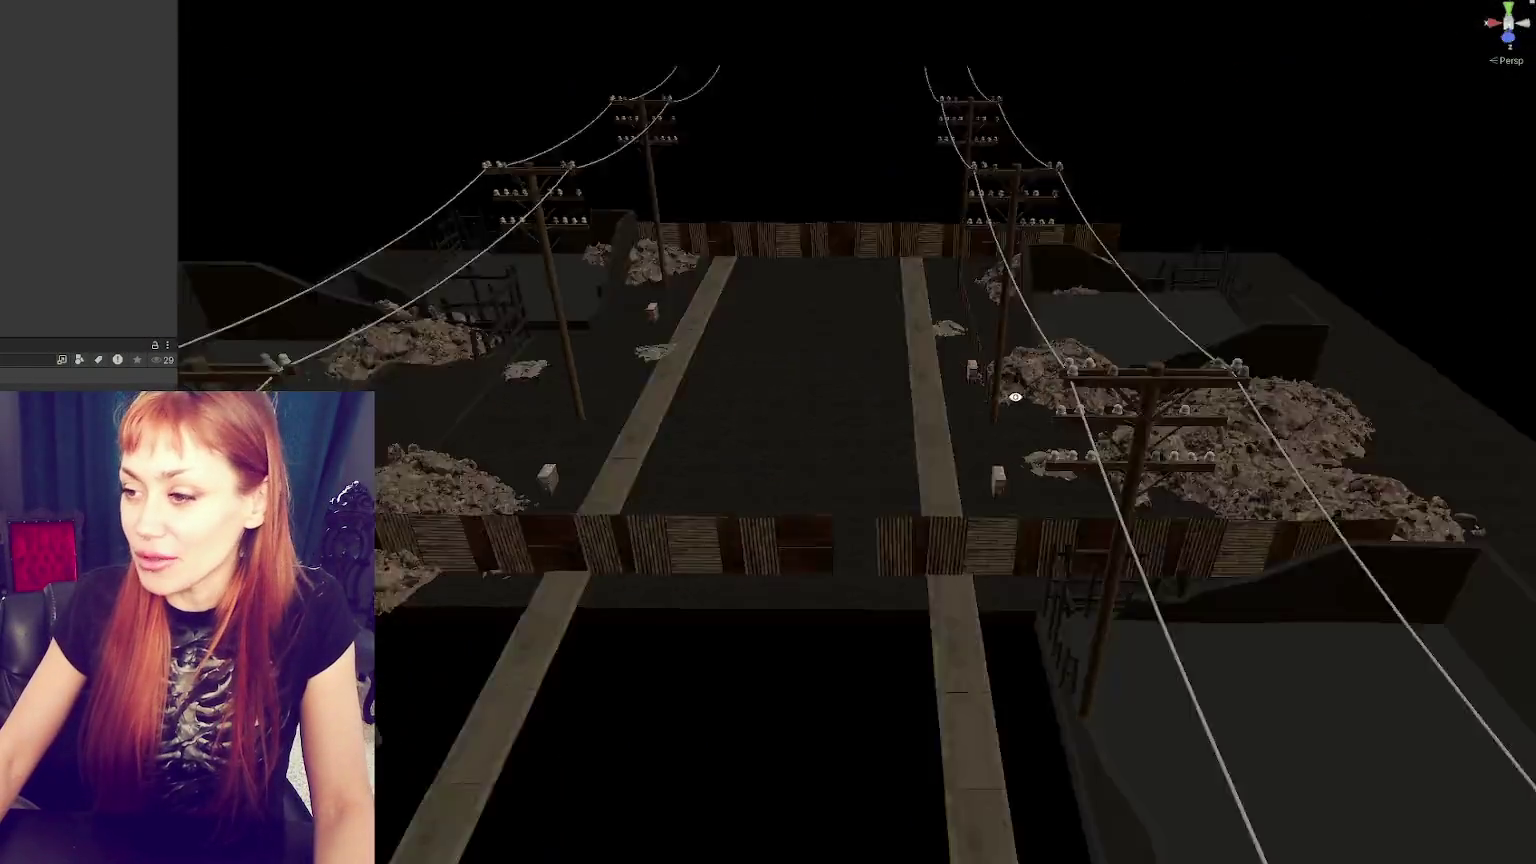
- Orbit the Scene view to look down the street past the power poles and rubble
mouse_move(1015, 397)
left_mouse_down()
mouse_move(898, 540)
mouse_move(627, 393)
mouse_move(643, 397)
left_mouse_up()
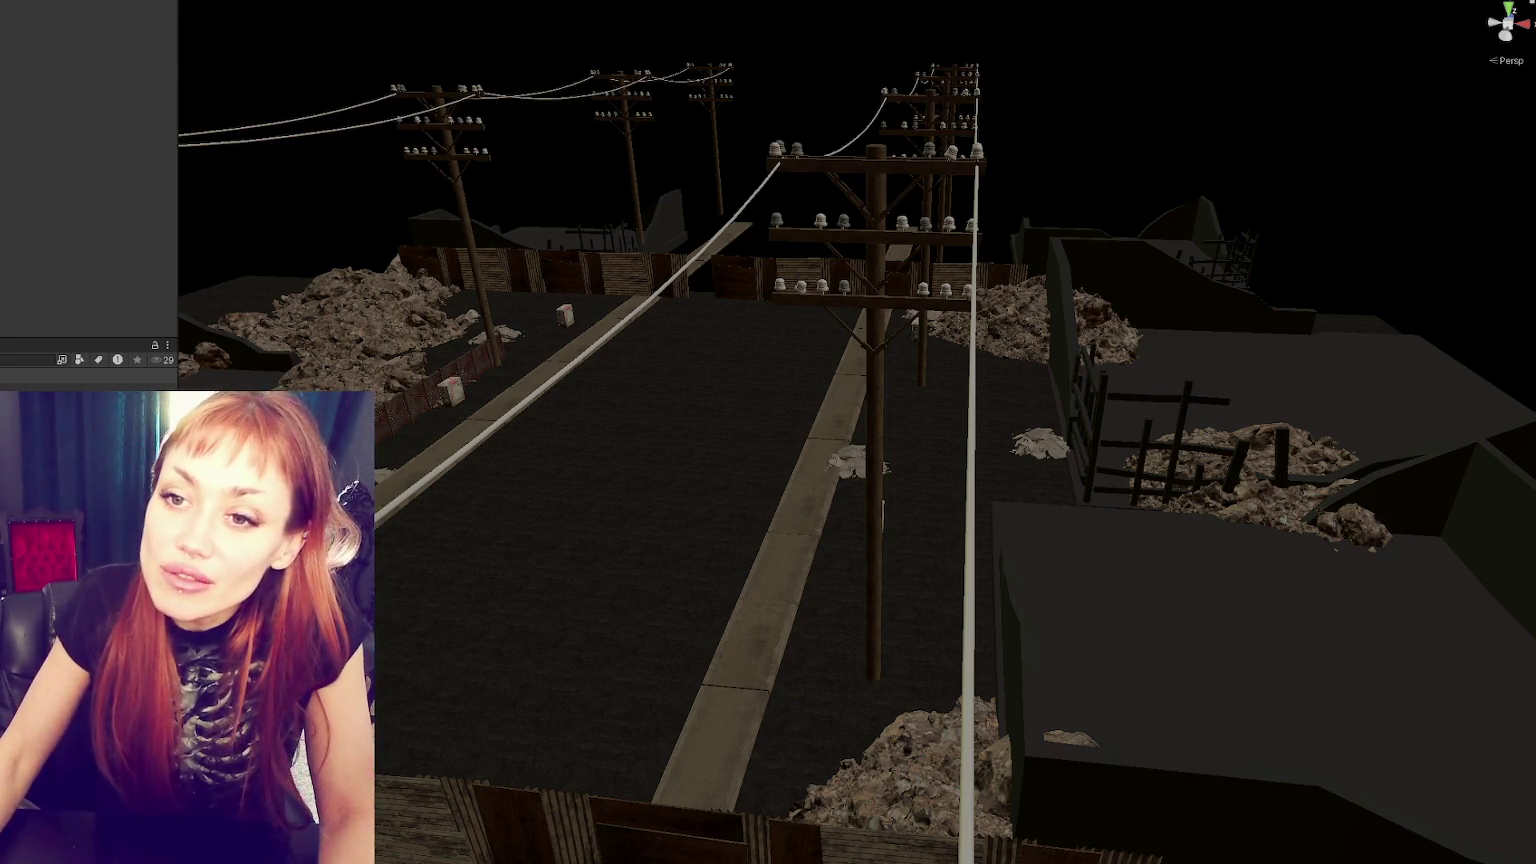
- Select and frame the road chunk, then drag it forward to Position Z 47.8
left_click(762, 184)
key("f")
scroll(616, 298, "up", 3)
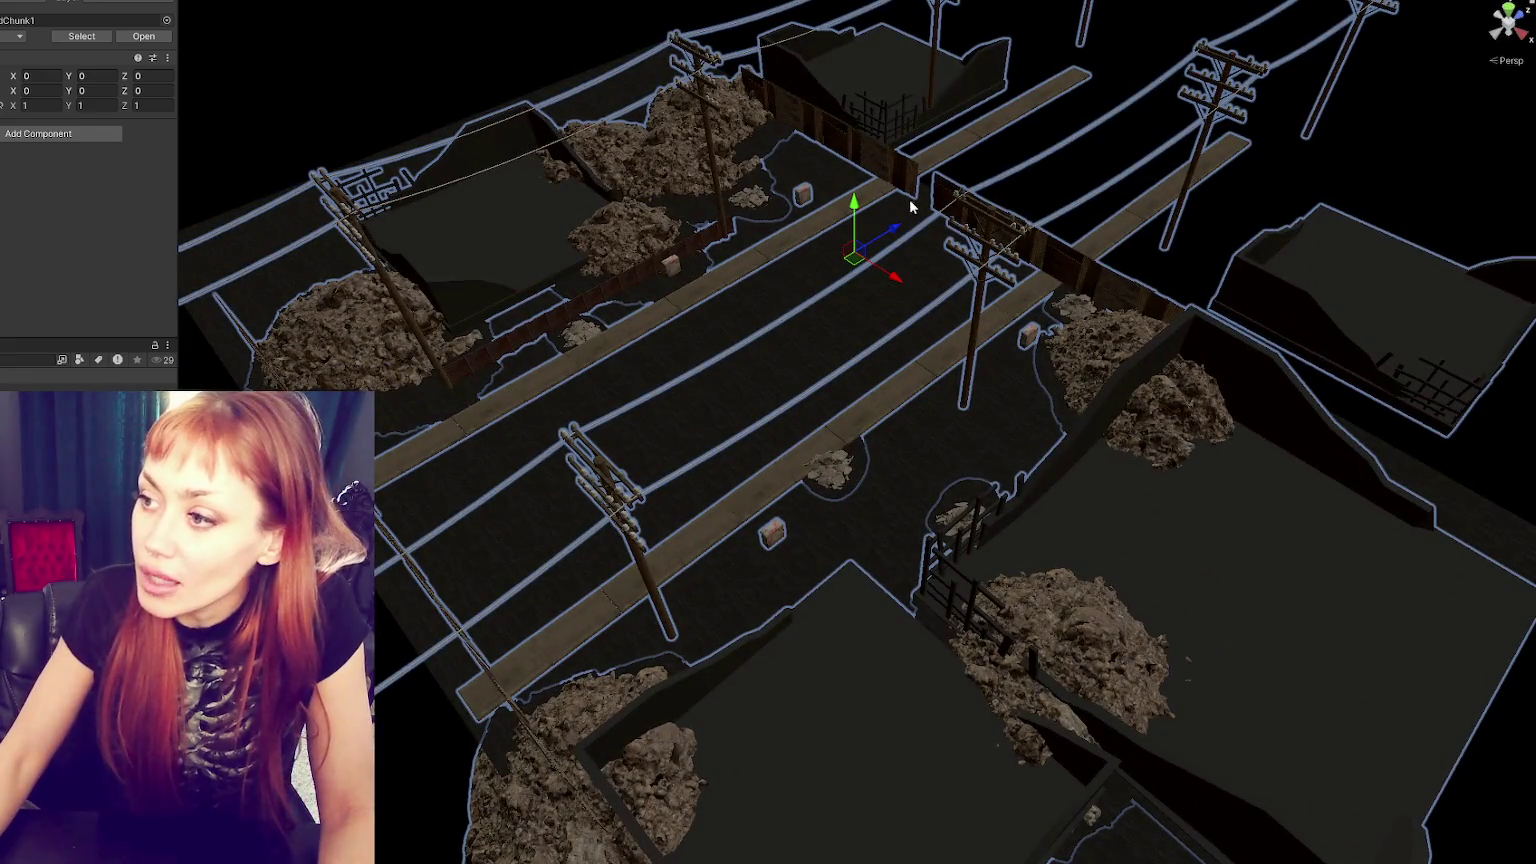
mouse_move(900, 233)
left_mouse_down()
mouse_move(882, 244)
mouse_move(1149, 60)
mouse_move(1173, 7)
left_mouse_up()
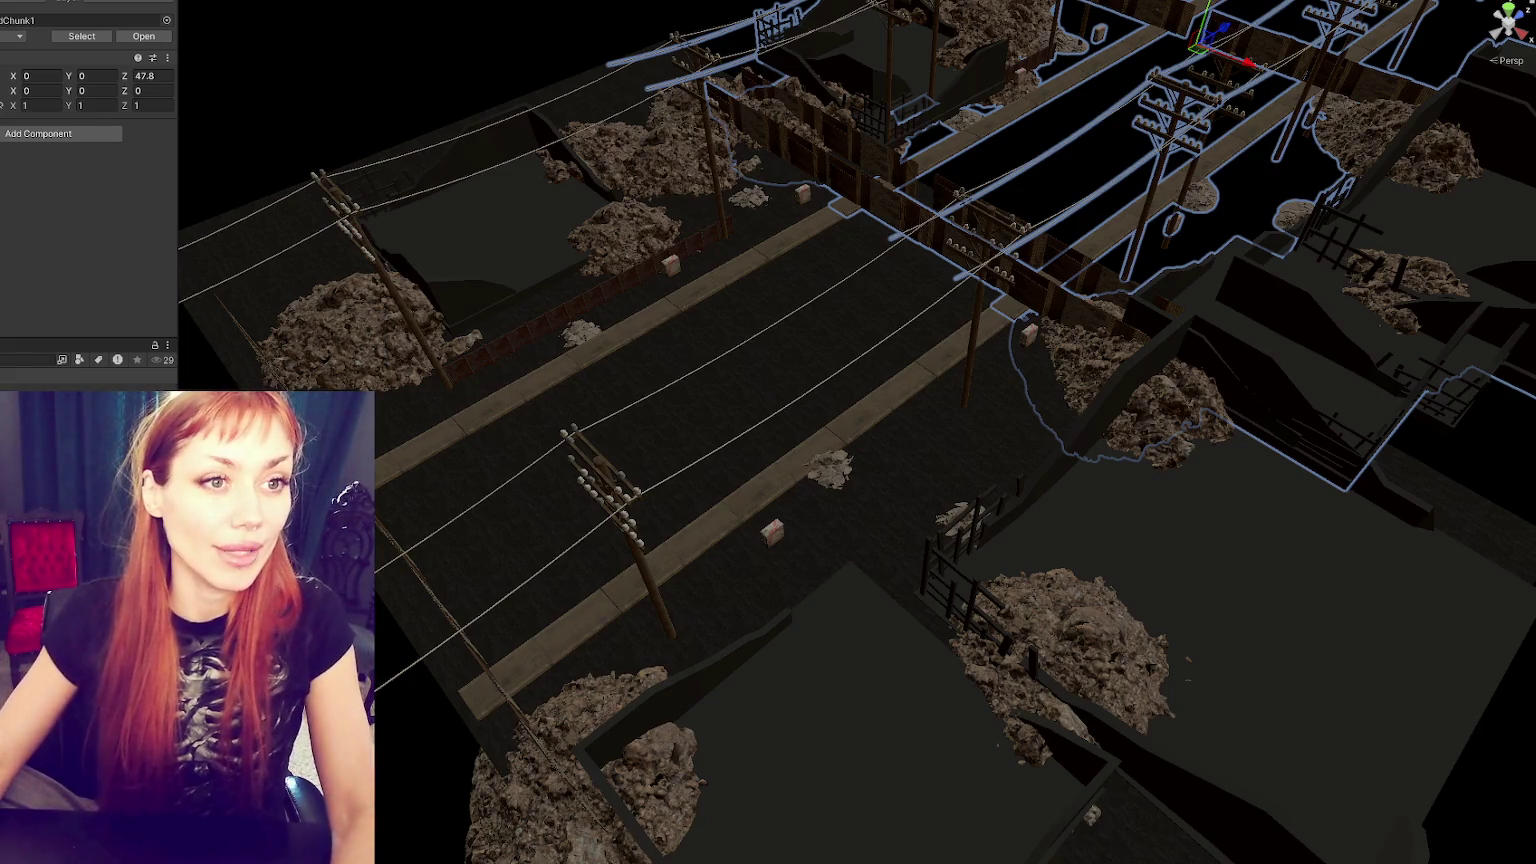
mouse_move(760, 300)
left_mouse_down()
mouse_move(816, 267)
mouse_move(880, 262)
left_mouse_up()
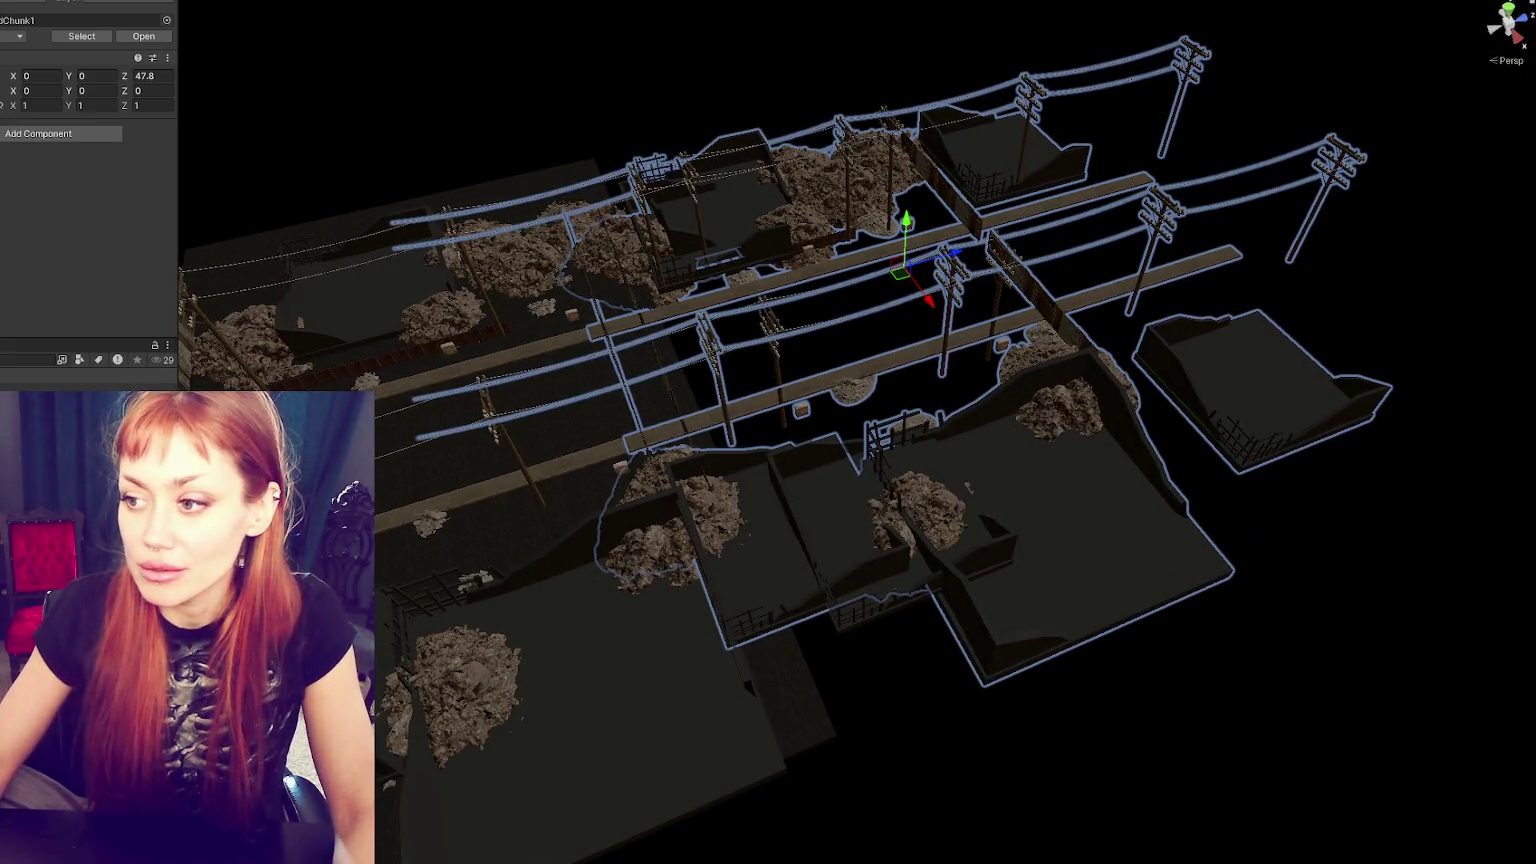
- Undo the chunk's Z move, test and revert a ground cube nudge, then push the chunk to Z 52.4
key("ctrl+z")
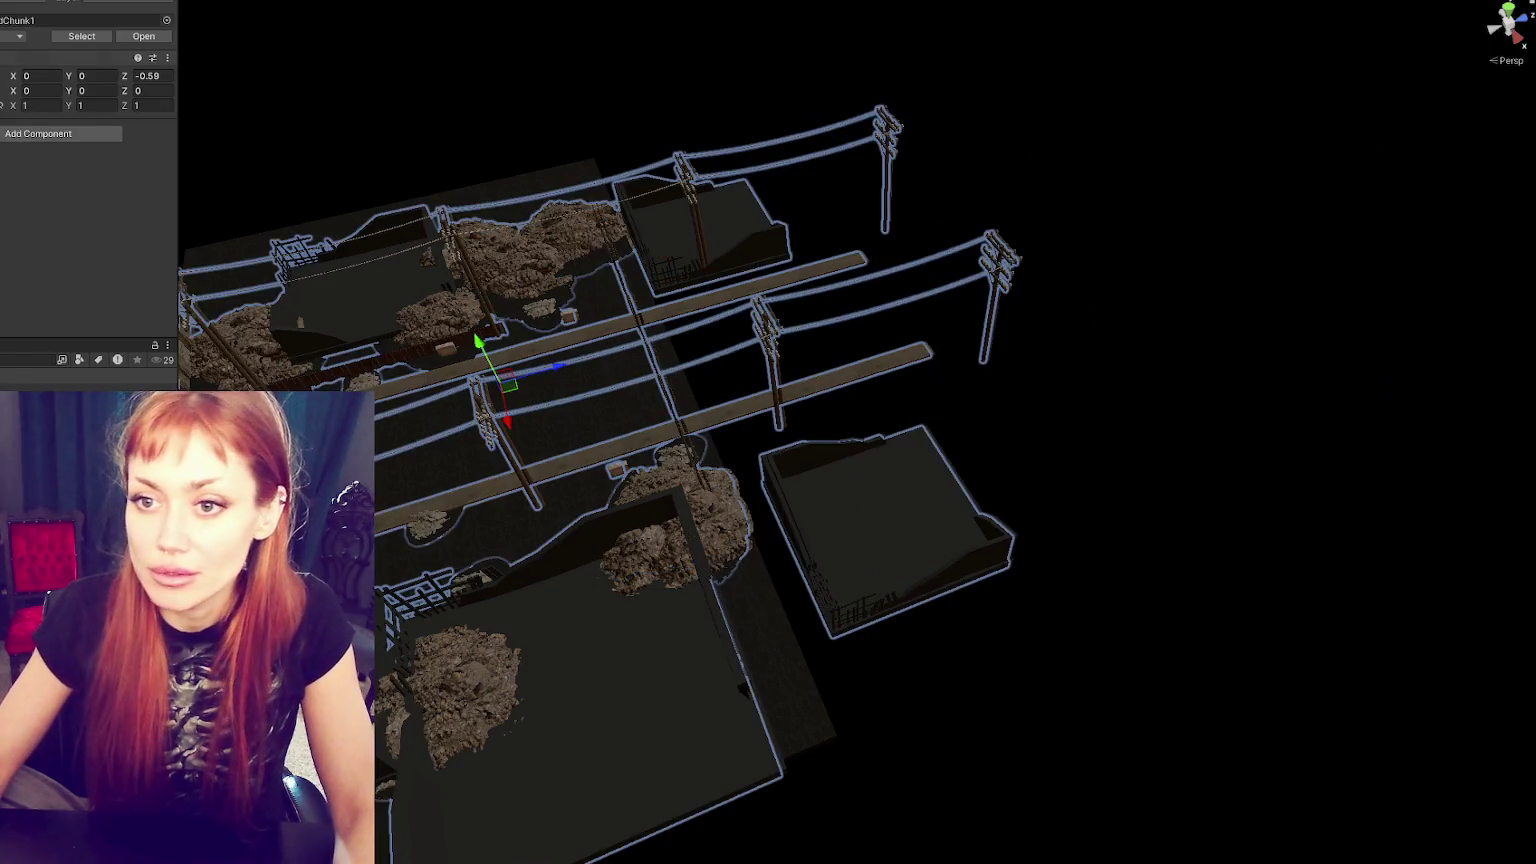
left_click(533, 424)
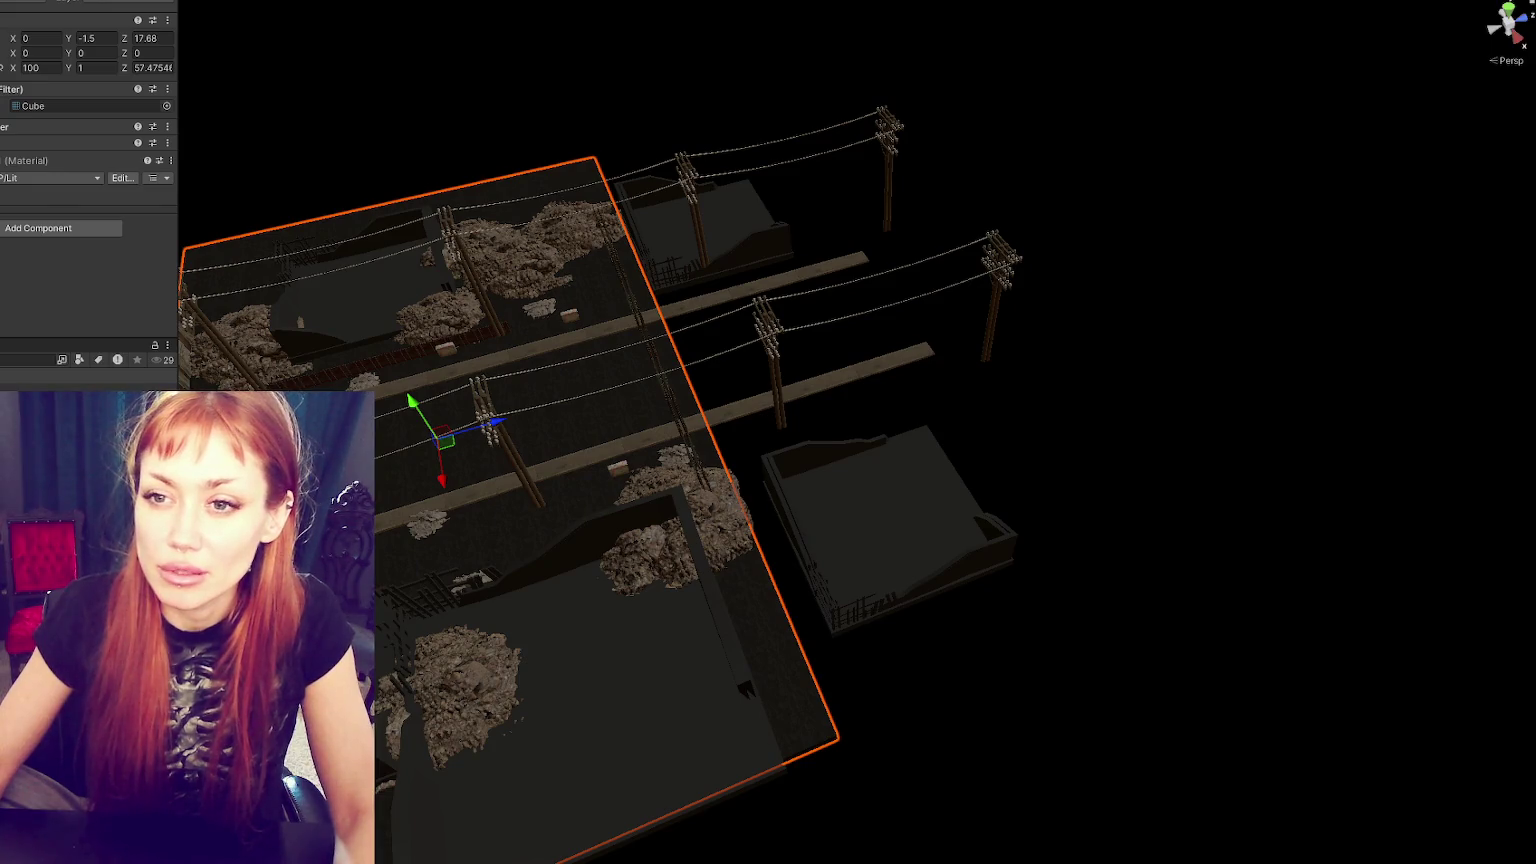
left_click_drag(124, 38, 131, 39)
key("ctrl+z")
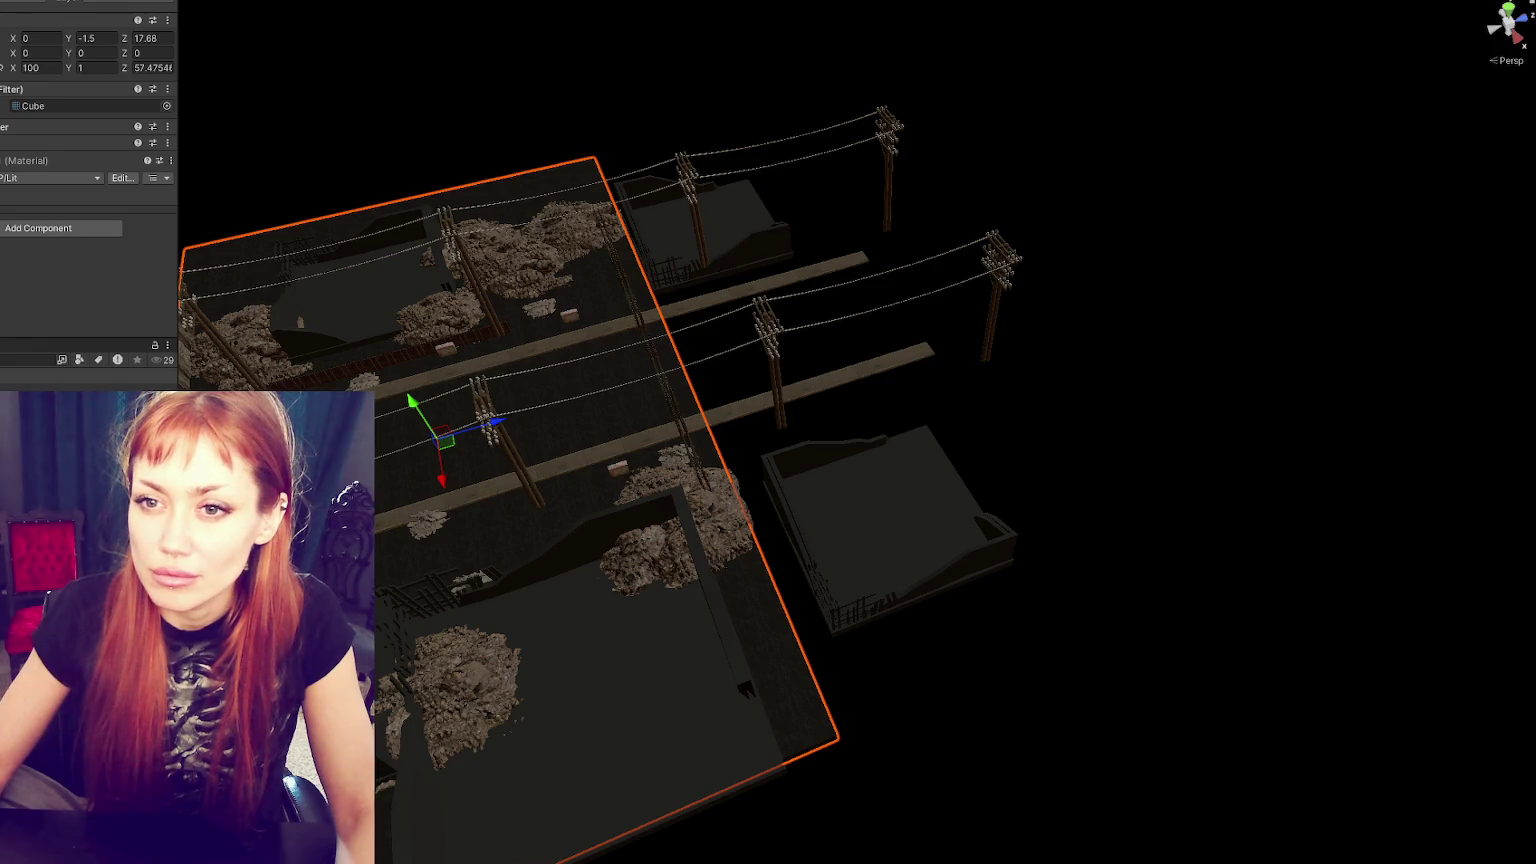
key("ctrl+z")
left_click(667, 430)
mouse_move(560, 360)
left_mouse_down()
mouse_move(1071, 300)
mouse_move(1002, 321)
left_mouse_up()
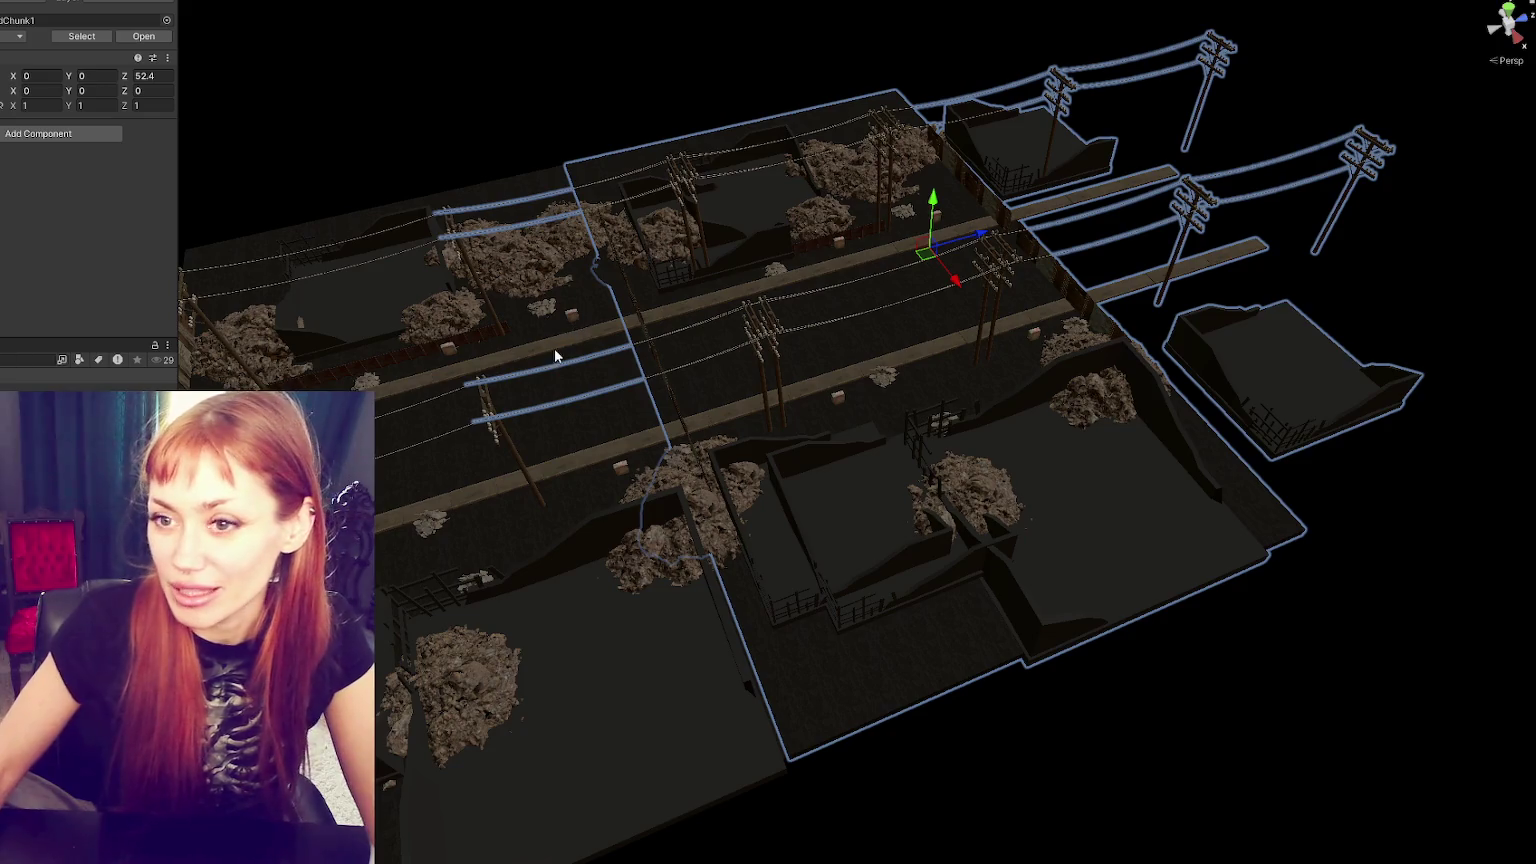
- Orbit to an overhead view, undo the chunk's move back to Z 0, and select the ground cube
left_click_drag(555, 348, 908, 286)
left_click_drag(682, 686, 340, 450)
key("ctrl+z")
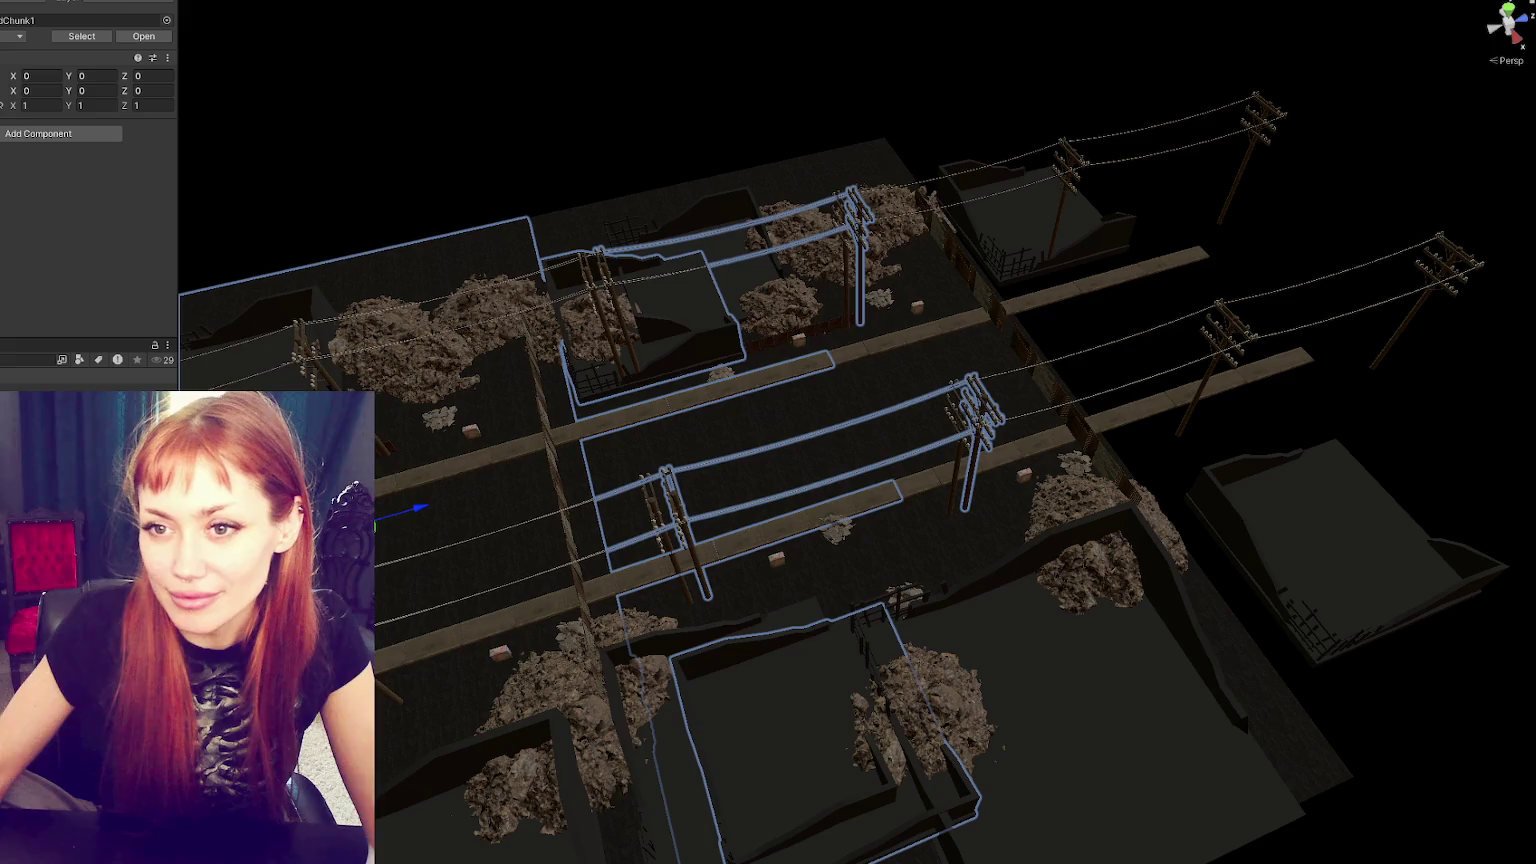
left_click(481, 519)
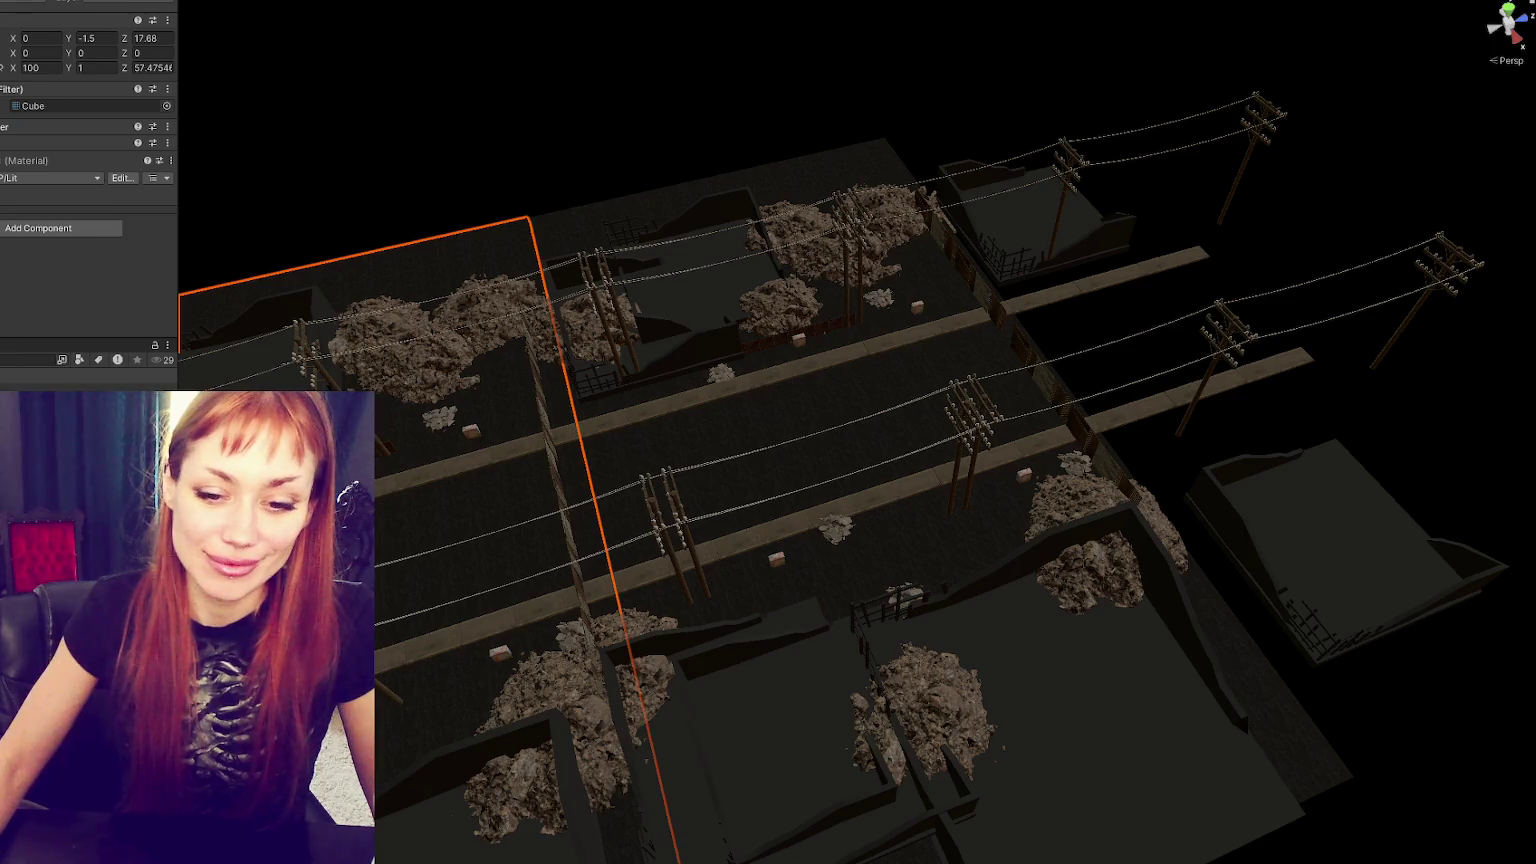
- Select and frame the large ground cube and set its Z scale to 50
key("shift+d")
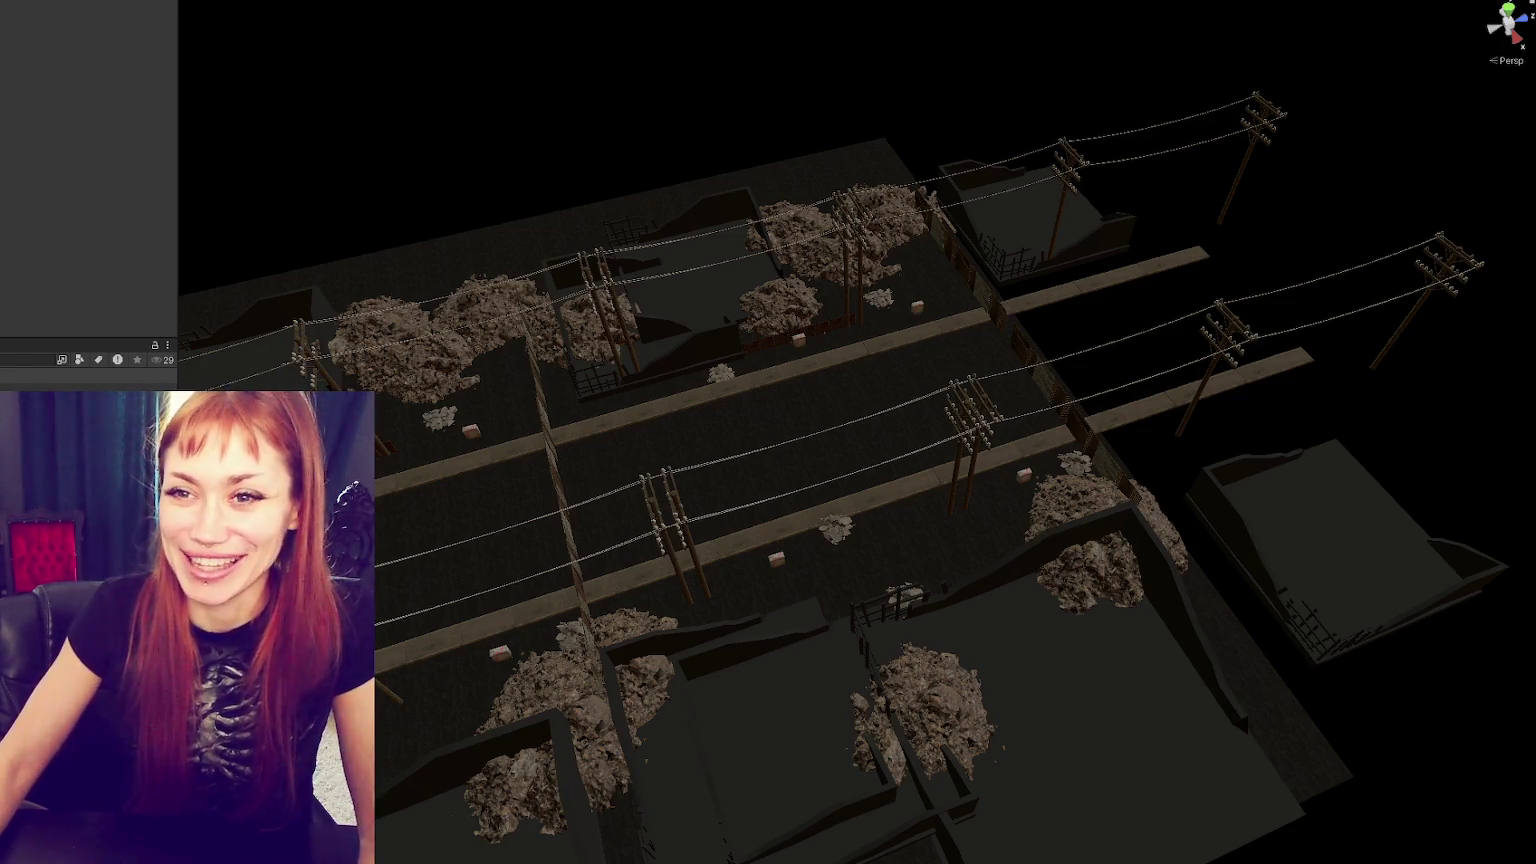
key("ctrl+z")
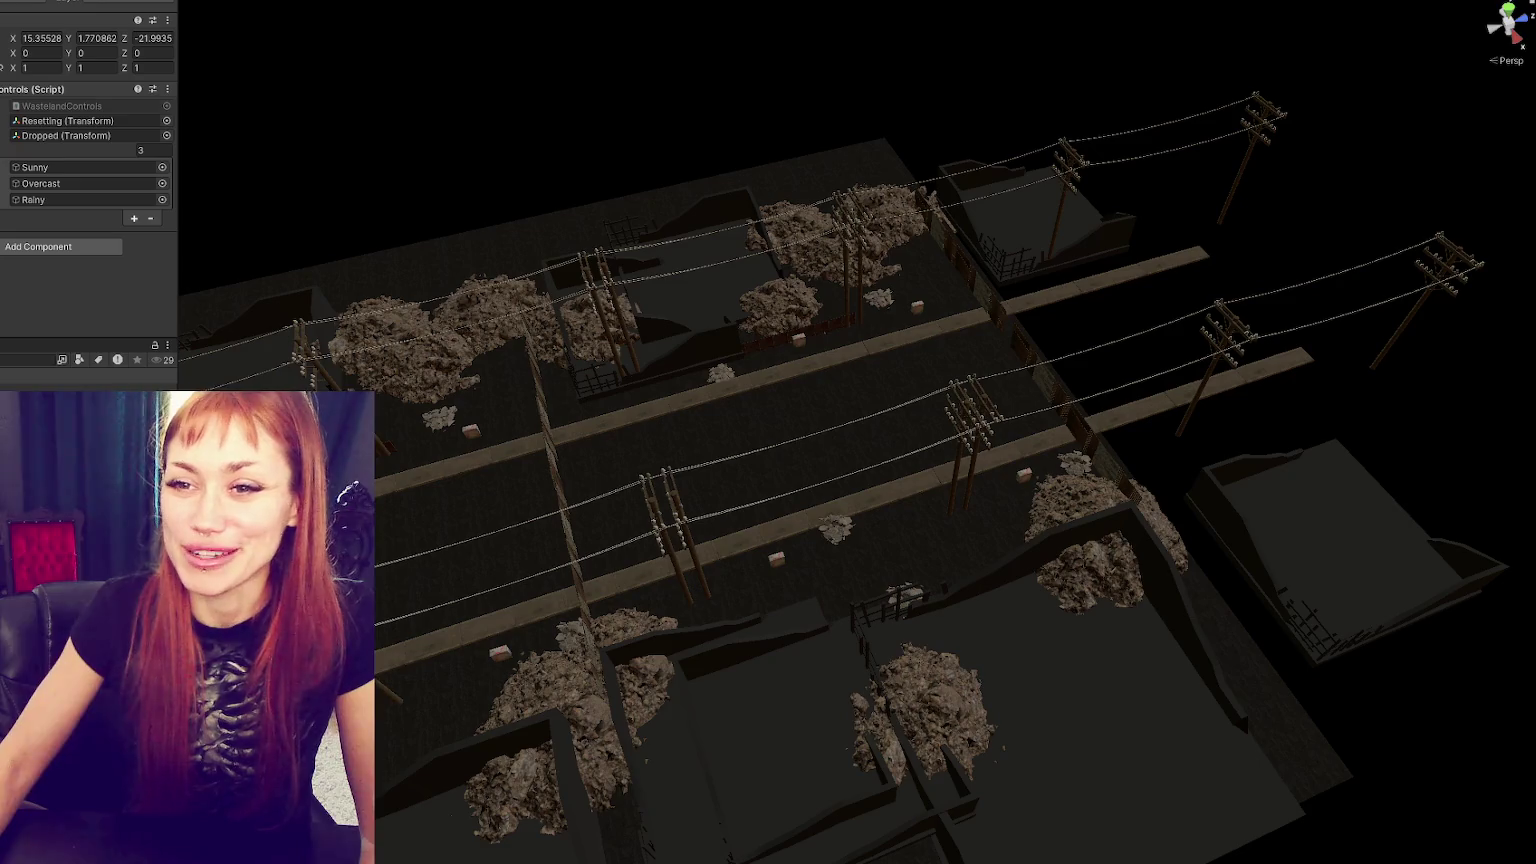
left_click(521, 506)
key("f")
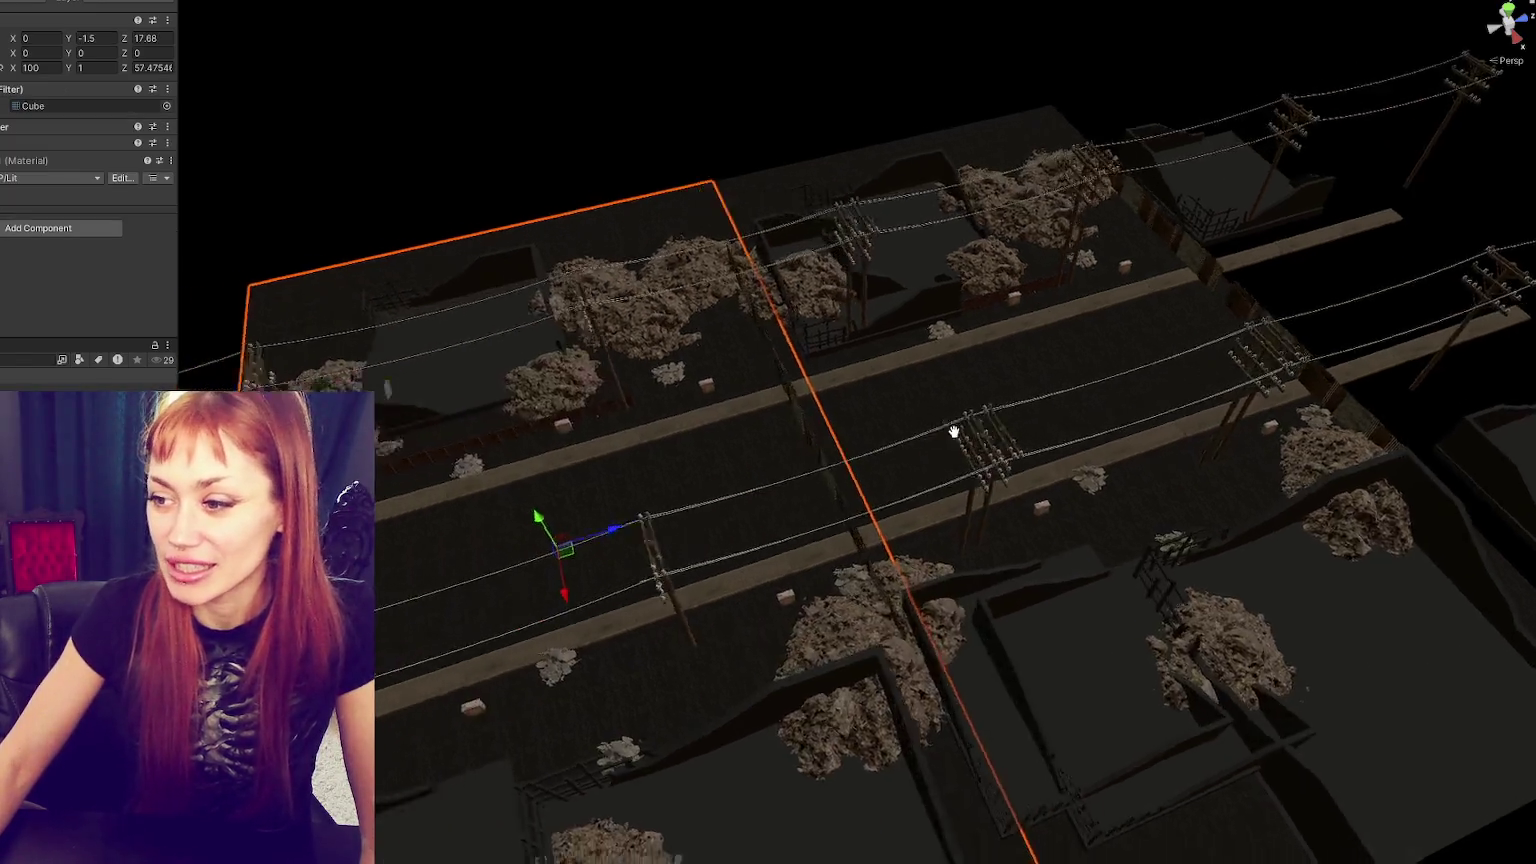
left_click(155, 69)
type("50")
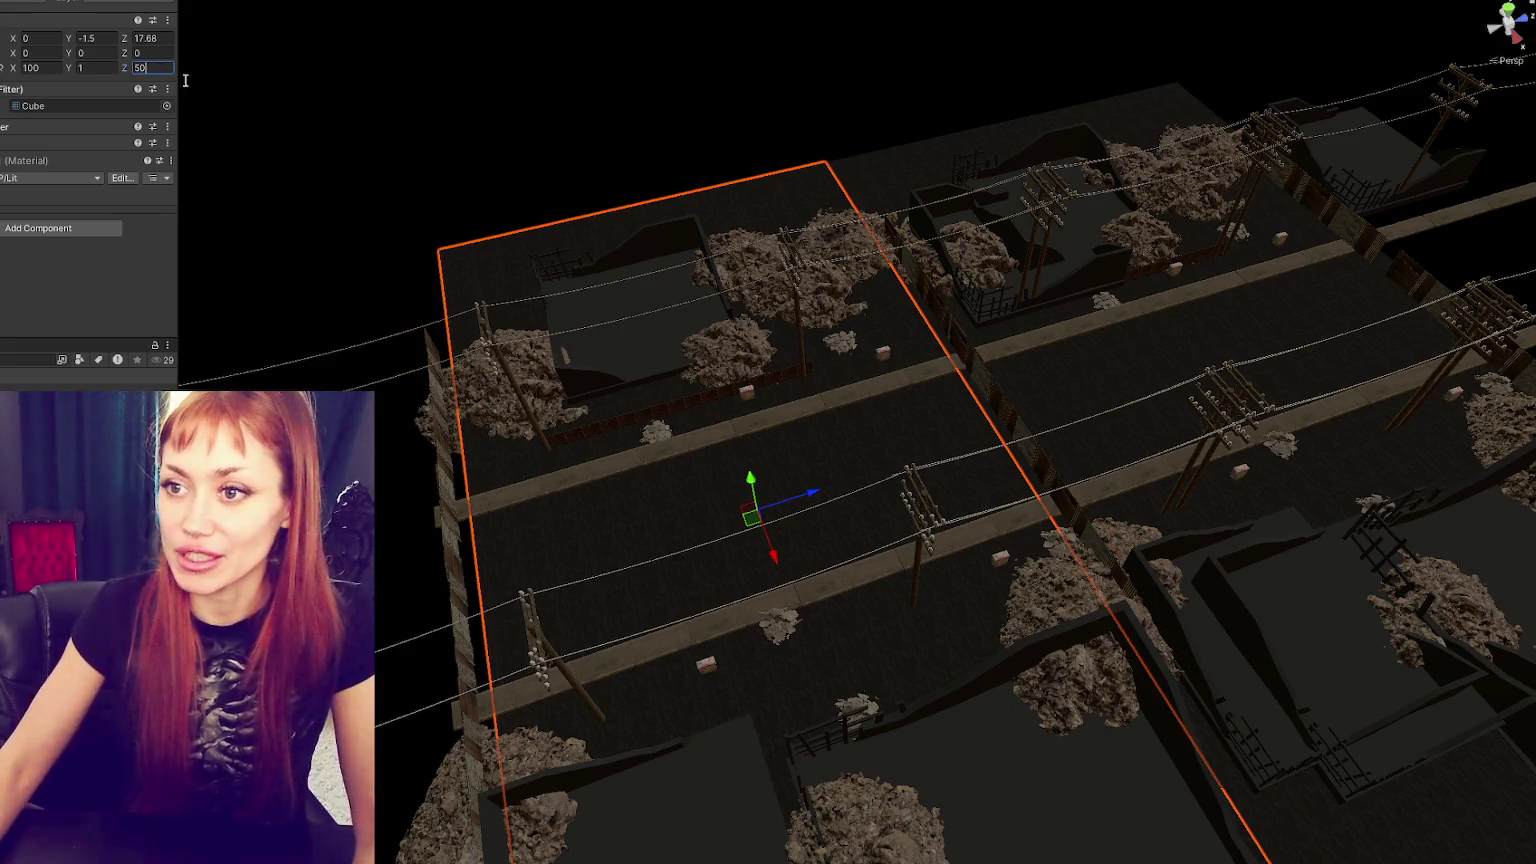
scroll(892, 351, "up", 2)
scroll(891, 352, "down", 3)
- Select the Chunk1 road chunk, delete it, then undo the deletion
left_click(1047, 422)
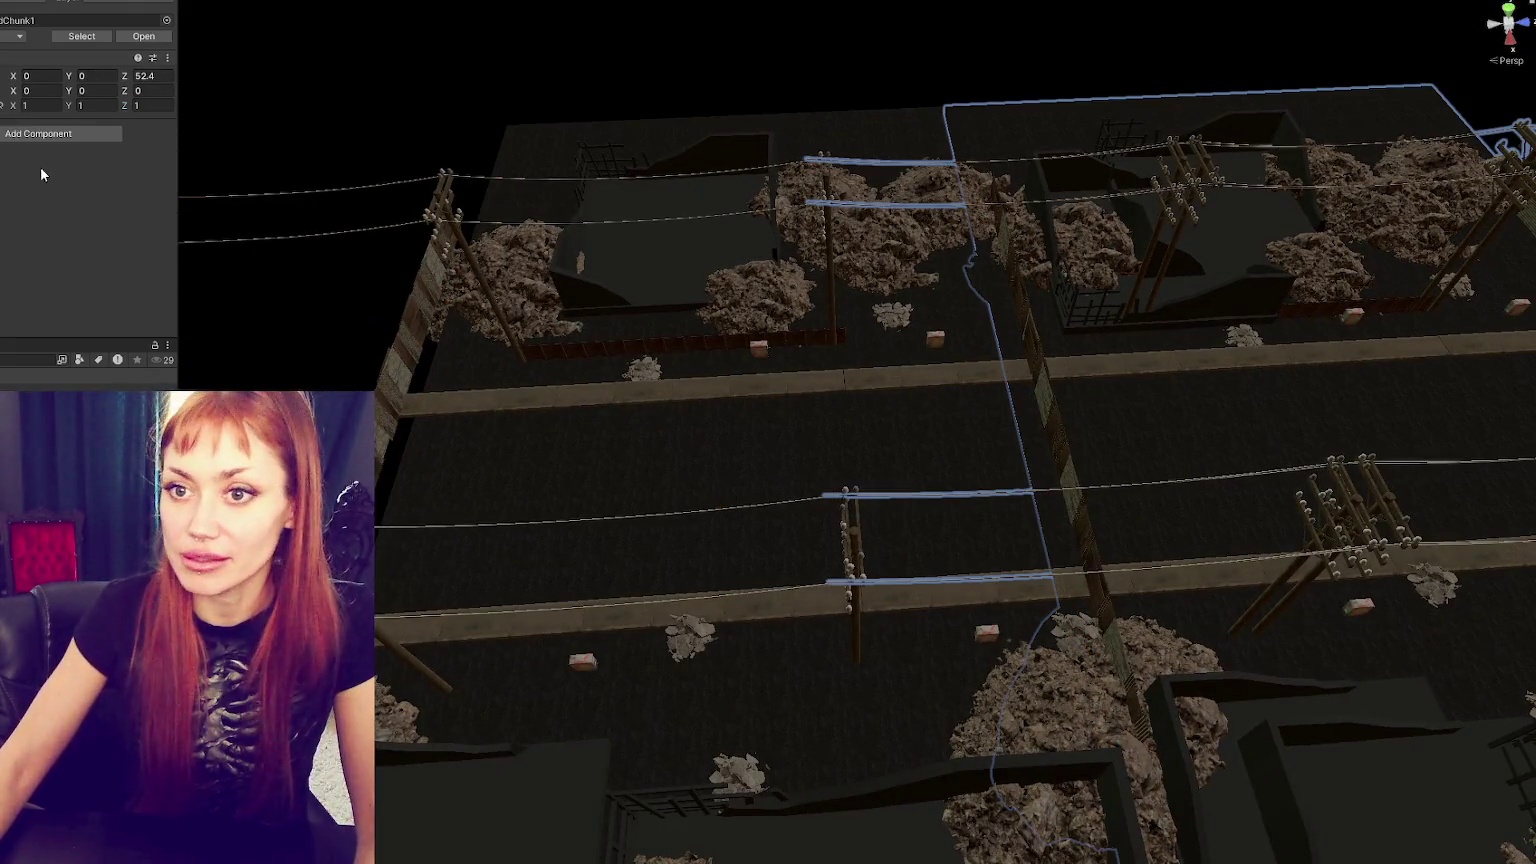
key("ctrl+z")
key("ctrl+y")
key("Delete")
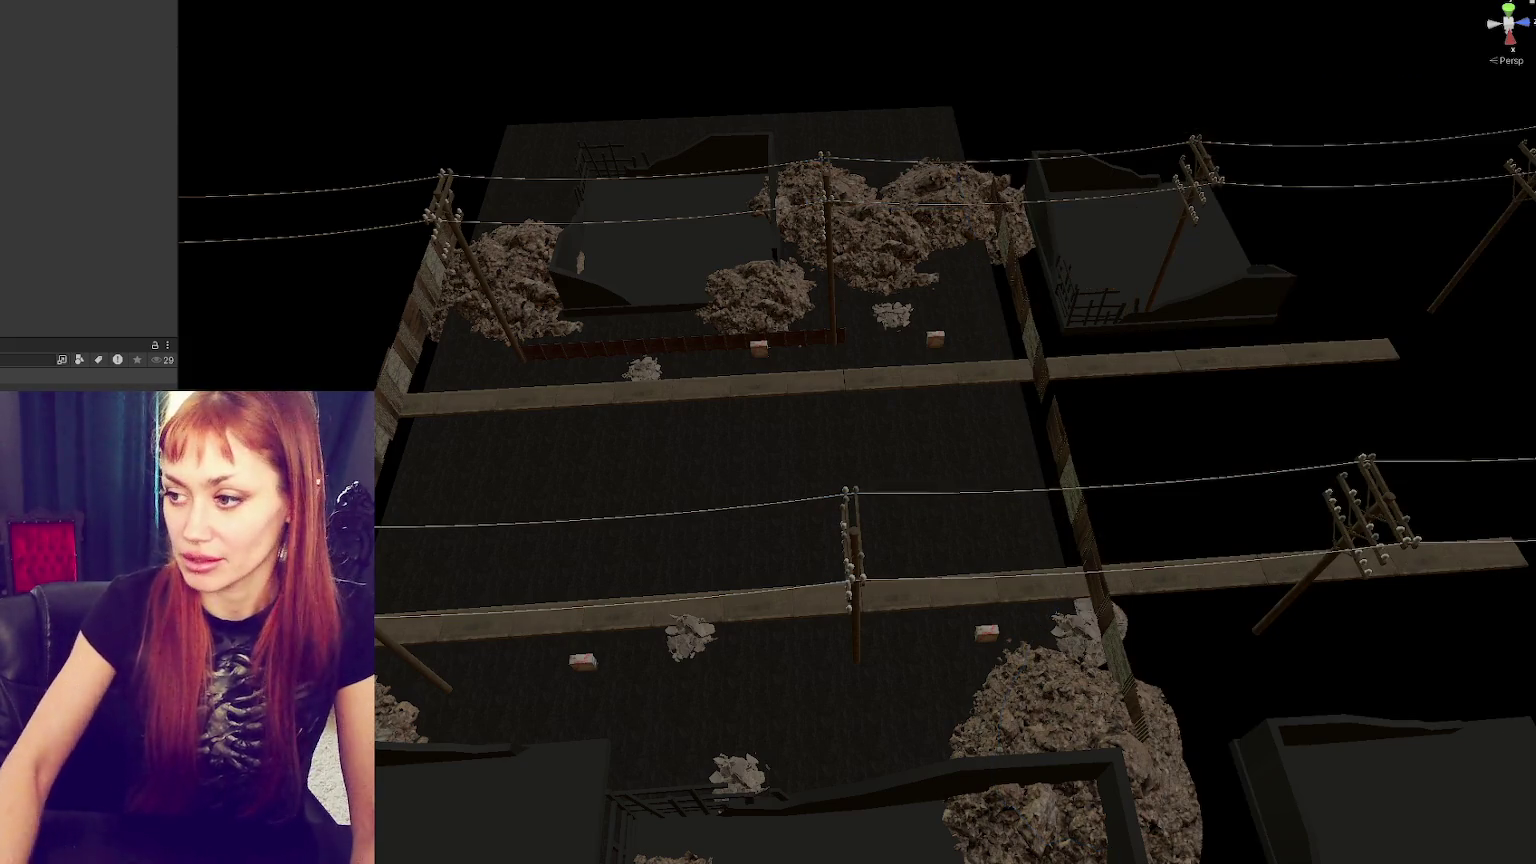
key("ctrl+z")
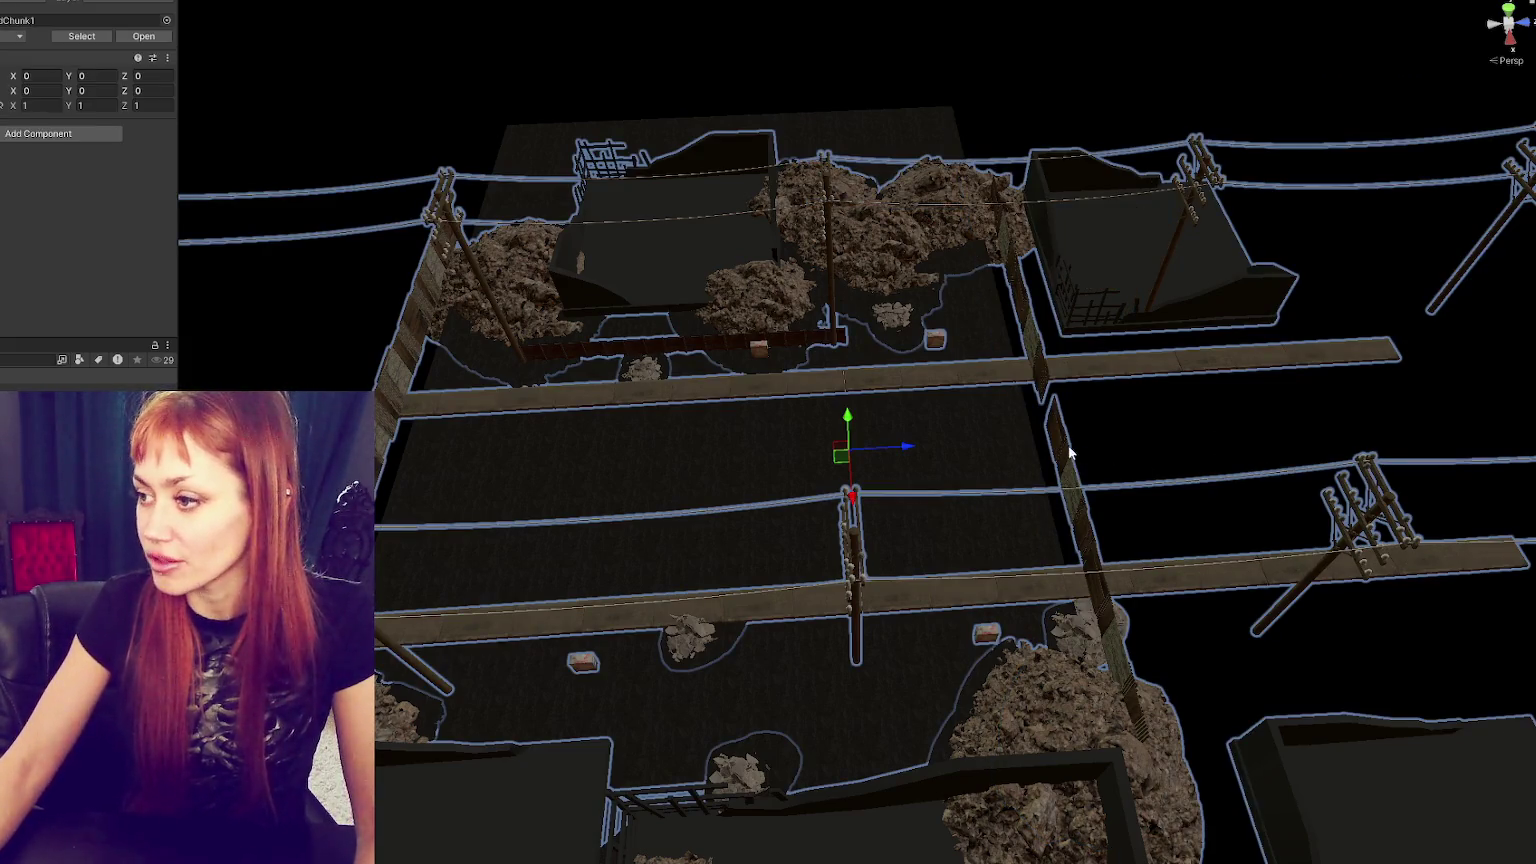
- Pick the long fence and drag it to the street's left edge at X 14.13, Z -7.09
left_click(1070, 452)
left_click(1068, 418)
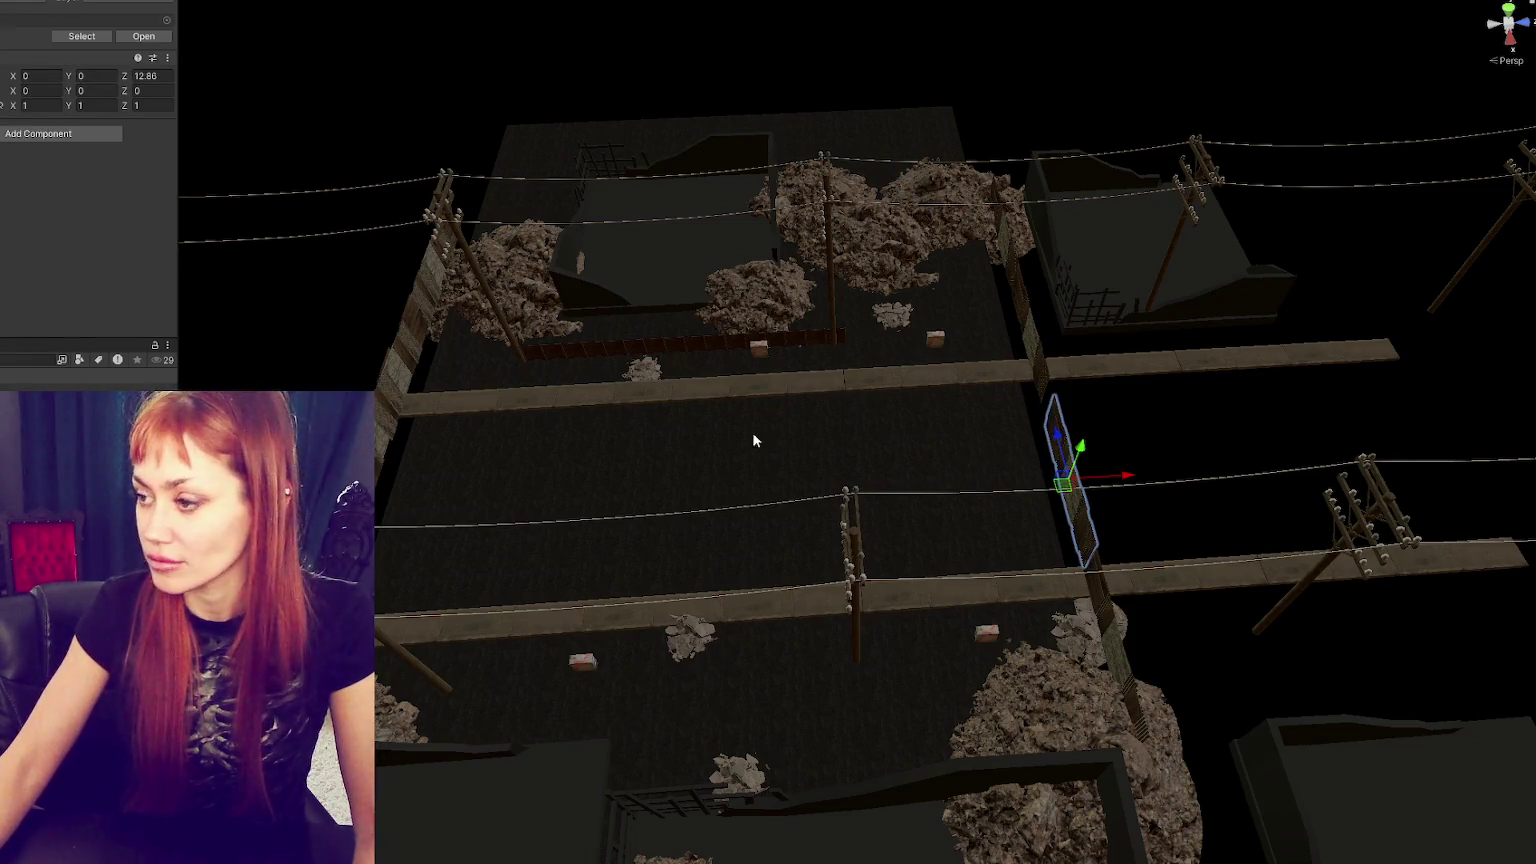
left_click(1062, 418)
left_click_drag(1105, 401, 456, 437)
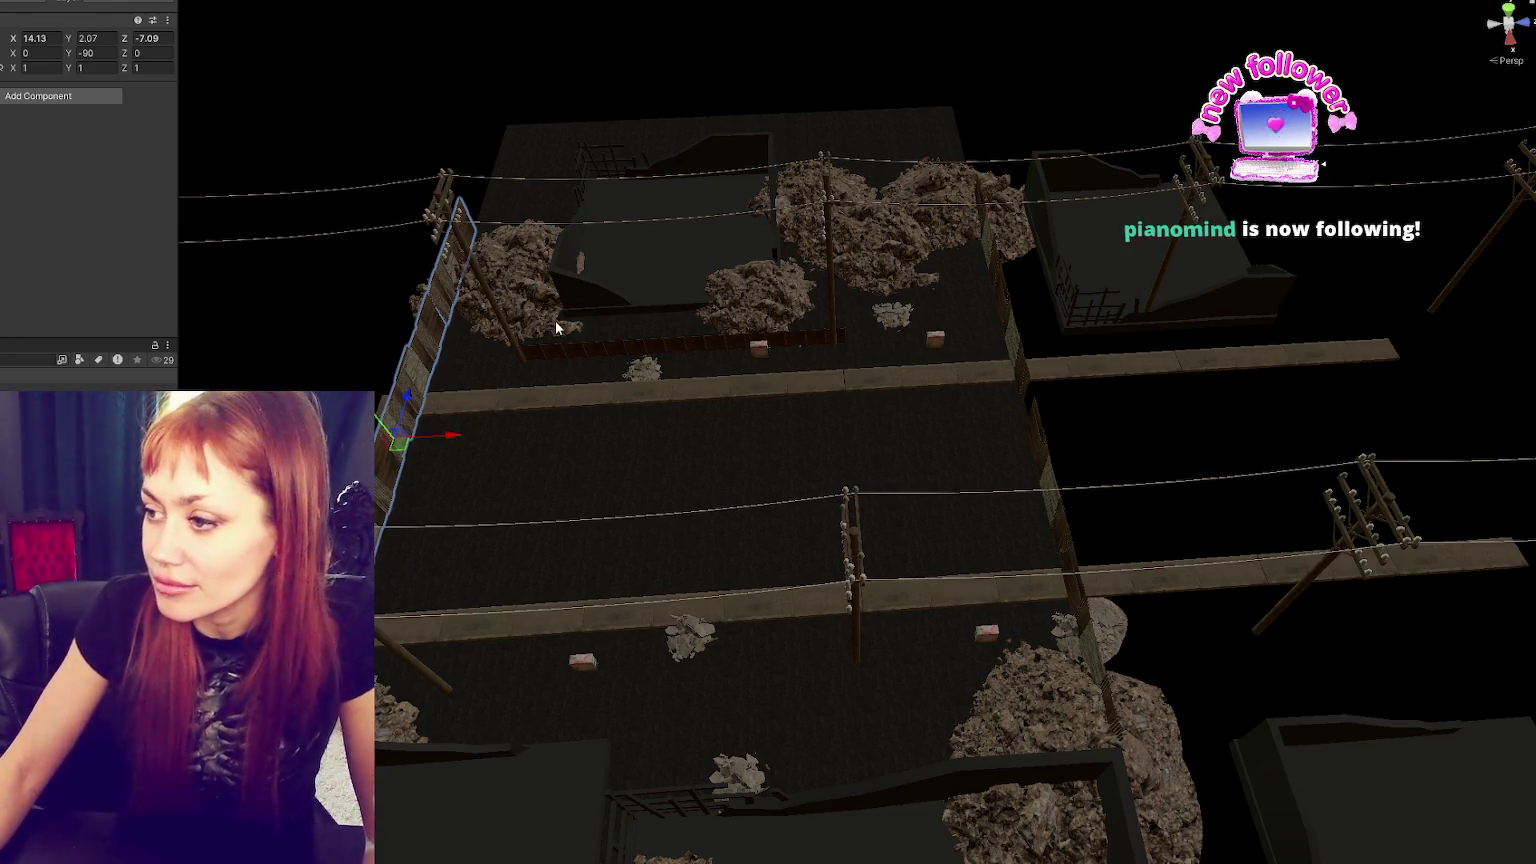
- Orbit to view the relocated fence from a new angle and clear the selection
mouse_move(1109, 323)
left_mouse_down()
mouse_move(1237, 284)
mouse_move(1160, 321)
left_mouse_up()
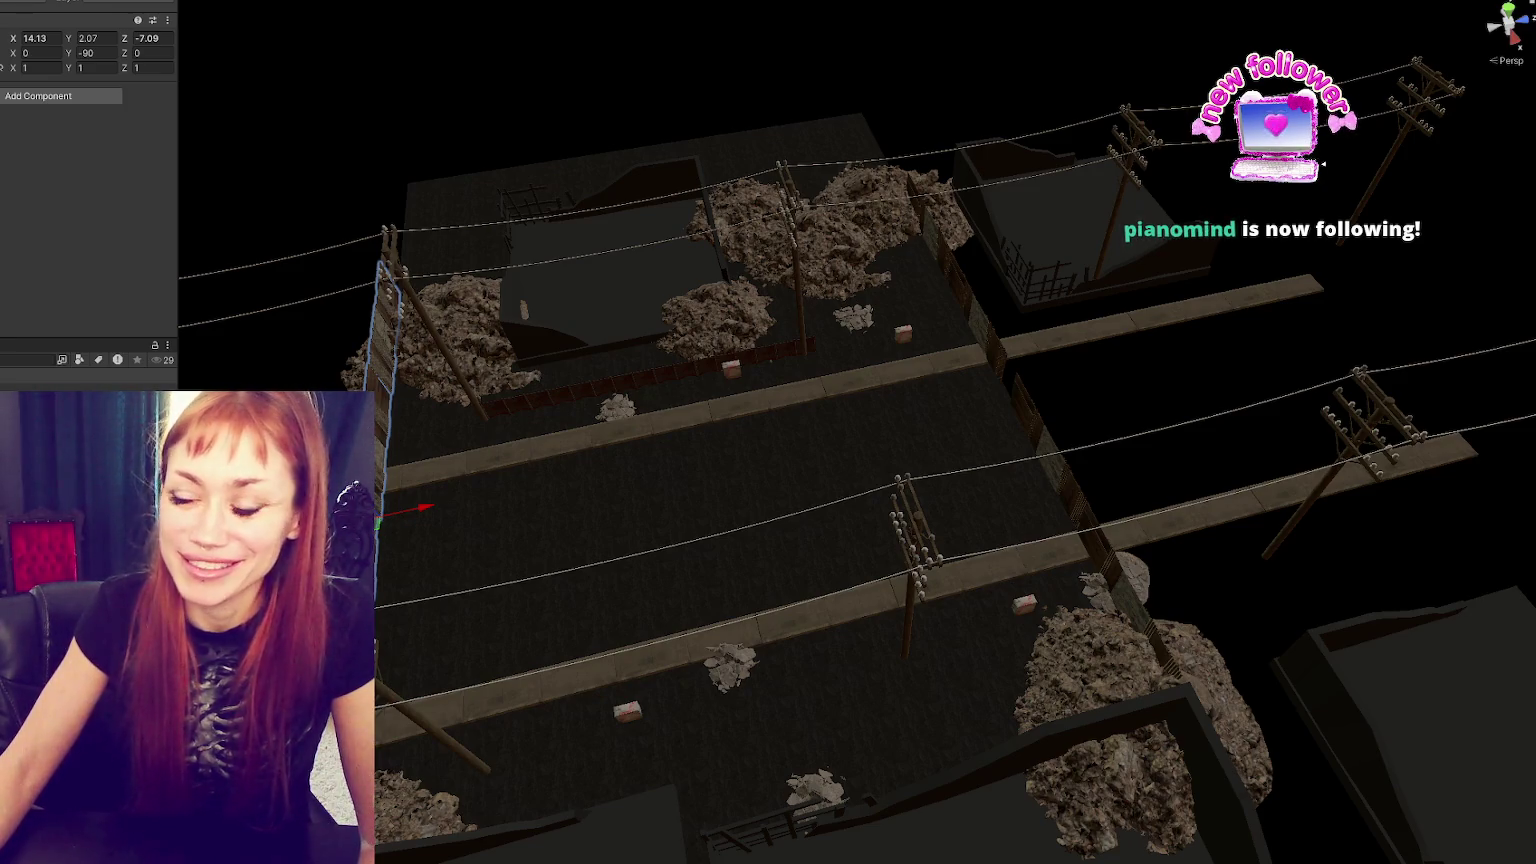
key("Escape")
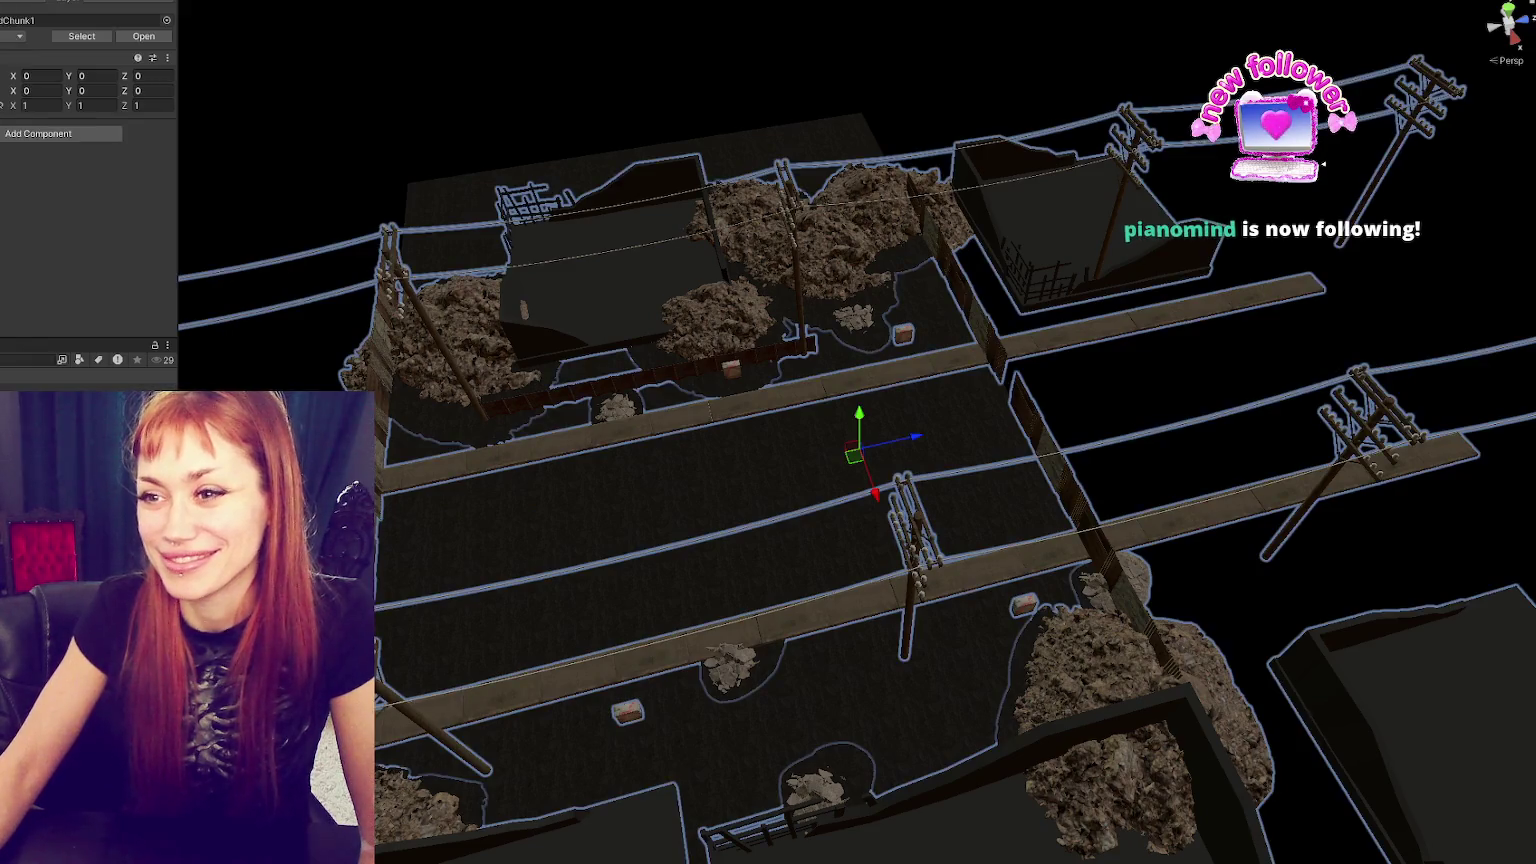
- Select the street chunk and reset its Z position to 0
left_click(151, 94)
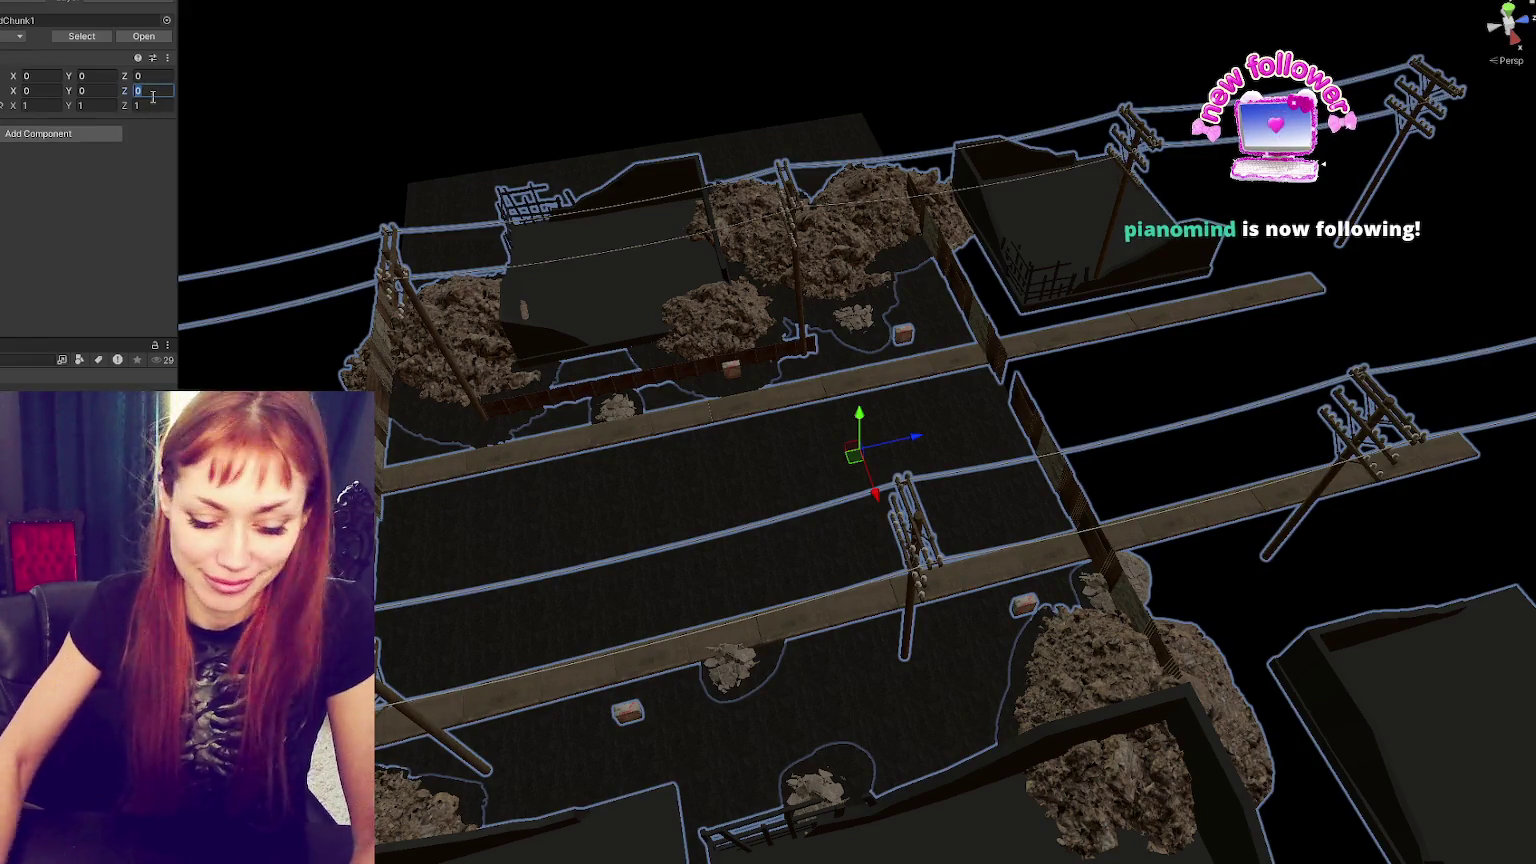
key("shift+Tab")
key("shift+Tab")
key("shift+Tab")
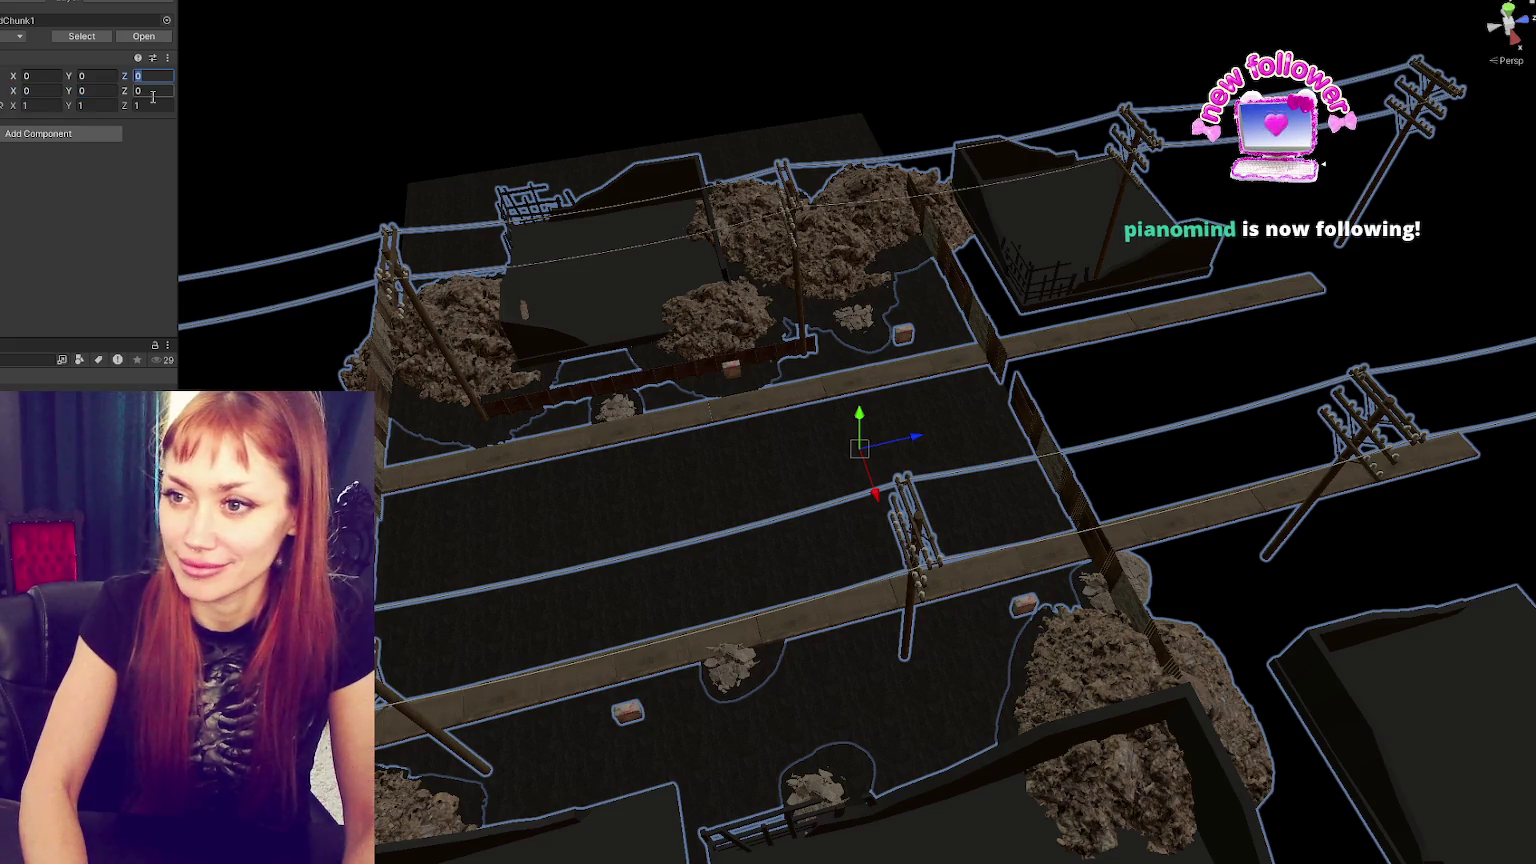
type("50")
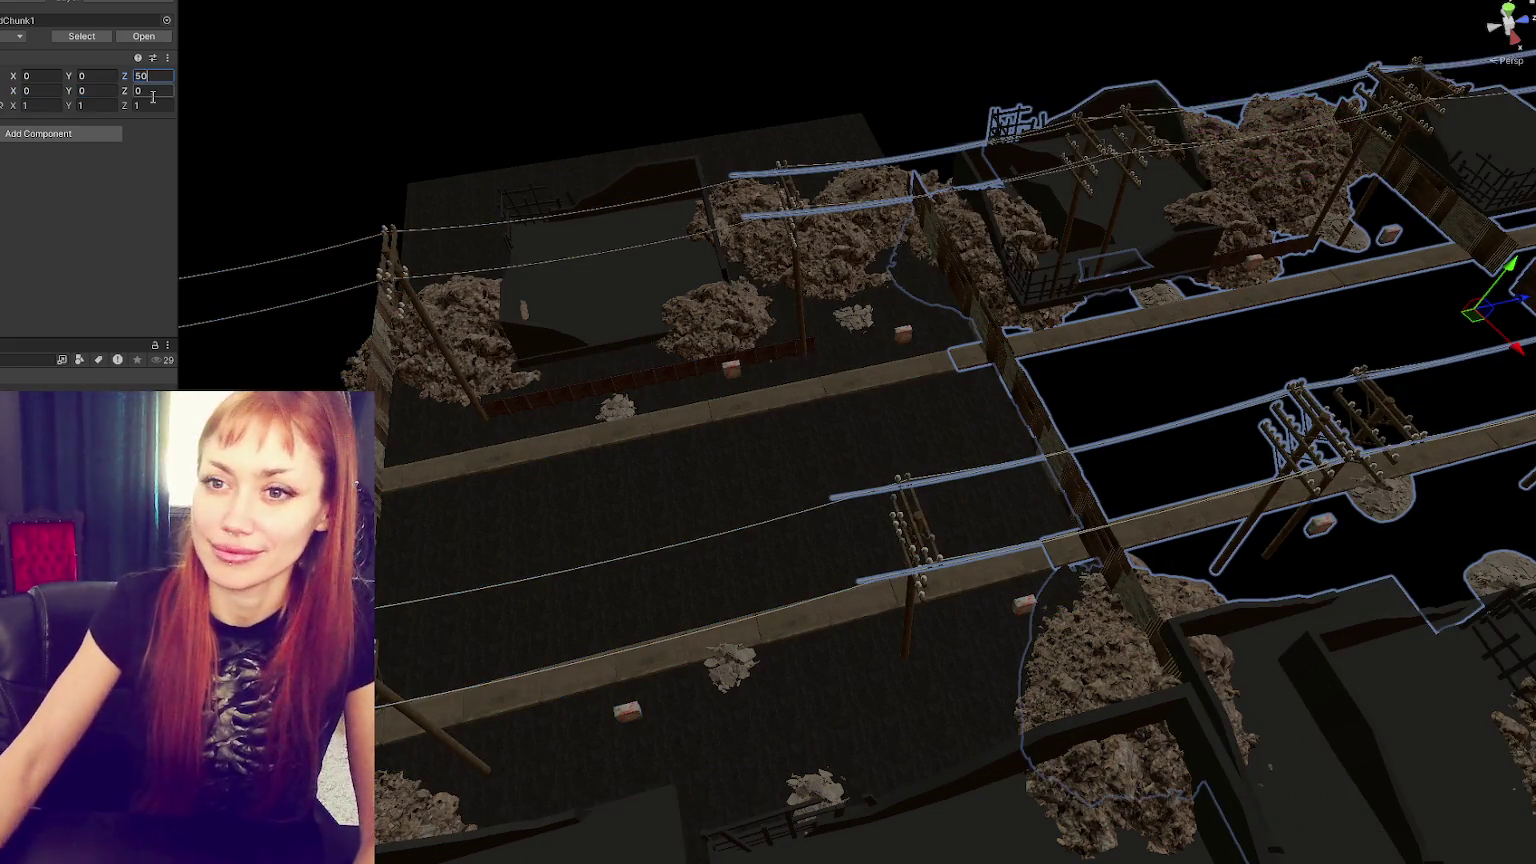
key("BackSpace")
key("BackSpace")
type("0")
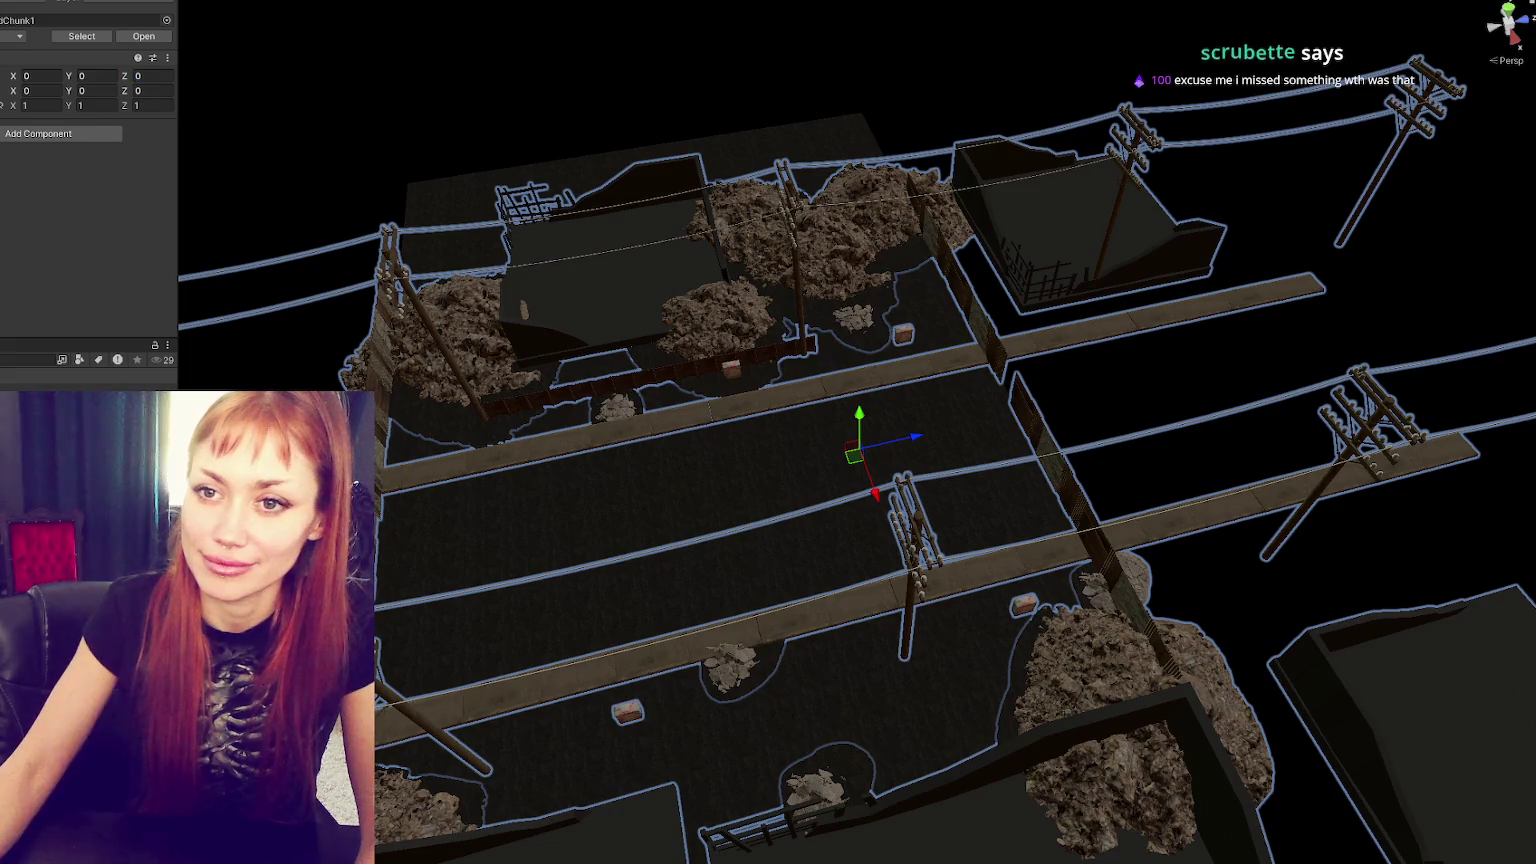
- Select the large ground cube under the chunk and delete it
left_click(734, 515)
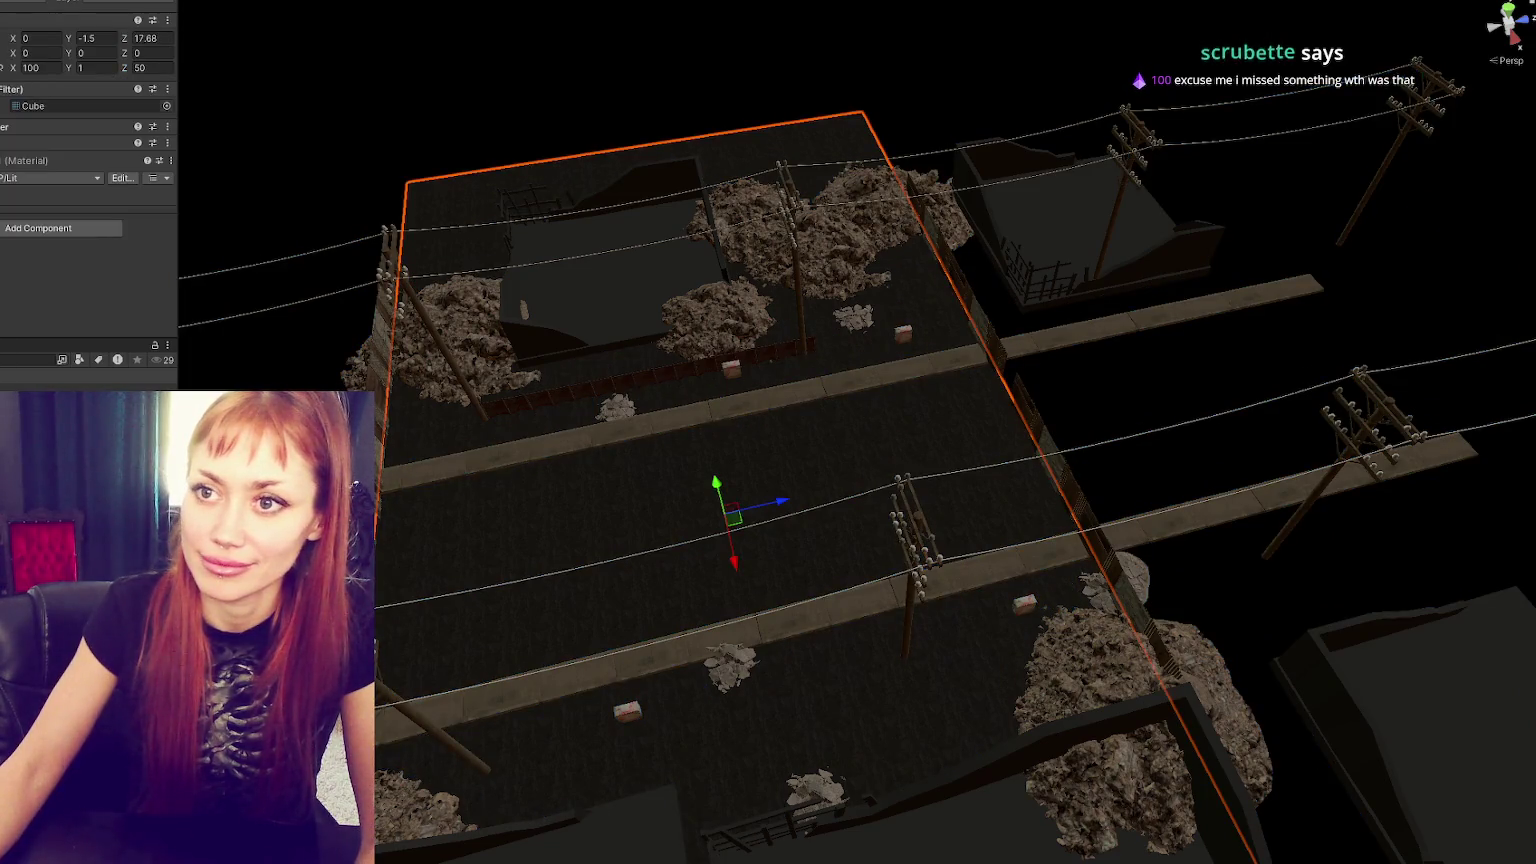
key("h")
key("h")
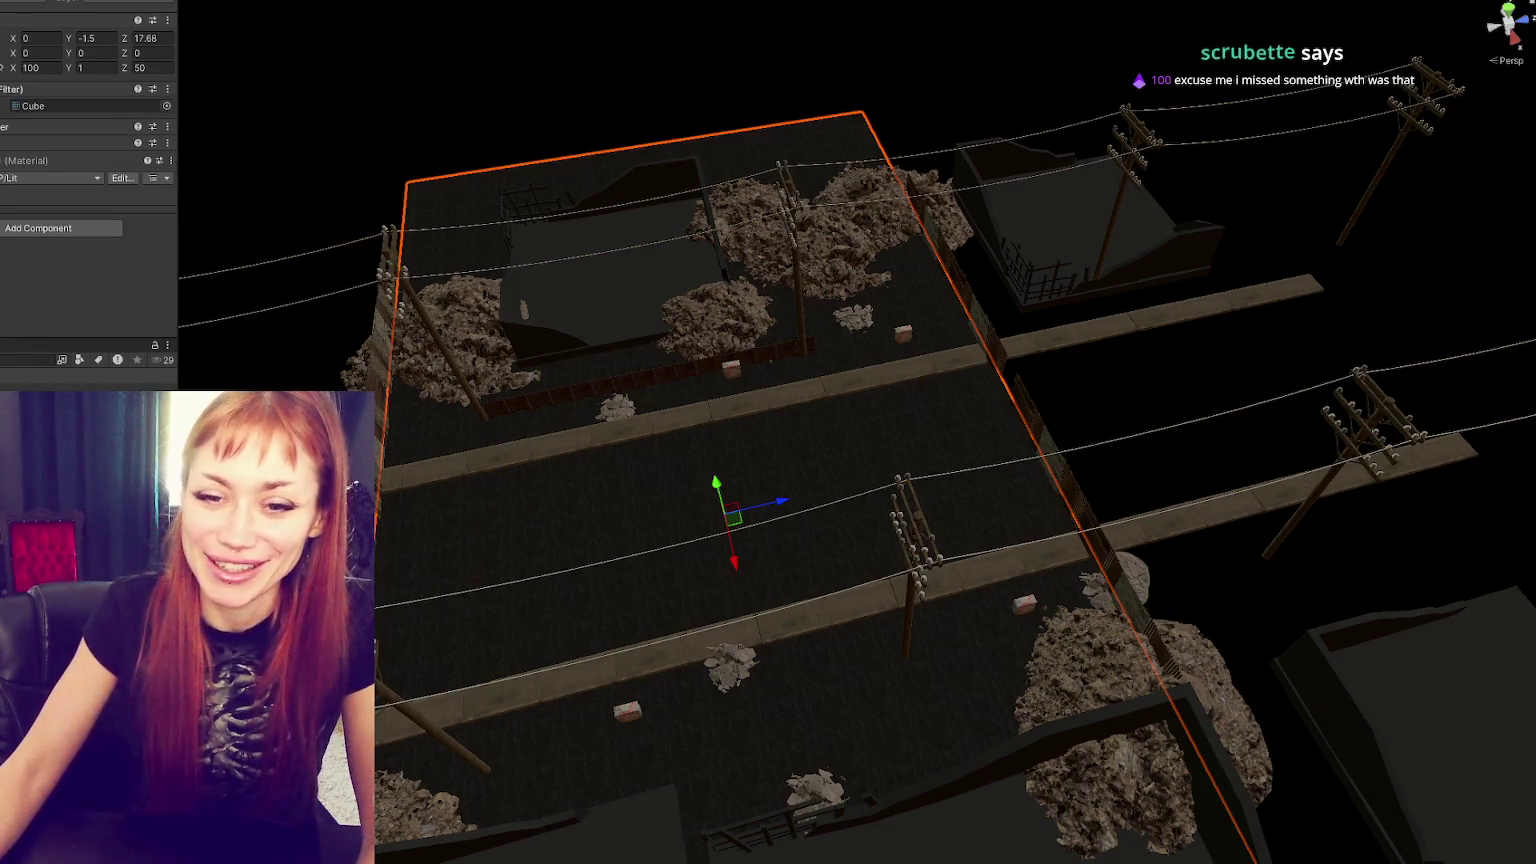
key("Delete")
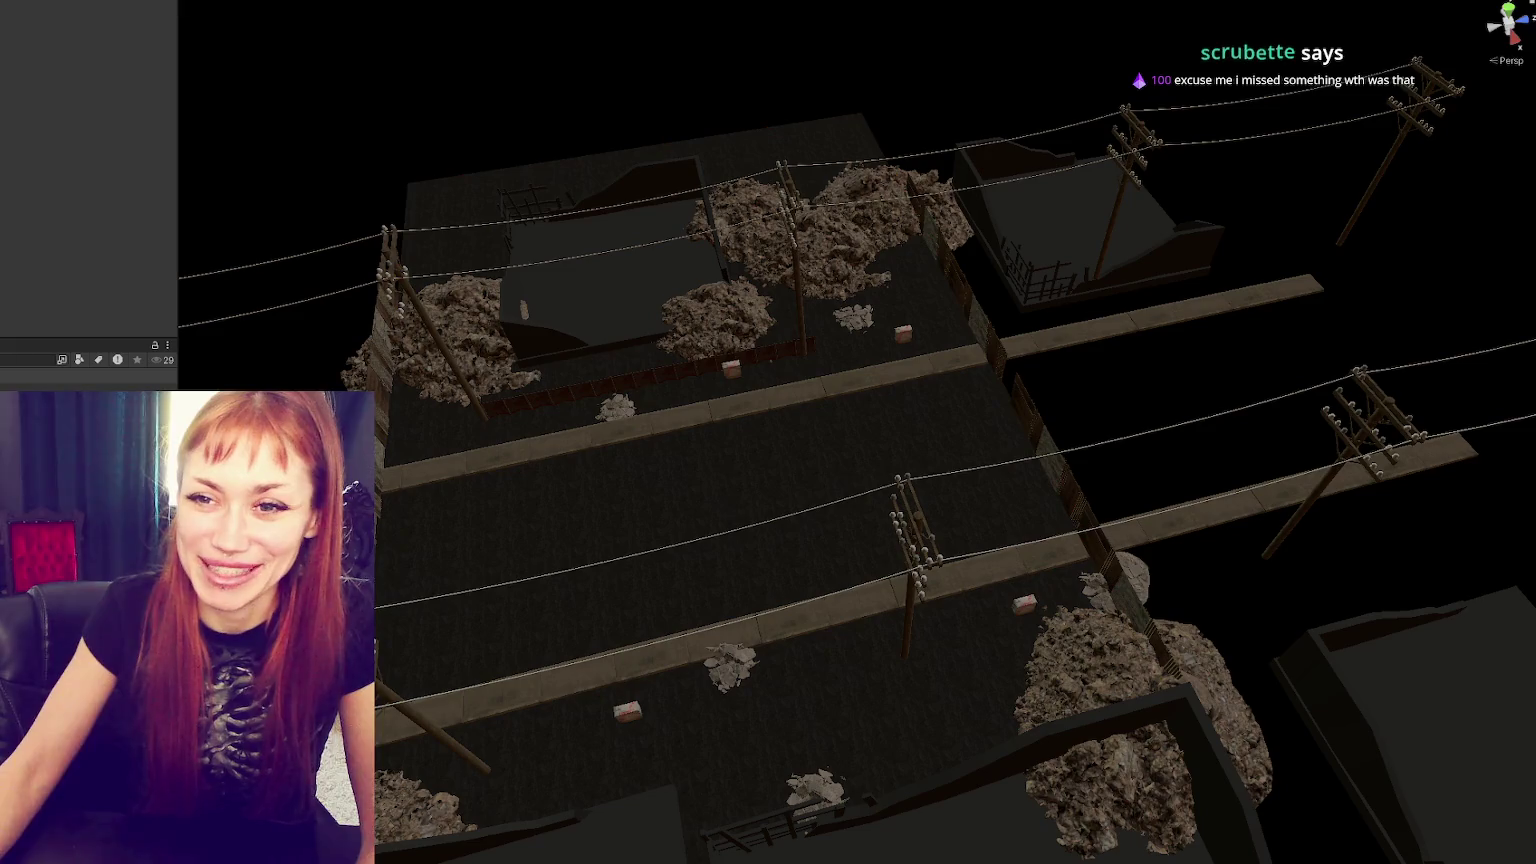
key("ctrl+z")
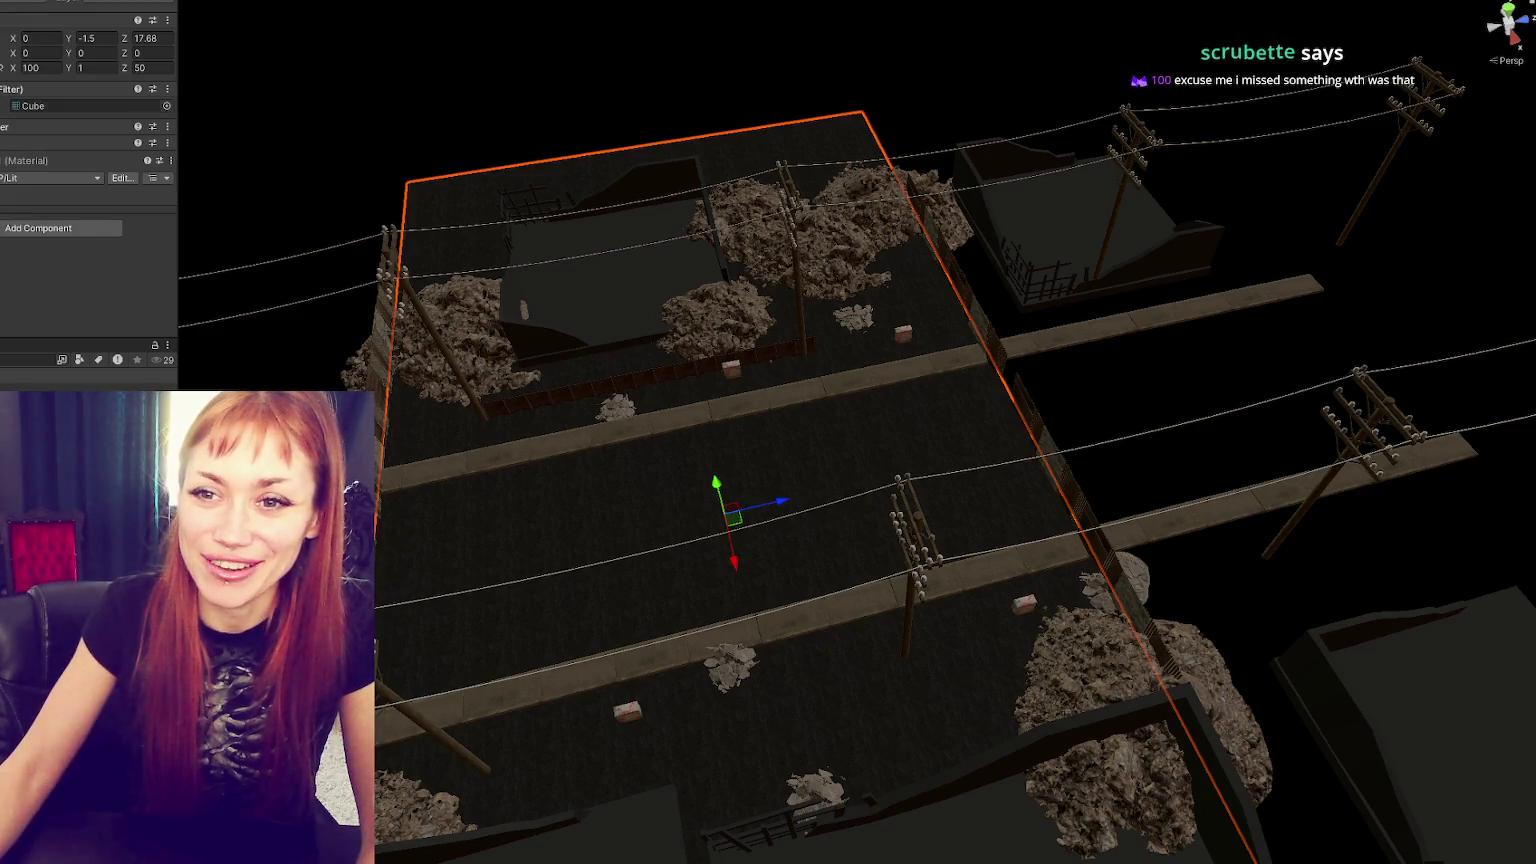
key("ctrl+z")
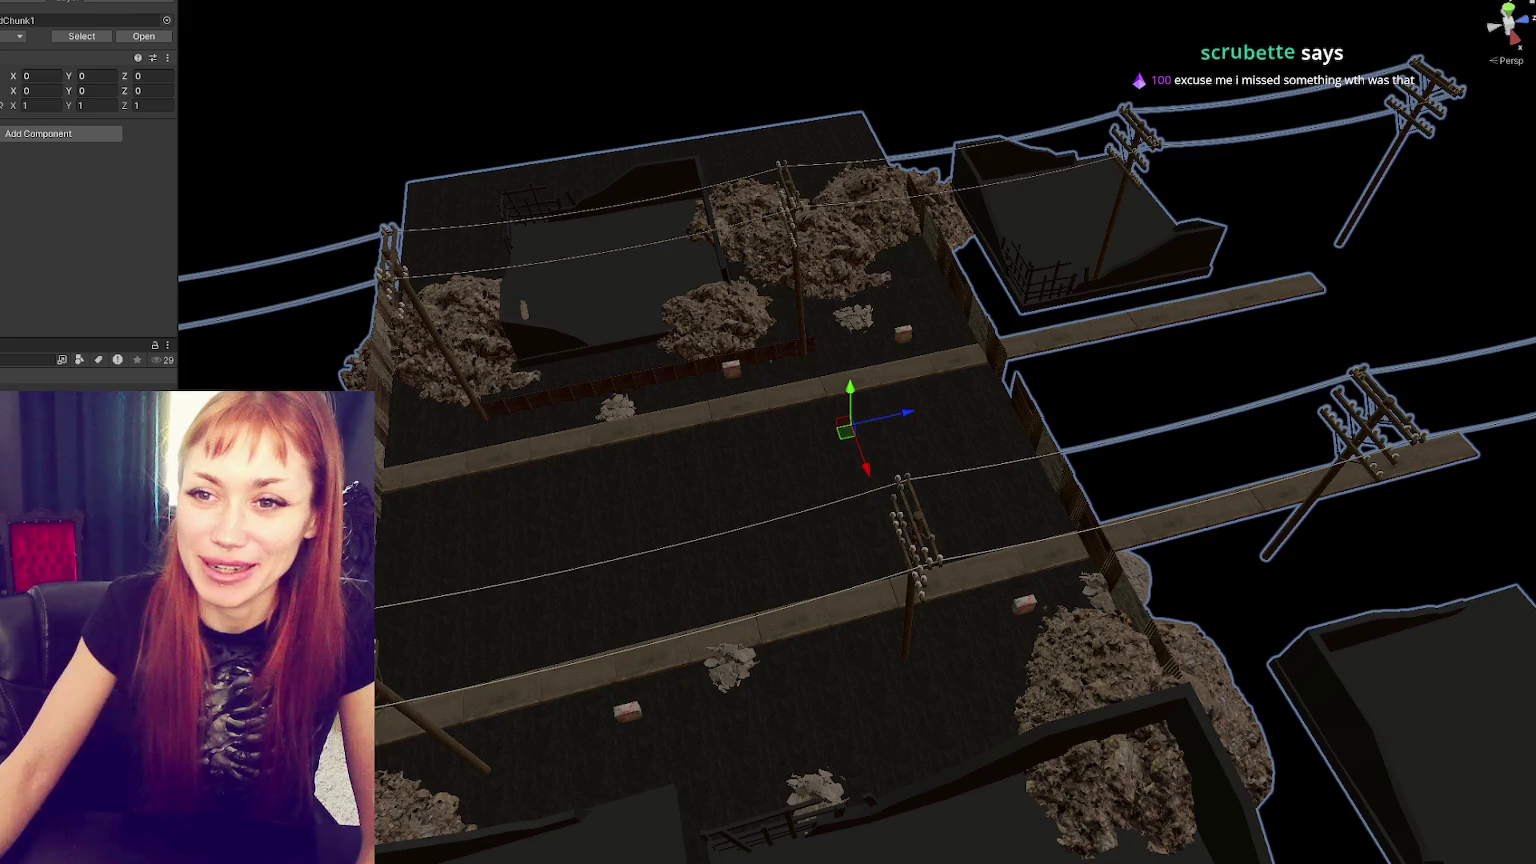
key("ctrl+y")
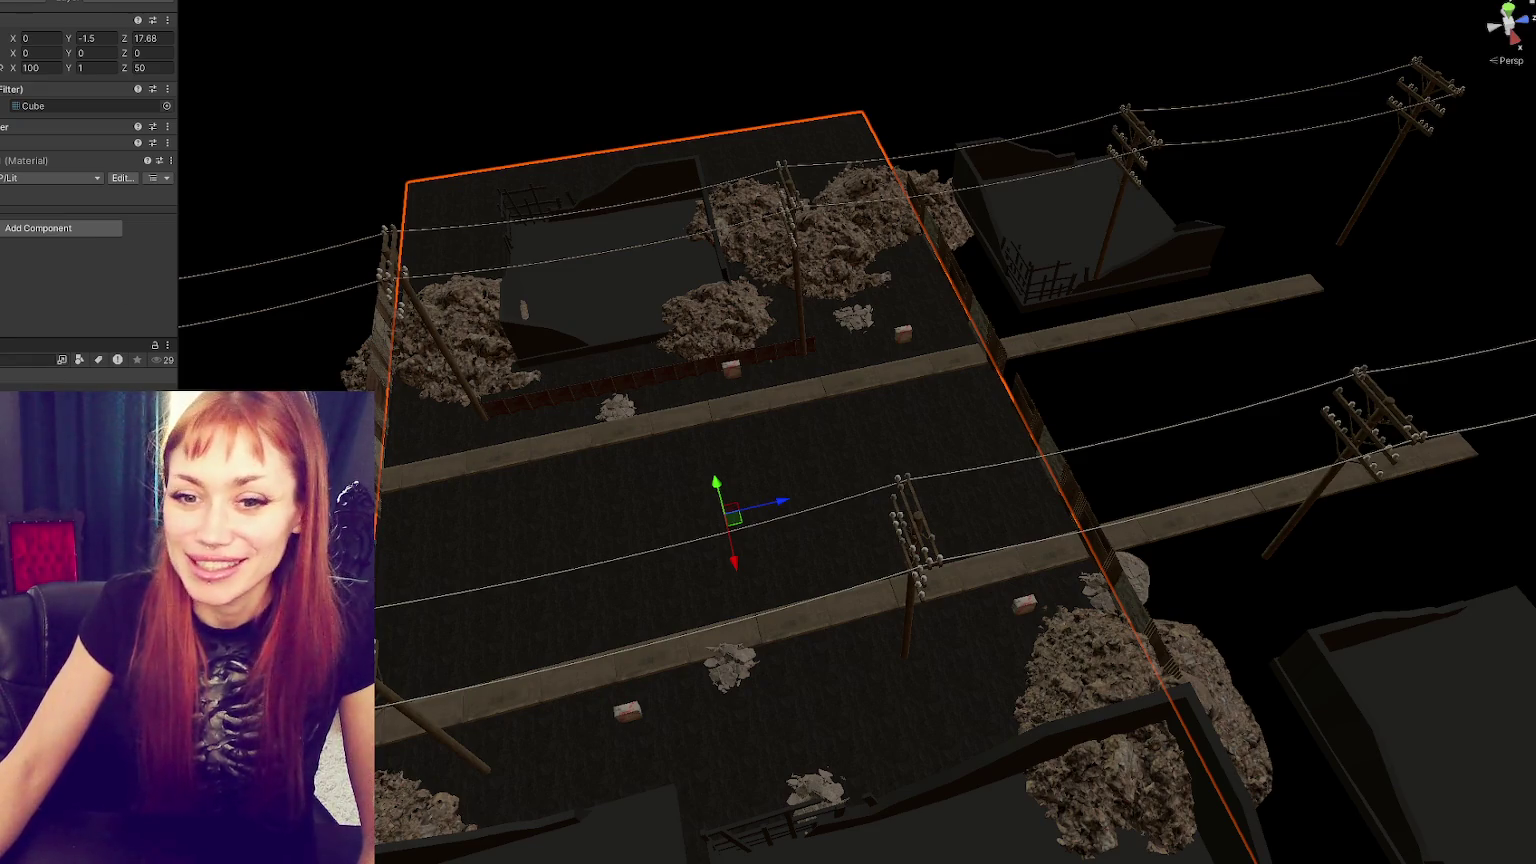
key("Delete")
- Select the road chunk and leave its Z scale at 1 after trying 50
left_click(850, 429)
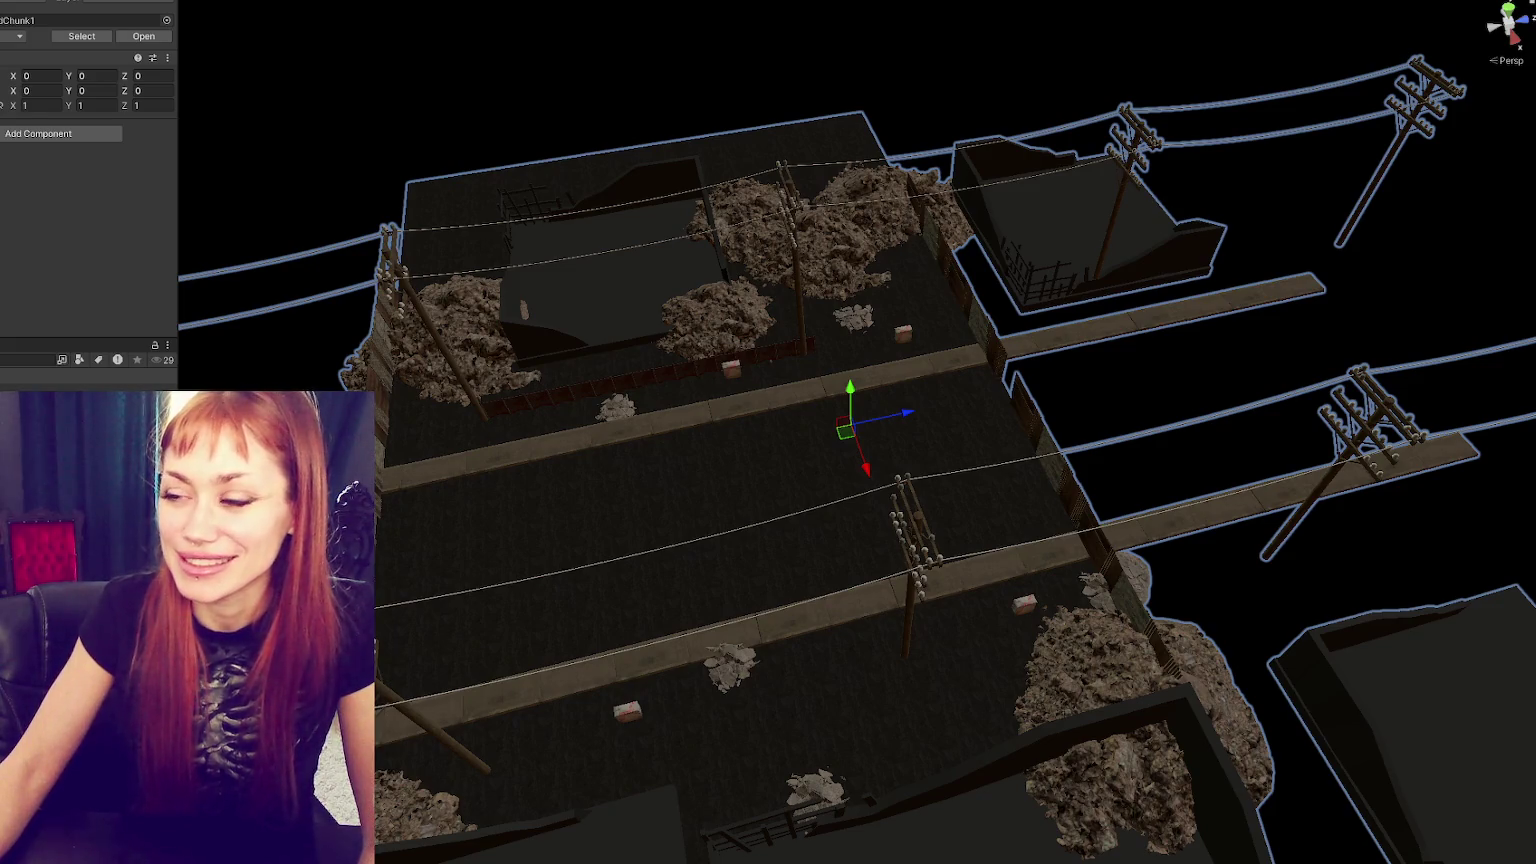
left_click(152, 105)
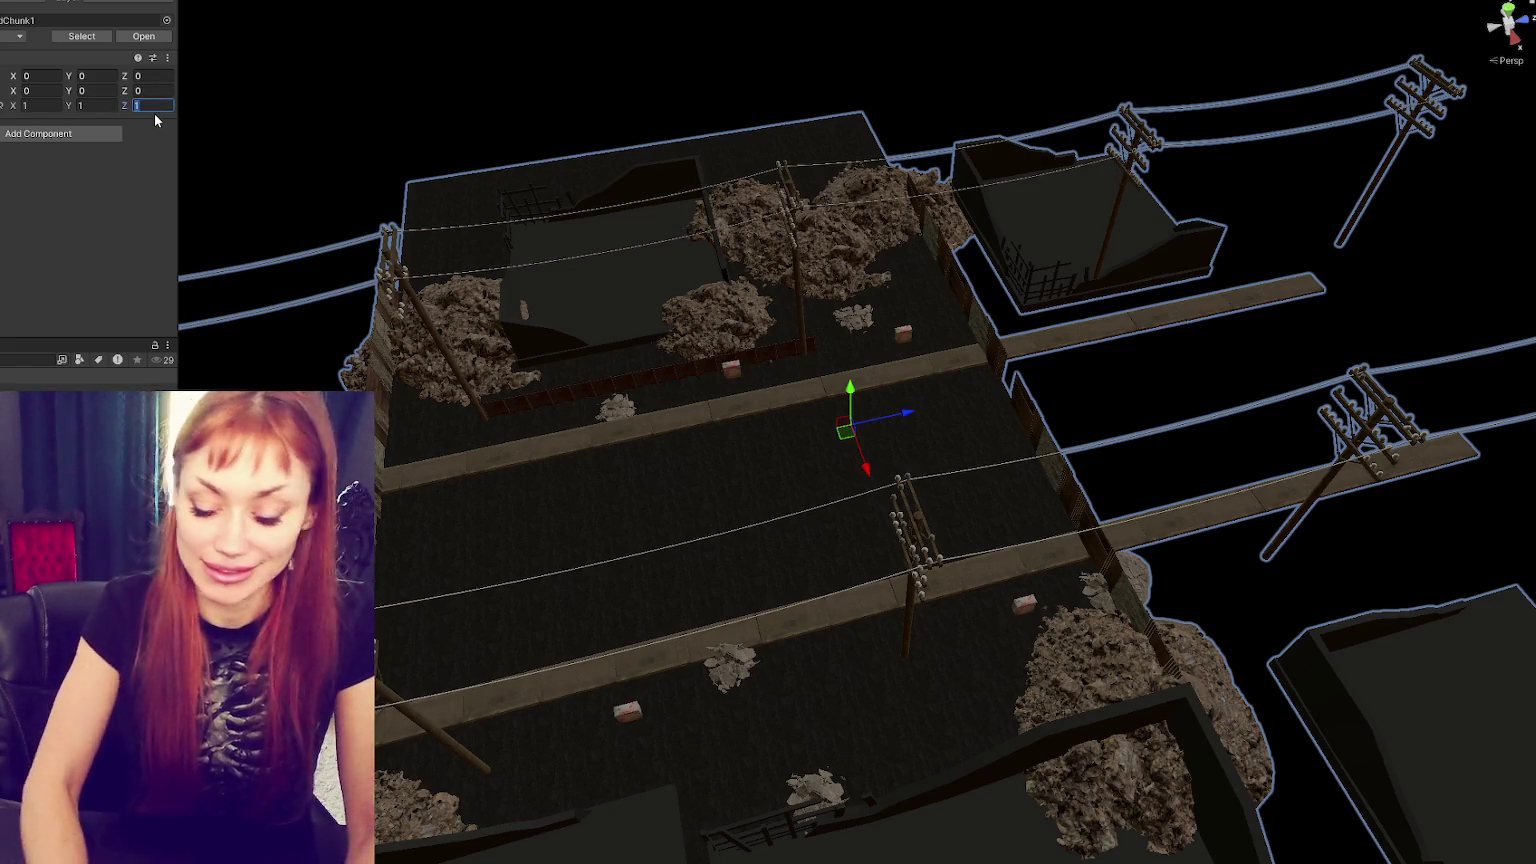
type("50")
key("BackSpace")
key("BackSpace")
type("1")
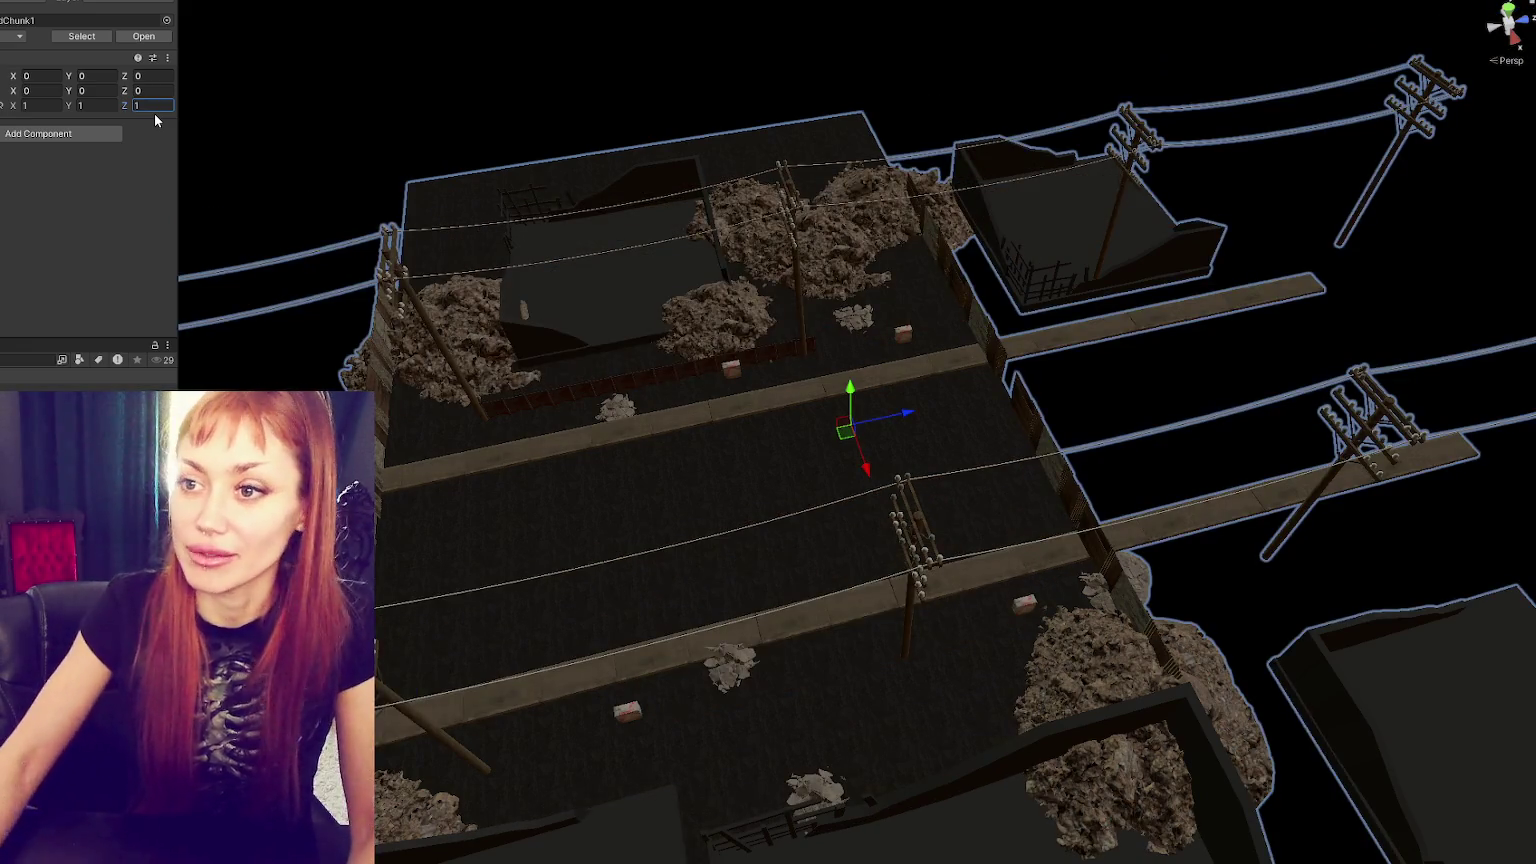
left_click(152, 74)
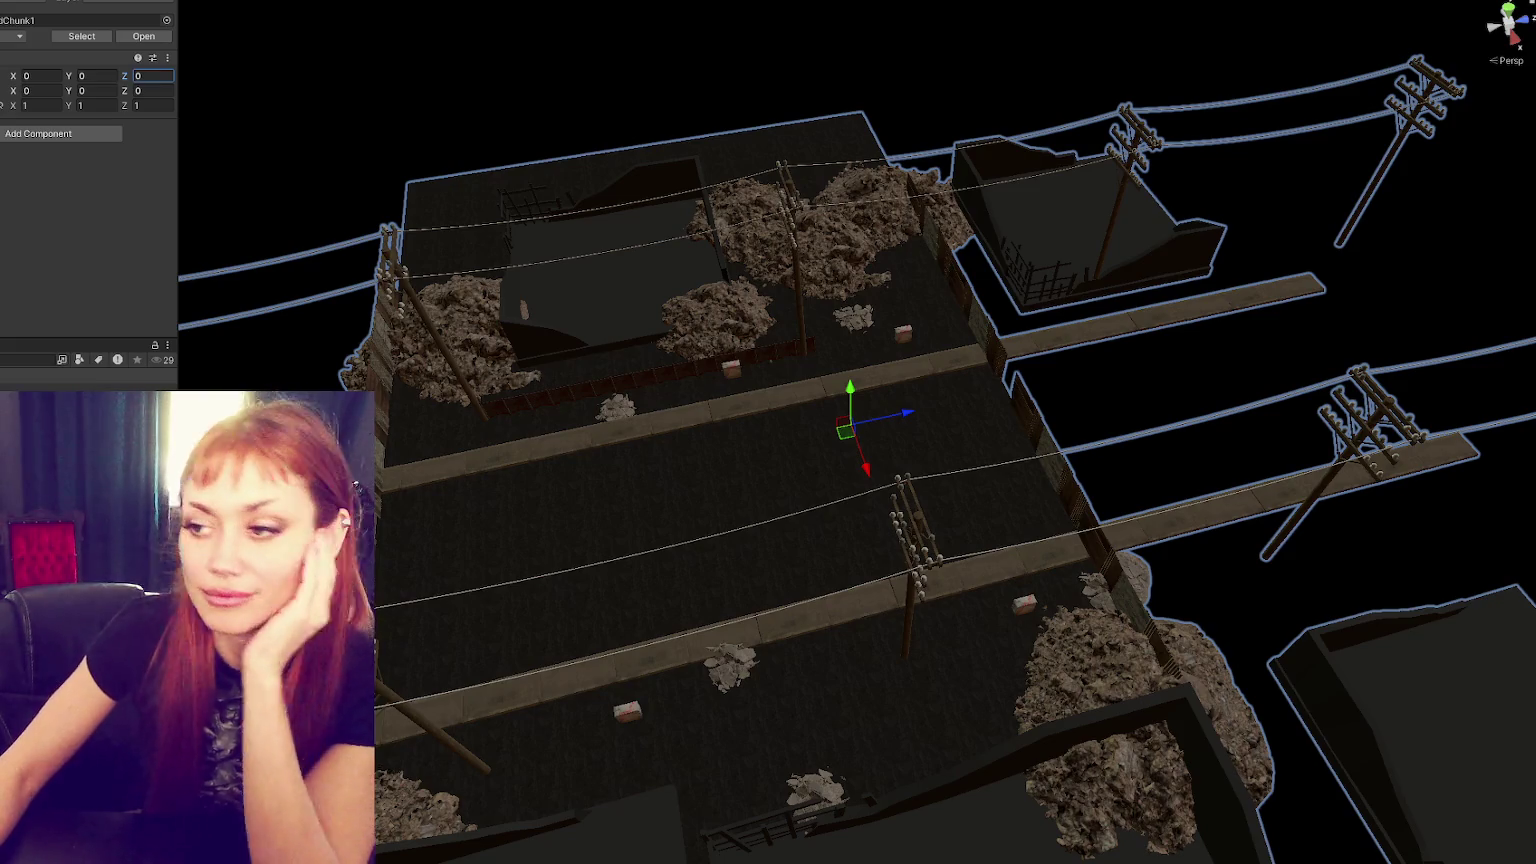
key("Return")
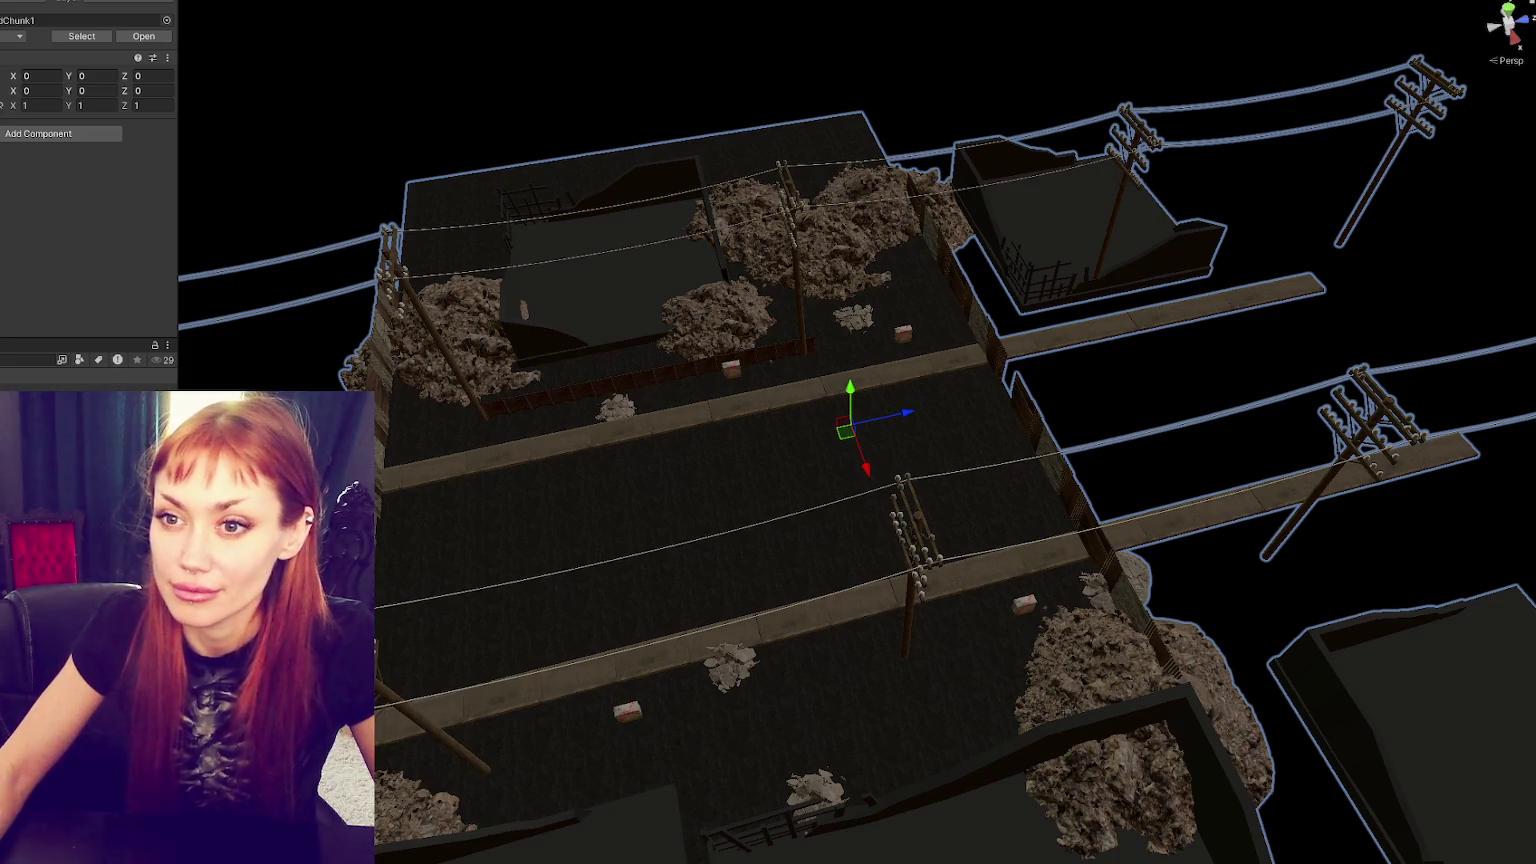
key("z")
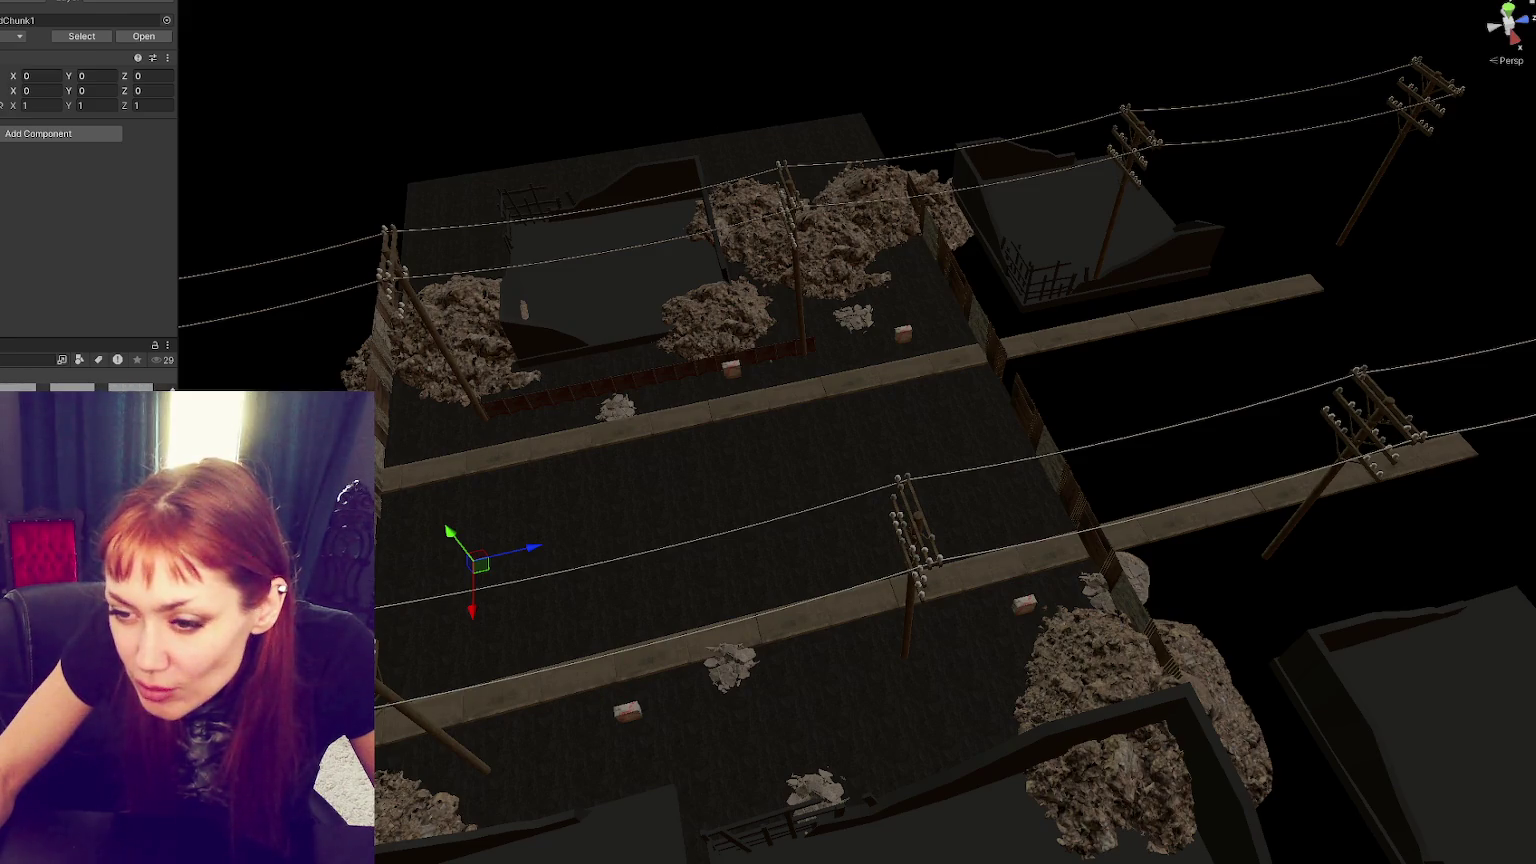
- Drop the apartment building prefab in, lower it slightly and slide it along X to -22.07
left_click_drag(111, 387, 668, 464)
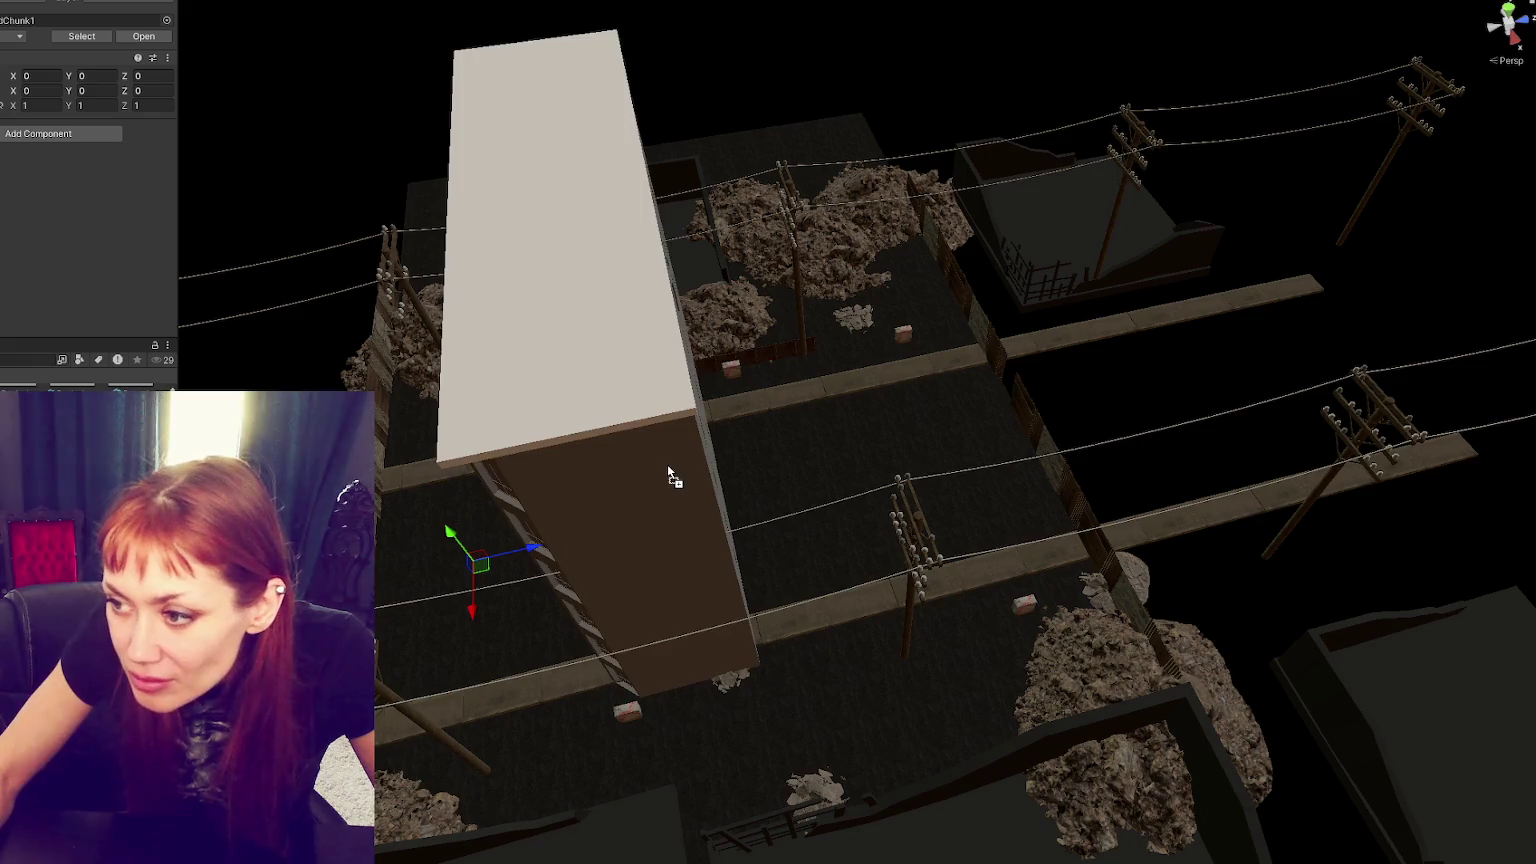
key("e")
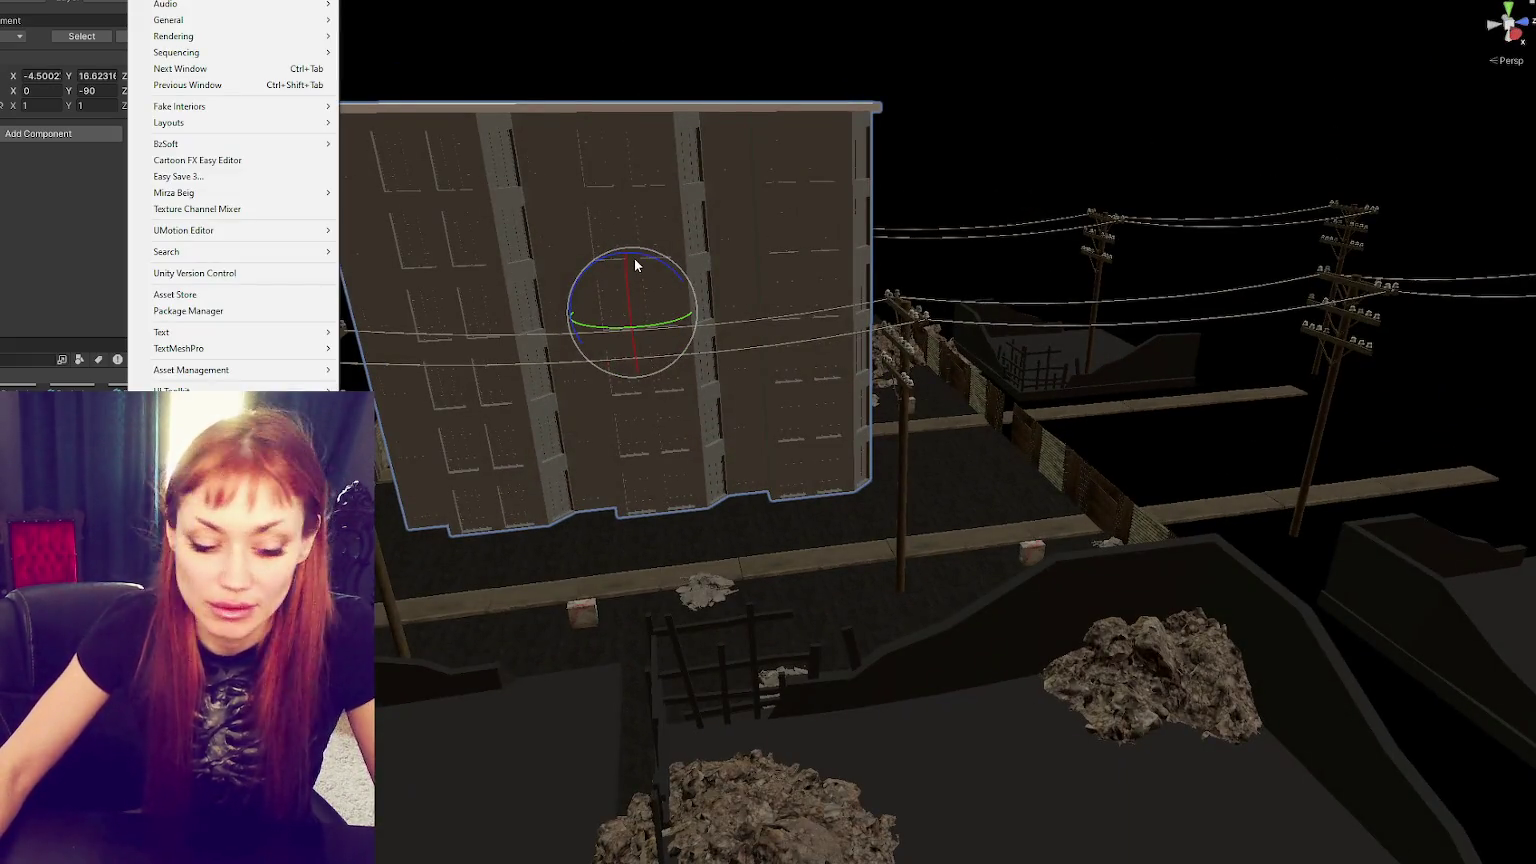
key("Escape")
key("w")
left_click_drag(626, 267, 626, 283)
left_click_drag(737, 298, 730, 381)
left_click_drag(815, 195, 1003, 146)
- Select the objects beside the building, ending on the chainlink fence piece
left_click(1152, 234)
left_click(1152, 234)
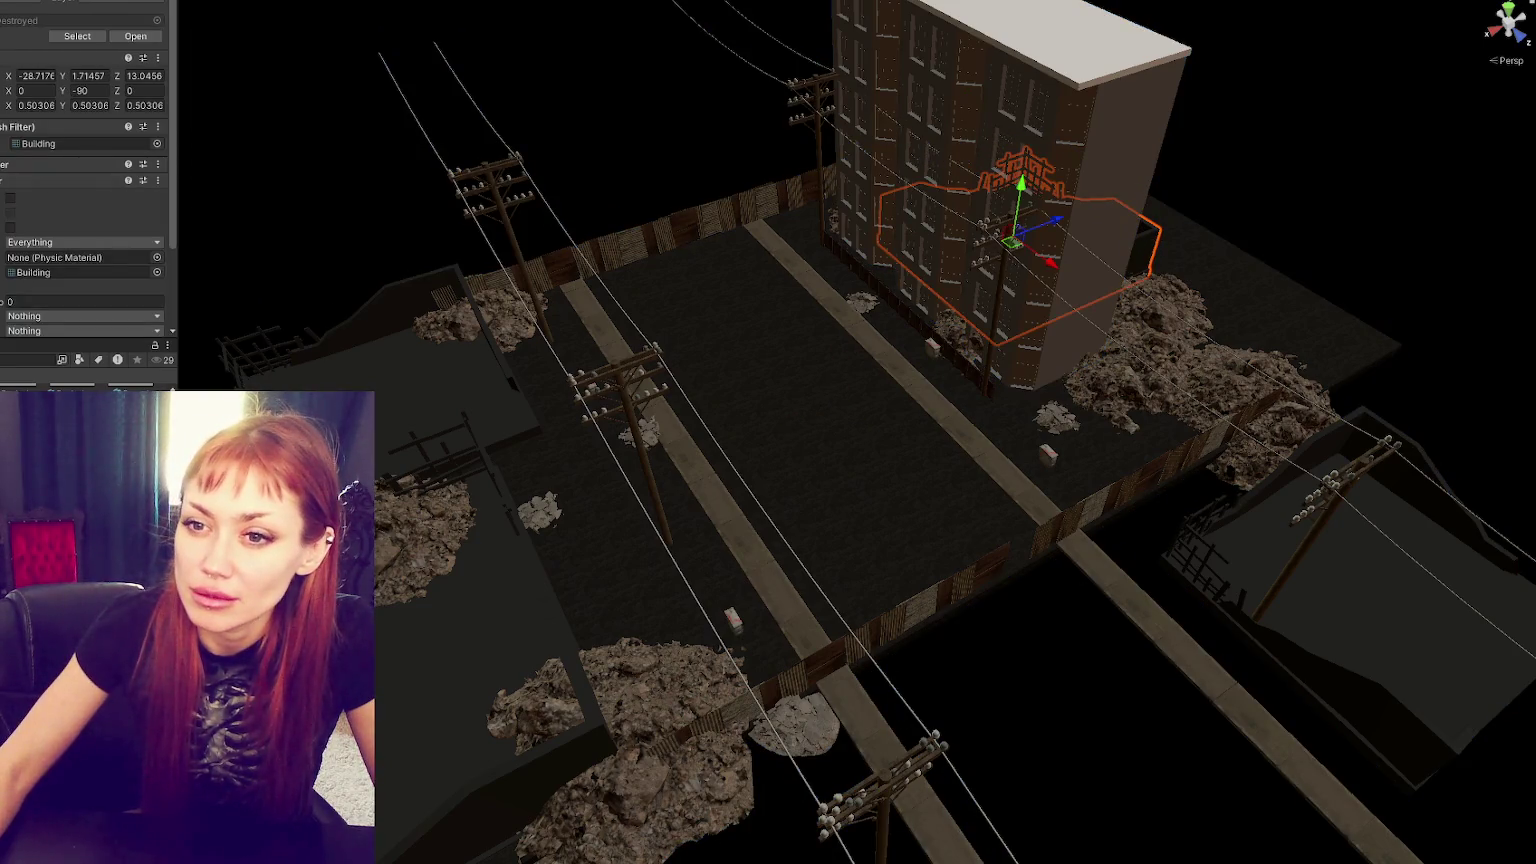
key("Escape")
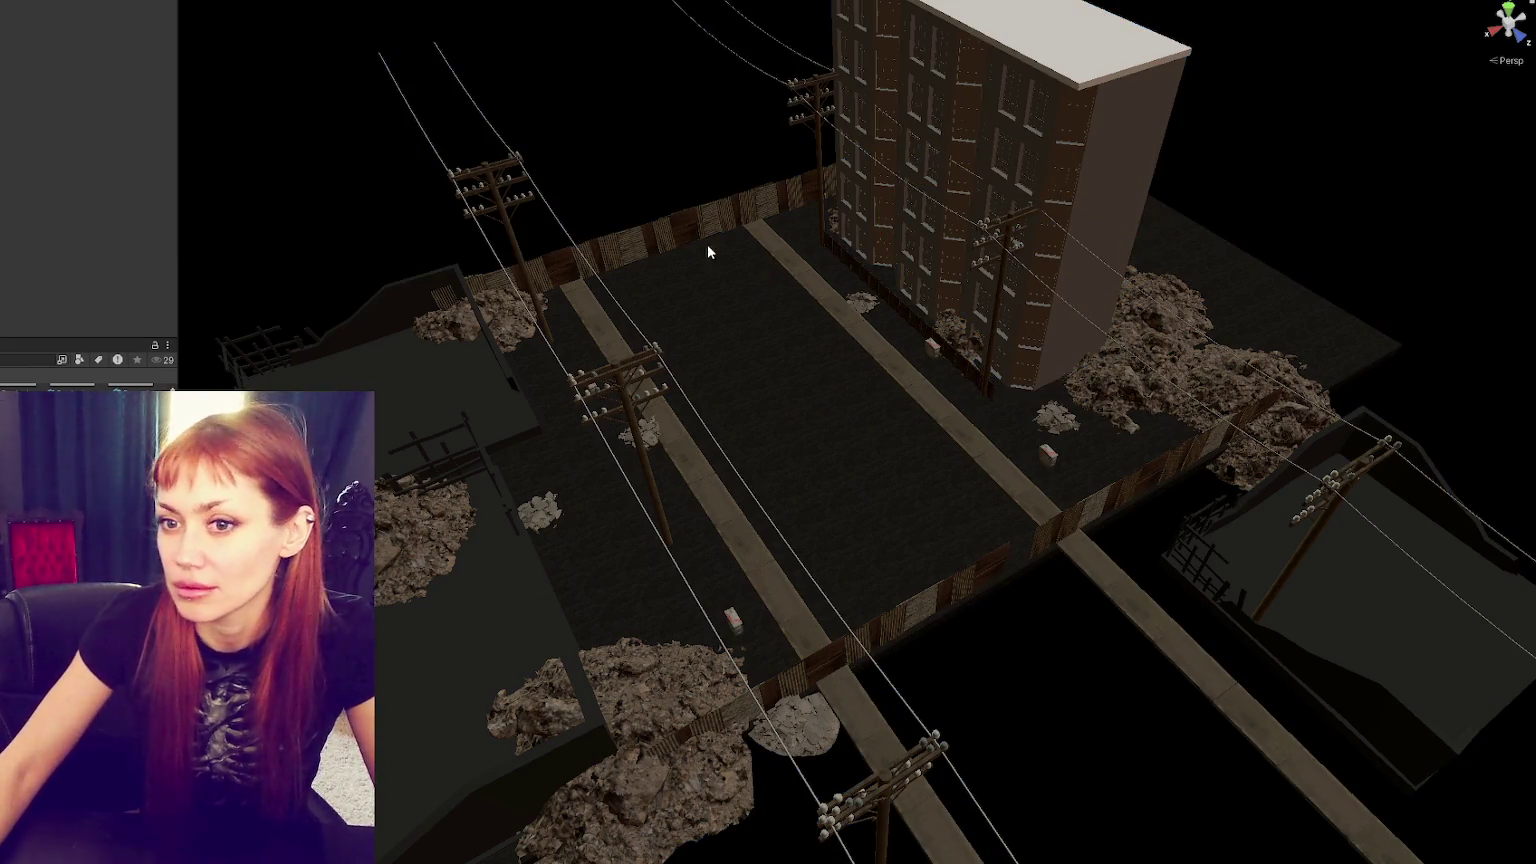
left_click(862, 267)
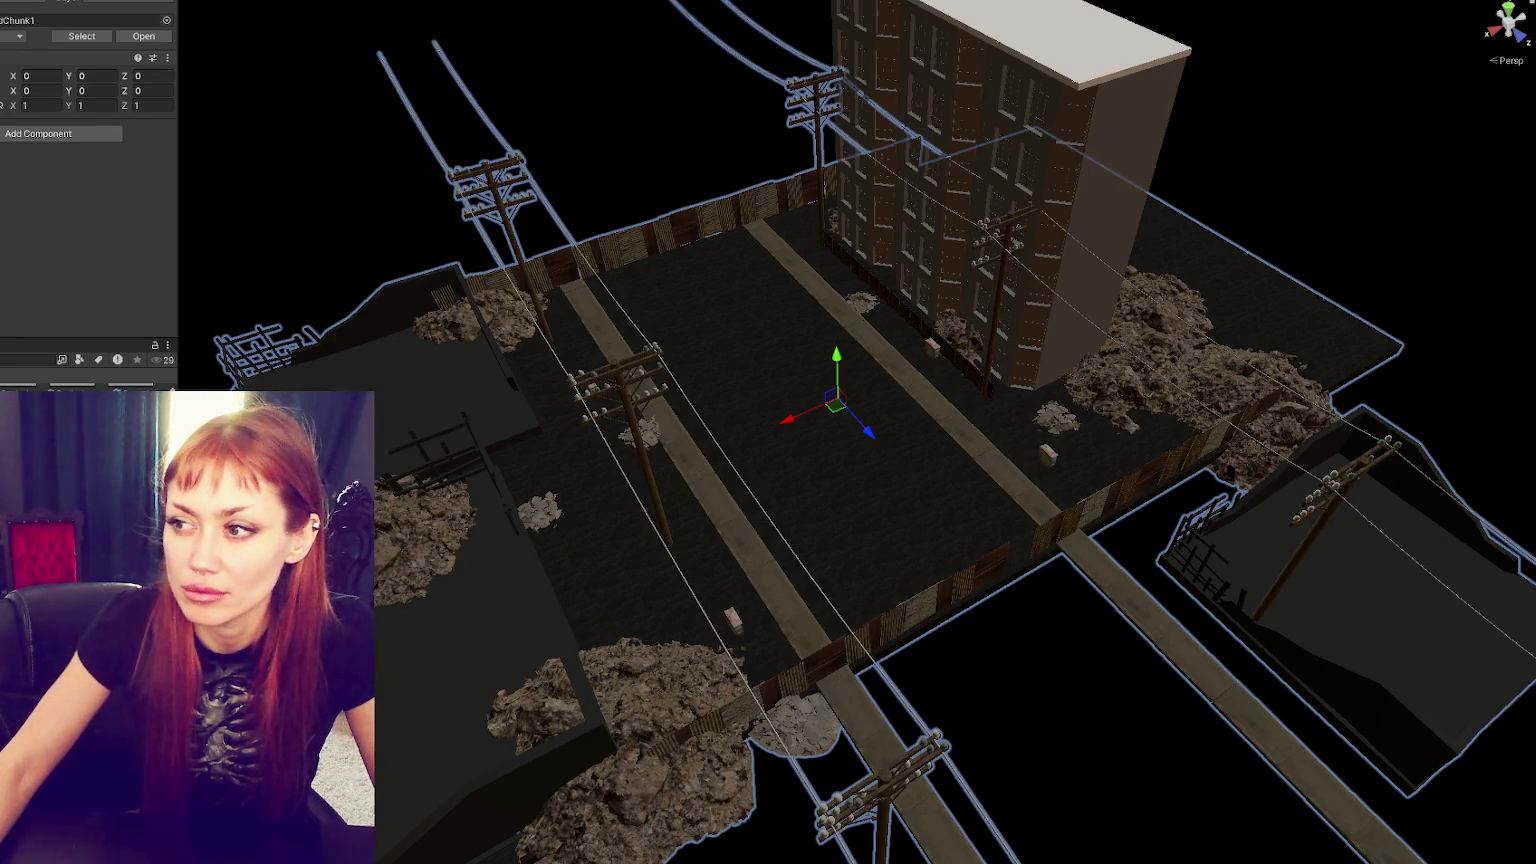
left_click(862, 321)
left_click(933, 320)
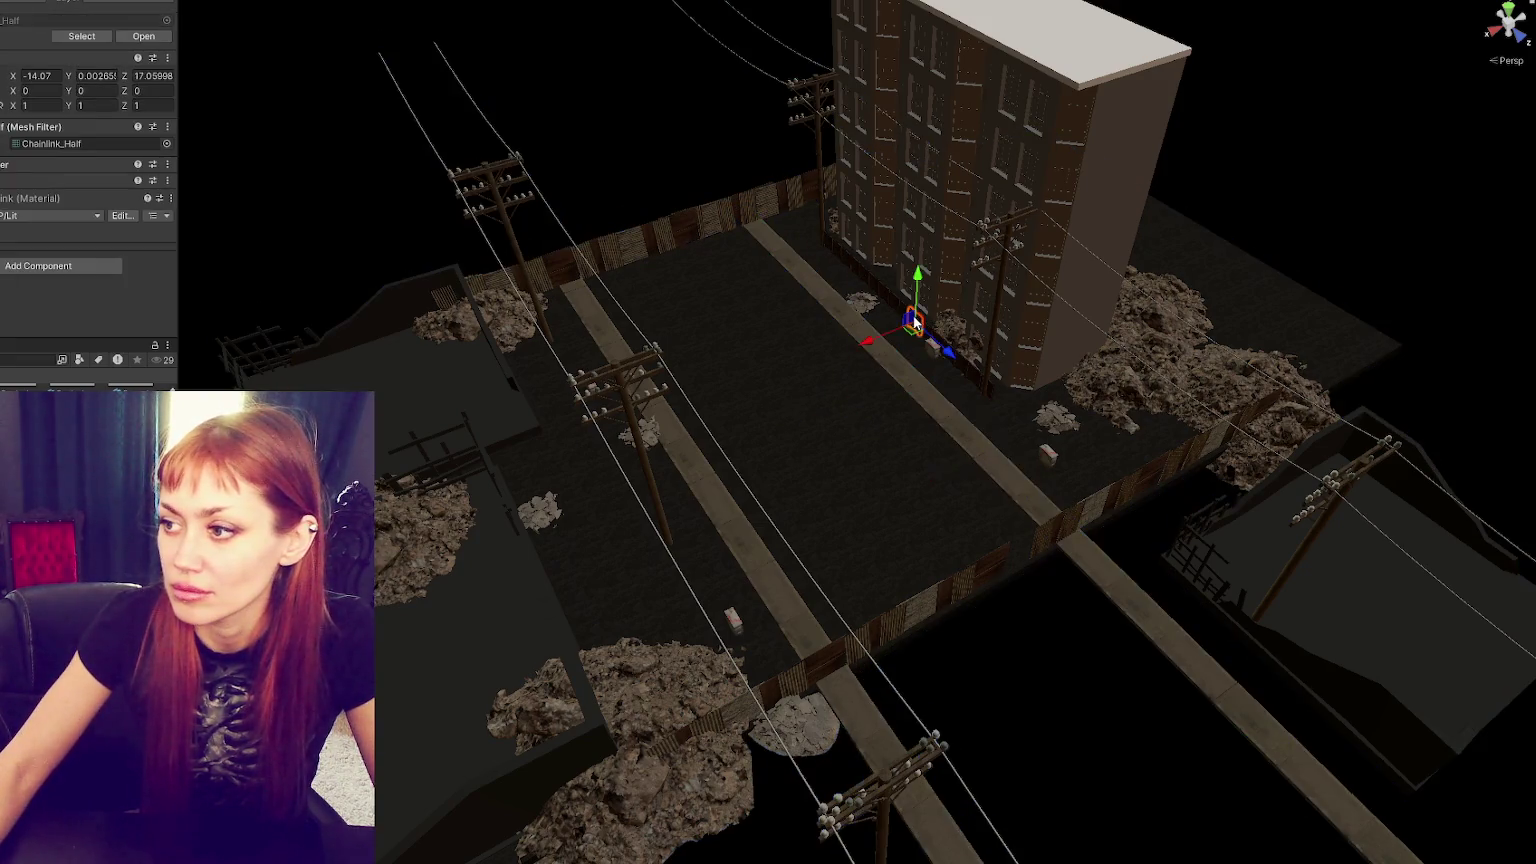
- Select the Dirt_LOD0 pile beside the building and drag it out into the alley
left_click(933, 320)
left_click(1300, 150)
left_click(962, 343)
left_click(963, 342)
mouse_move(962, 343)
left_mouse_down()
mouse_move(746, 247)
mouse_move(686, 240)
mouse_move(700, 243)
left_mouse_up()
- Shift the small dirt clump toward the alley edge and select the nearby fence section
left_click(884, 328)
left_click(860, 302)
left_click_drag(872, 300, 933, 348)
left_click(686, 238)
left_click(687, 238)
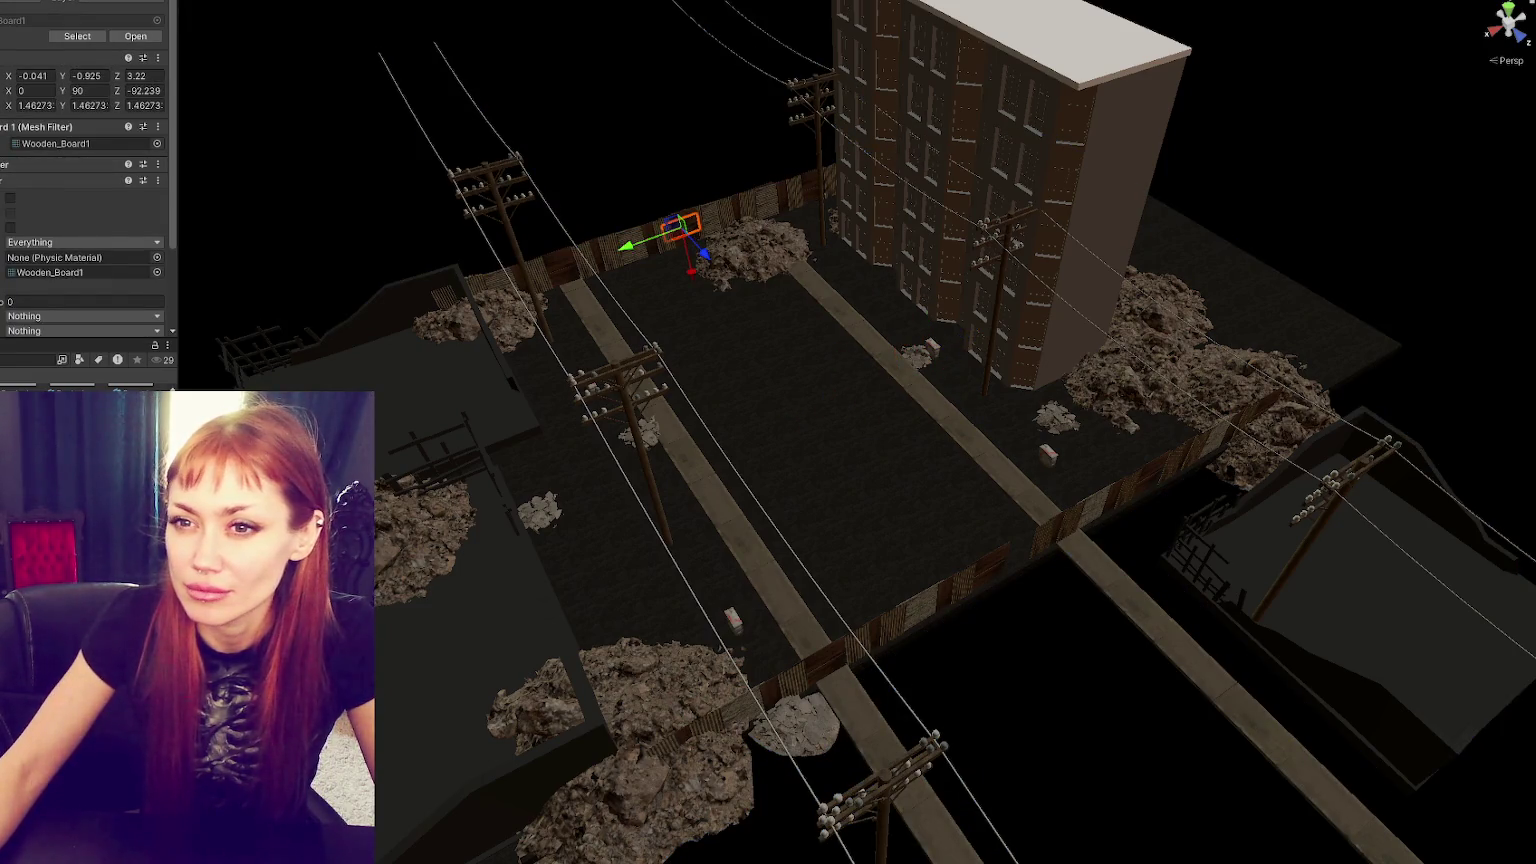
left_click(688, 232)
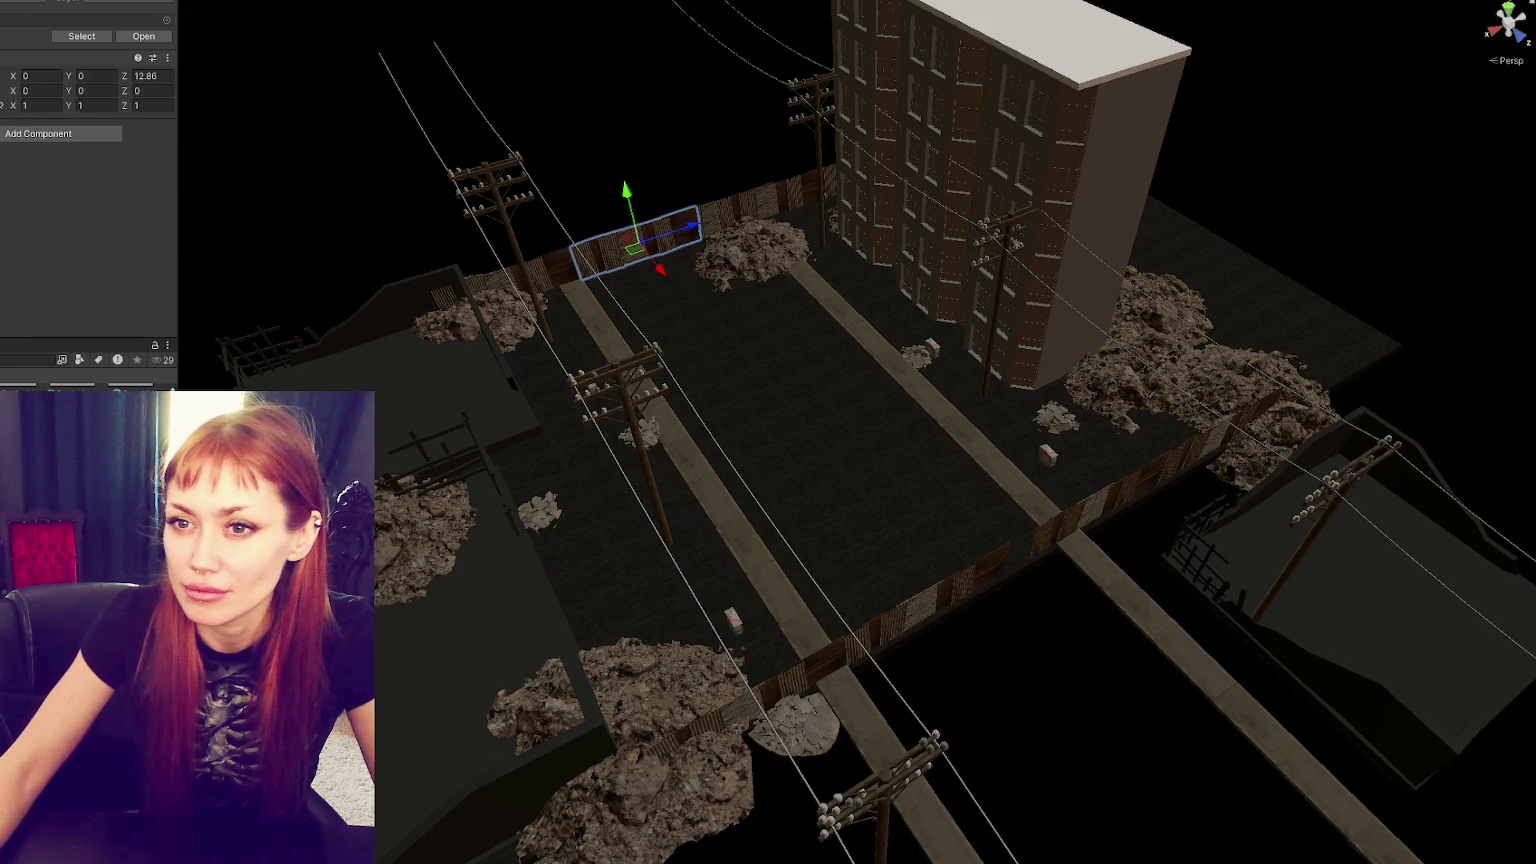
left_click(688, 231)
mouse_move(801, 240)
left_mouse_down()
mouse_move(1107, 233)
mouse_move(840, 334)
mouse_move(700, 268)
mouse_move(1095, 232)
mouse_move(1117, 410)
mouse_move(902, 354)
left_mouse_up()
- Select the ruined building in the road chunk and delete it
left_click(918, 364)
left_click(917, 362)
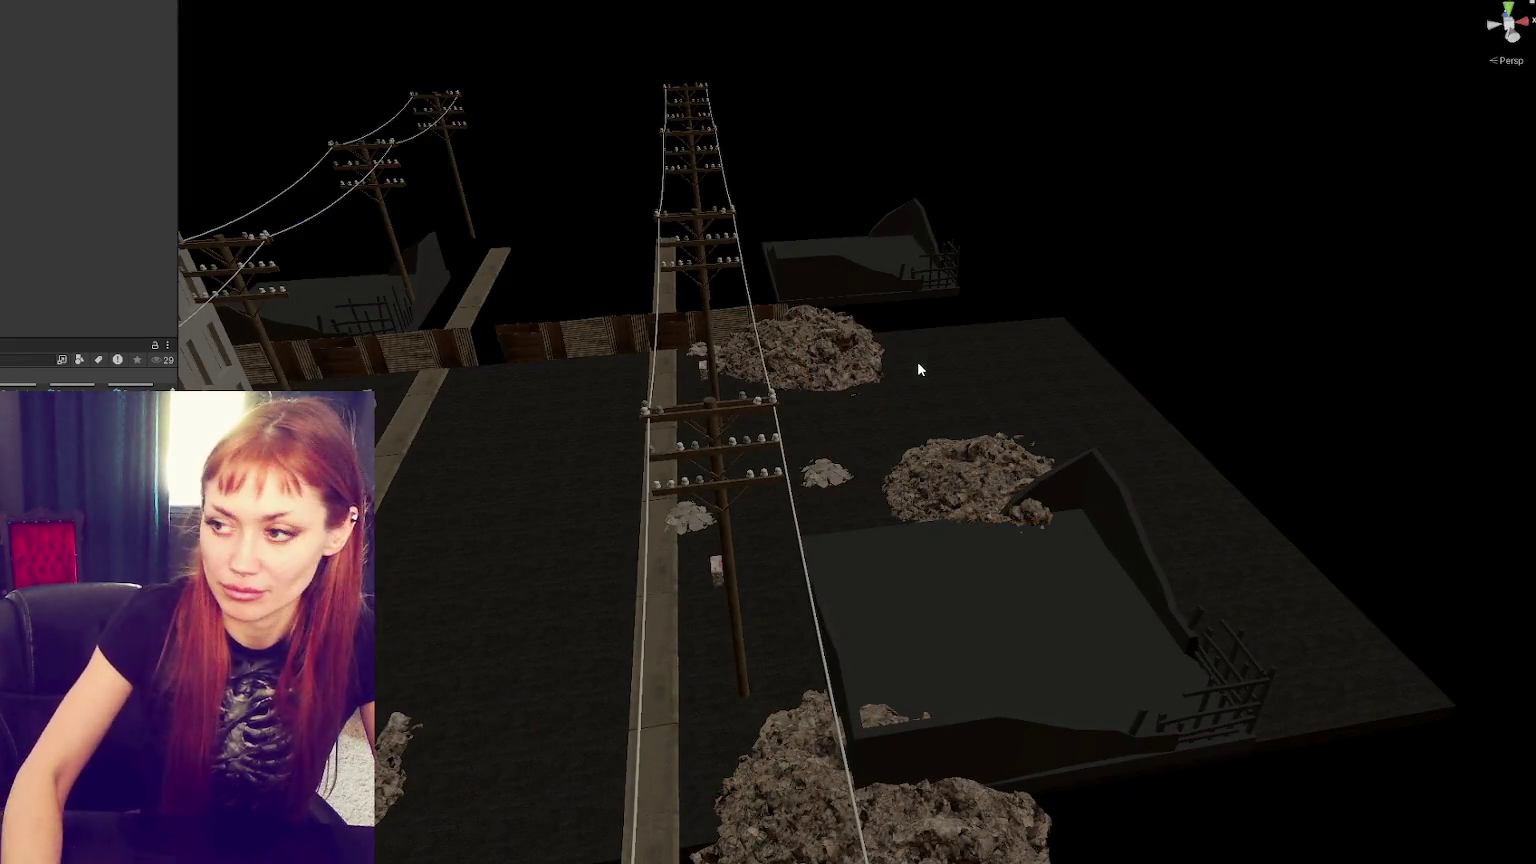
left_click(967, 608)
left_click(967, 608)
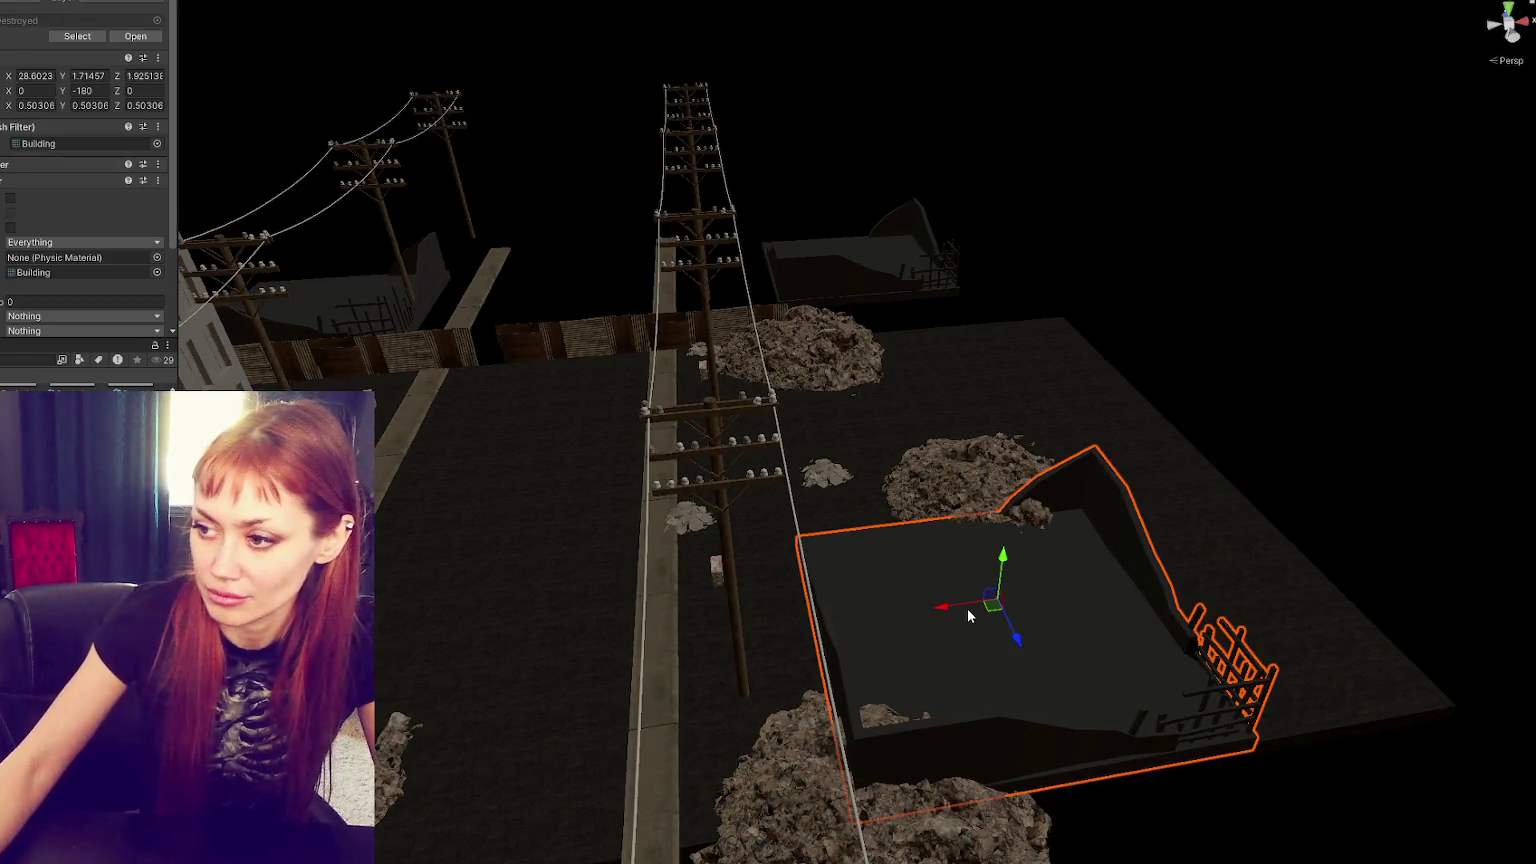
key("Delete")
mouse_move(943, 604)
left_mouse_down()
mouse_move(860, 356)
mouse_move(1075, 303)
mouse_move(882, 395)
left_mouse_up()
- Delete the right-hand power pole together with its wires
left_click(971, 314)
left_click(958, 326)
left_click(985, 318)
left_click(985, 318)
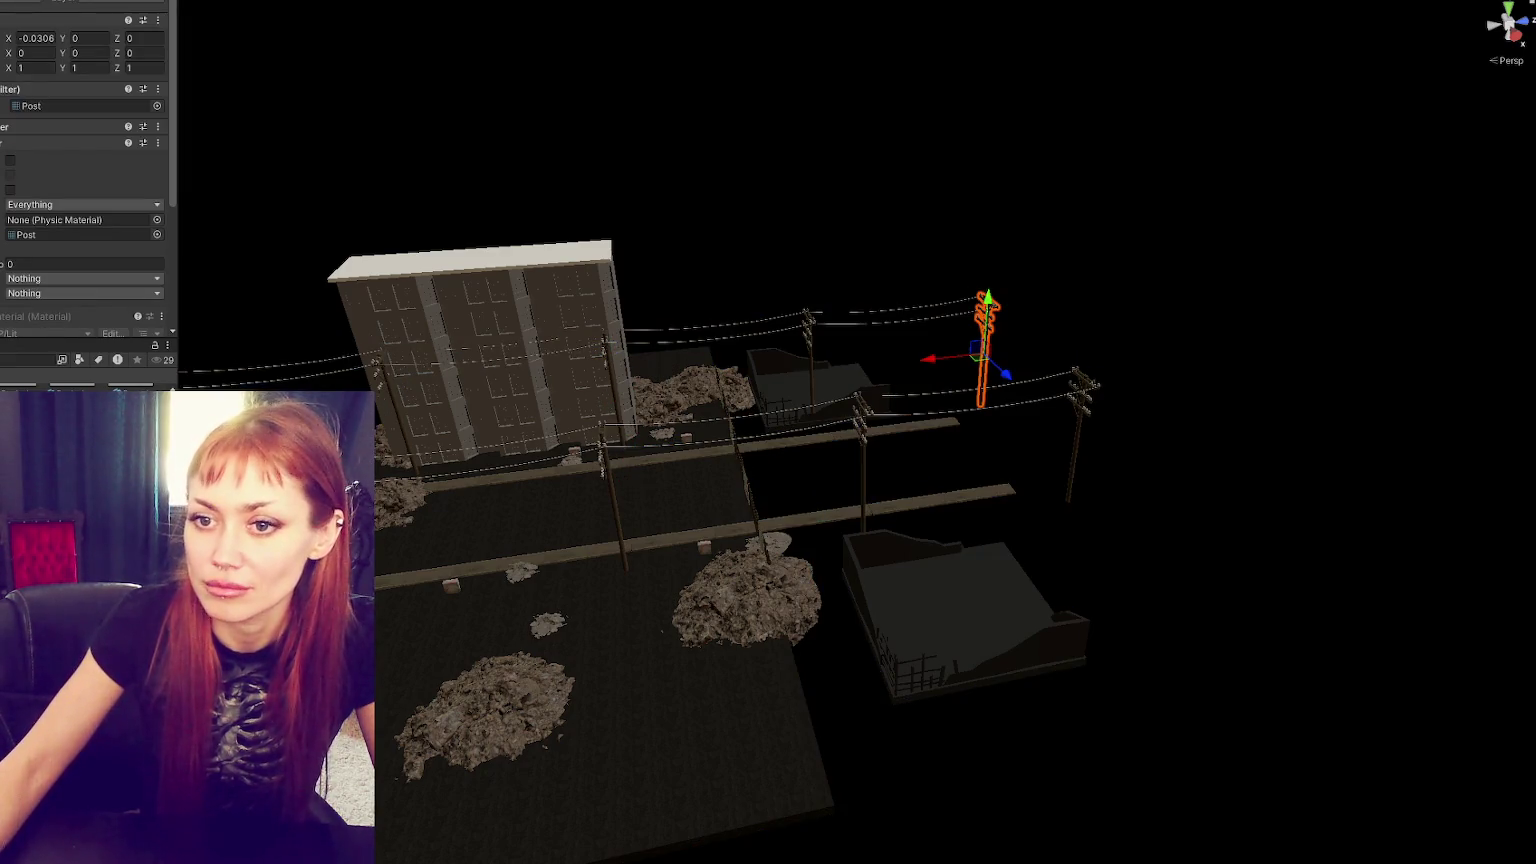
left_click(985, 330)
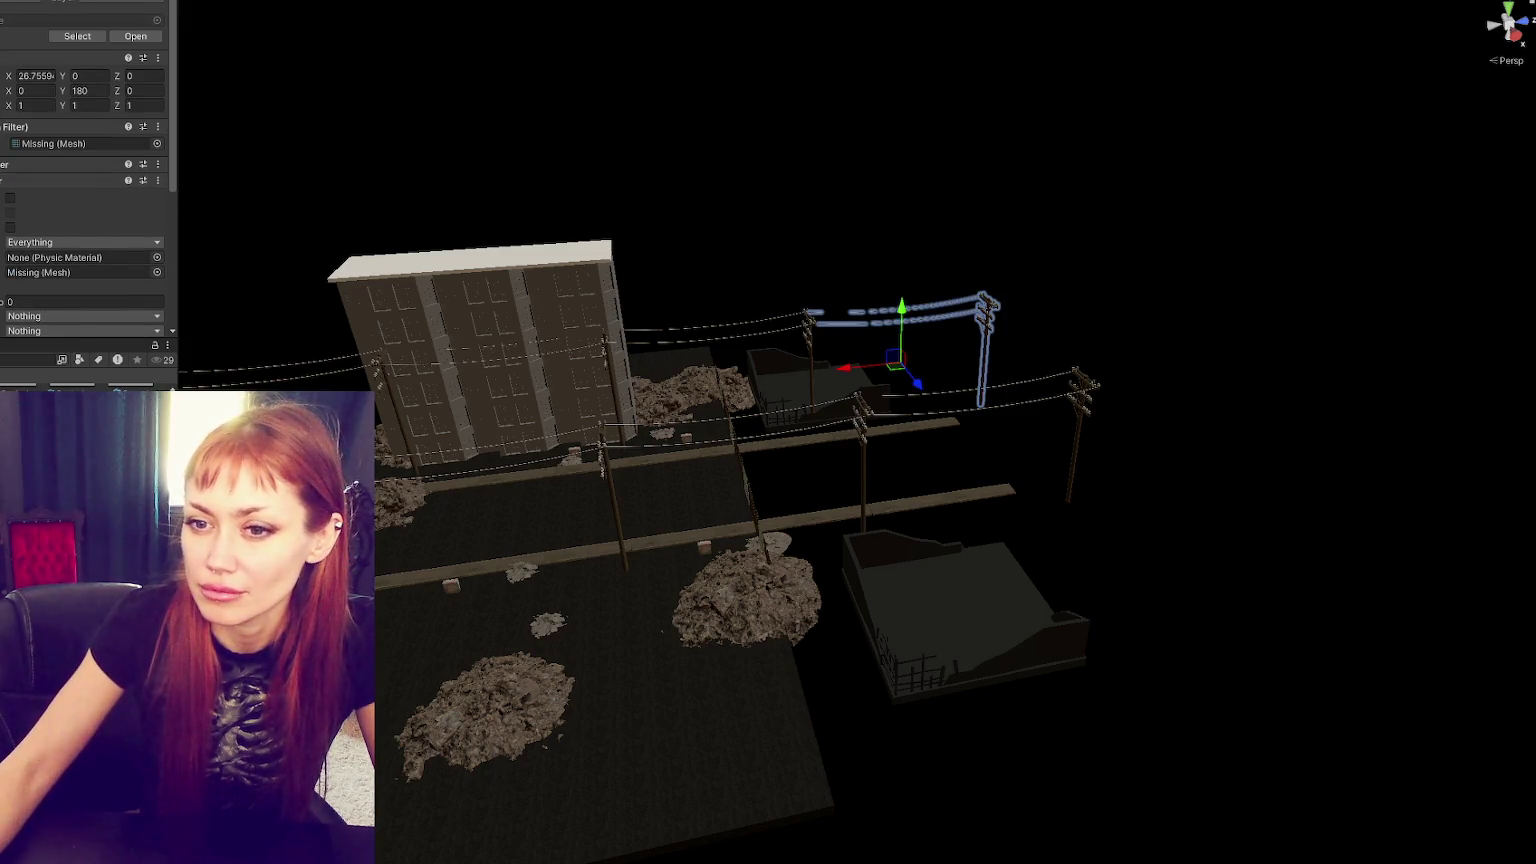
left_click(862, 460)
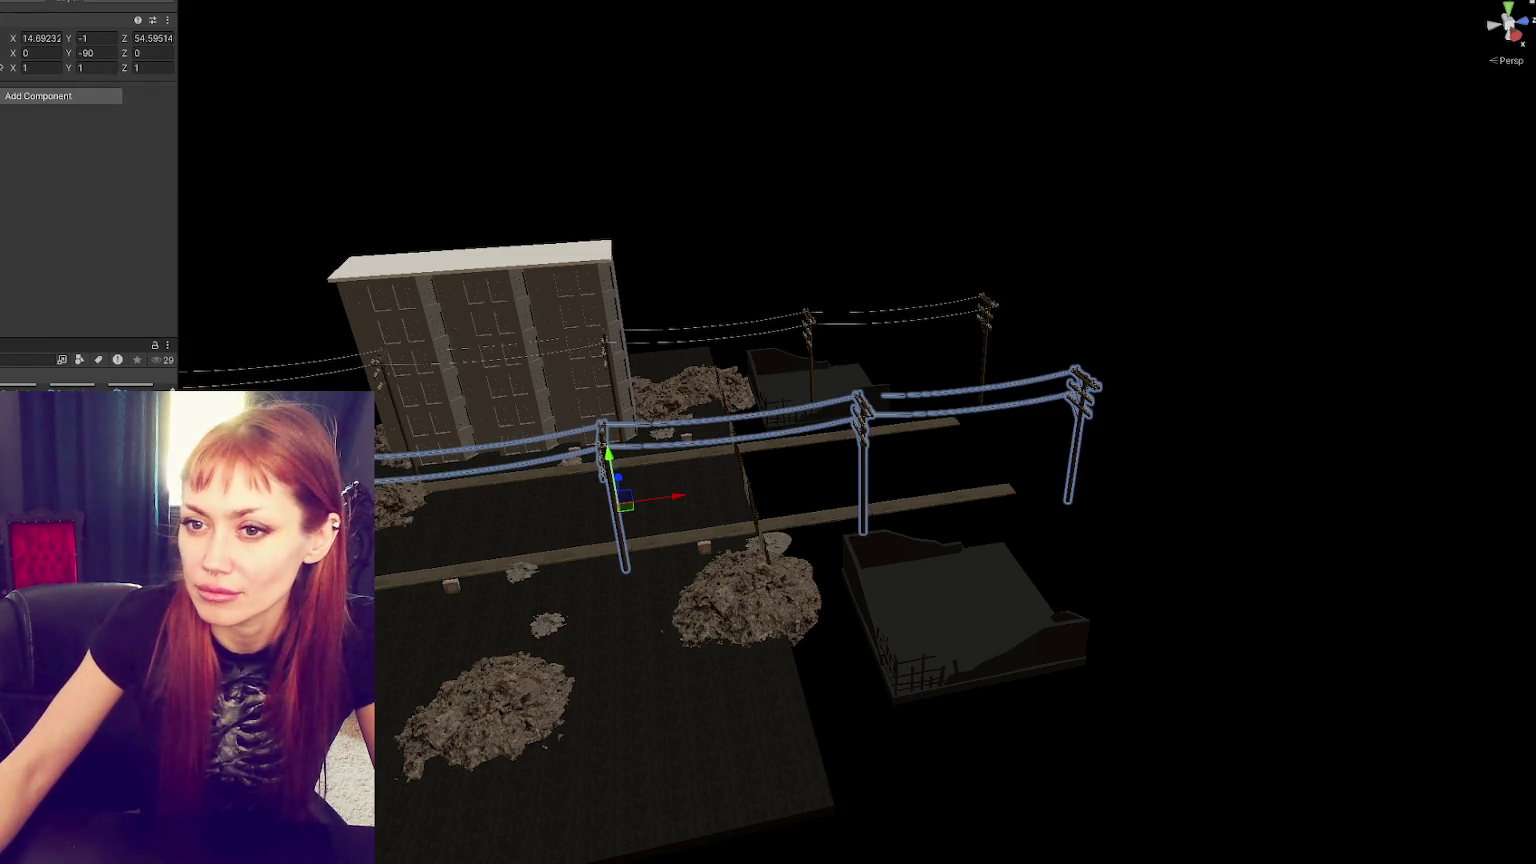
left_click(614, 500)
left_click(1074, 440)
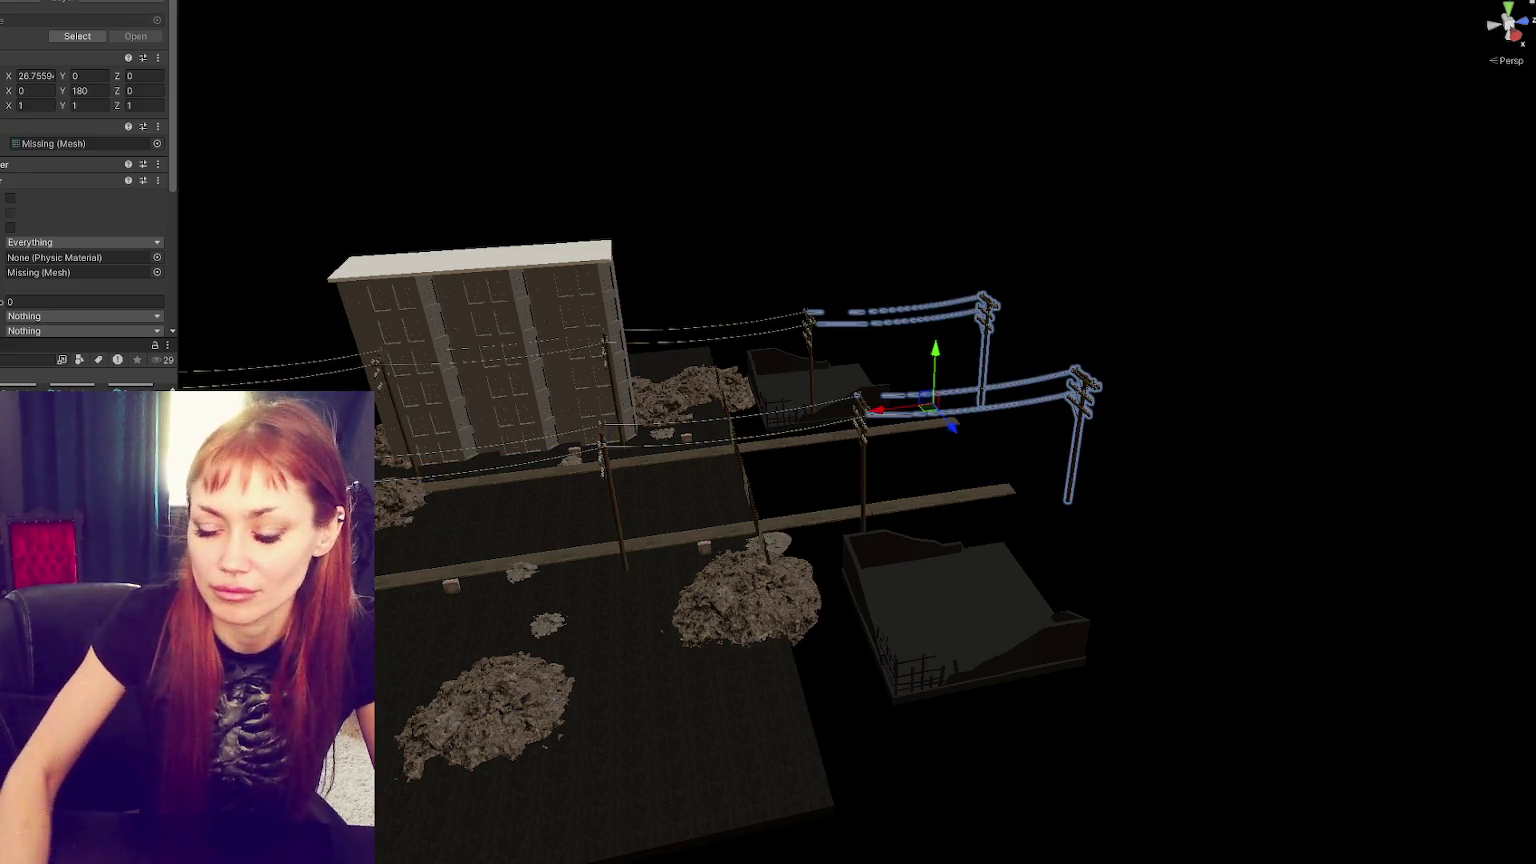
key("Delete")
- Delete the remaining back-right and front-right power poles
left_click_drag(420, 330, 825, 415)
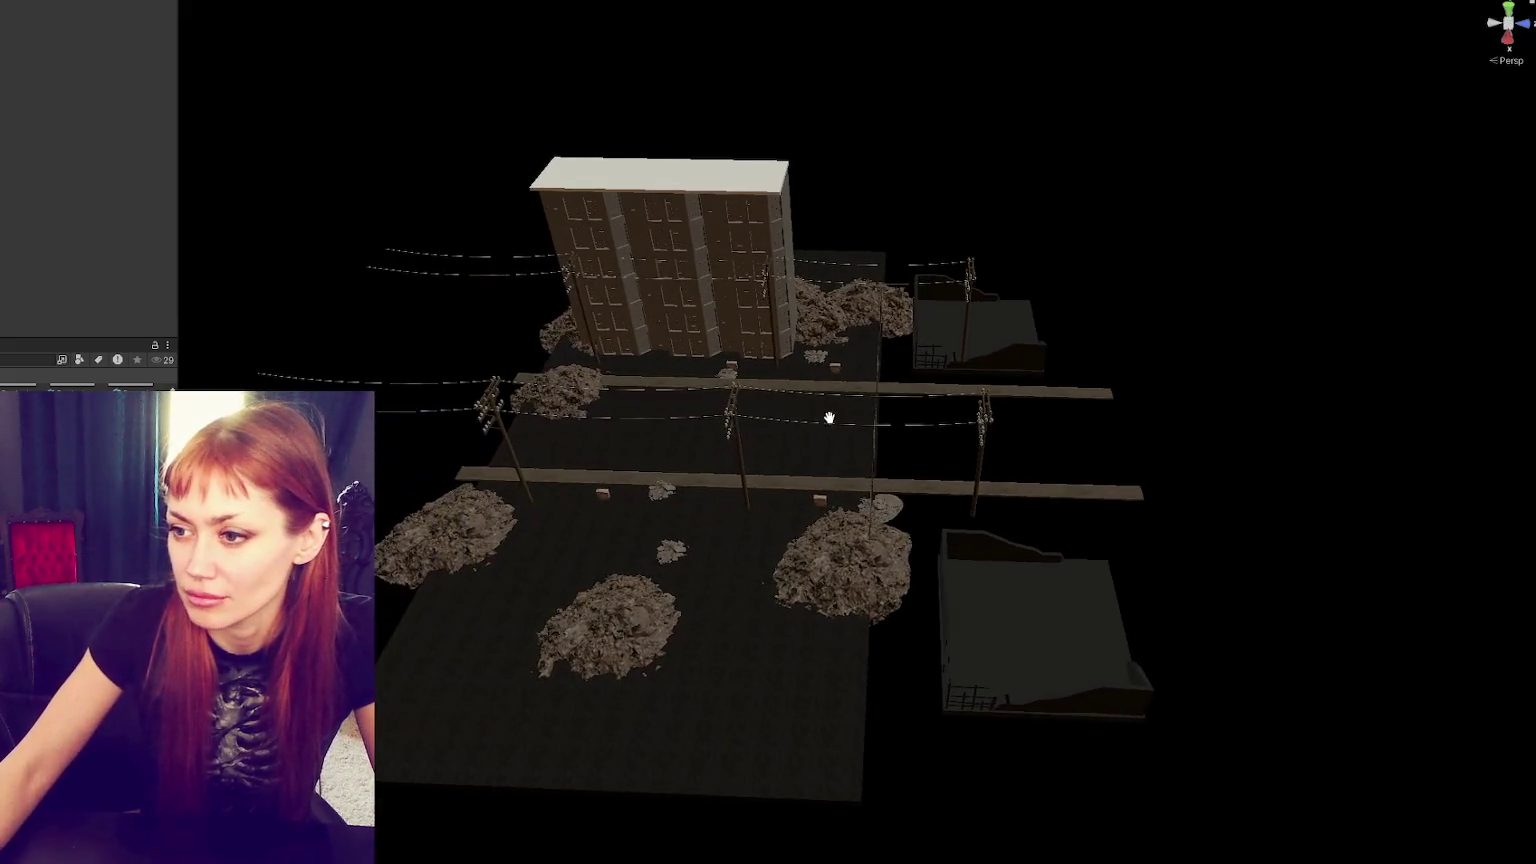
left_click(966, 301)
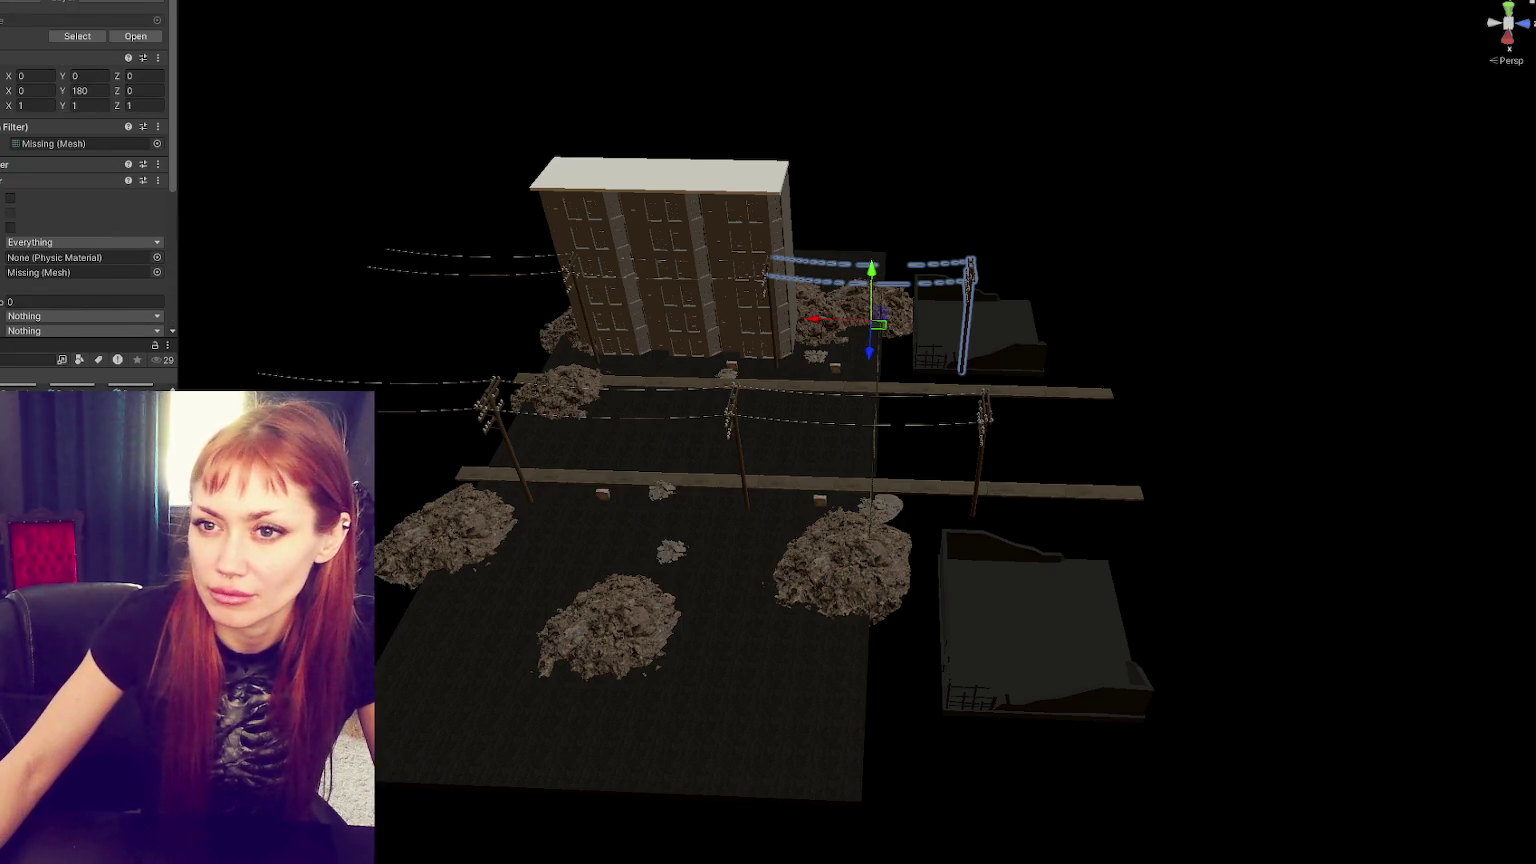
left_click(981, 430, "ctrl")
key("Delete")
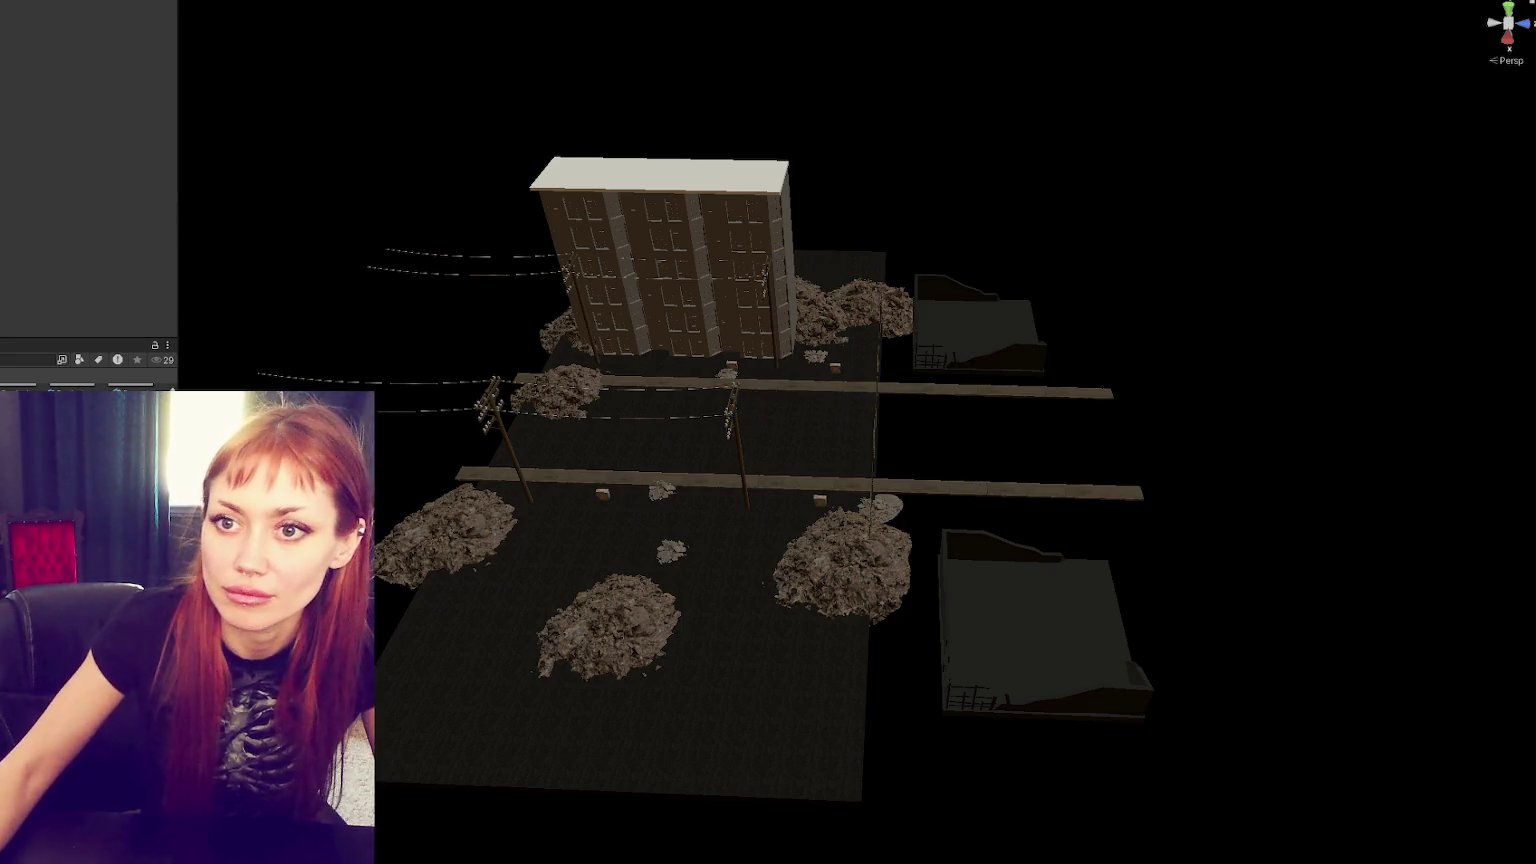
- Shift the four remaining power poles and wires sideways along X
left_click(771, 320)
left_click_drag(900, 520, 298, 287)
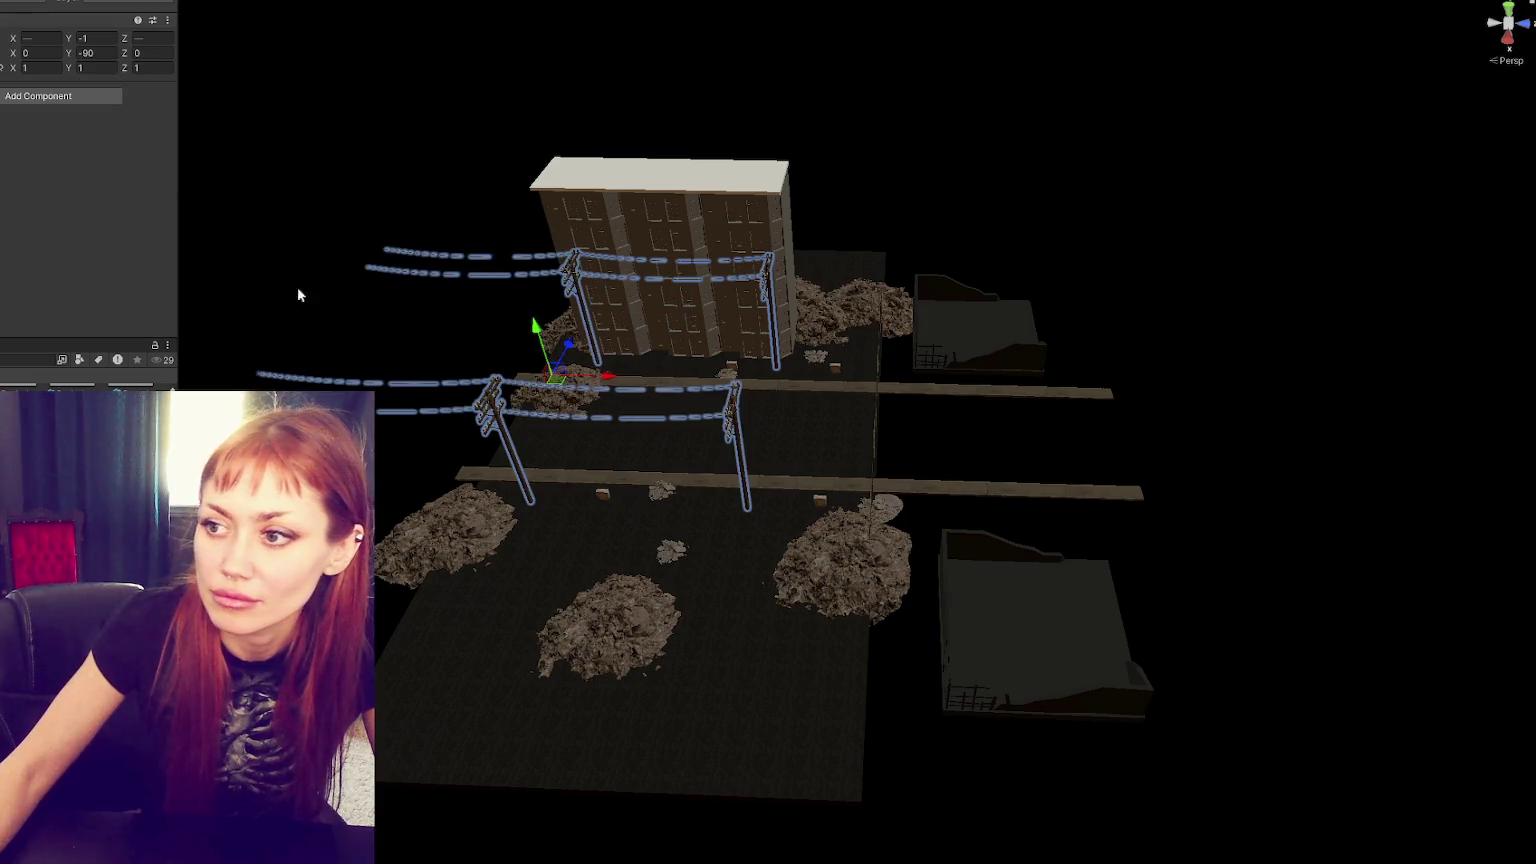
mouse_move(591, 377)
left_mouse_down()
mouse_move(717, 375)
mouse_move(1029, 280)
mouse_move(981, 355)
mouse_move(802, 337)
mouse_move(690, 351)
mouse_move(790, 339)
left_mouse_up()
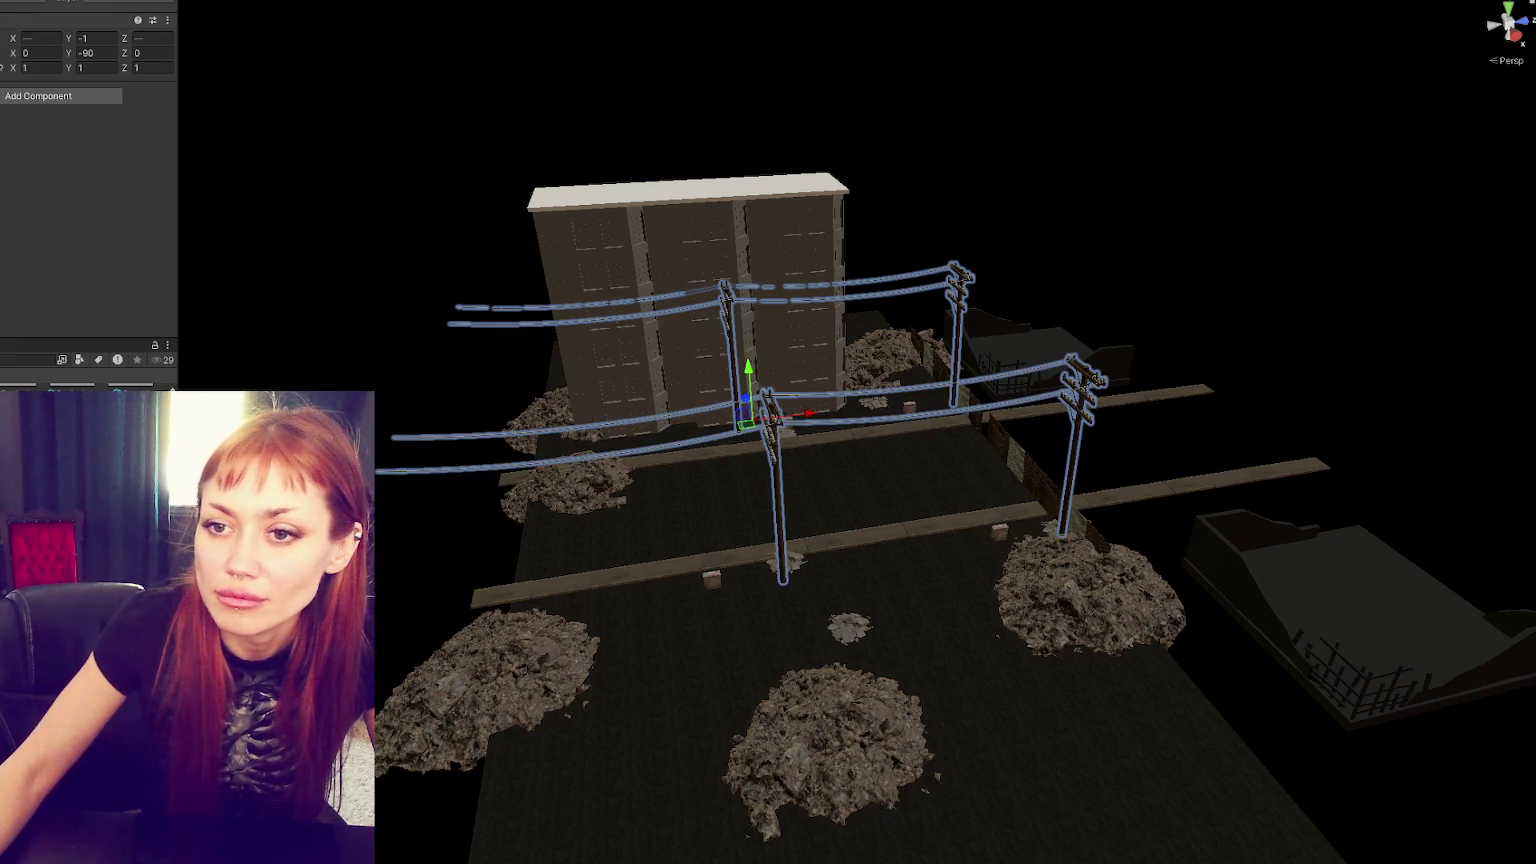
left_click(1212, 429)
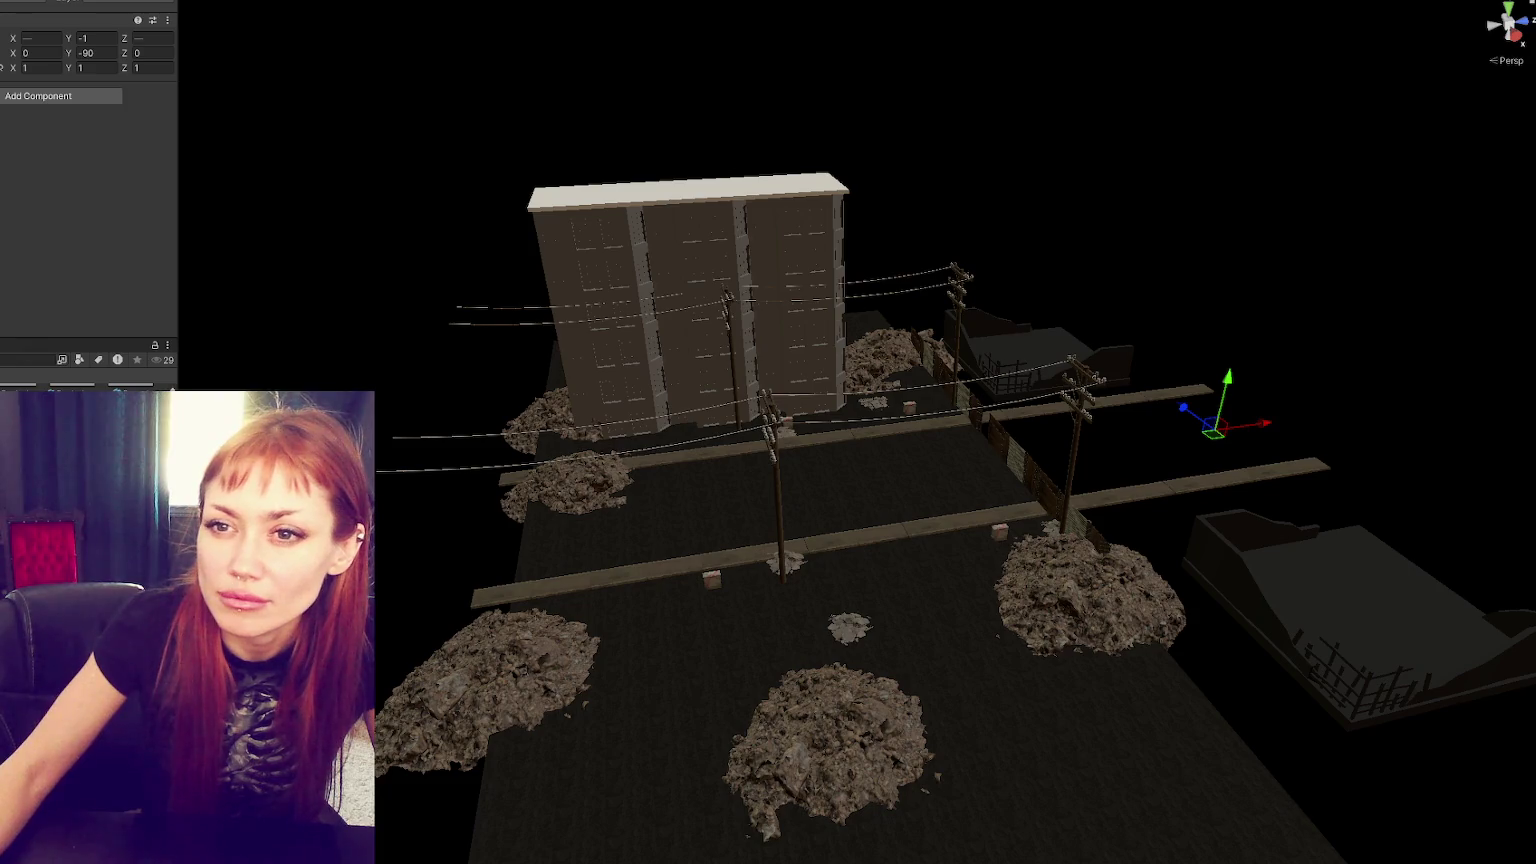
- Duplicate the road chunk and select the extra power-pole groups and upper wires
key("ctrl+d")
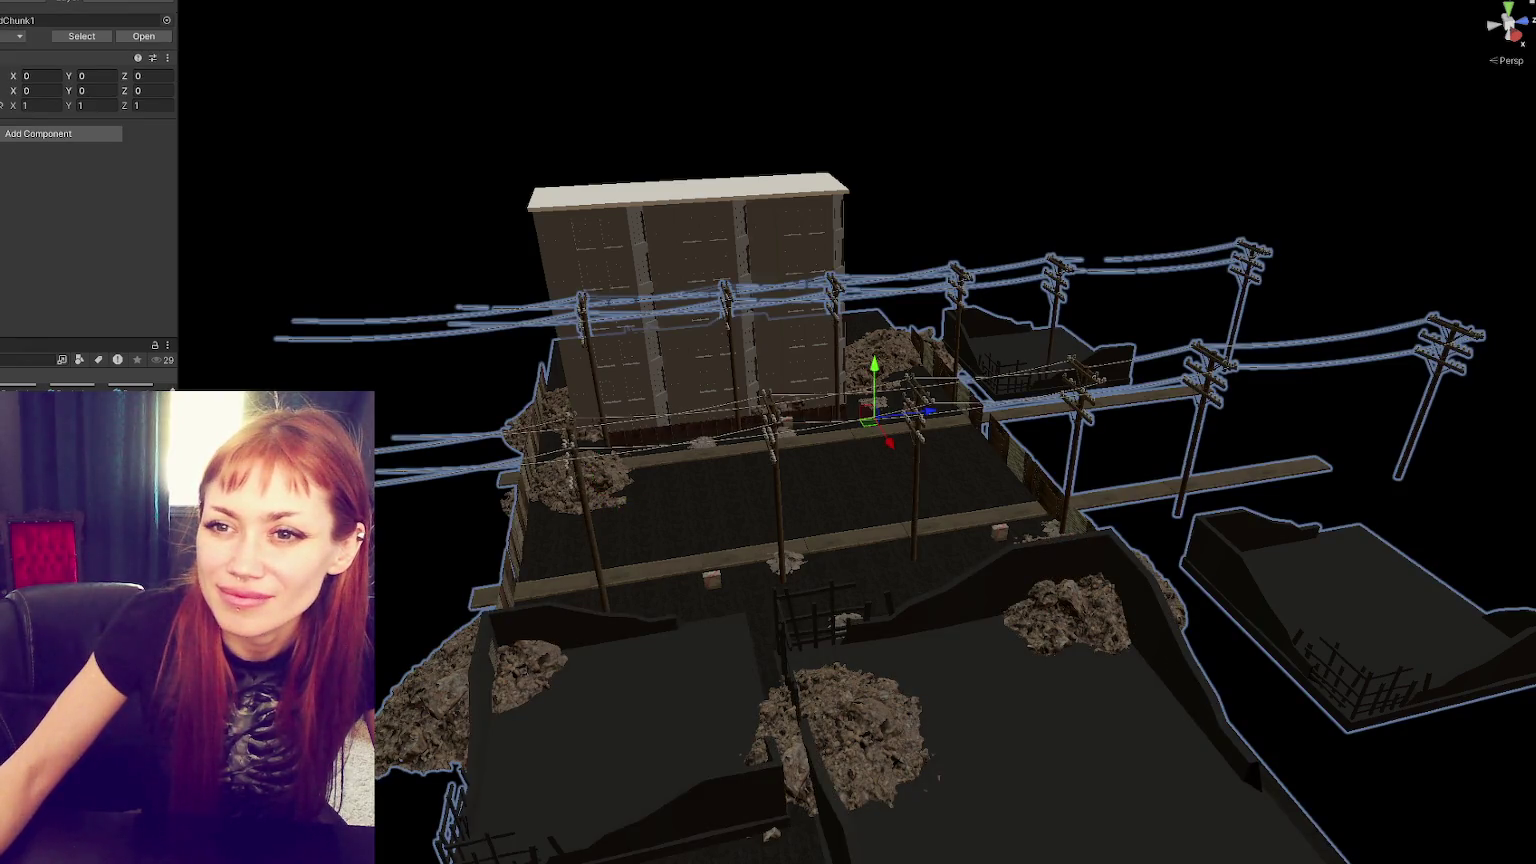
left_click(600, 505)
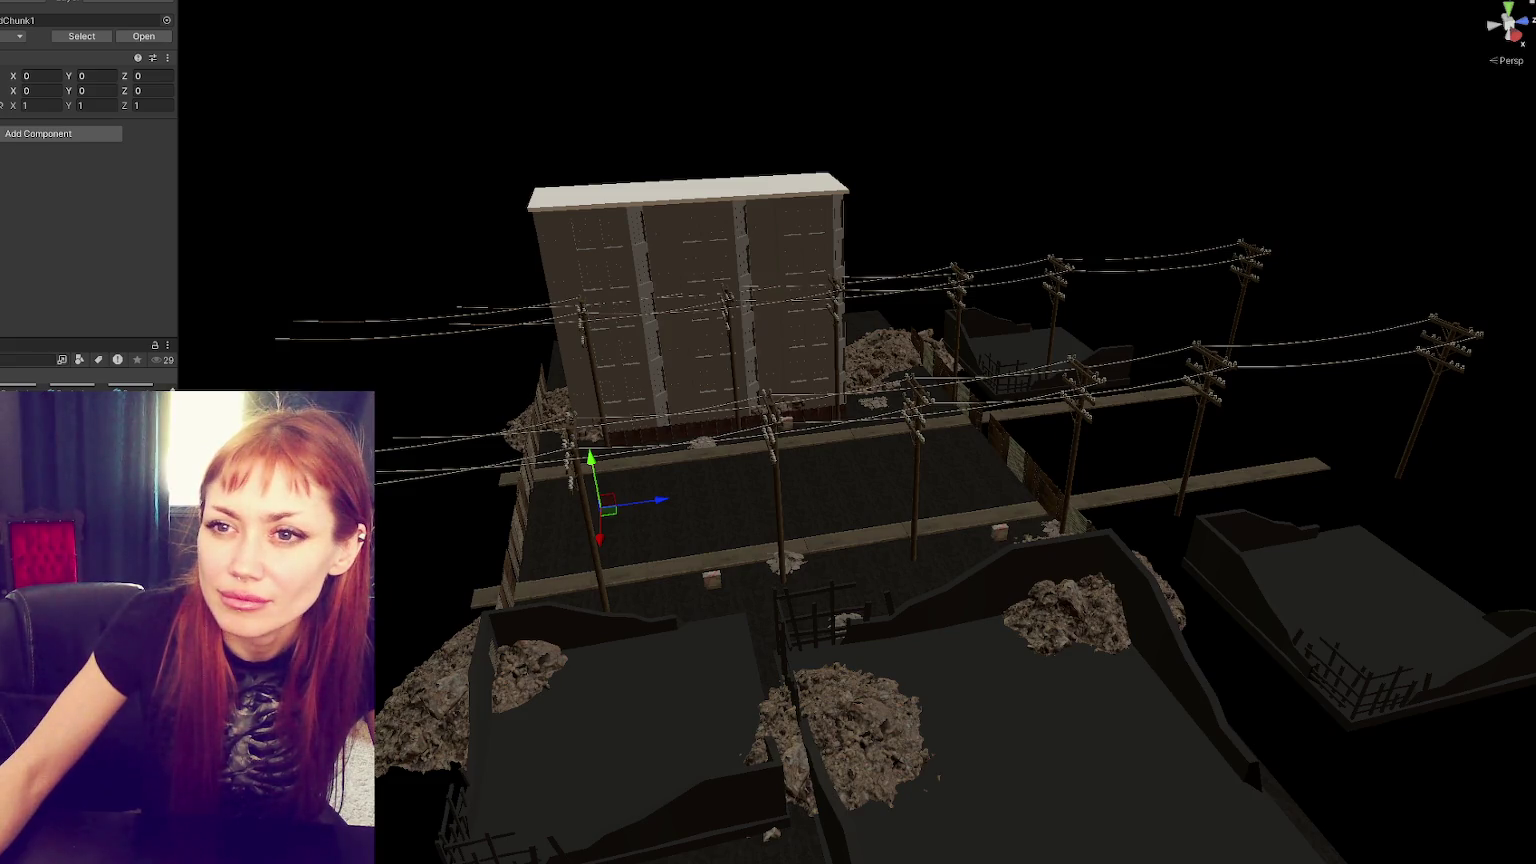
left_click(778, 519)
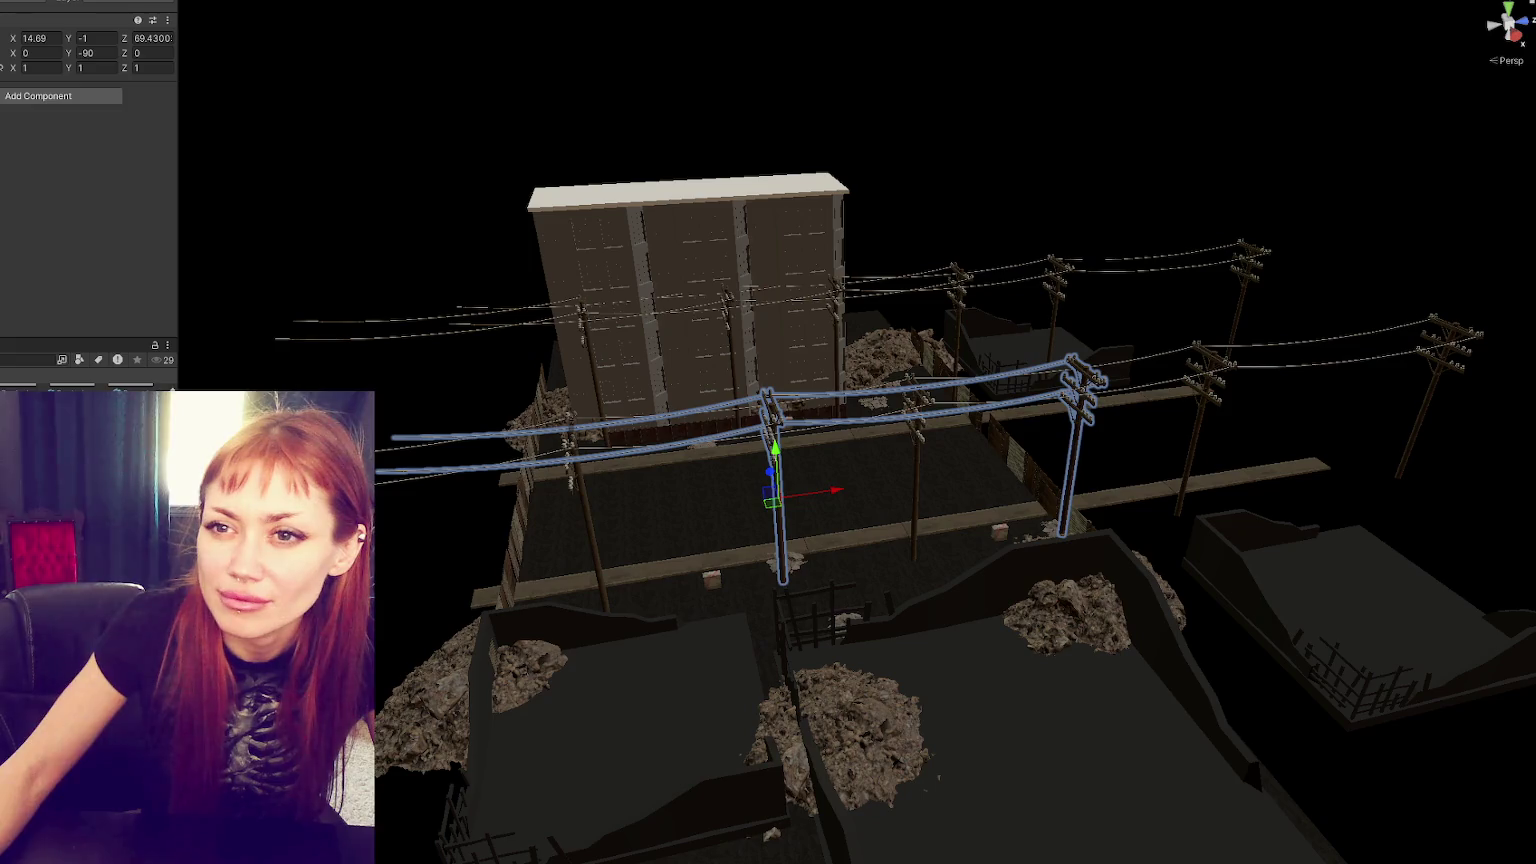
left_click(750, 418)
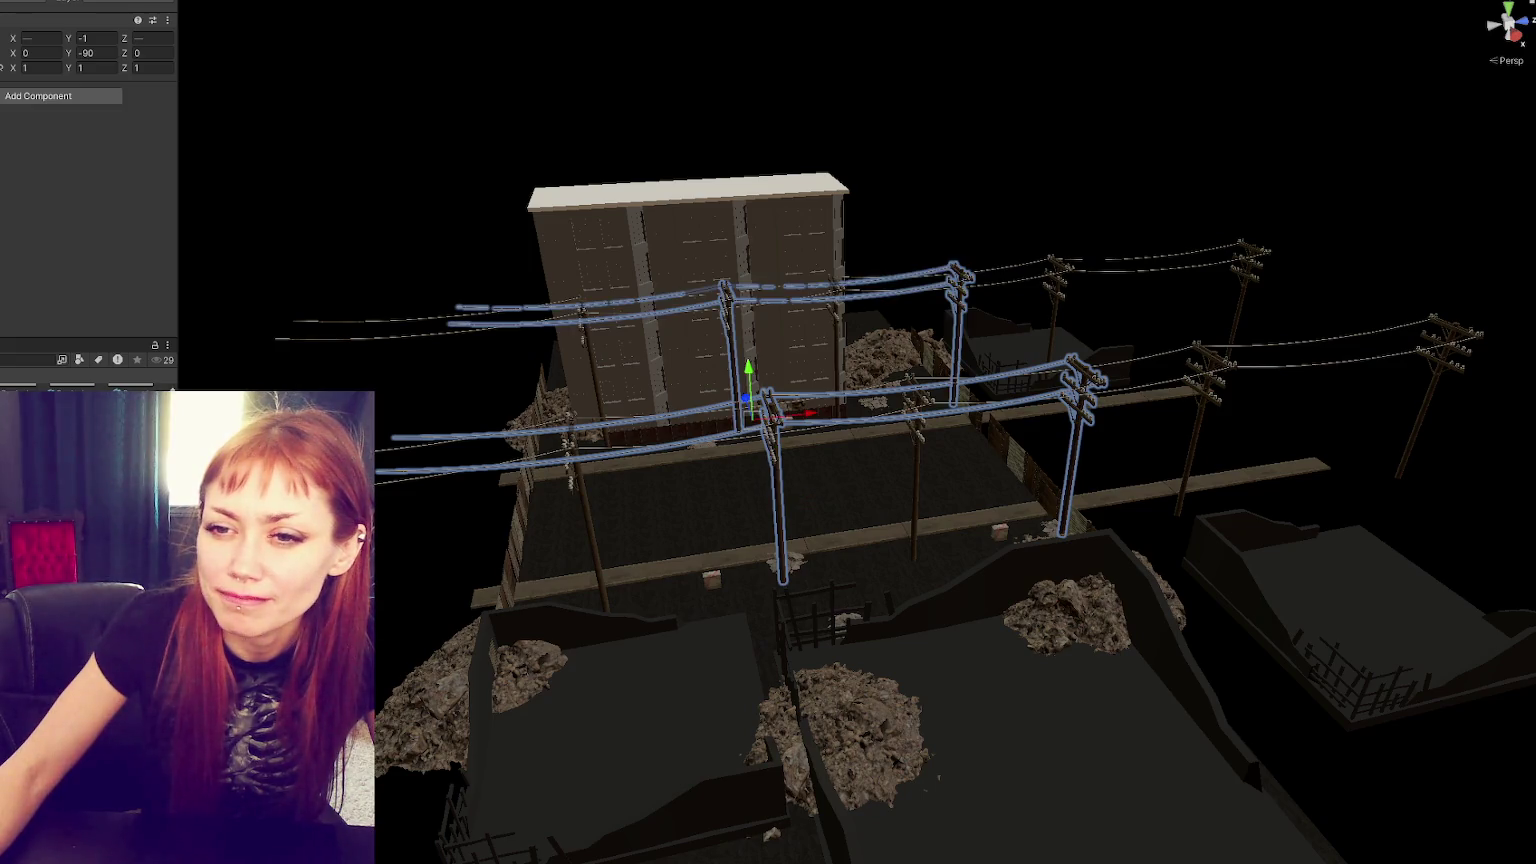
left_click(750, 417)
left_click(780, 480, "ctrl")
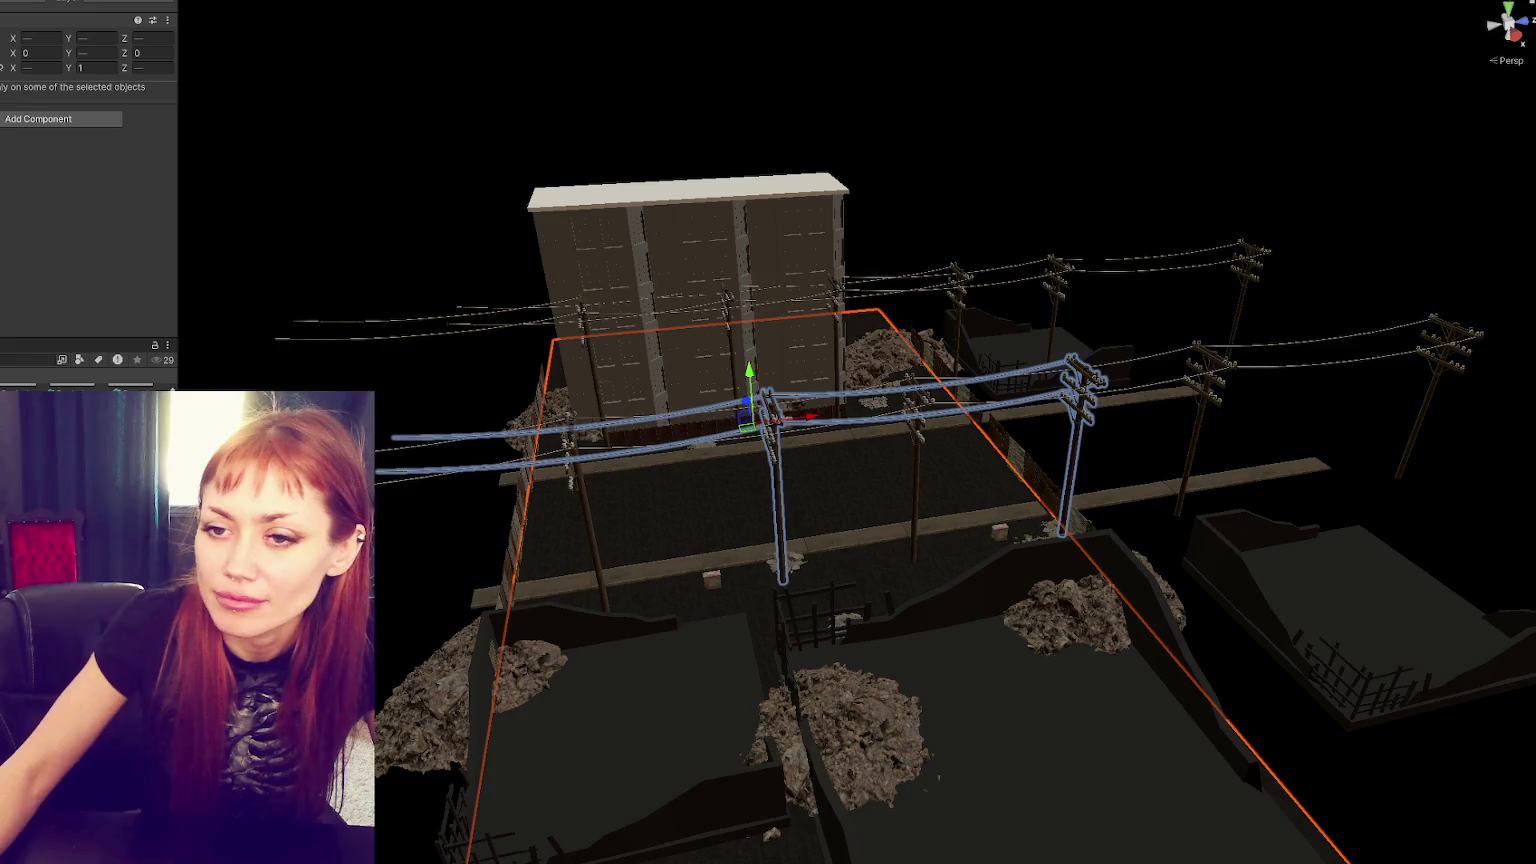
left_click(849, 290, "ctrl")
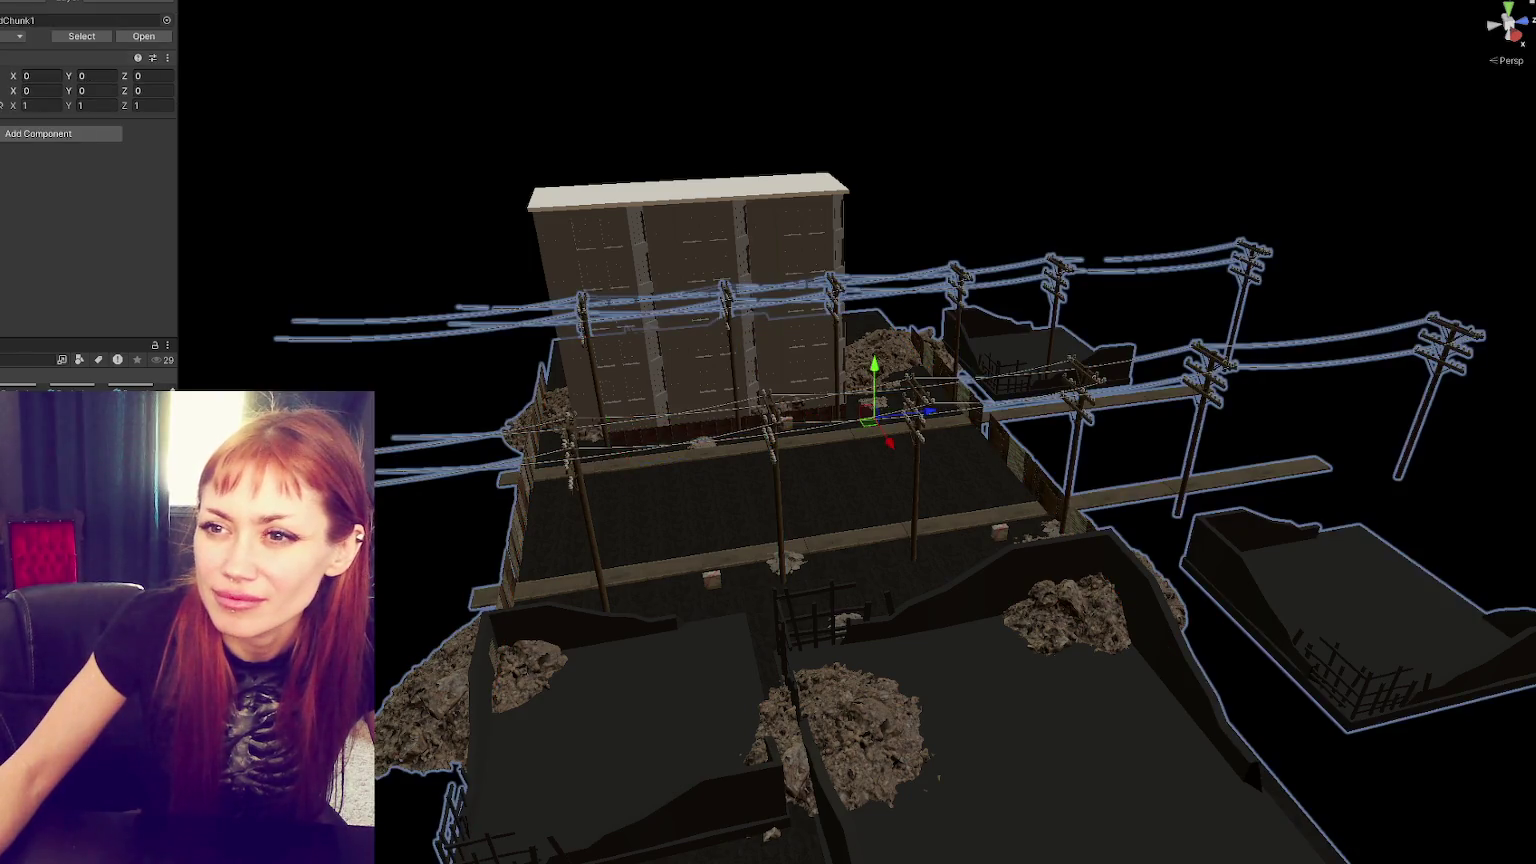
- Apply all prefab overrides, delete the selected poles and wires, and save the prefab
left_click(6, 38)
left_click(113, 211)
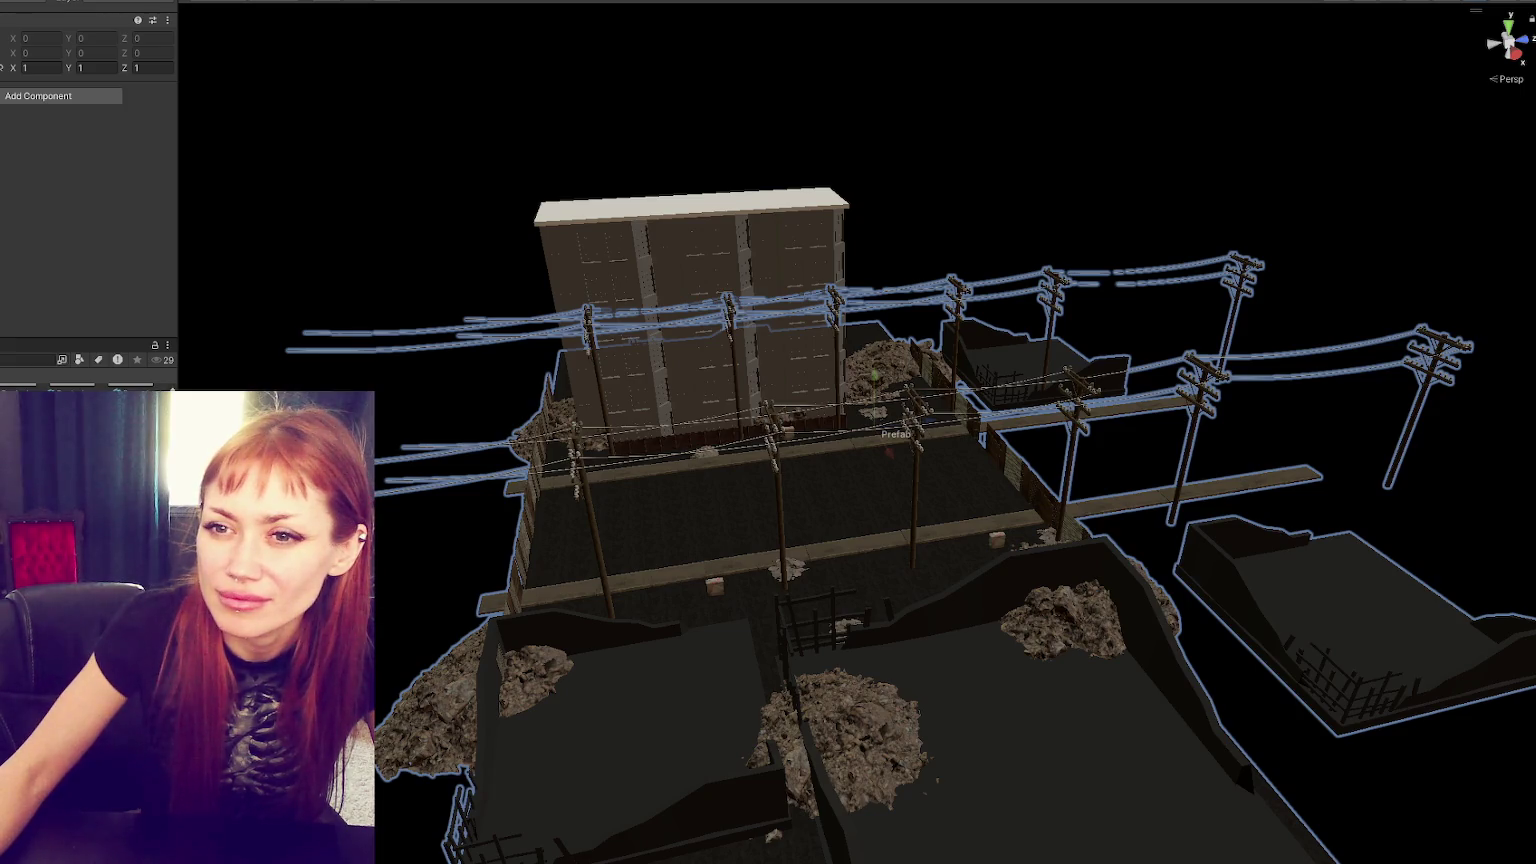
key("Delete")
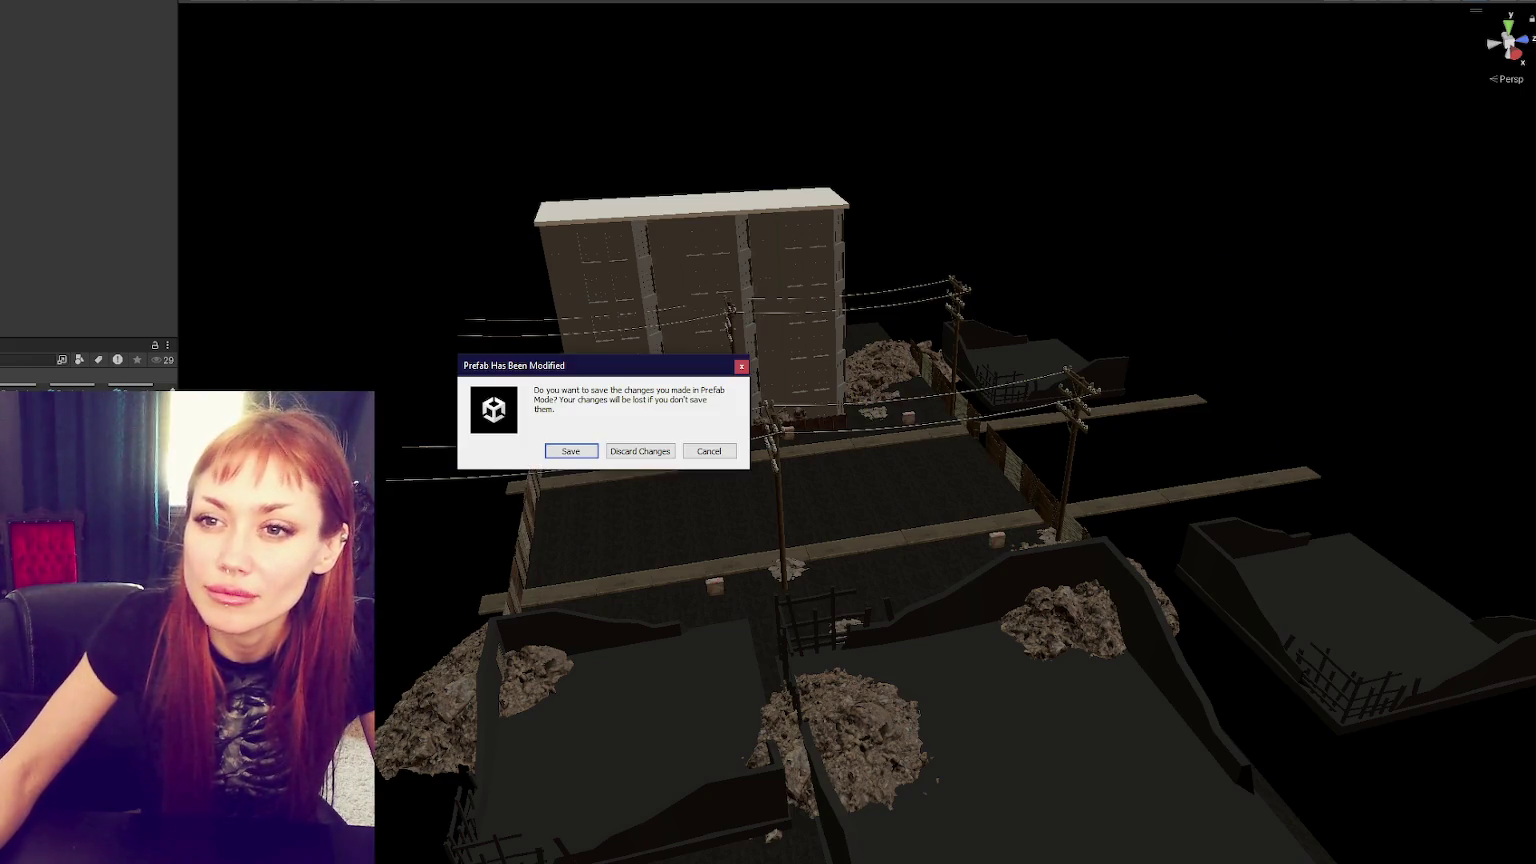
left_click(571, 446)
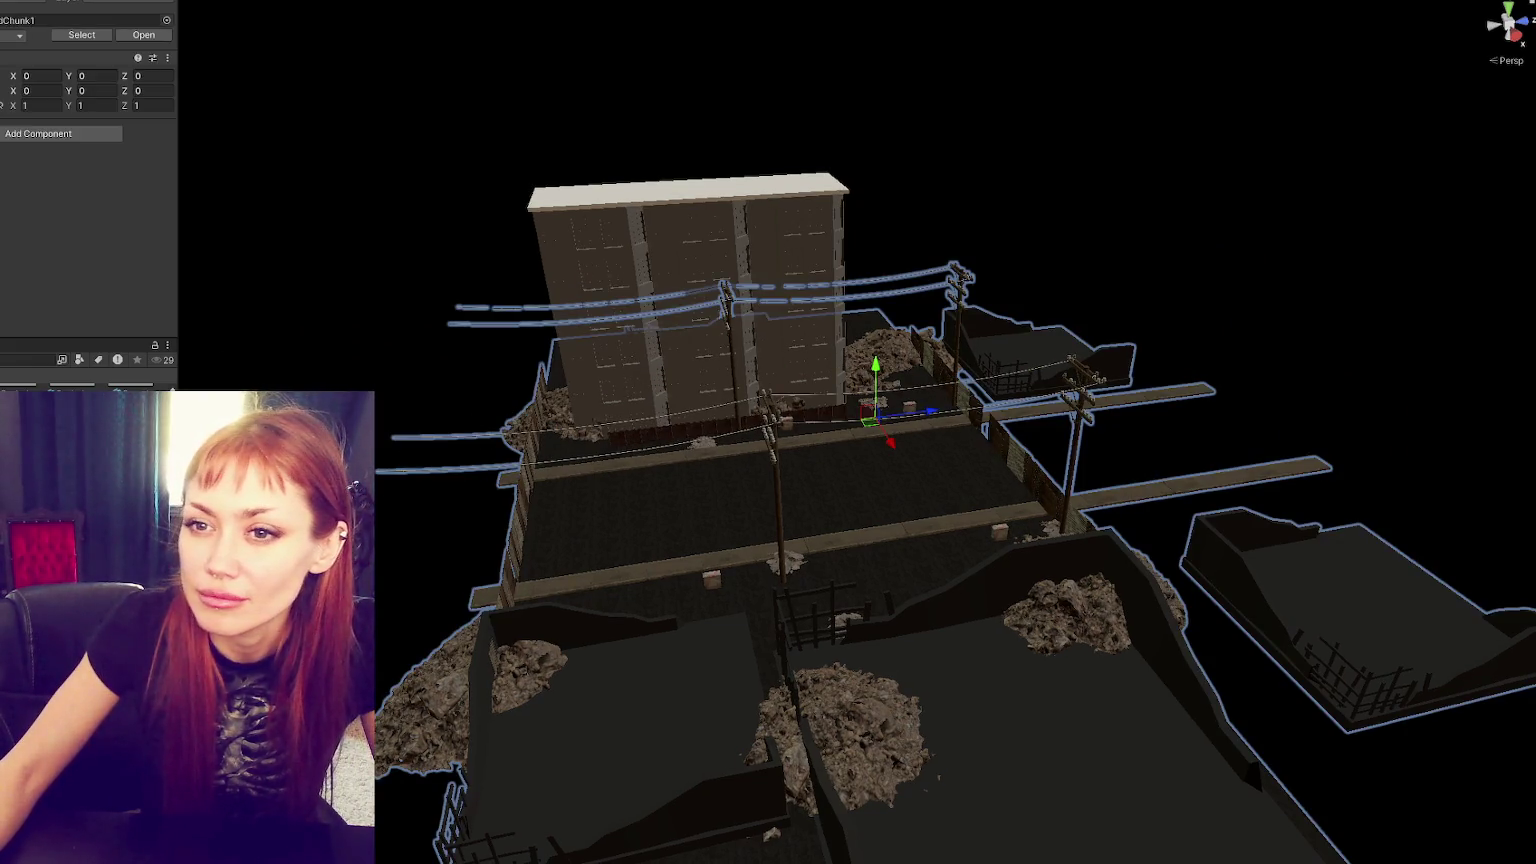
- Select the road chunk's wires and side-block group and hide them with H or Isolation
left_click(775, 441)
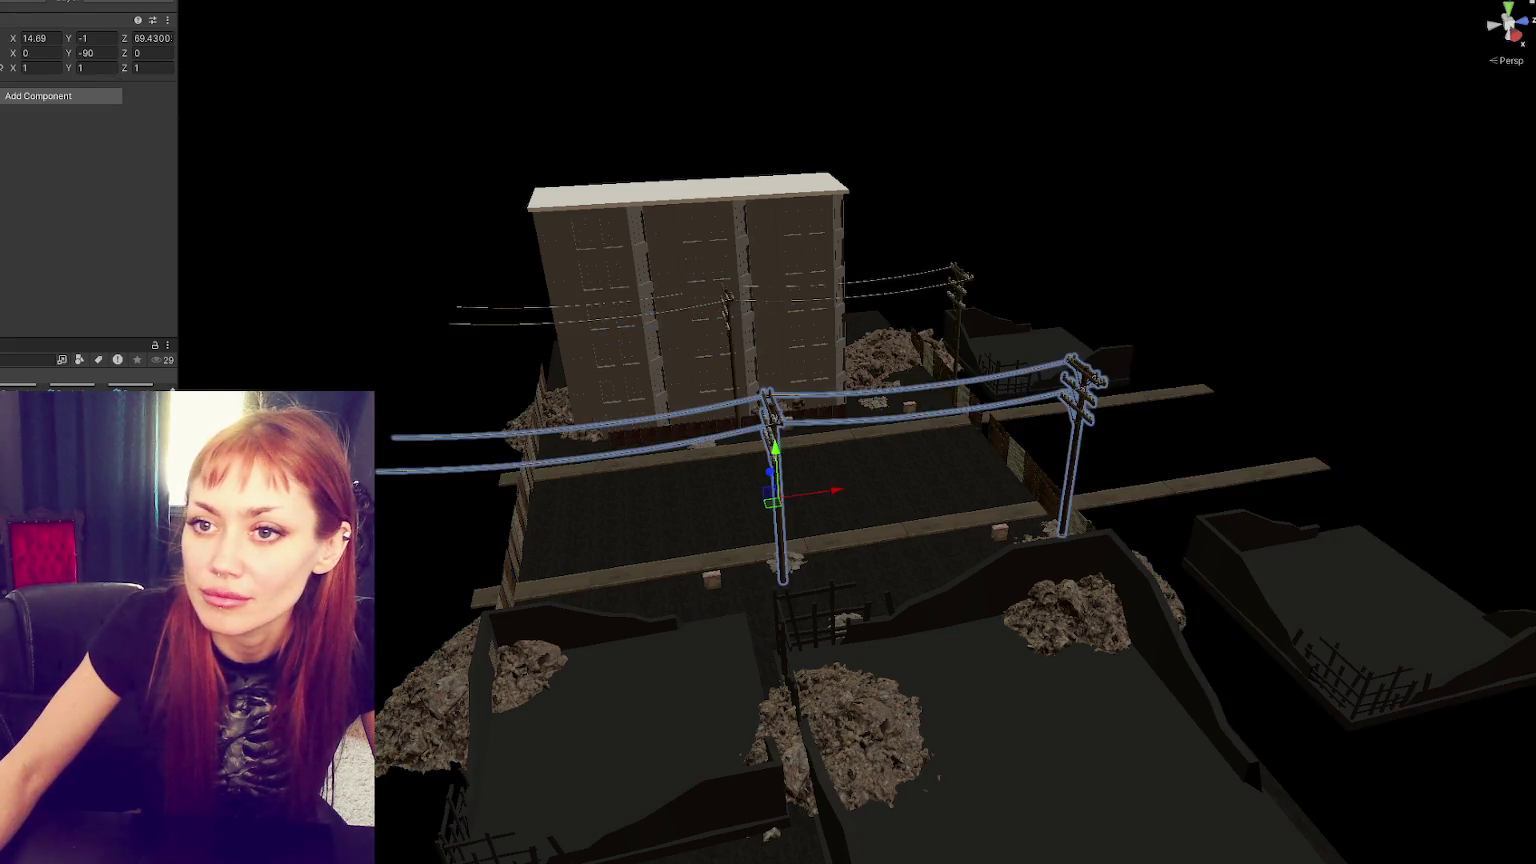
left_click(775, 450)
left_click(600, 501)
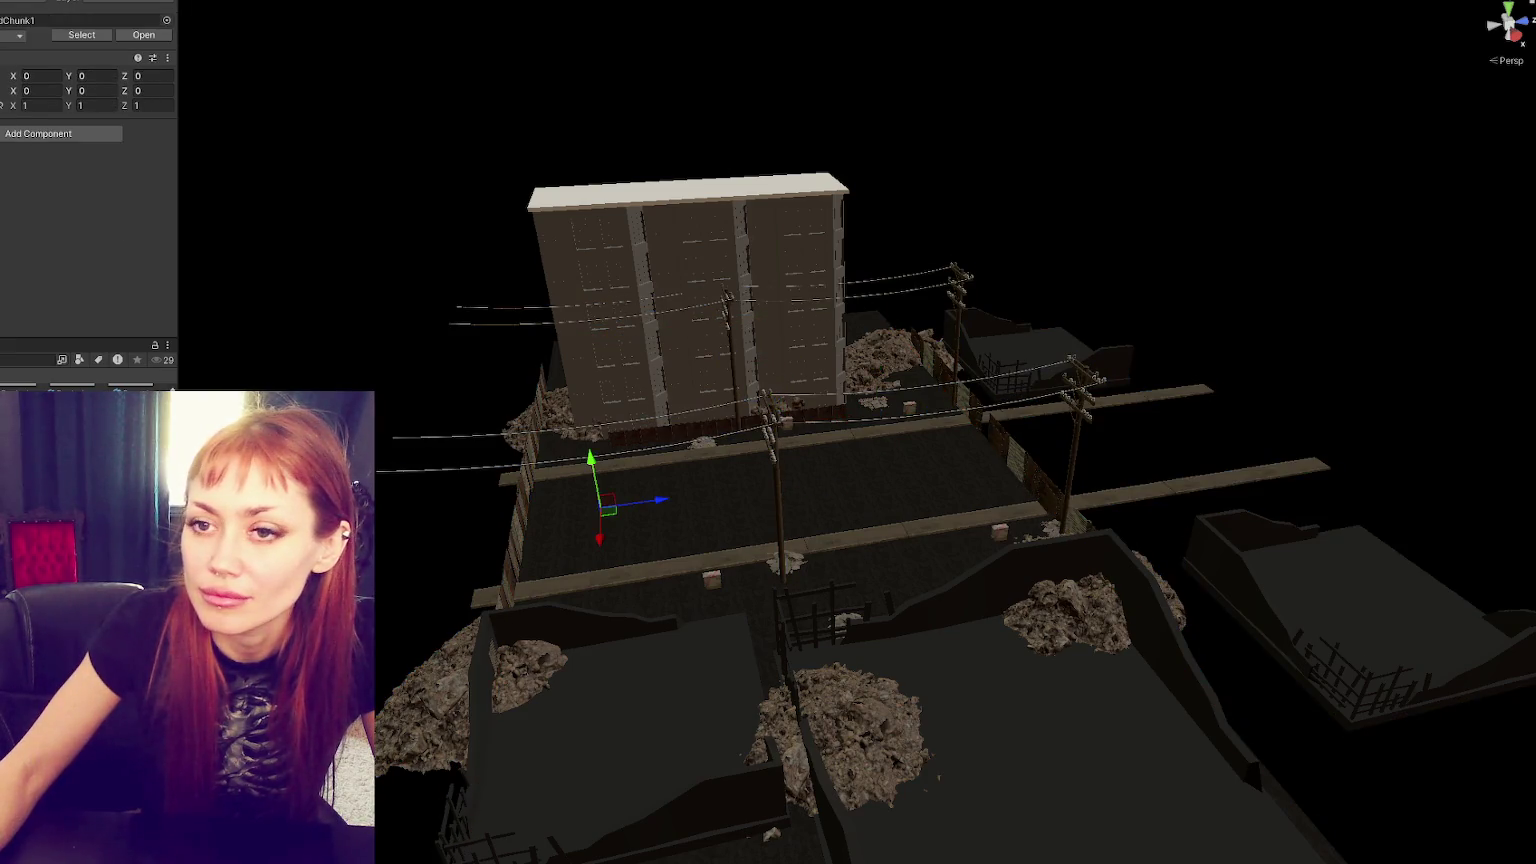
left_click(875, 410)
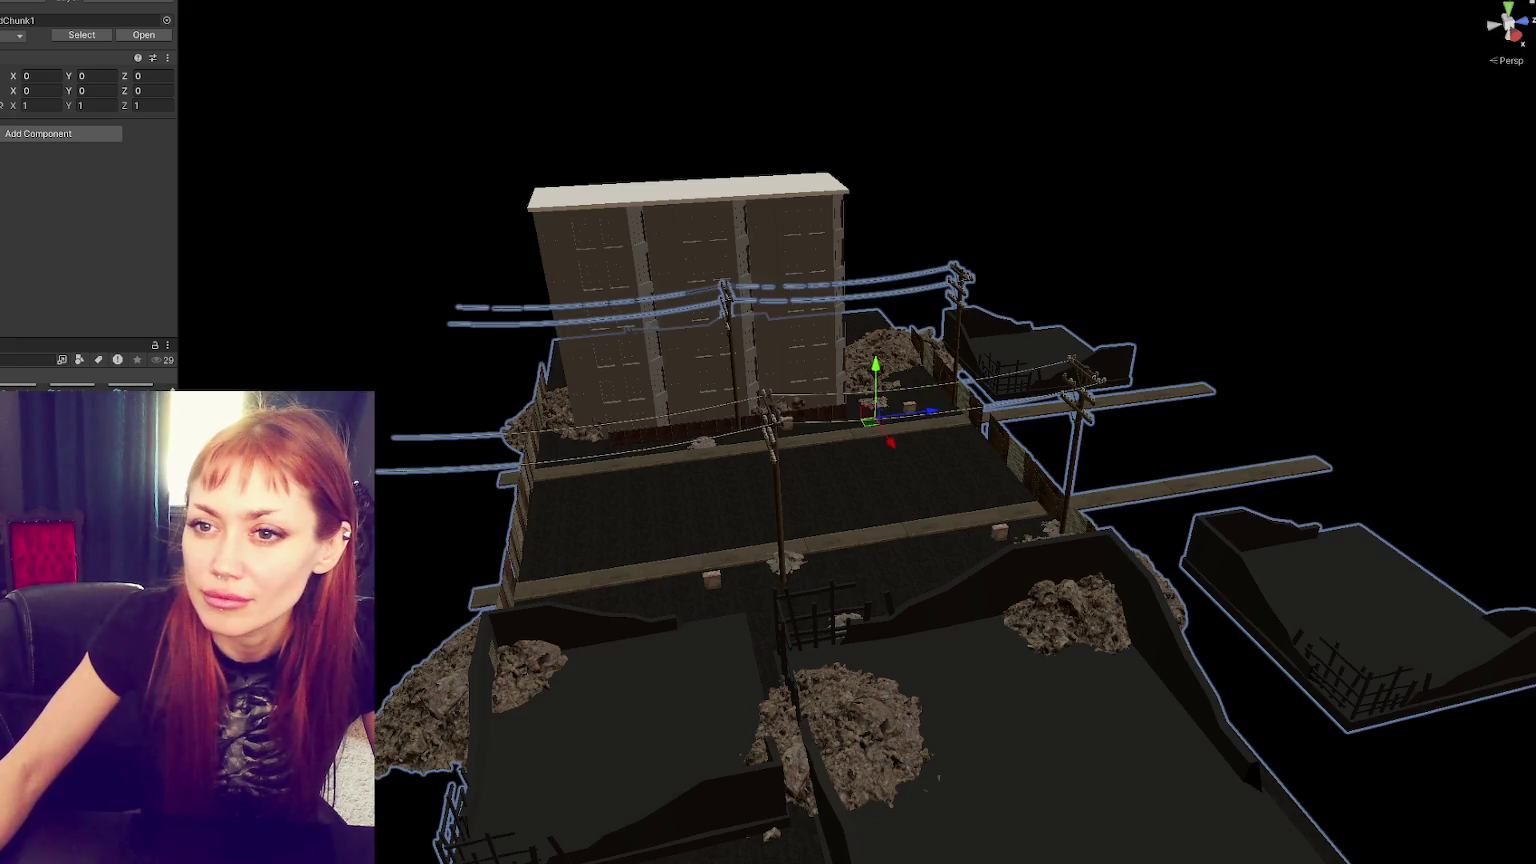
key("h")
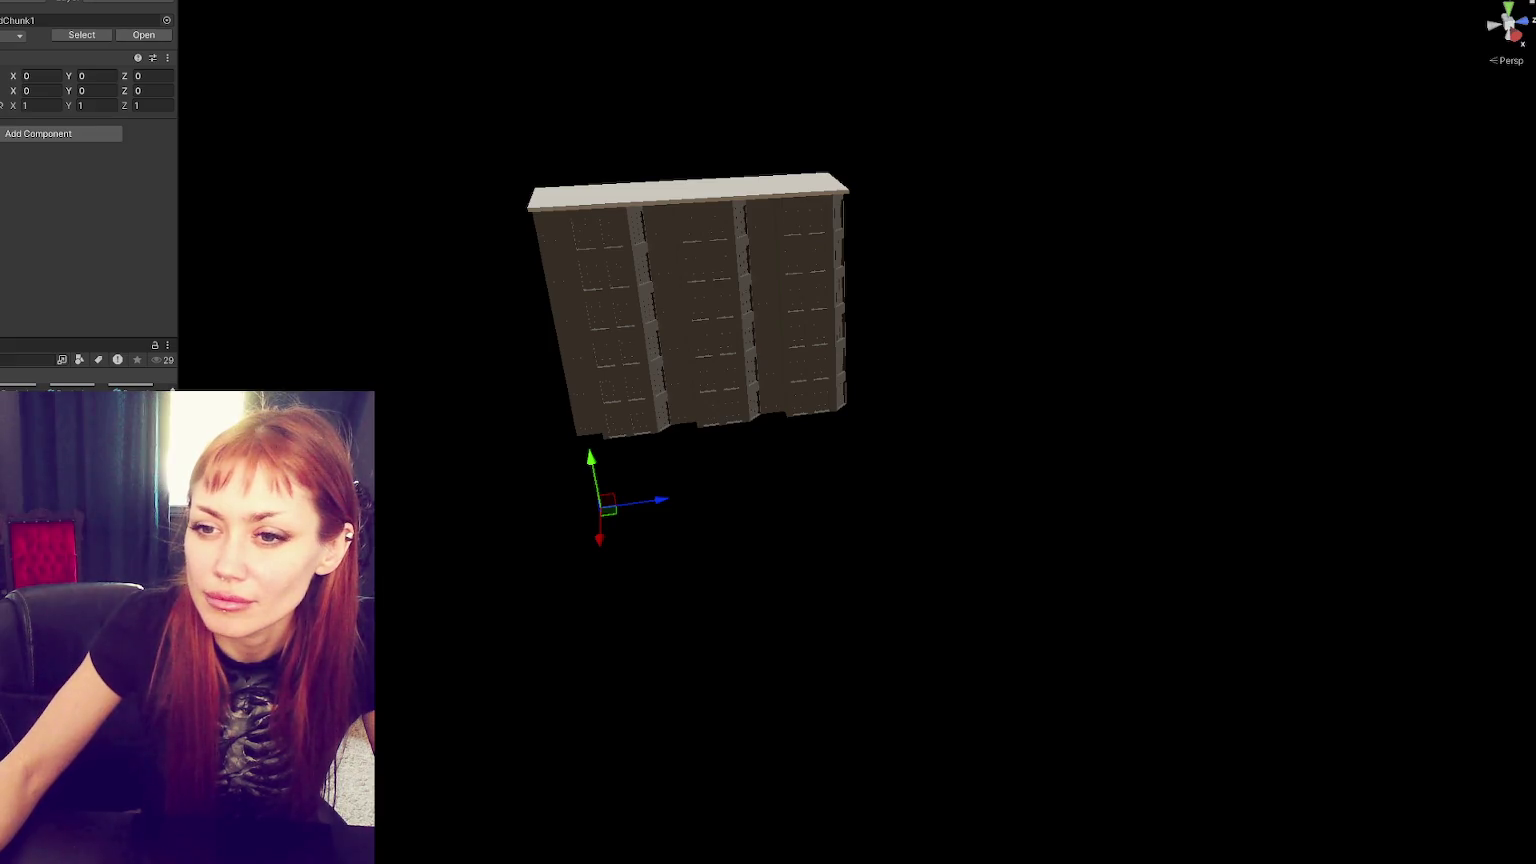
right_click(31, 394)
left_click(30, 387)
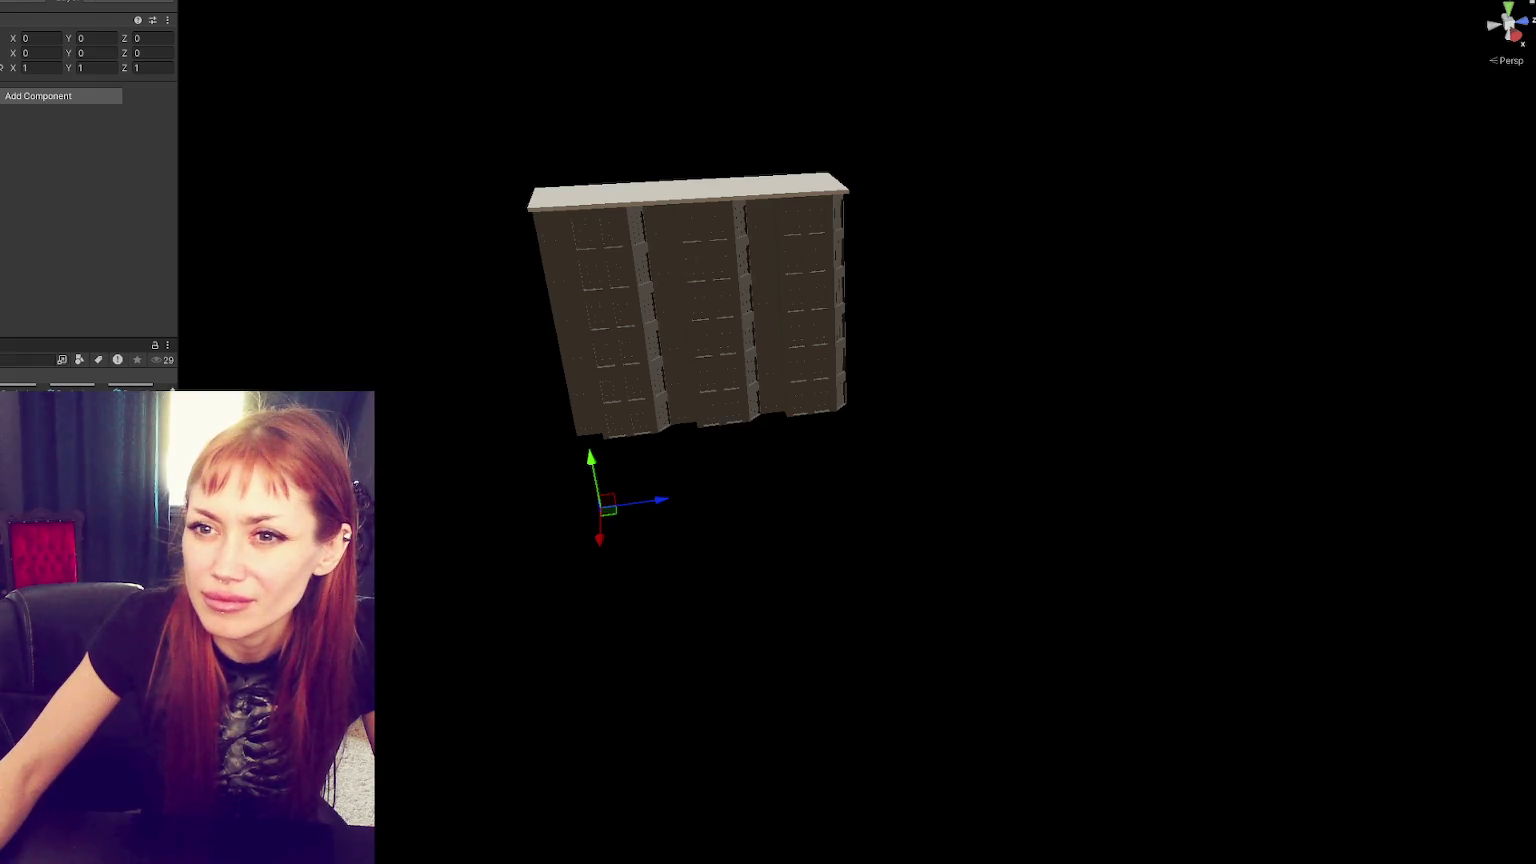
- Undo the hide and position changes, returning the chunk to the origin with the city visible
key("ctrl+z")
key("ctrl+z")
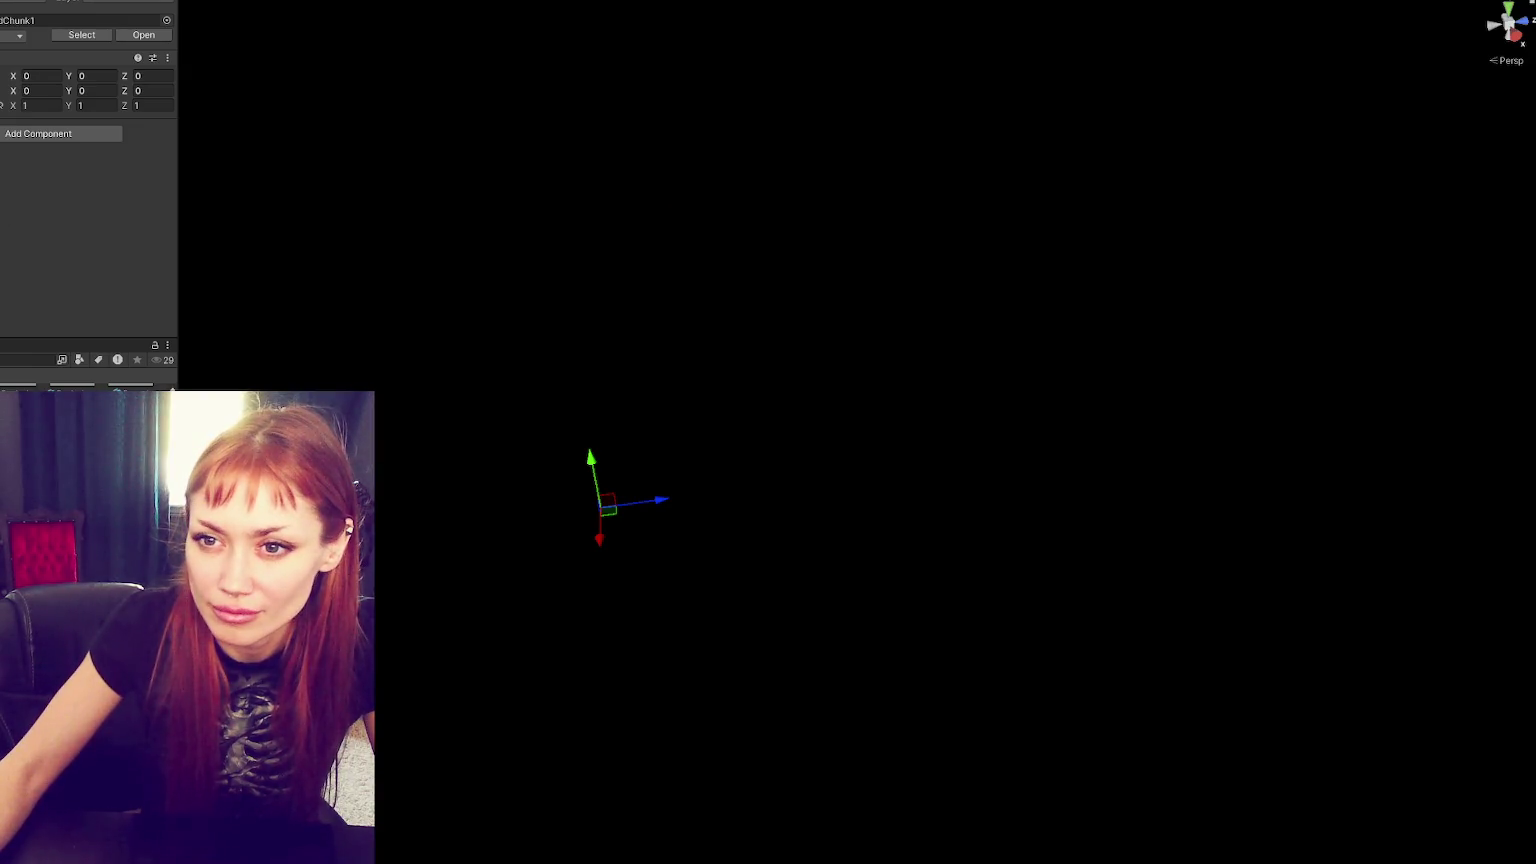
scroll(87, 151, "down", 1)
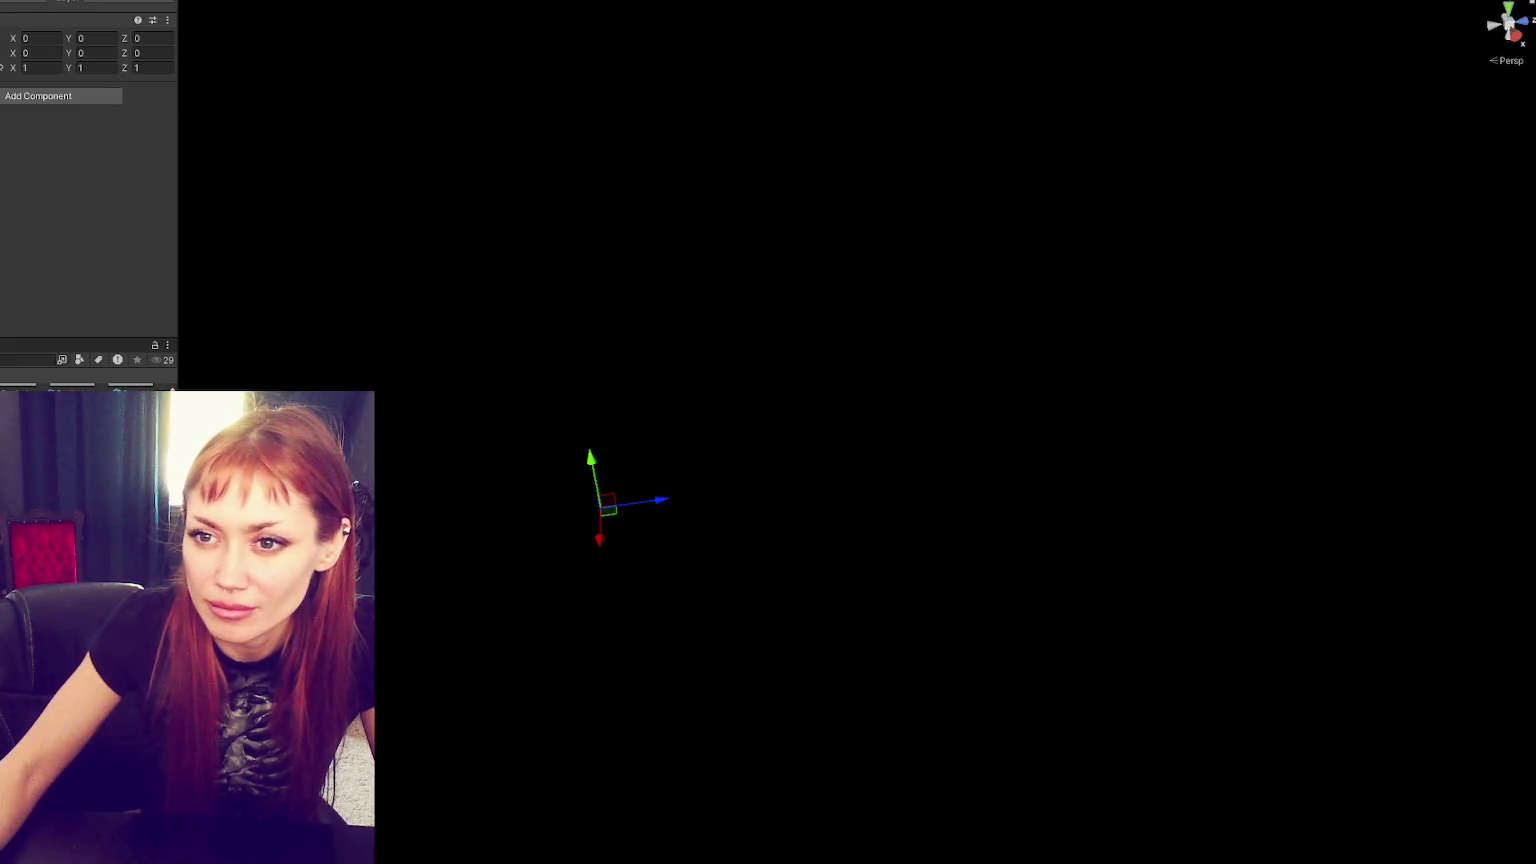
key("ctrl+z")
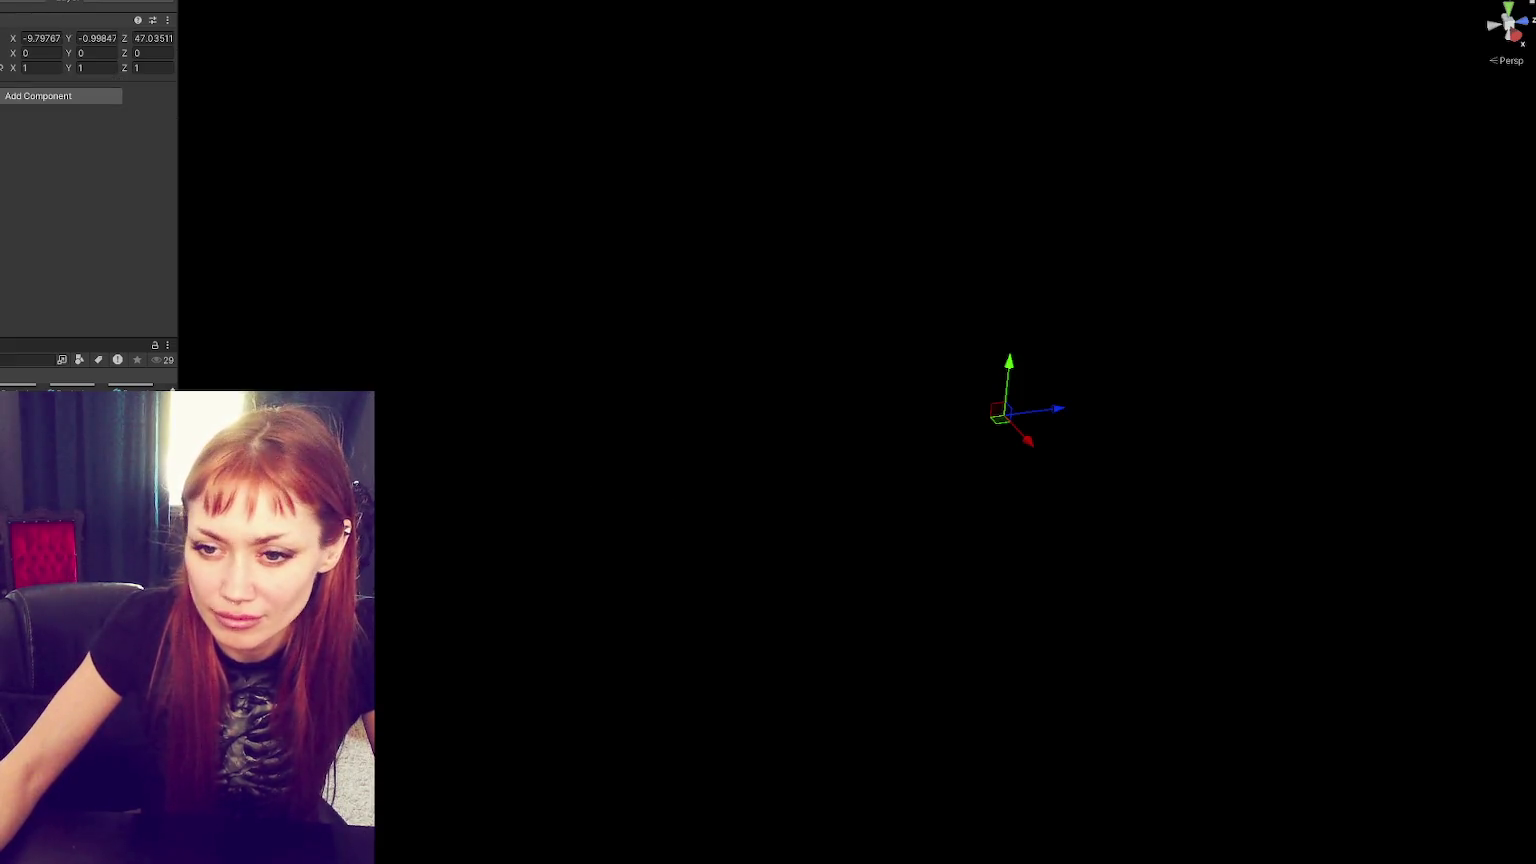
key("ctrl+z")
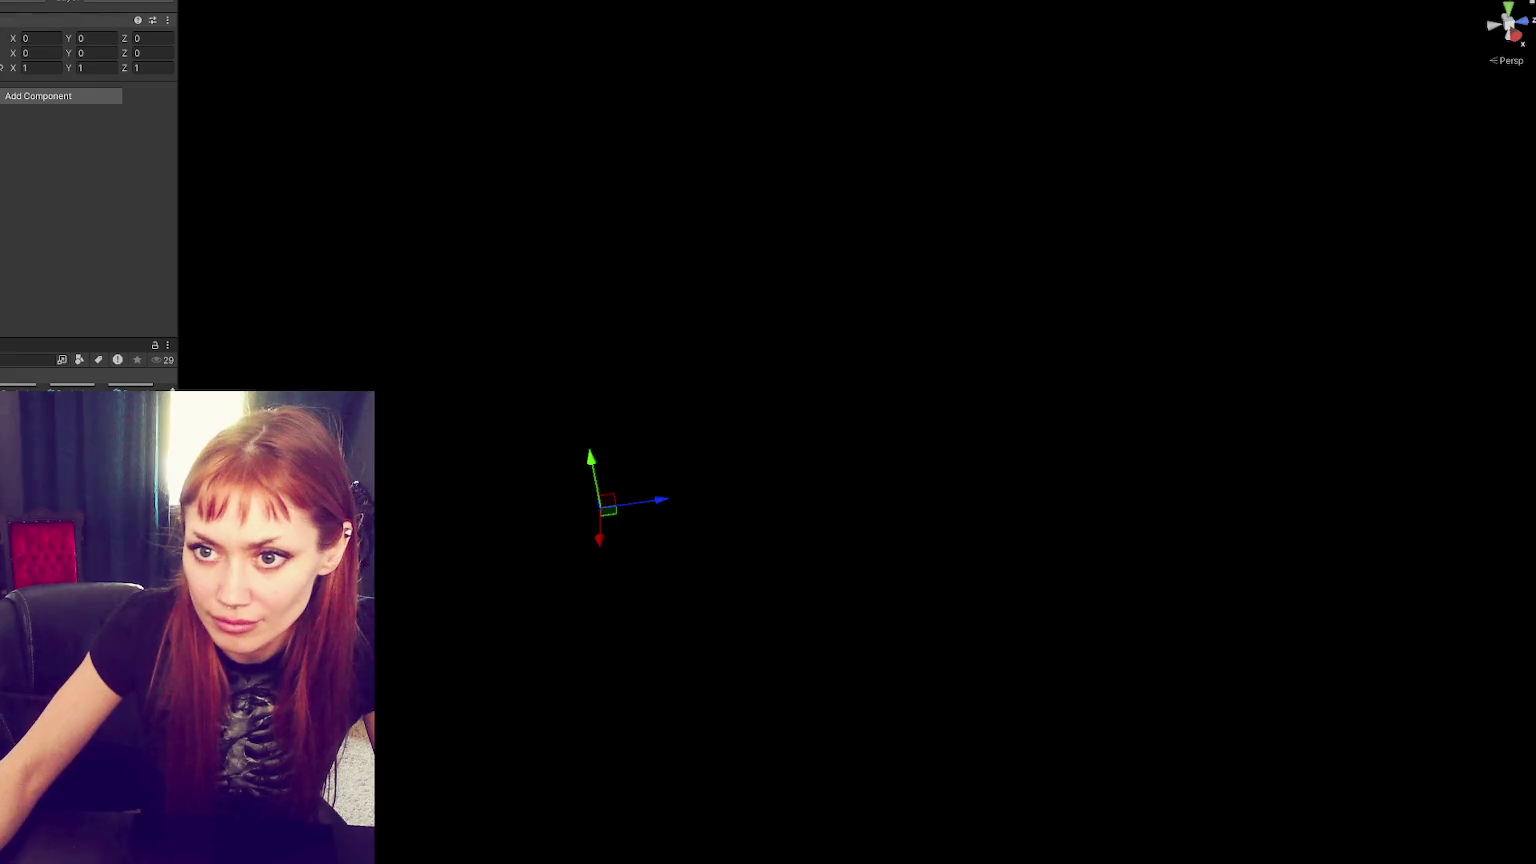
key("ctrl+z")
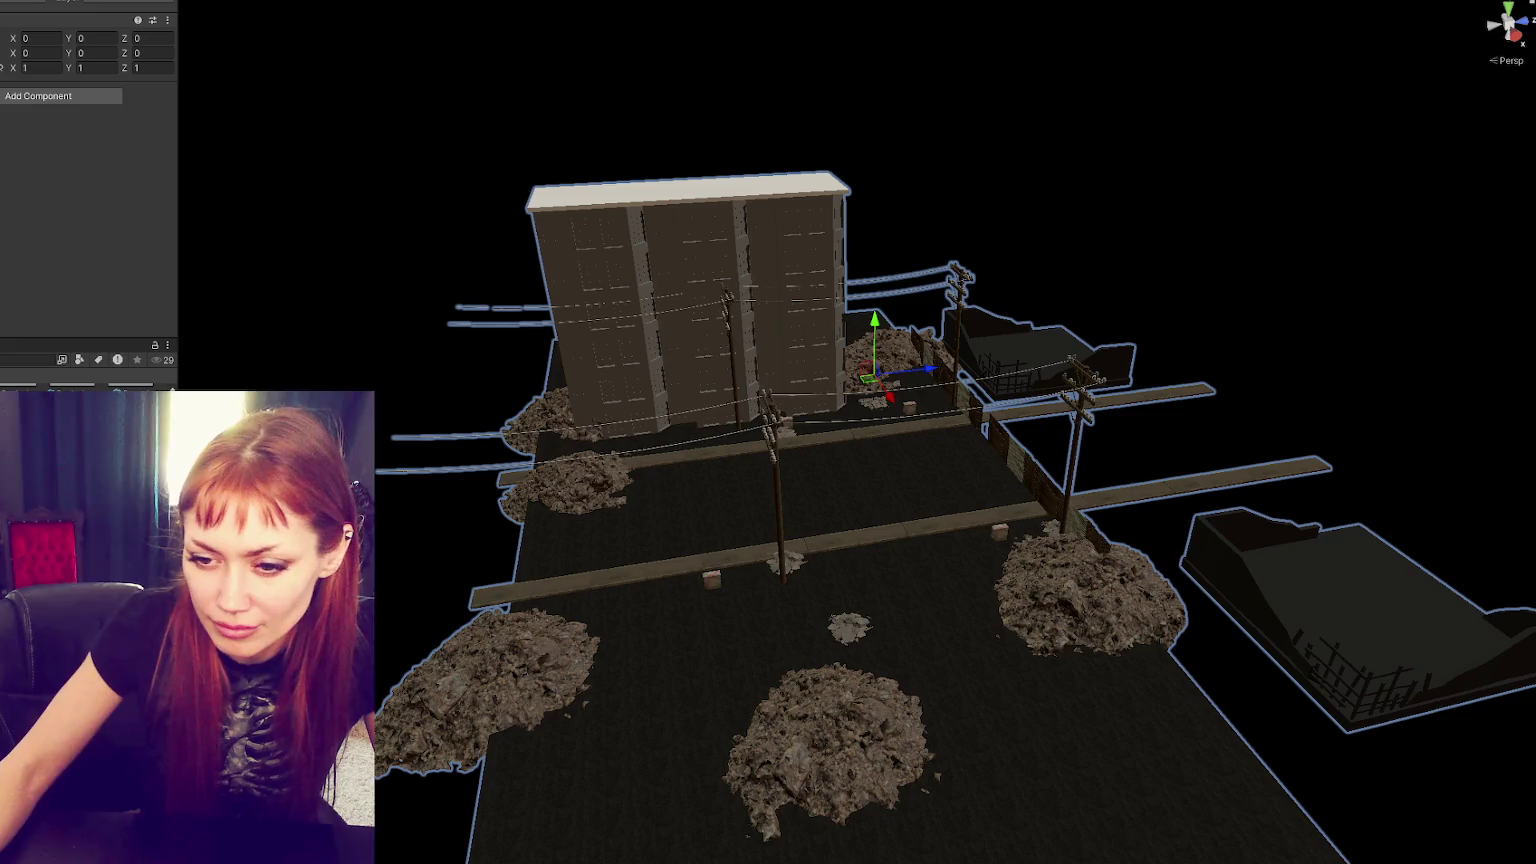
- Box-select Chunk2 in the scene, then step back to Chunk1
left_click_drag(418, 377, 788, 446)
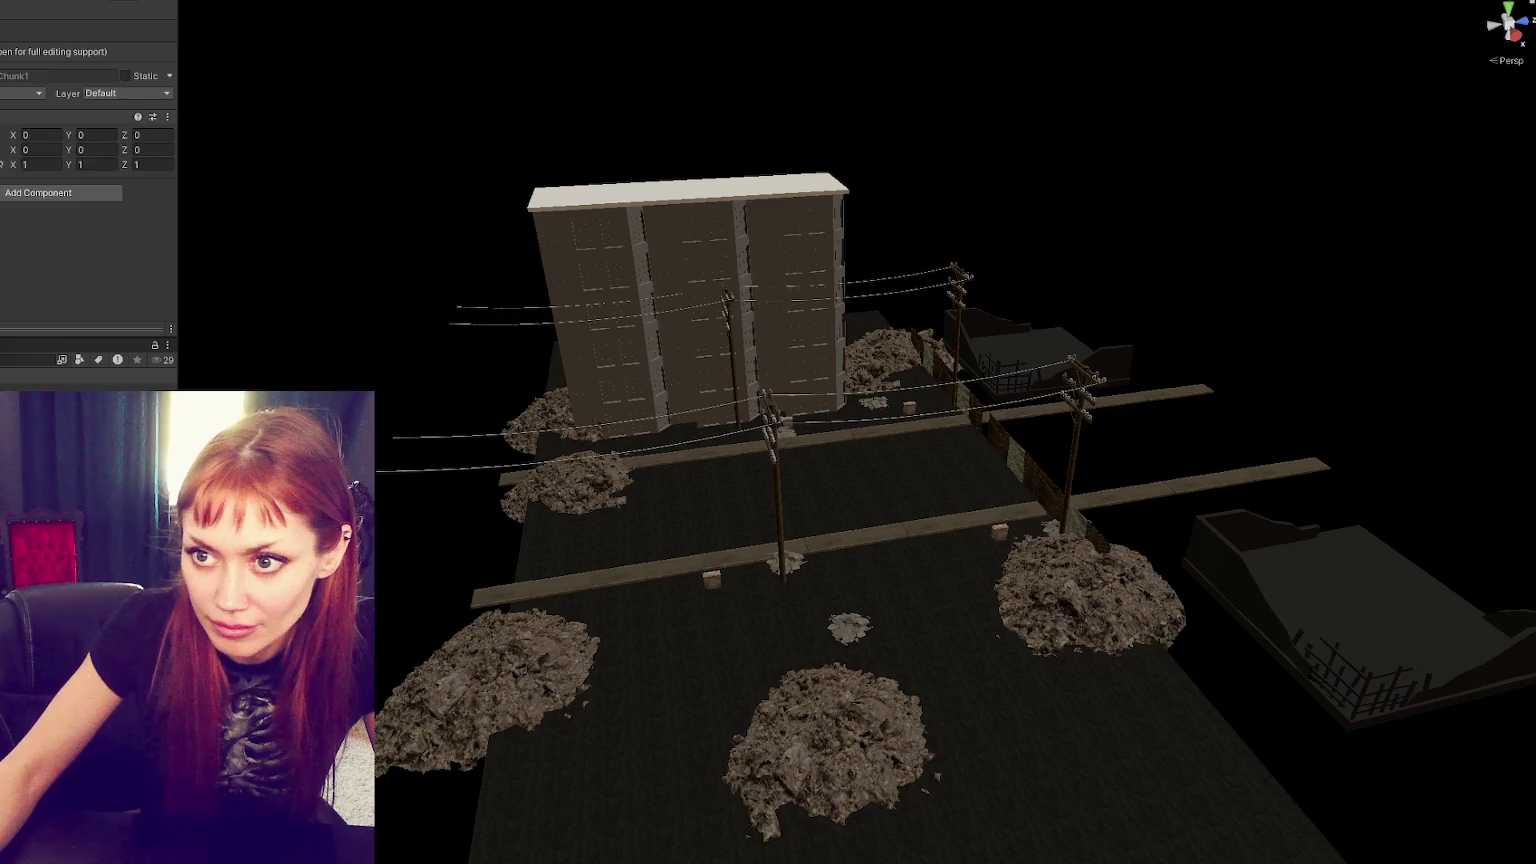
key("Down")
key("Down")
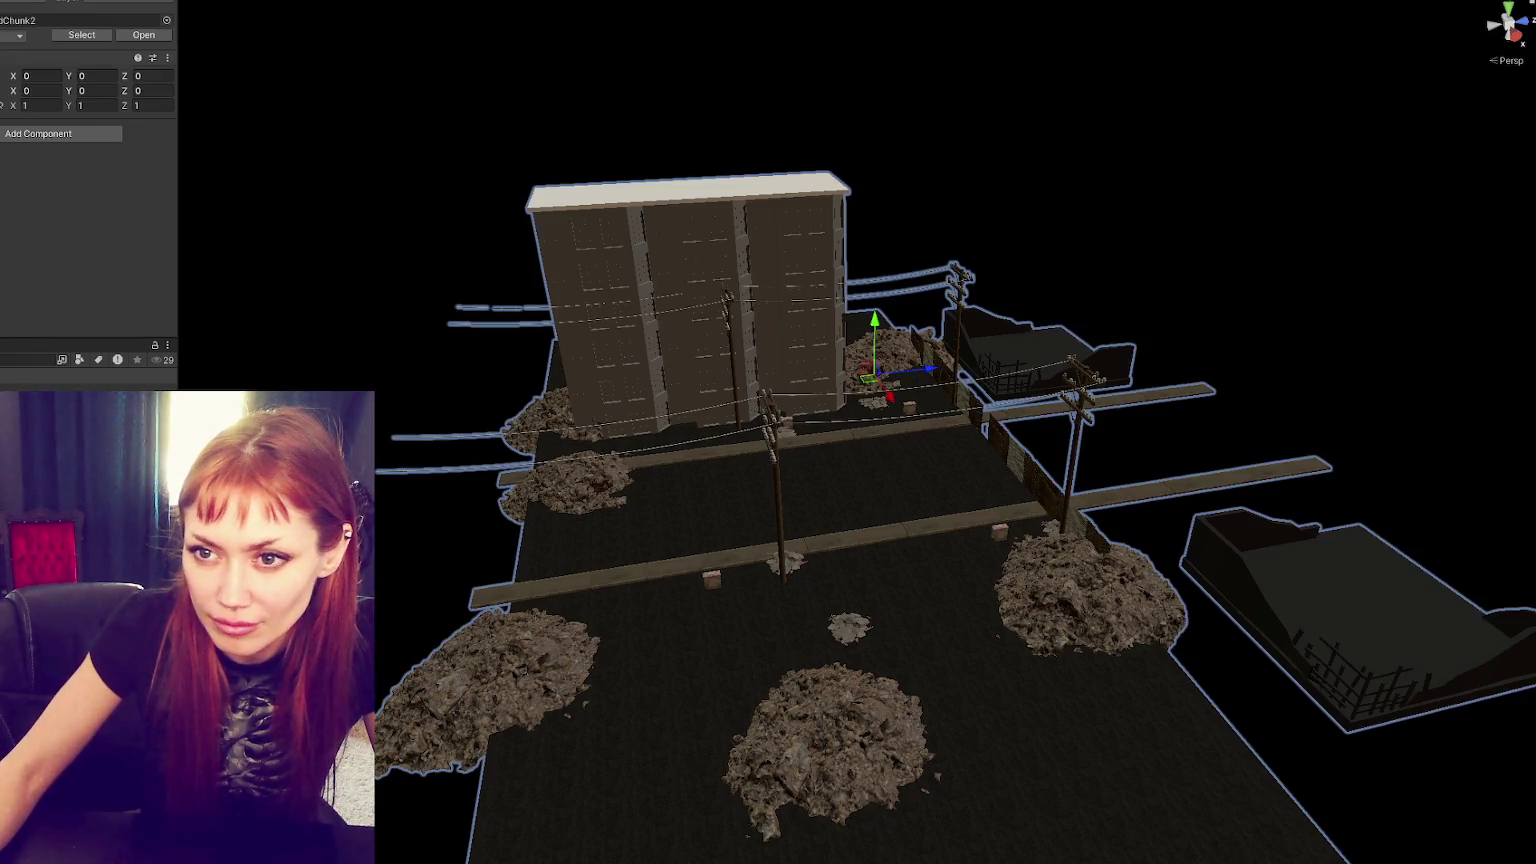
key("Up")
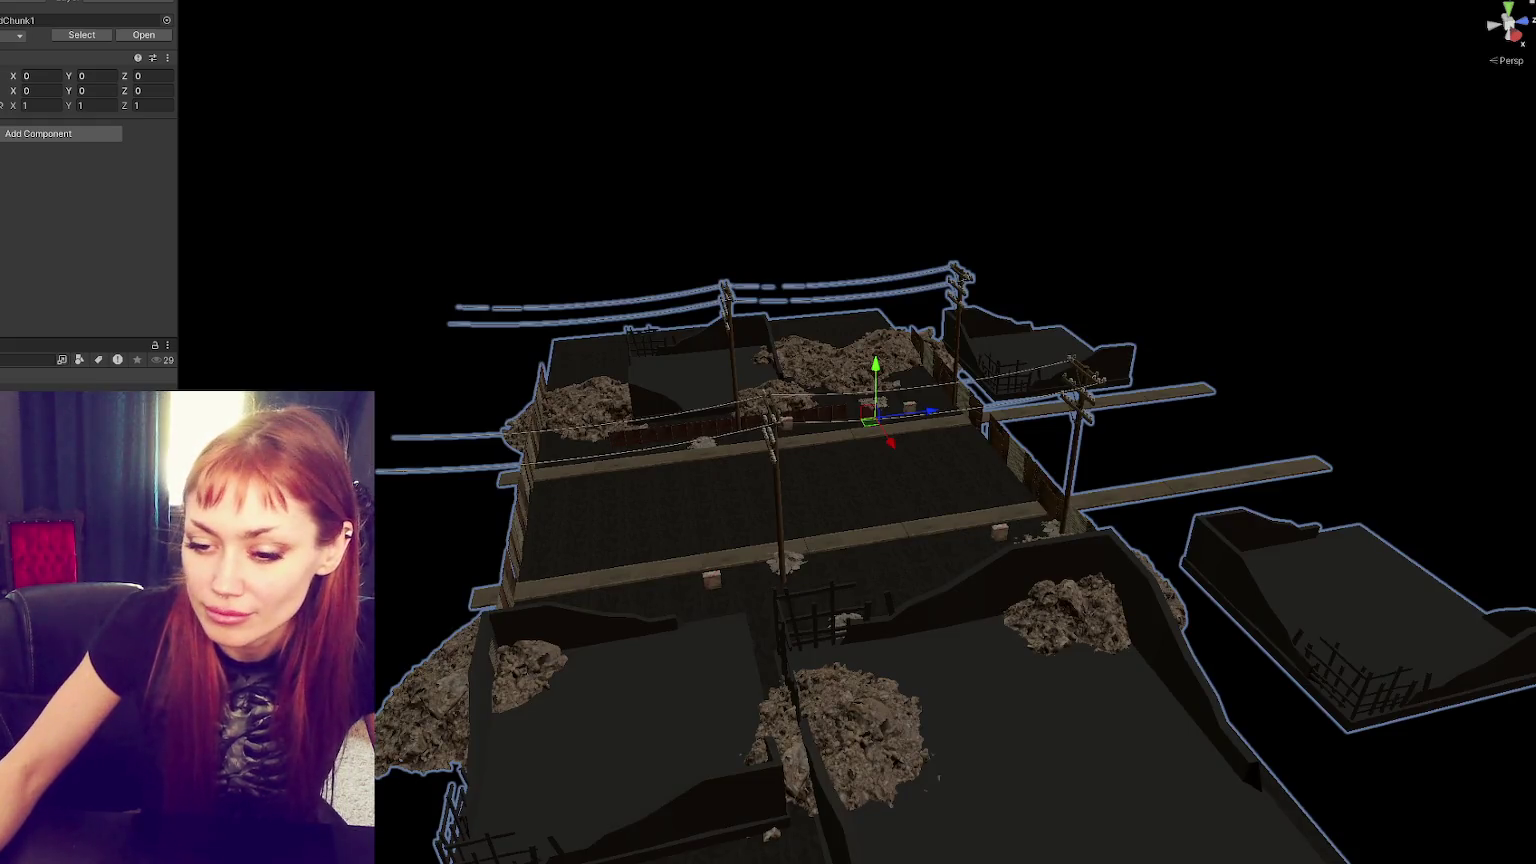
key("alt+Tab")
left_click(398, 411)
- Add '[SerializeField] List<GameObject> wastelandChunks = new();' below the allObjects list and save
left_click(561, 393)
left_click(557, 272)
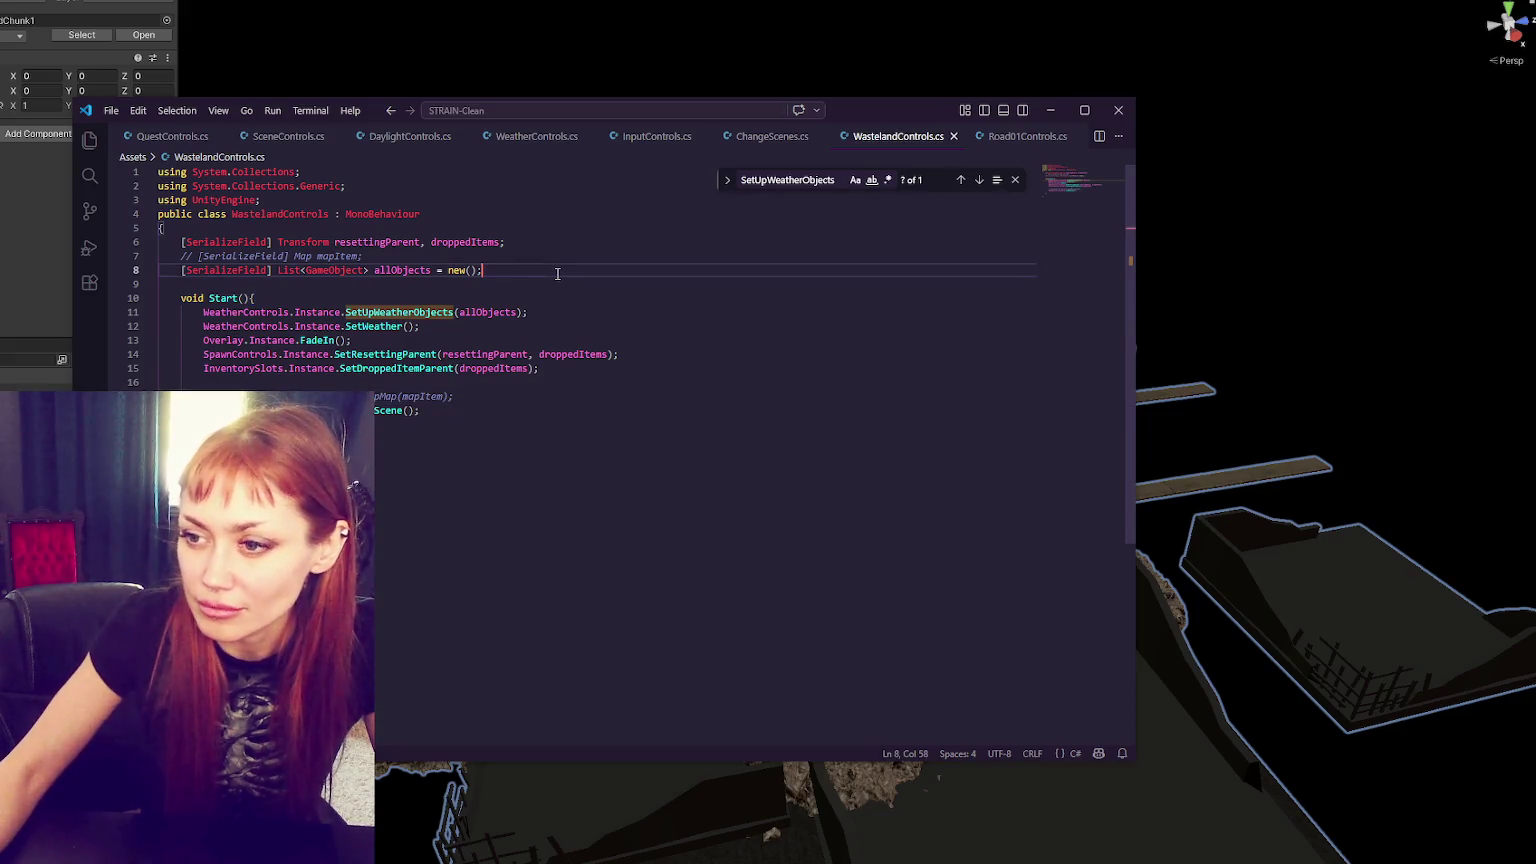
key("Return")
type("[SerializeField]")
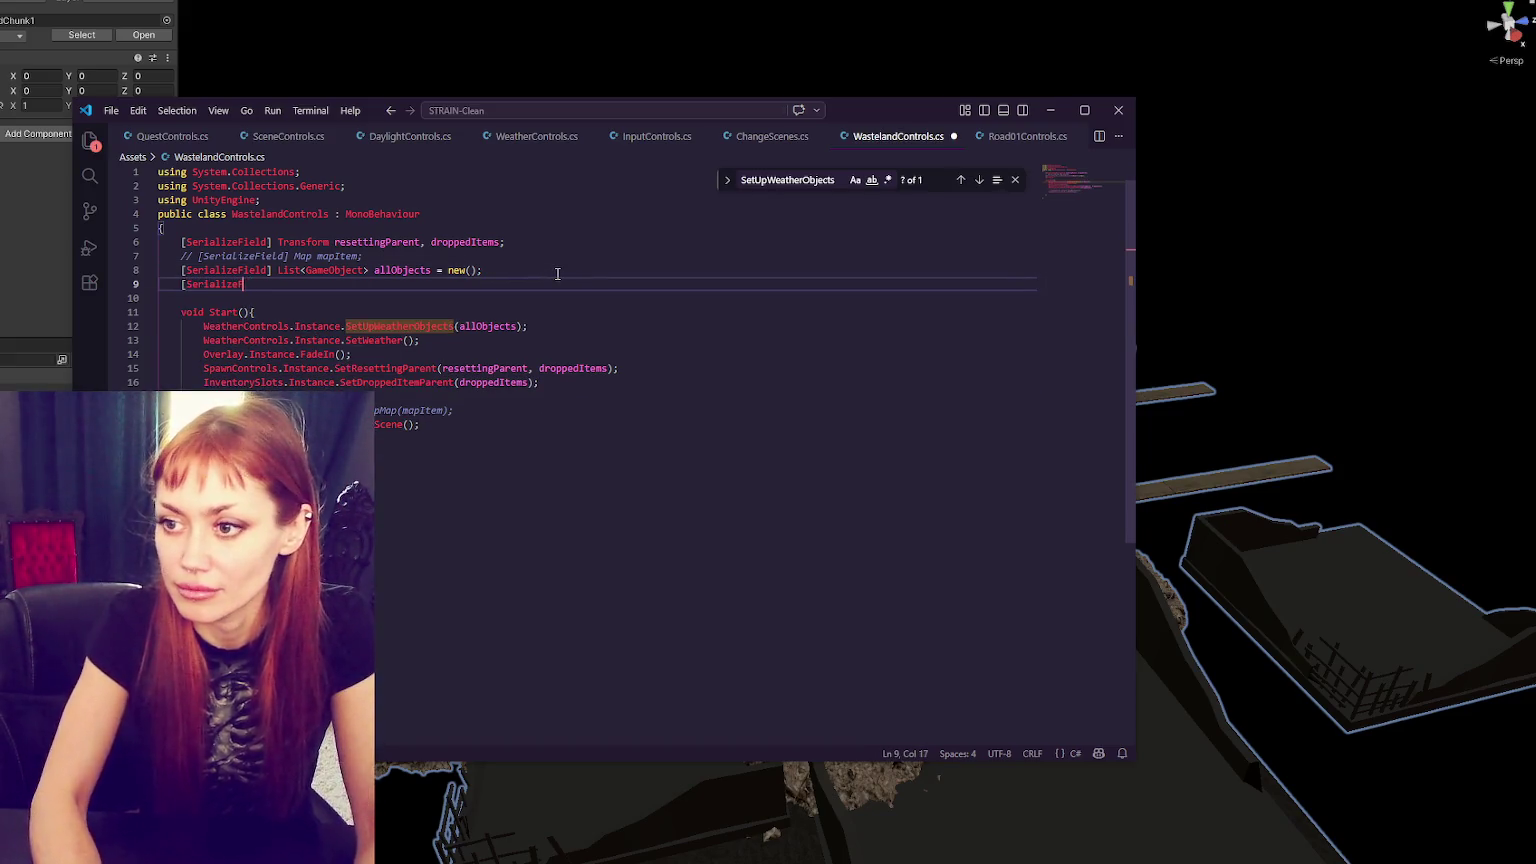
type(" List<GameObjec")
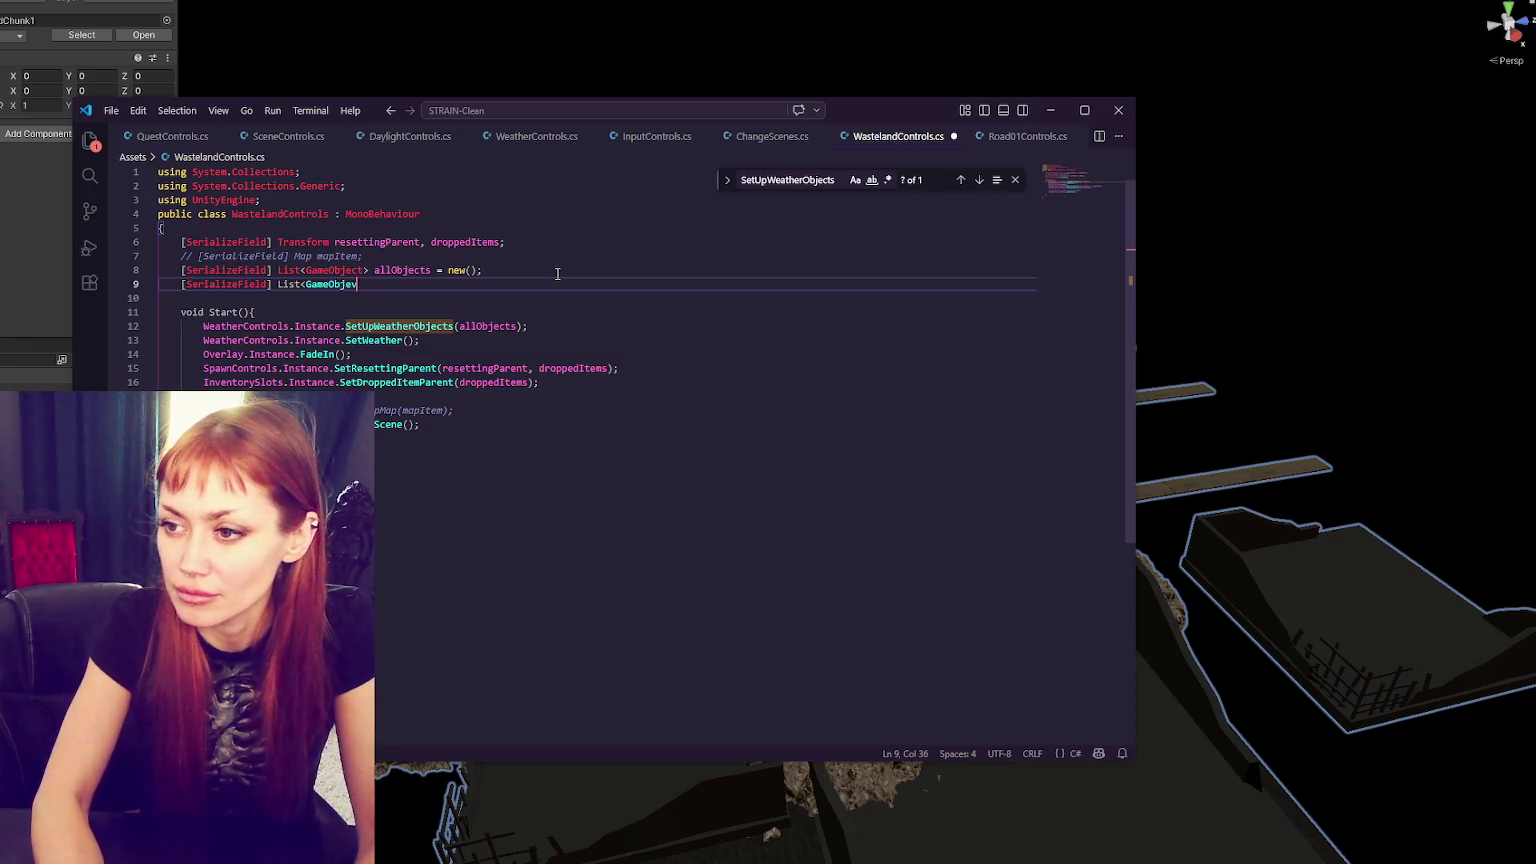
type("t> ")
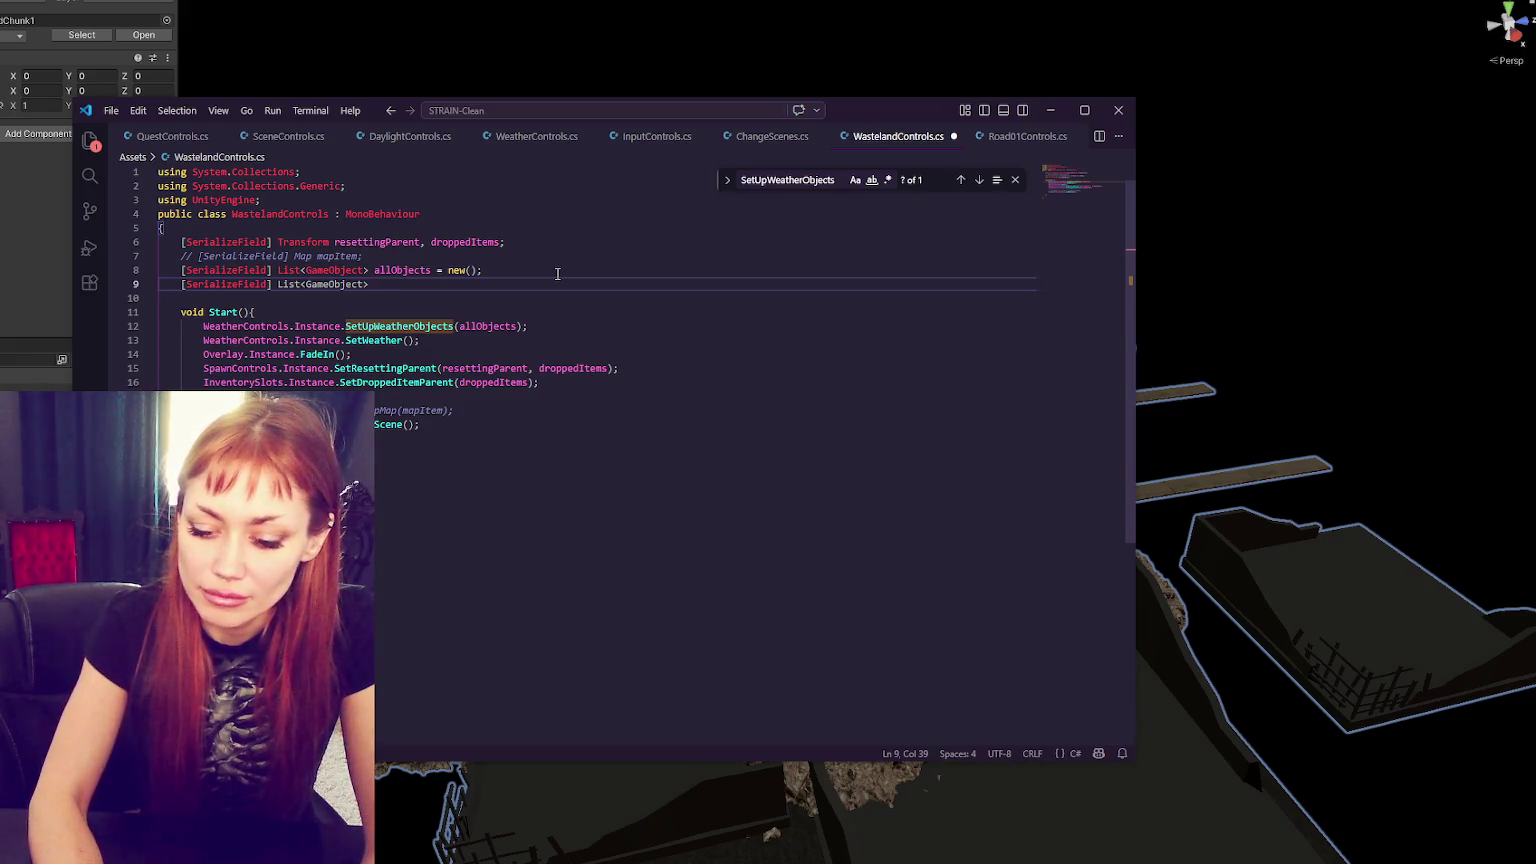
type("wastelandChunks = new(")
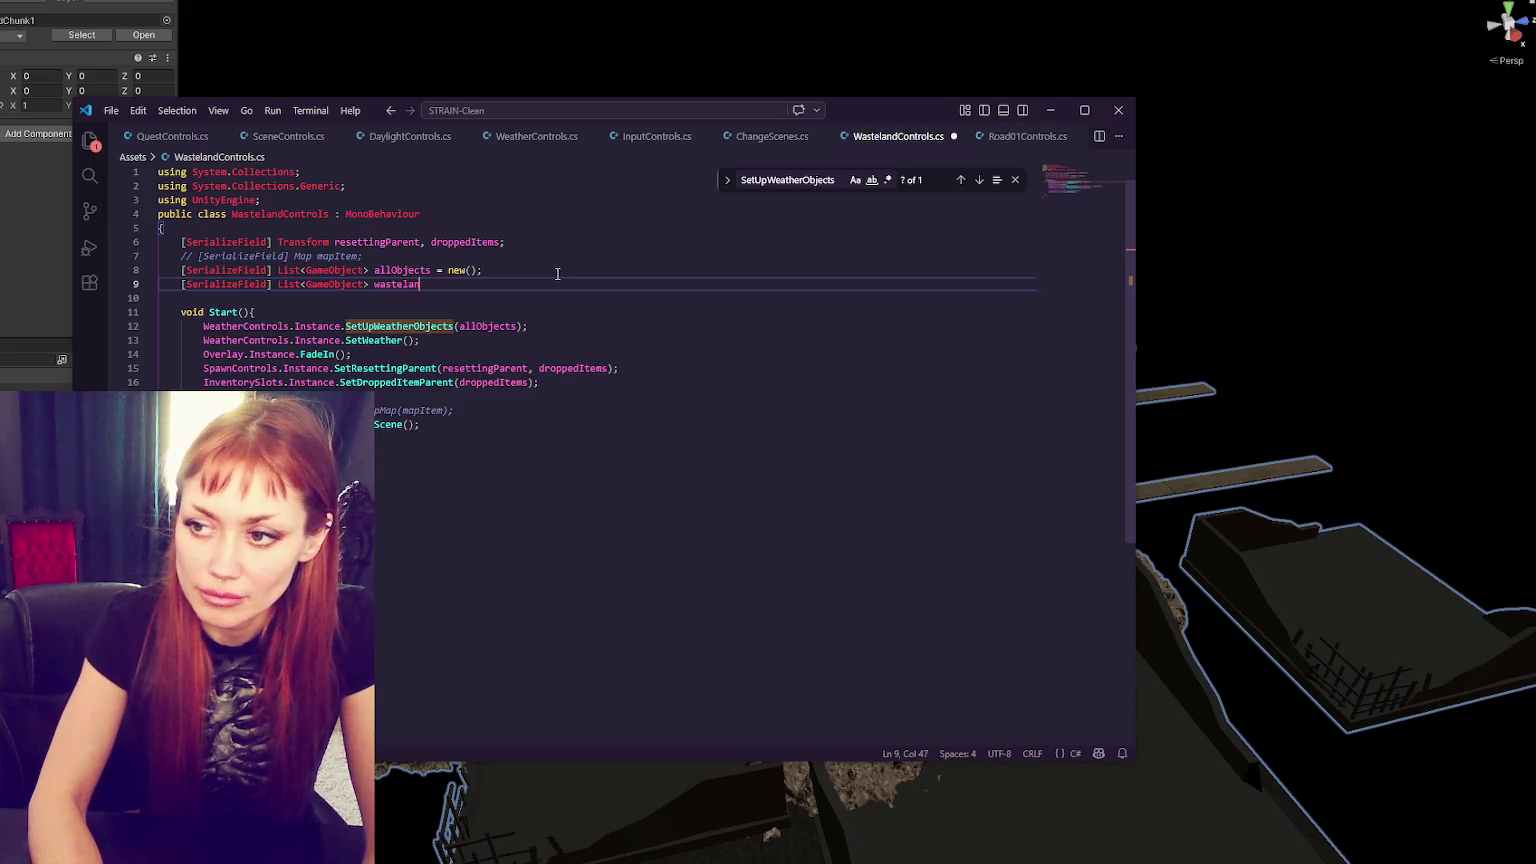
type(");")
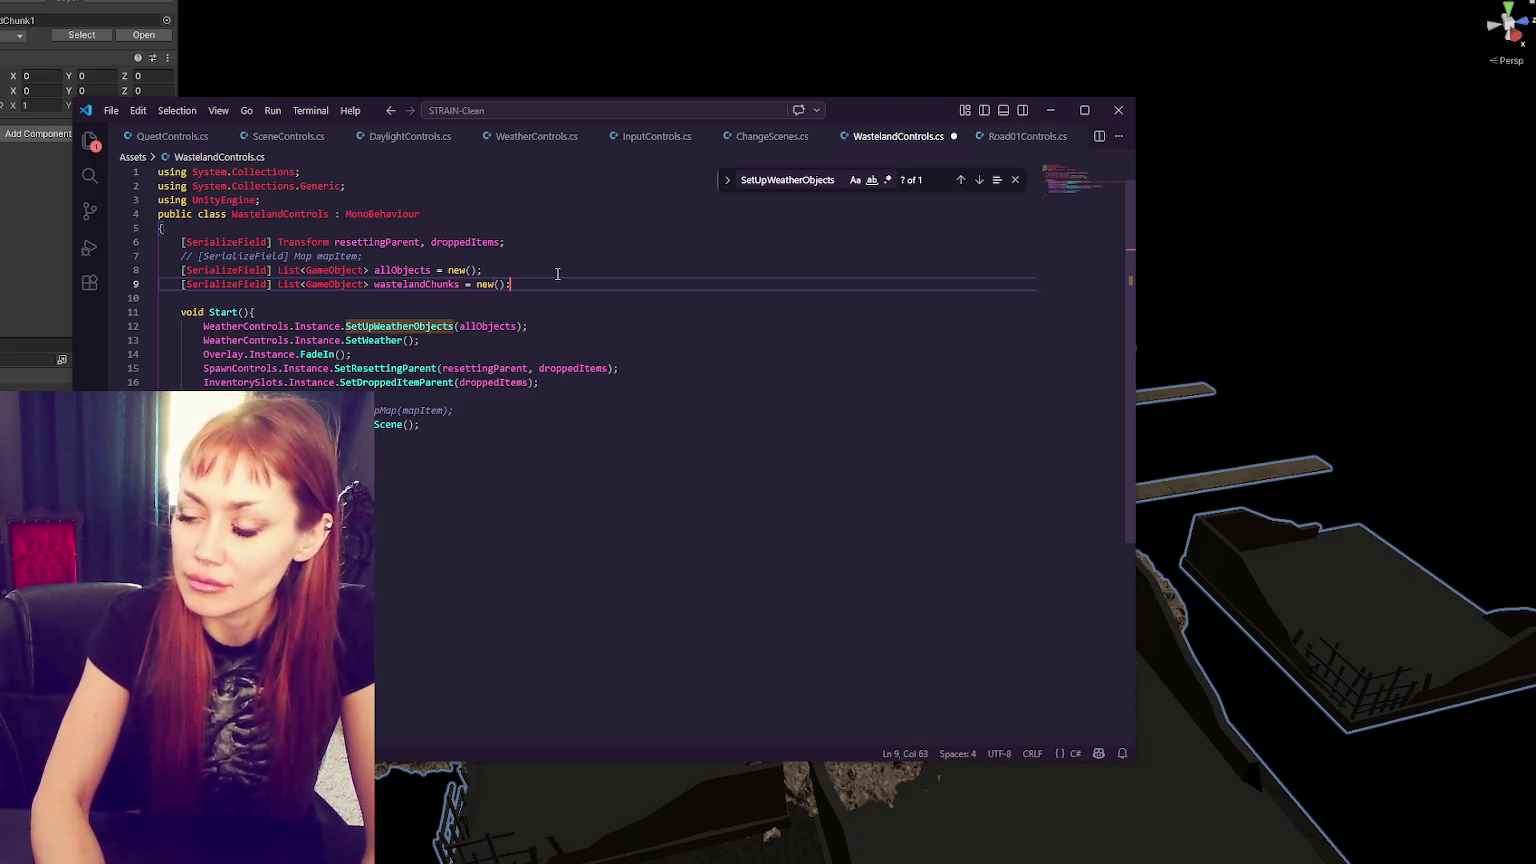
key("ctrl+s")
- Add blank lines after the Scene() call and lower in the script, saving as you go
left_click(469, 447)
left_click(465, 430)
key("Return")
key("Return")
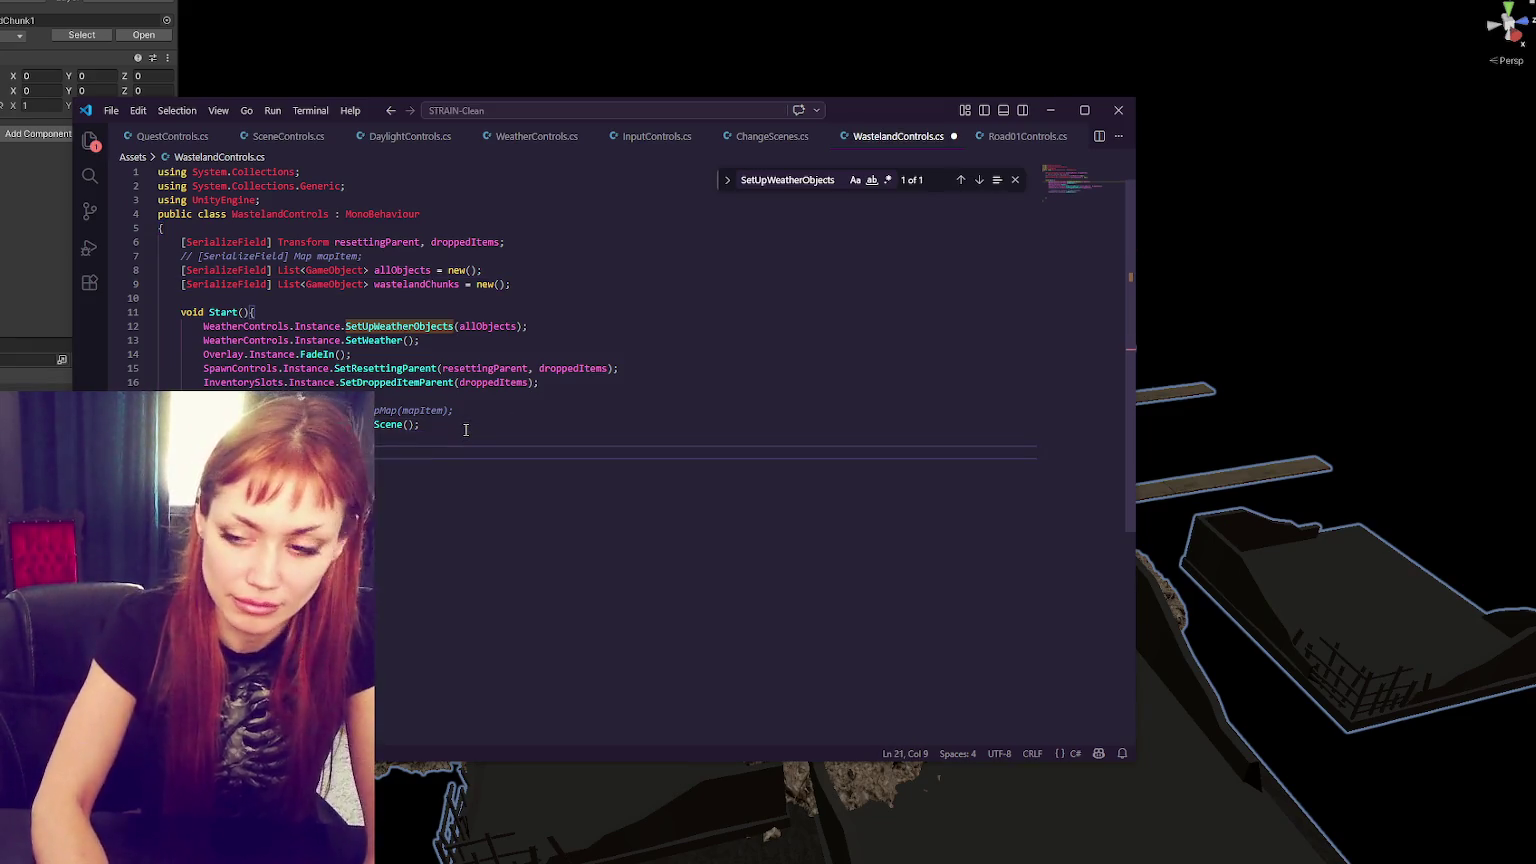
type("W")
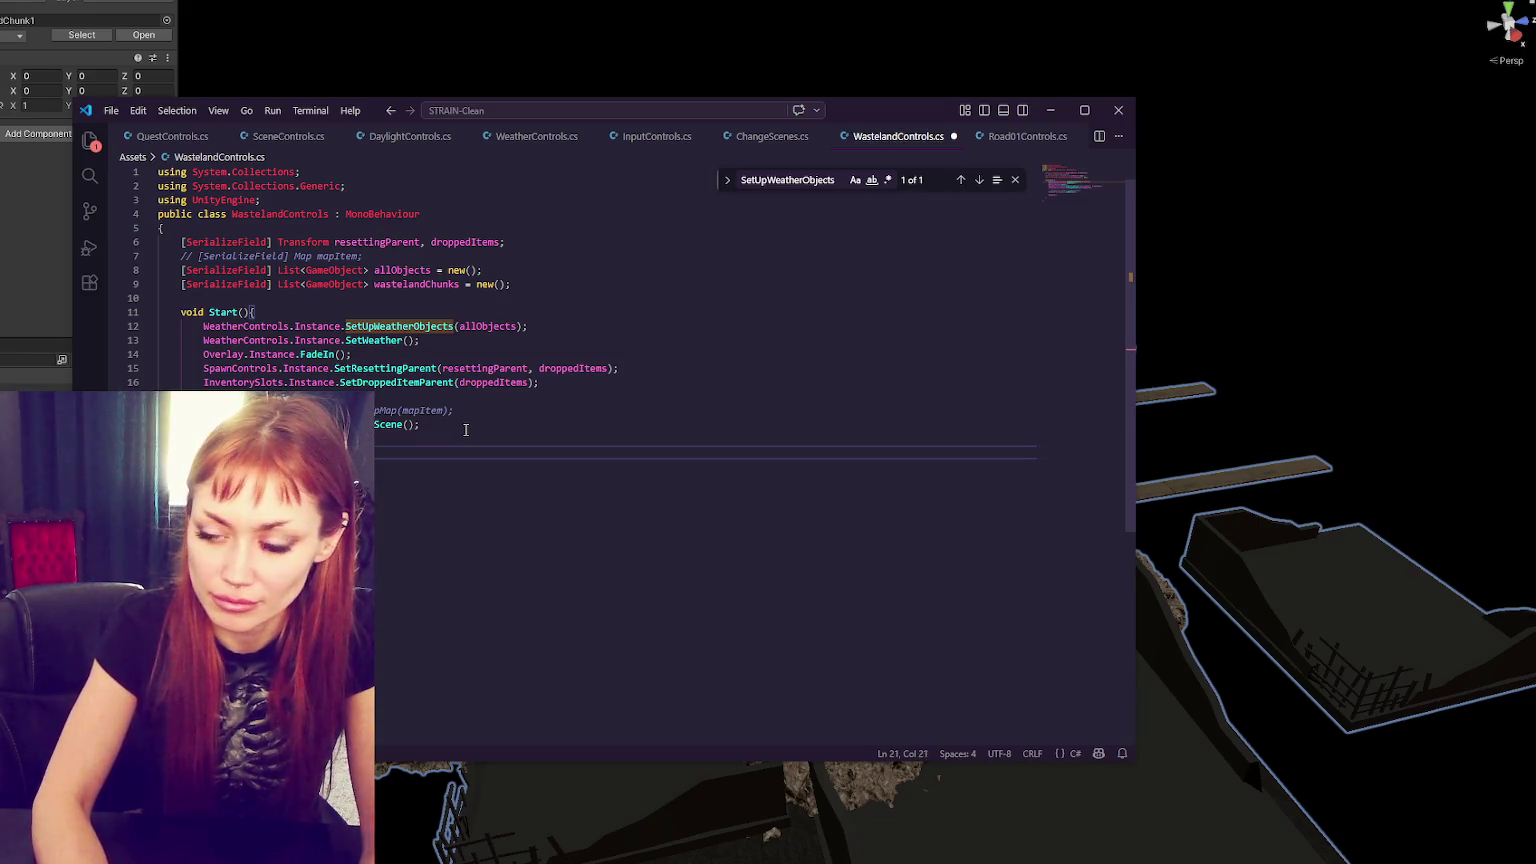
key("ctrl+s")
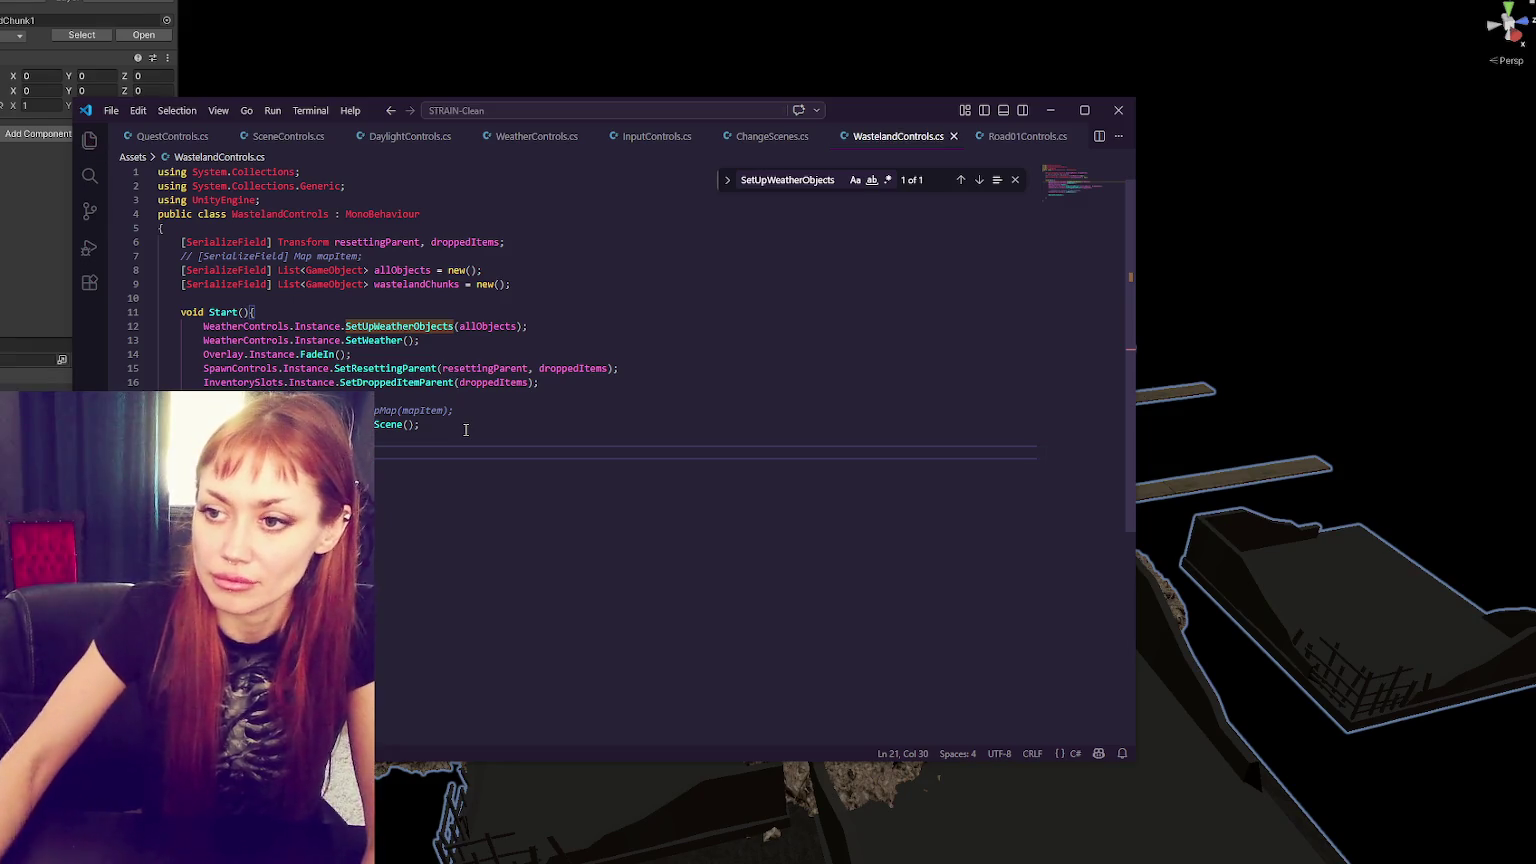
left_click(411, 479)
key("Return")
key("Return")
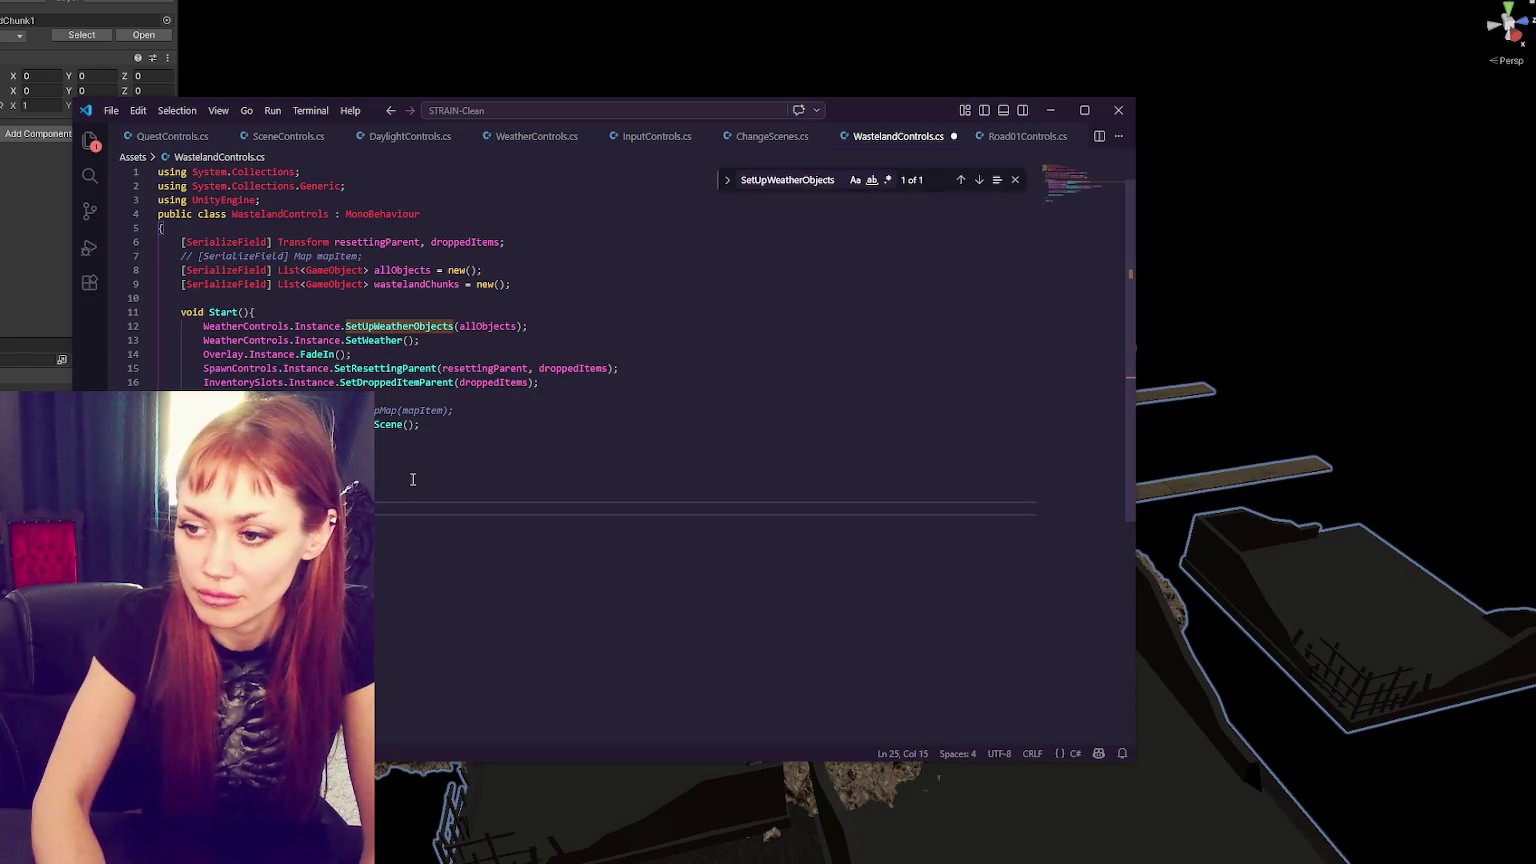
key("Return")
key("Return")
key("ctrl+s")
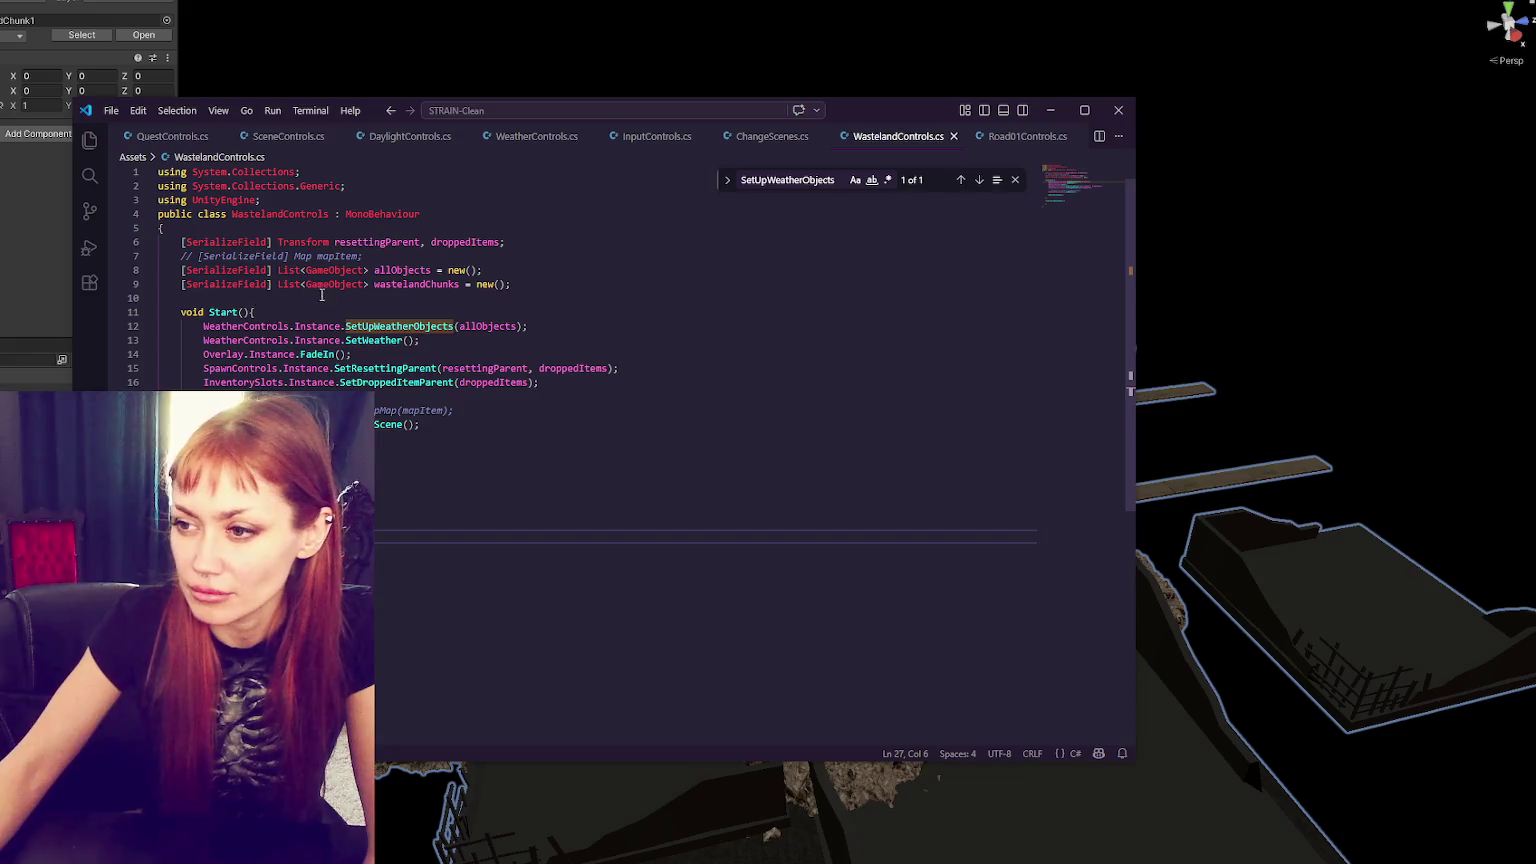
- Start declaring 'int numOfChunksAtATime' on a new line below the wastelandChunks list
left_click(316, 453)
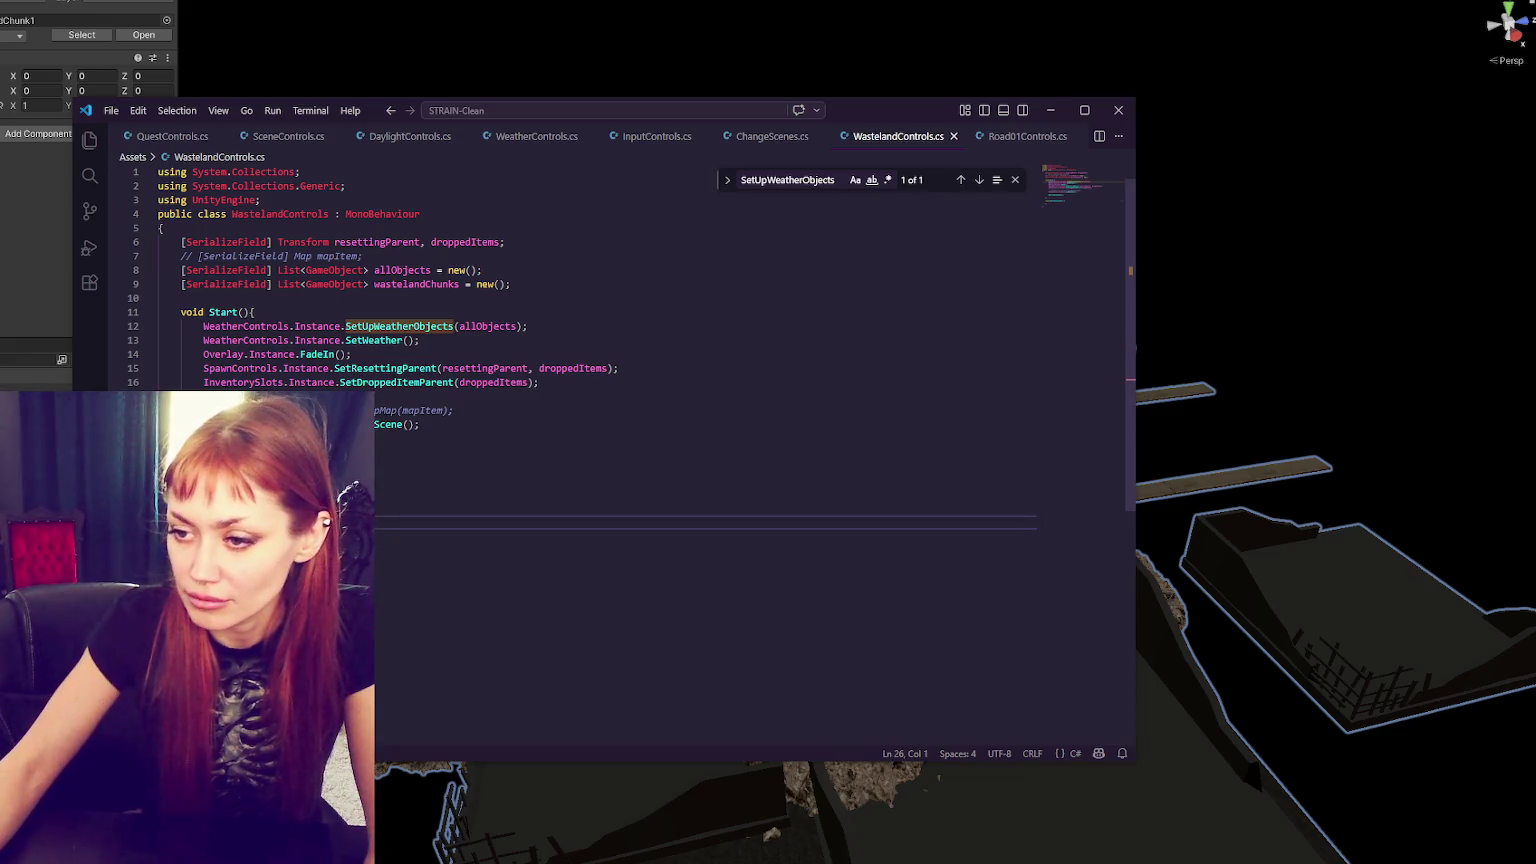
double_click(406, 284)
left_click(300, 508)
key("Return")
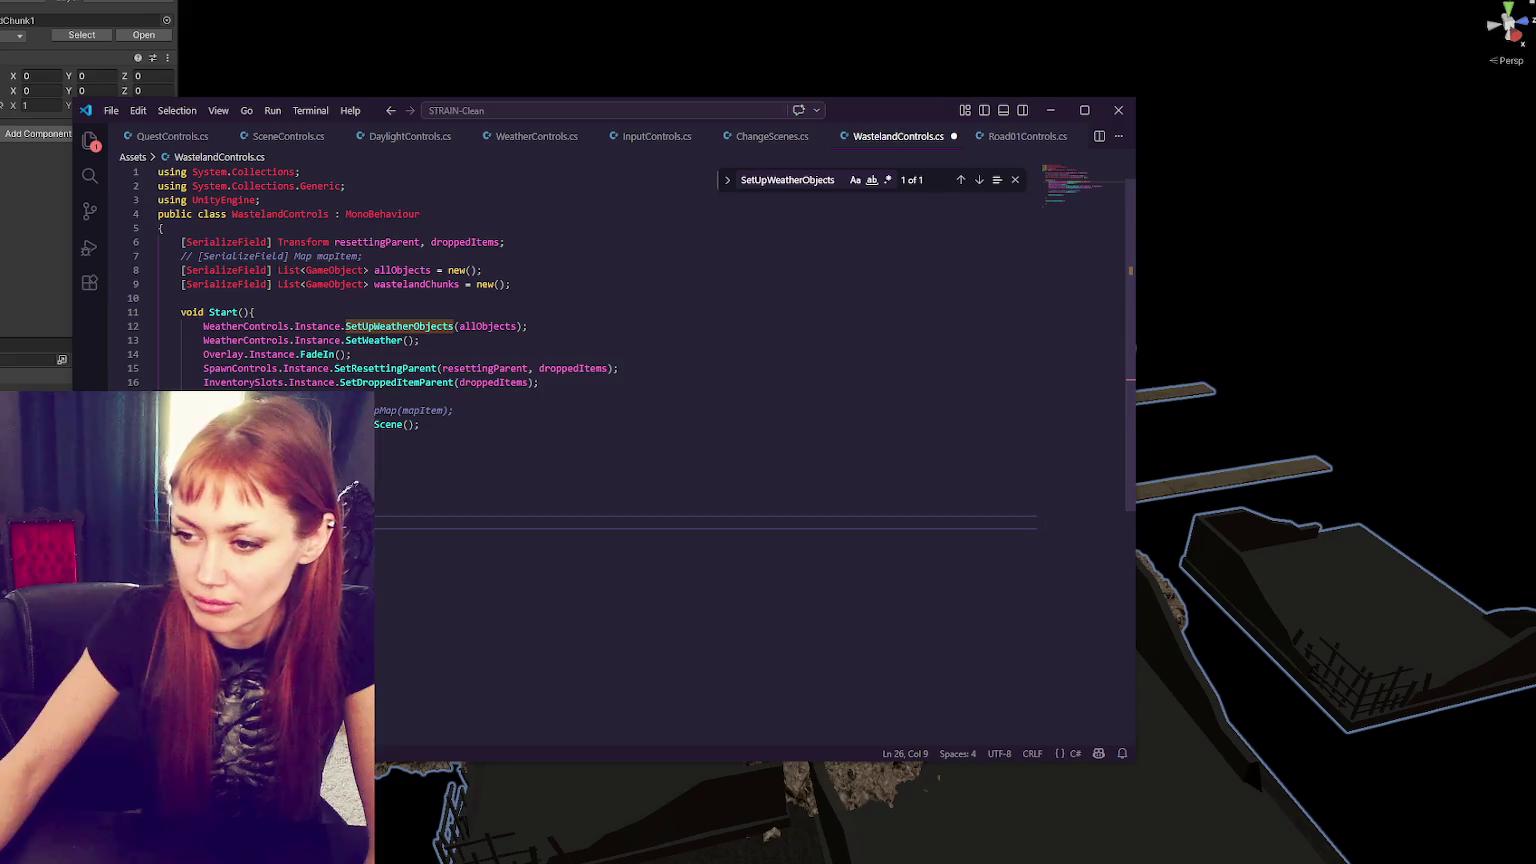
left_click(614, 285)
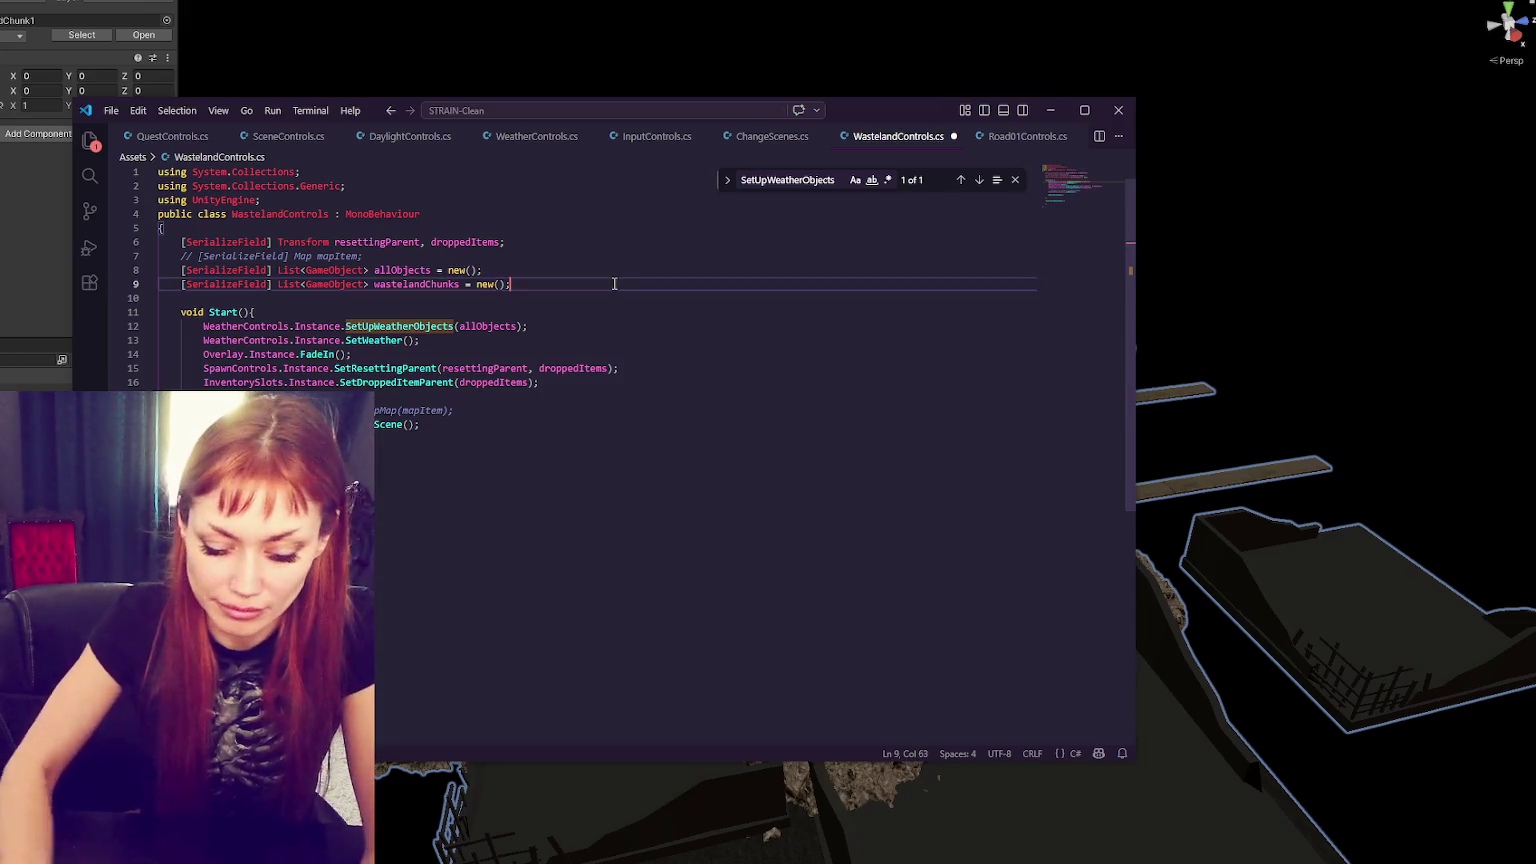
key("Return")
key("Return")
type("int numOfChunksAtATime")
key("BackSpace")
key("BackSpace")
key("BackSpace")
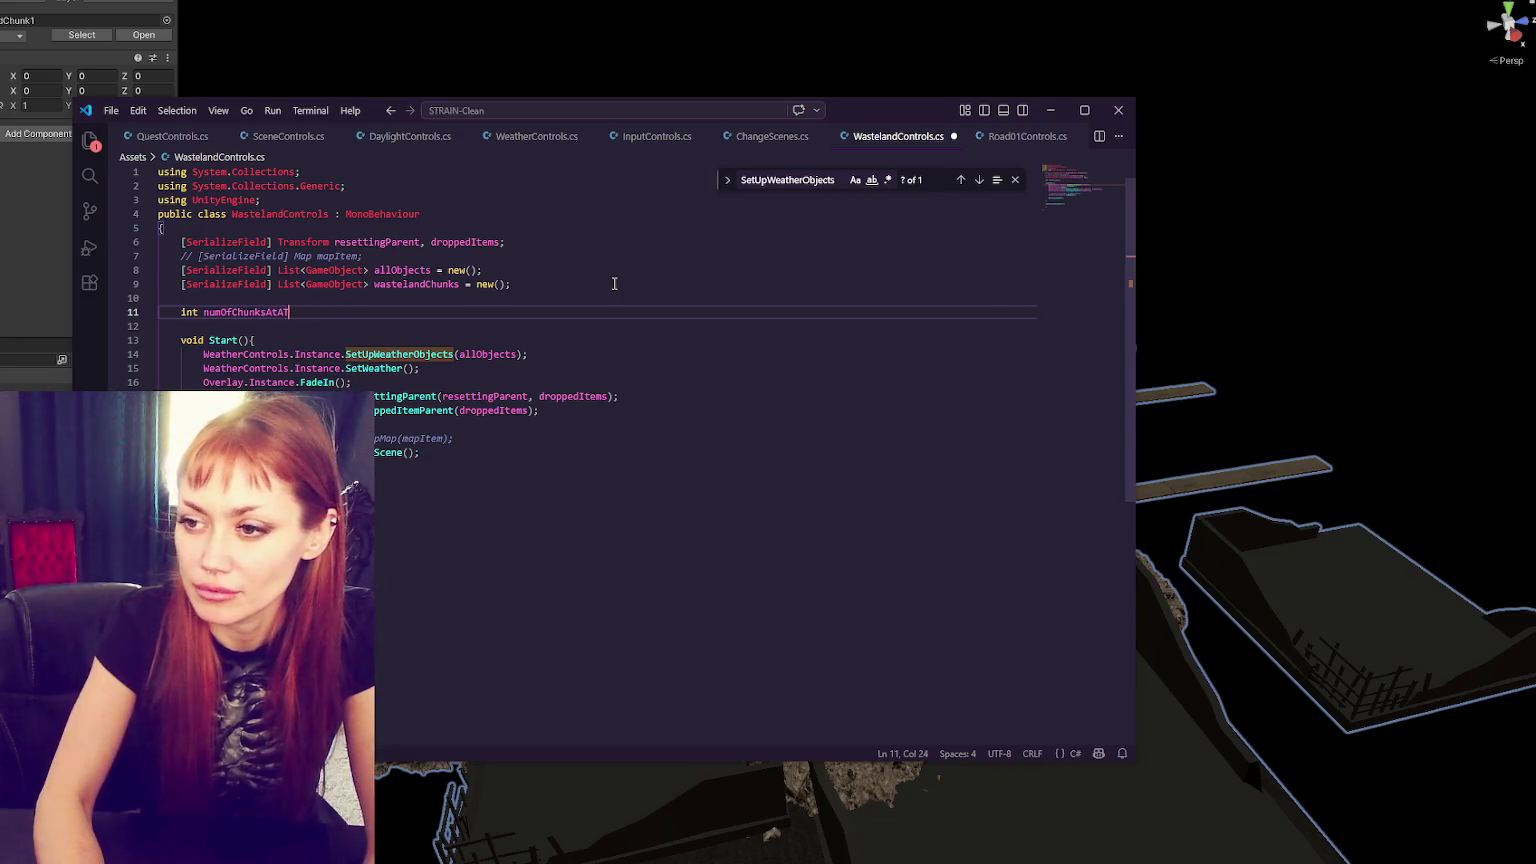
- Complete the field as 'int numOfChunksAtATime;' and save
key("BackSpace")
type("Time;")
key("ctrl+s")
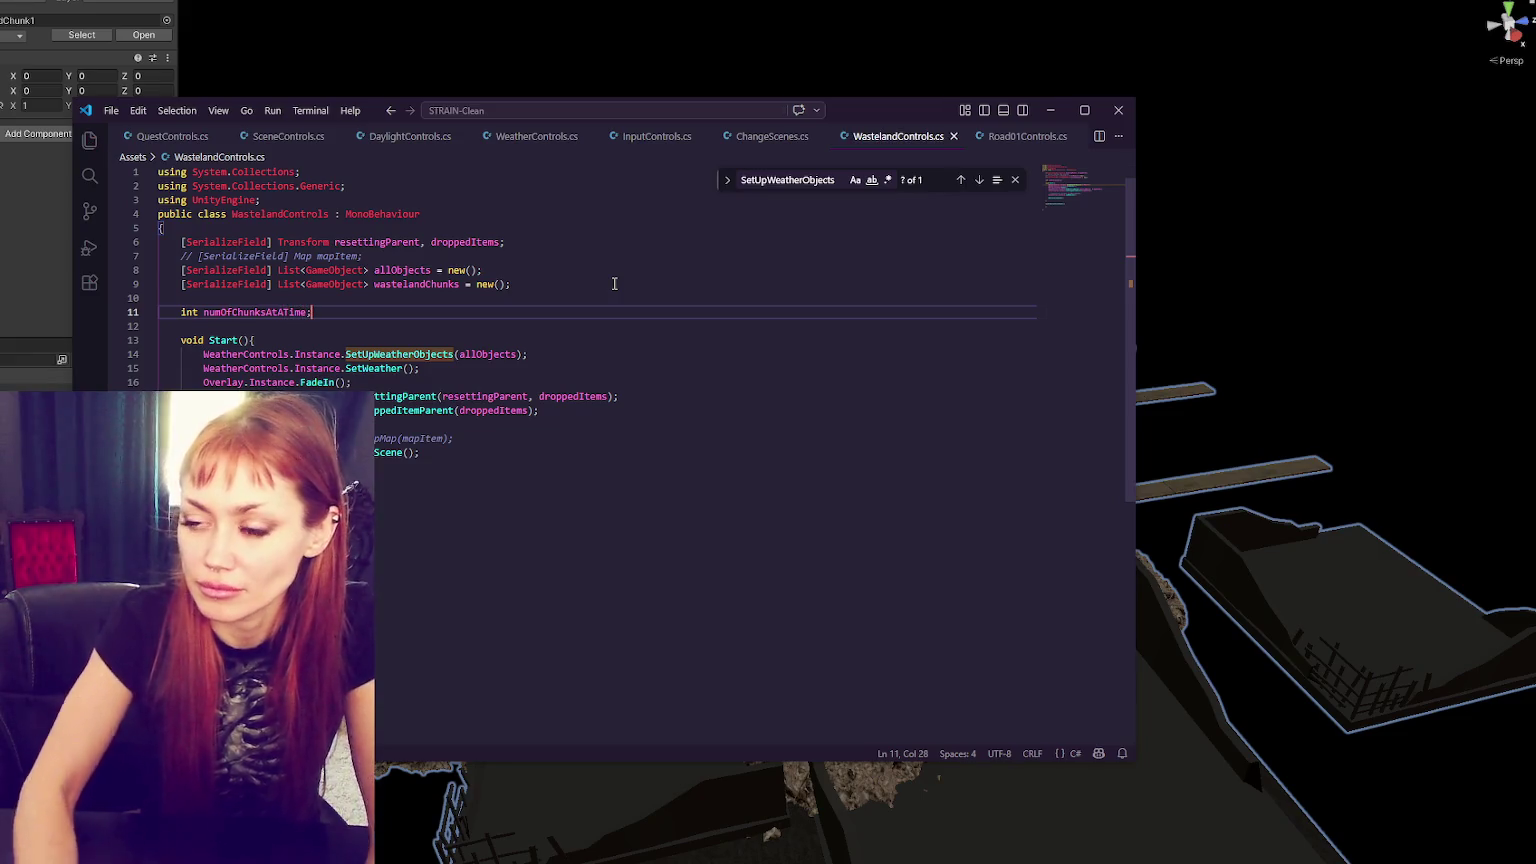
- Tidy the chunk generation method, removing the stray brace on line 28, and save
left_click(250, 537)
key("Return")
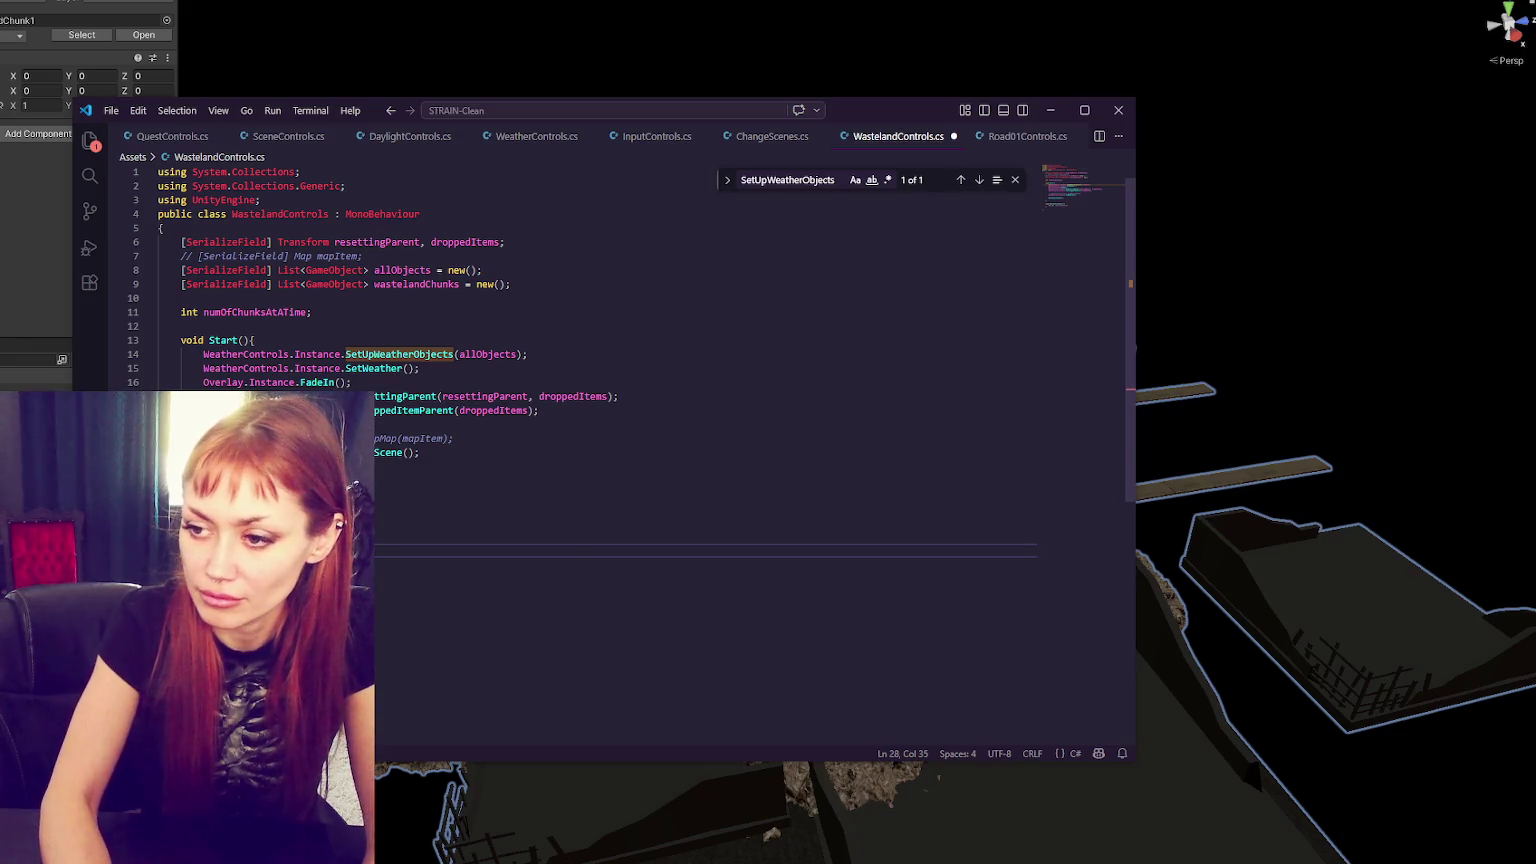
key("BackSpace")
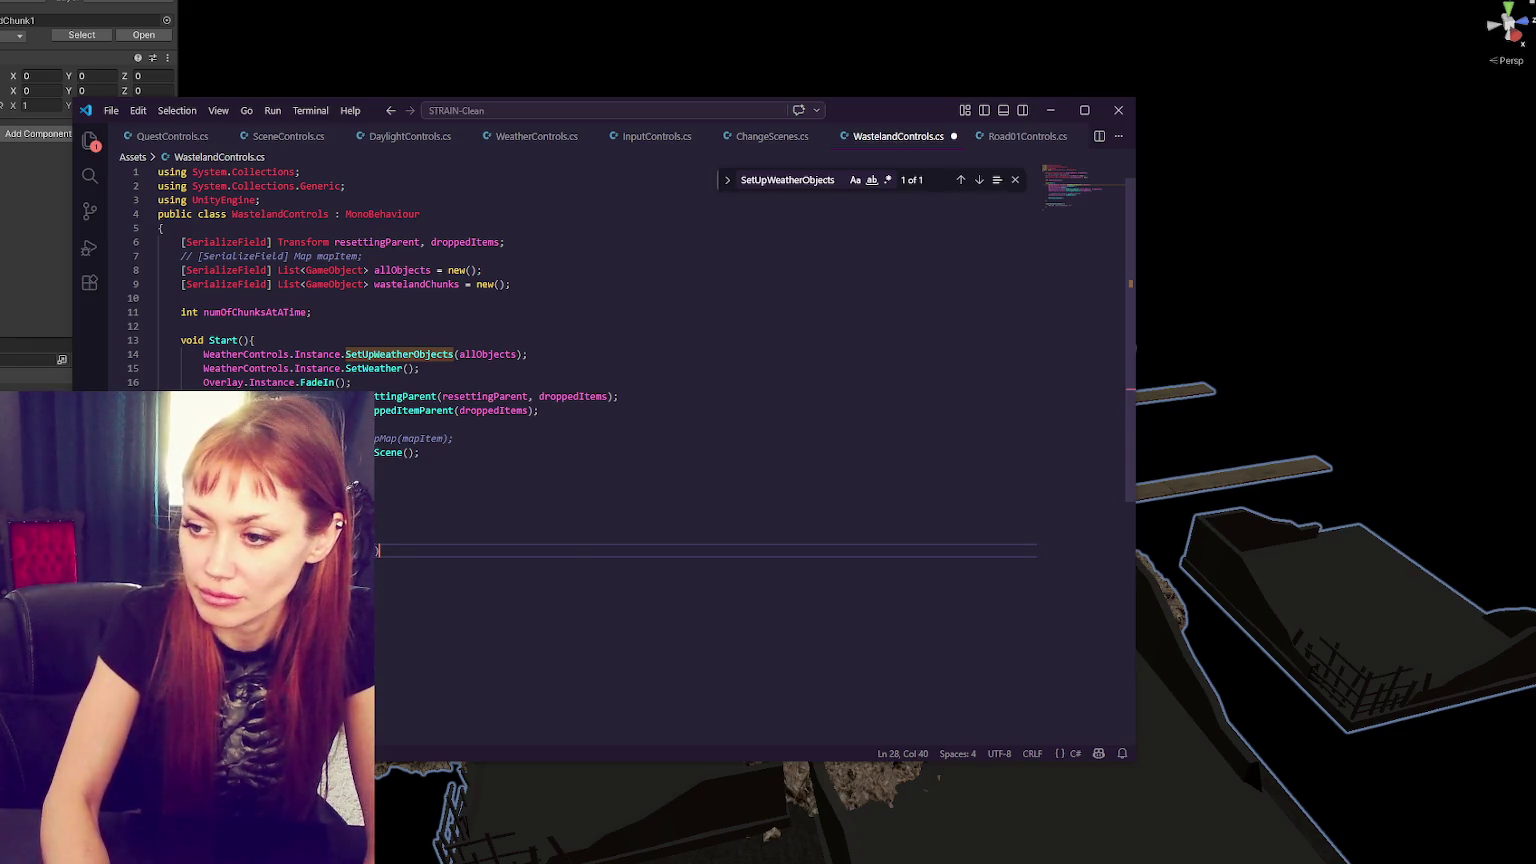
left_click(226, 578)
double_click(304, 549)
key("ctrl+s")
left_click(159, 495)
key("ctrl+z")
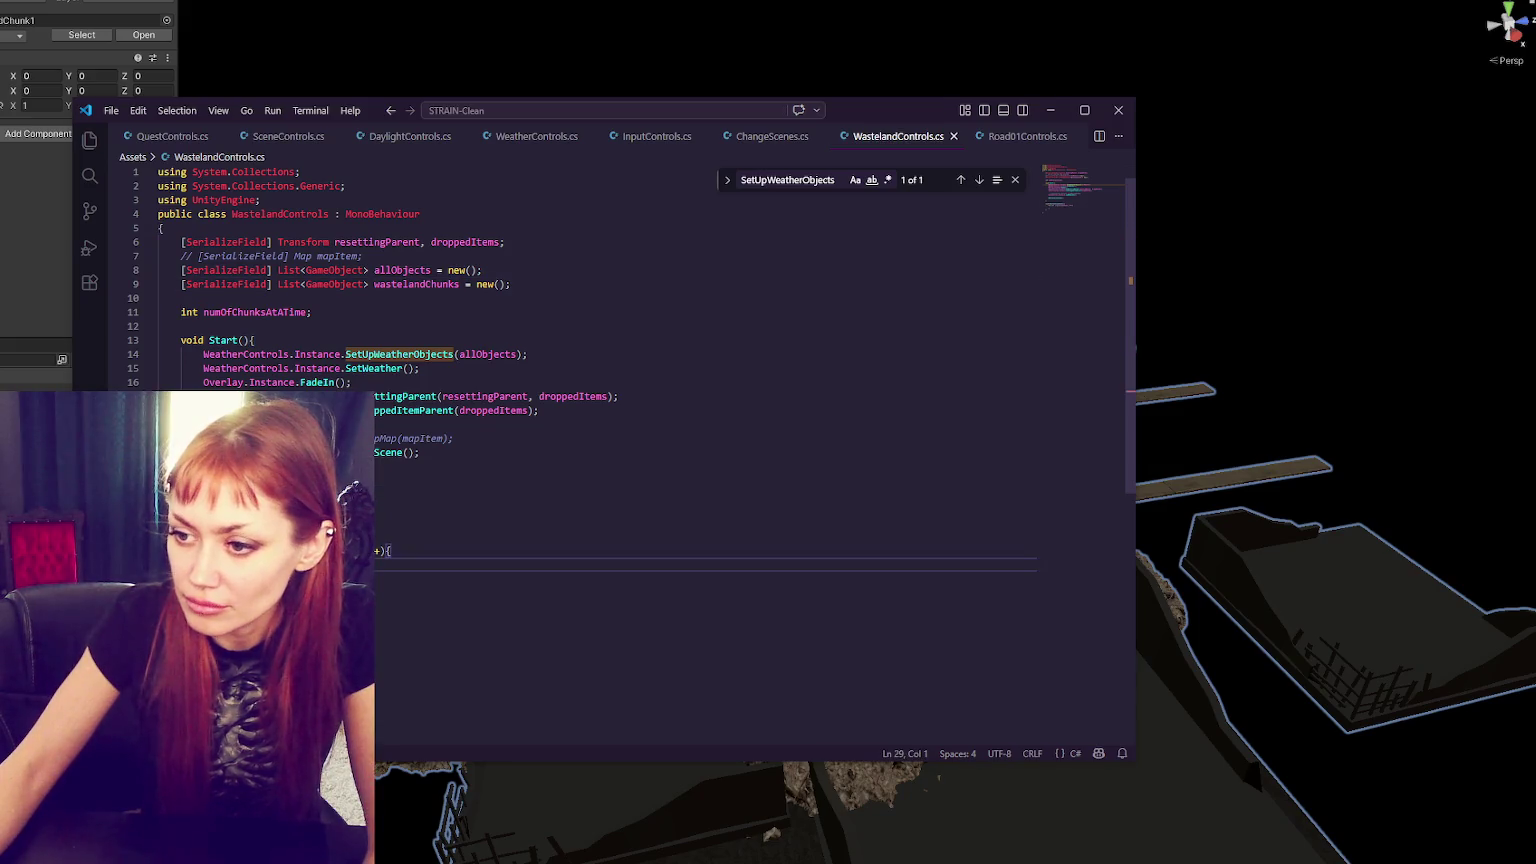
key("ctrl+z")
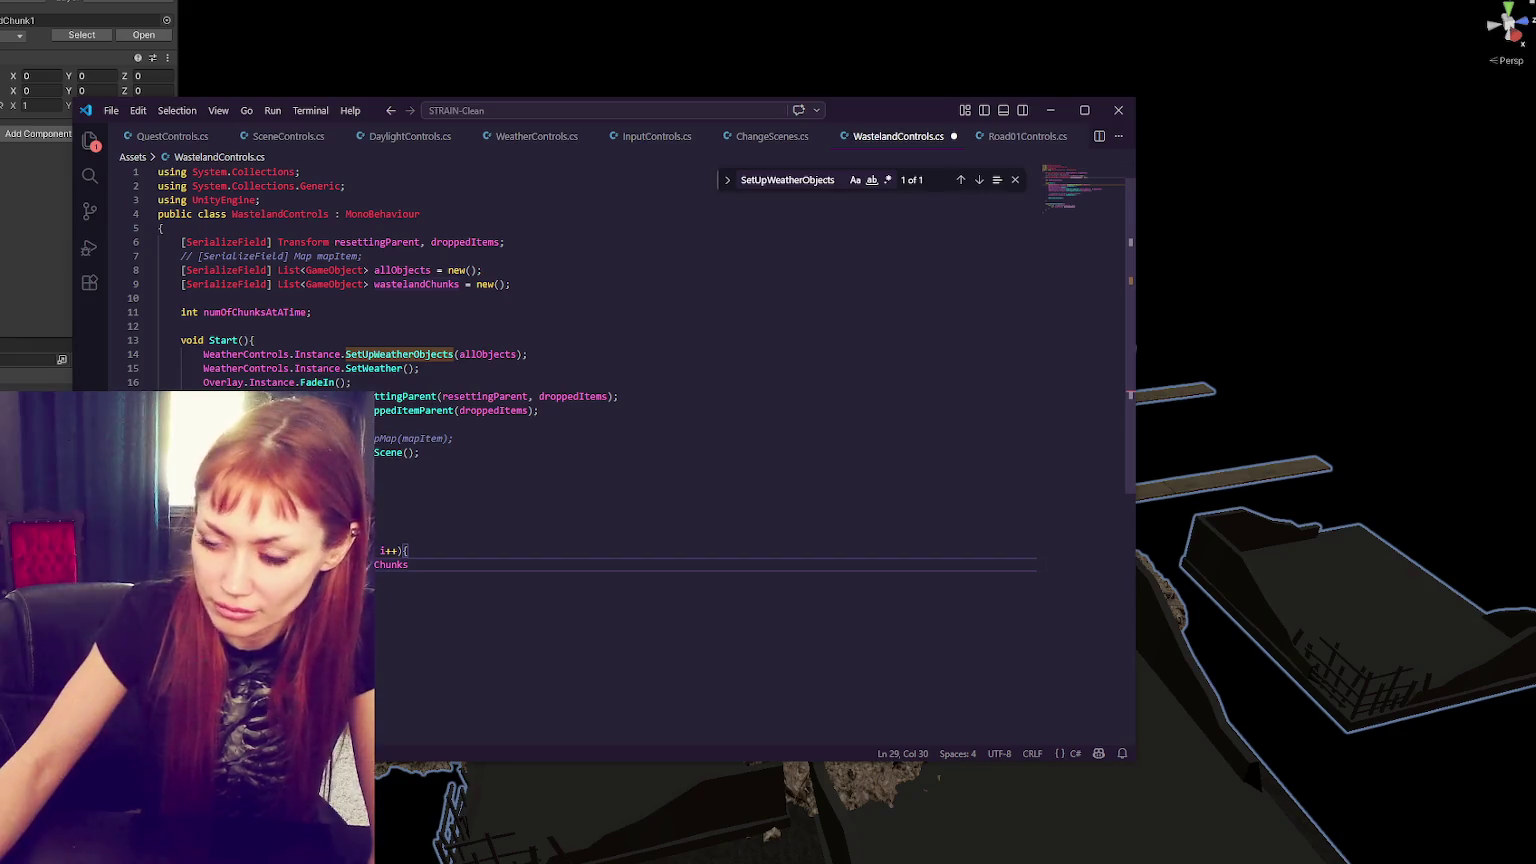
- Pick a random index with Random.Range(0, wastelandChunks.Count) and begin Instantiate(wastelandChunks[randPrefab], …)
type(".AddRange(")
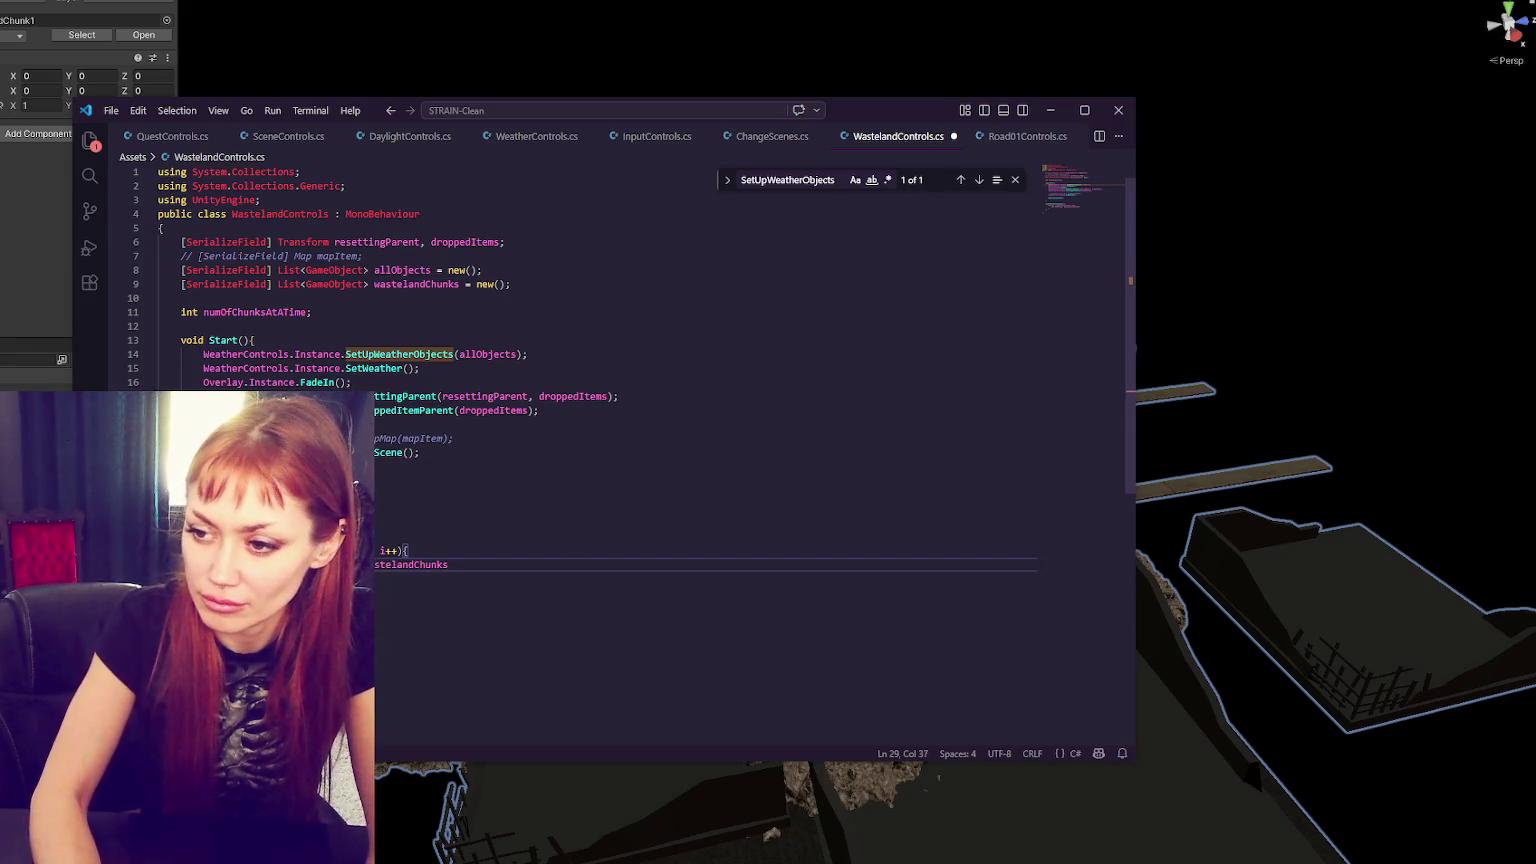
type("0,")
left_click(530, 568)
type(".C")
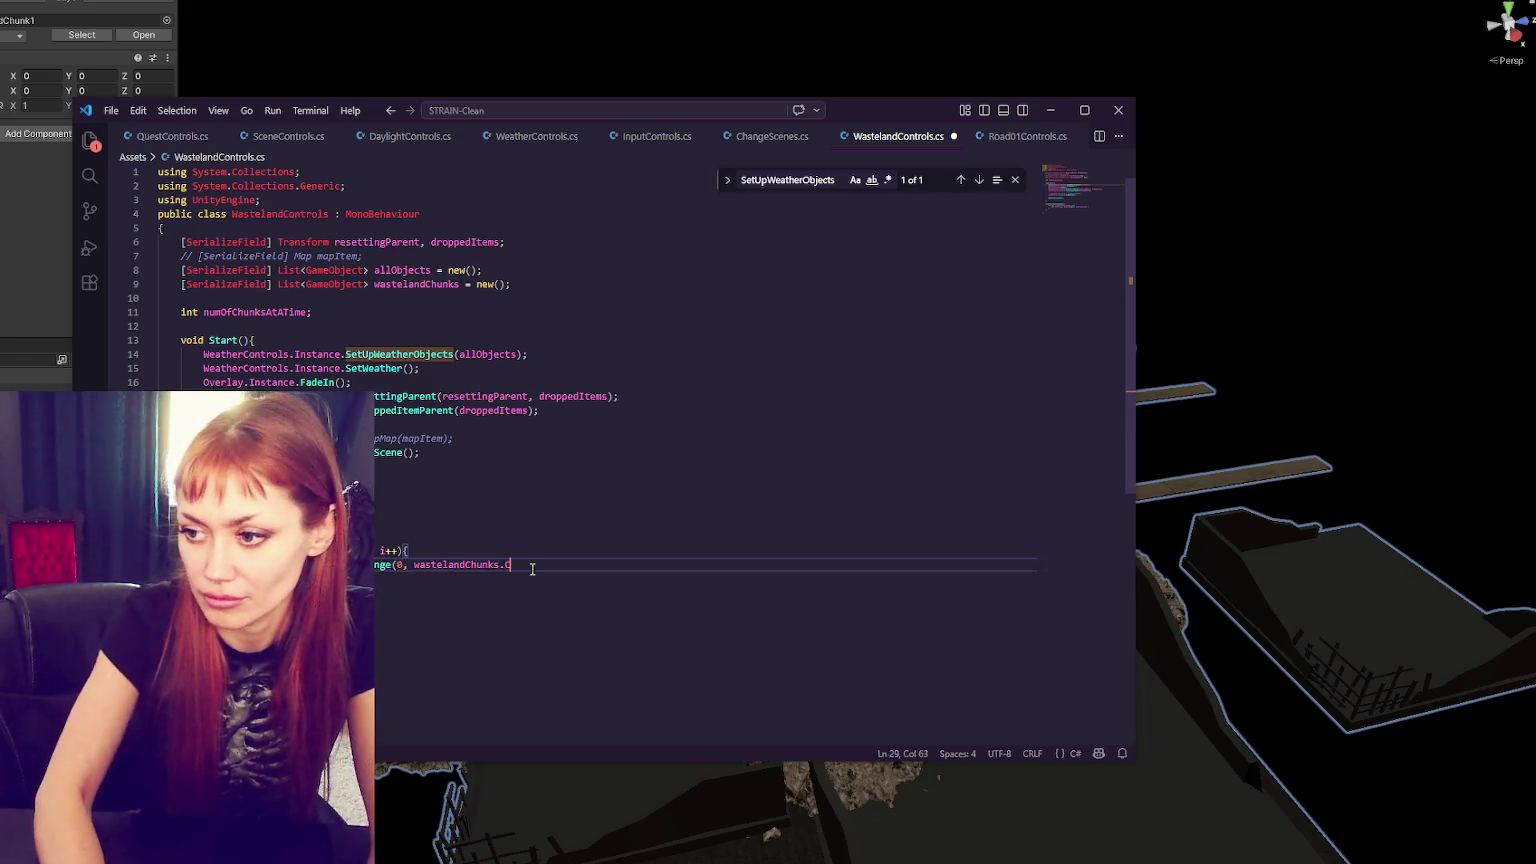
type("ount);")
key("Return")
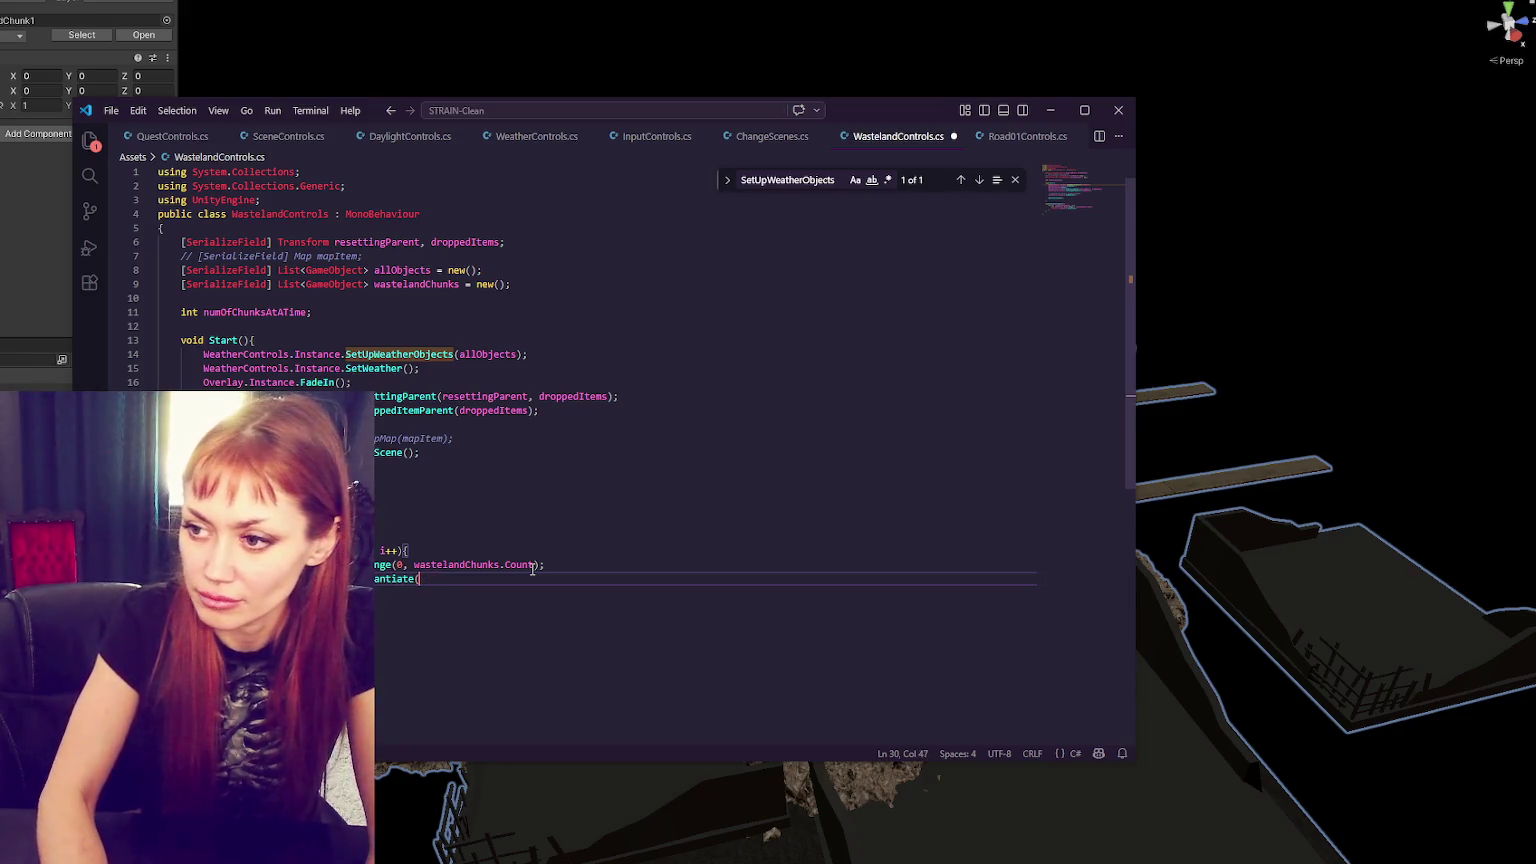
type("wasteland")
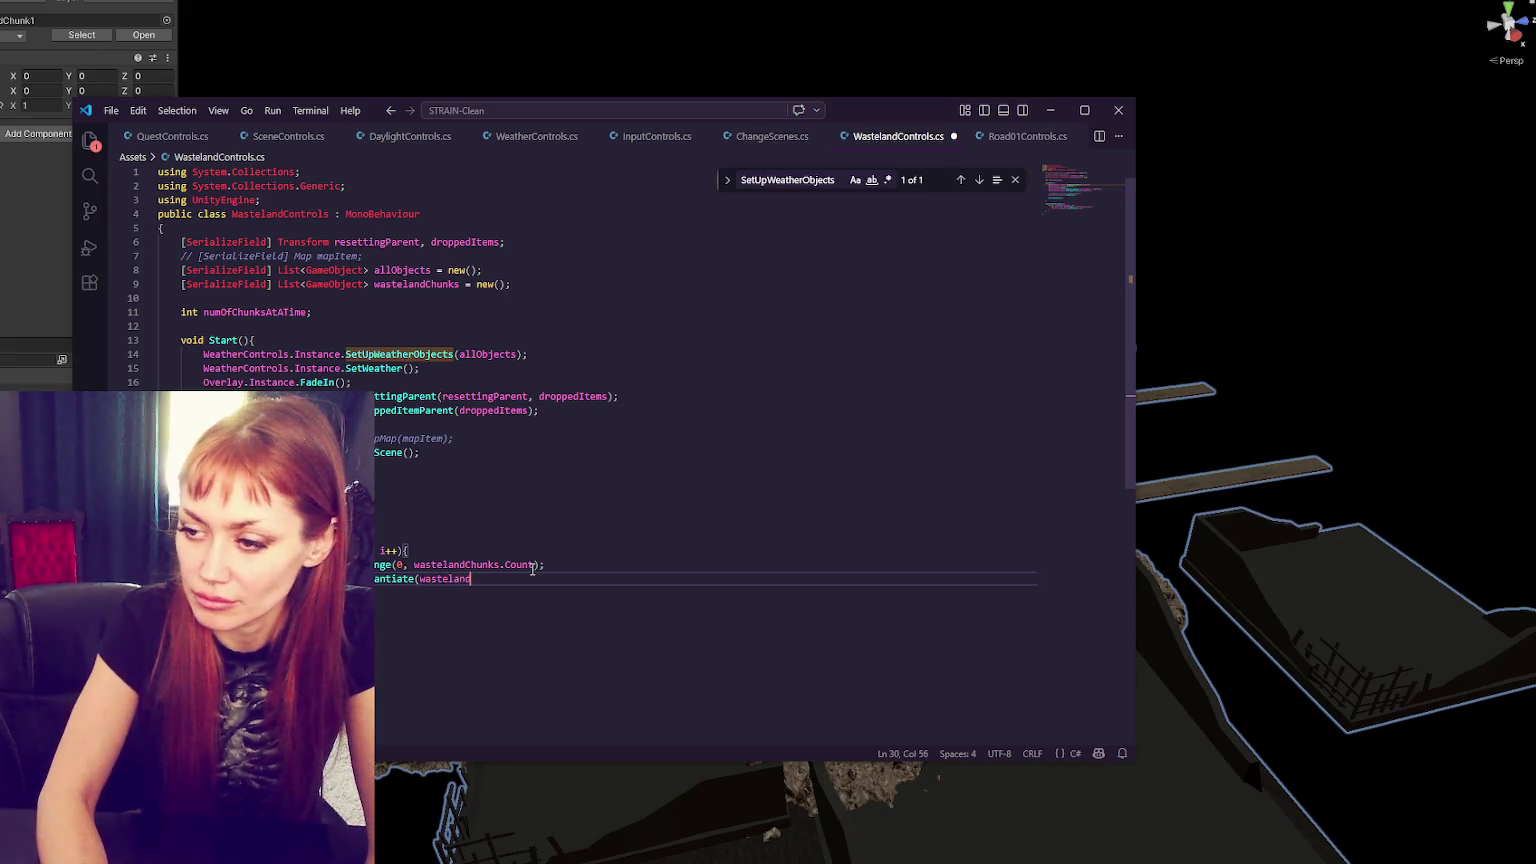
type("Chunks[rand")
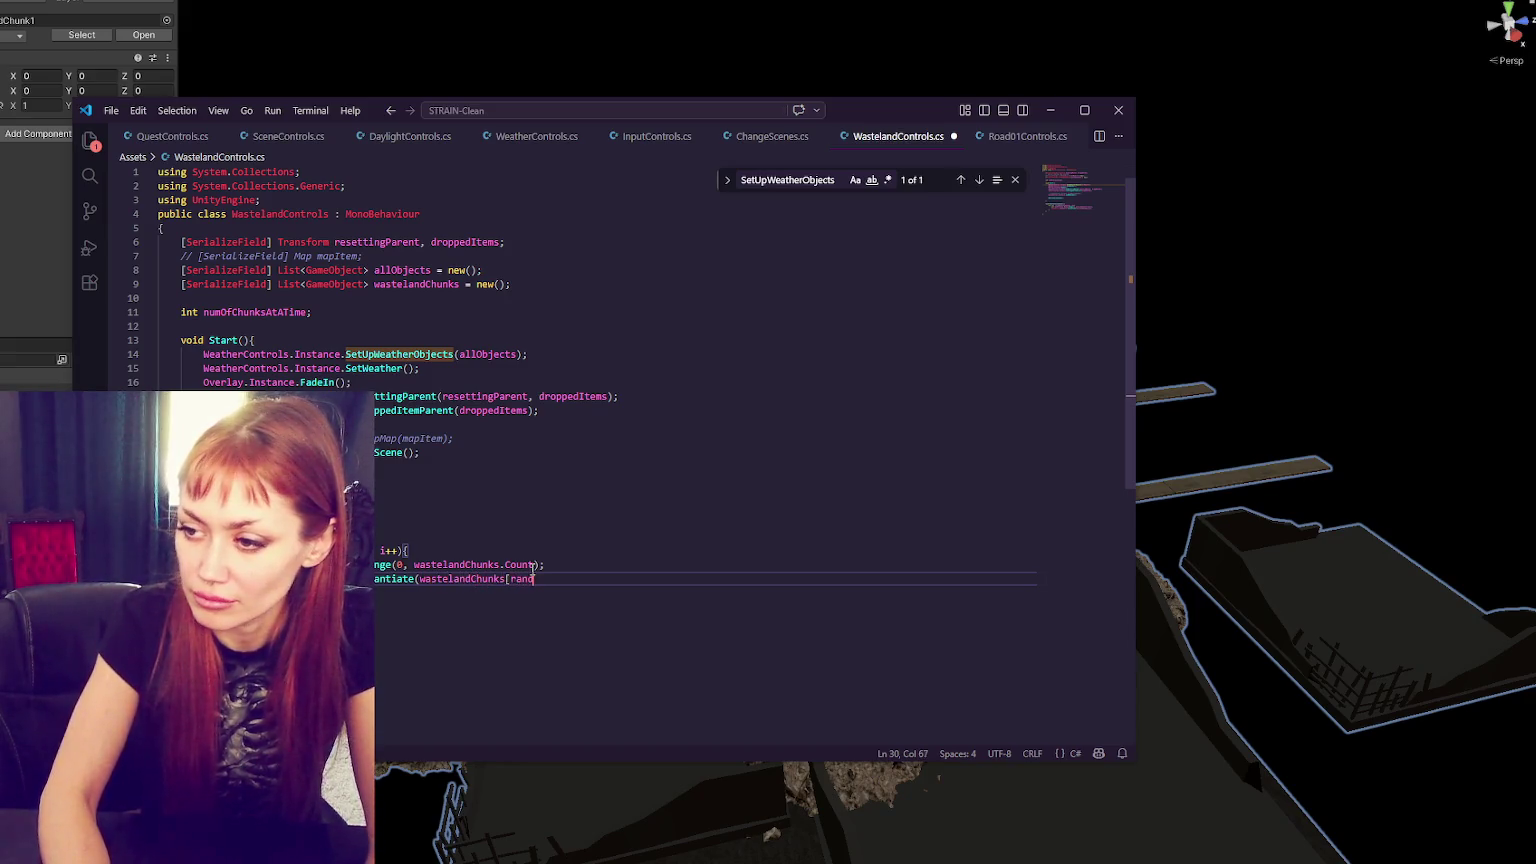
type("Prefab]")
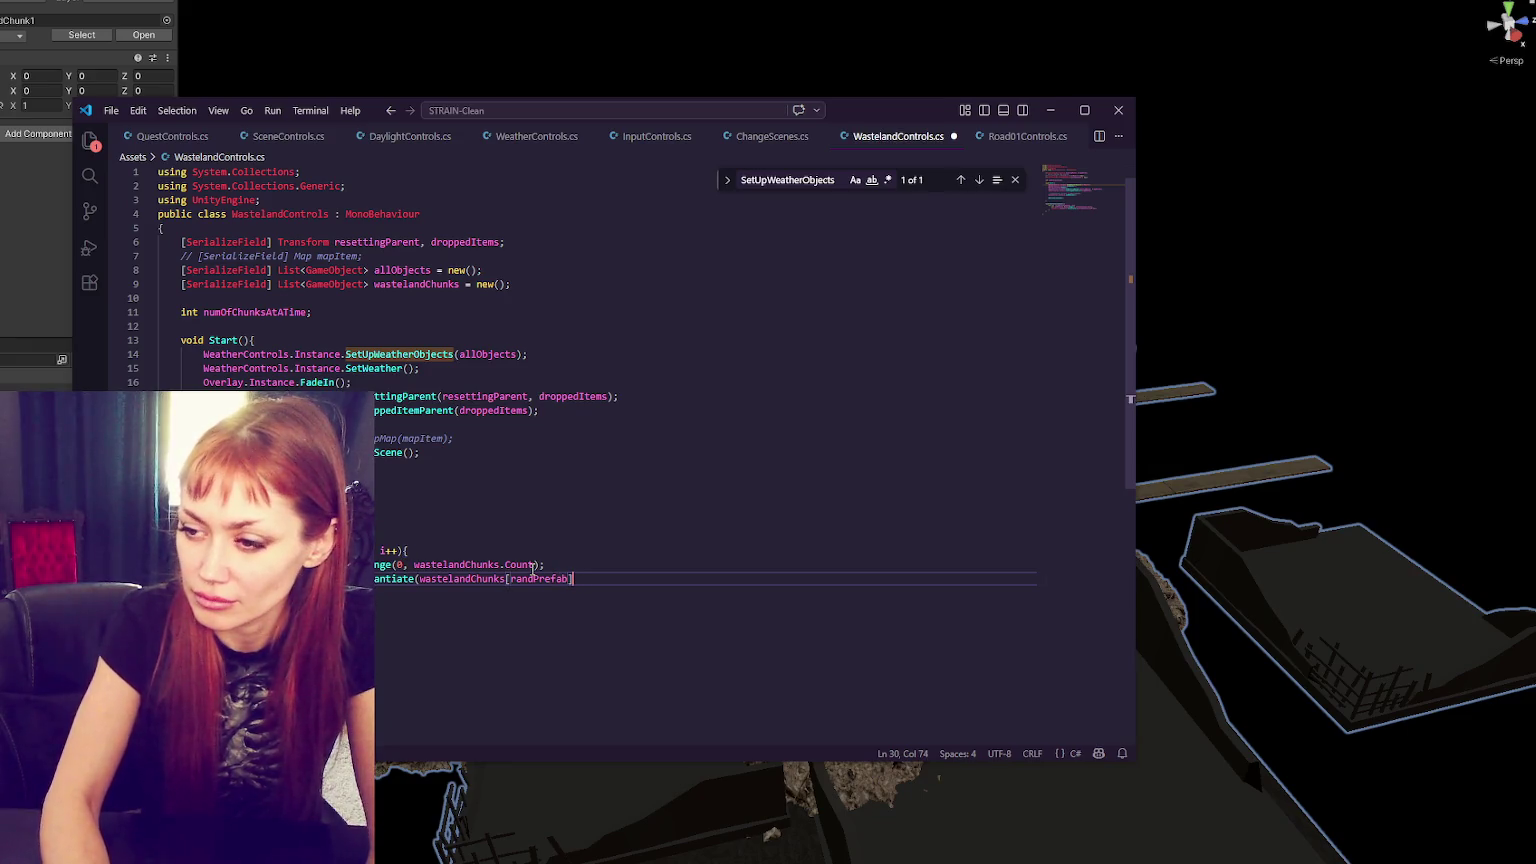
type(")")
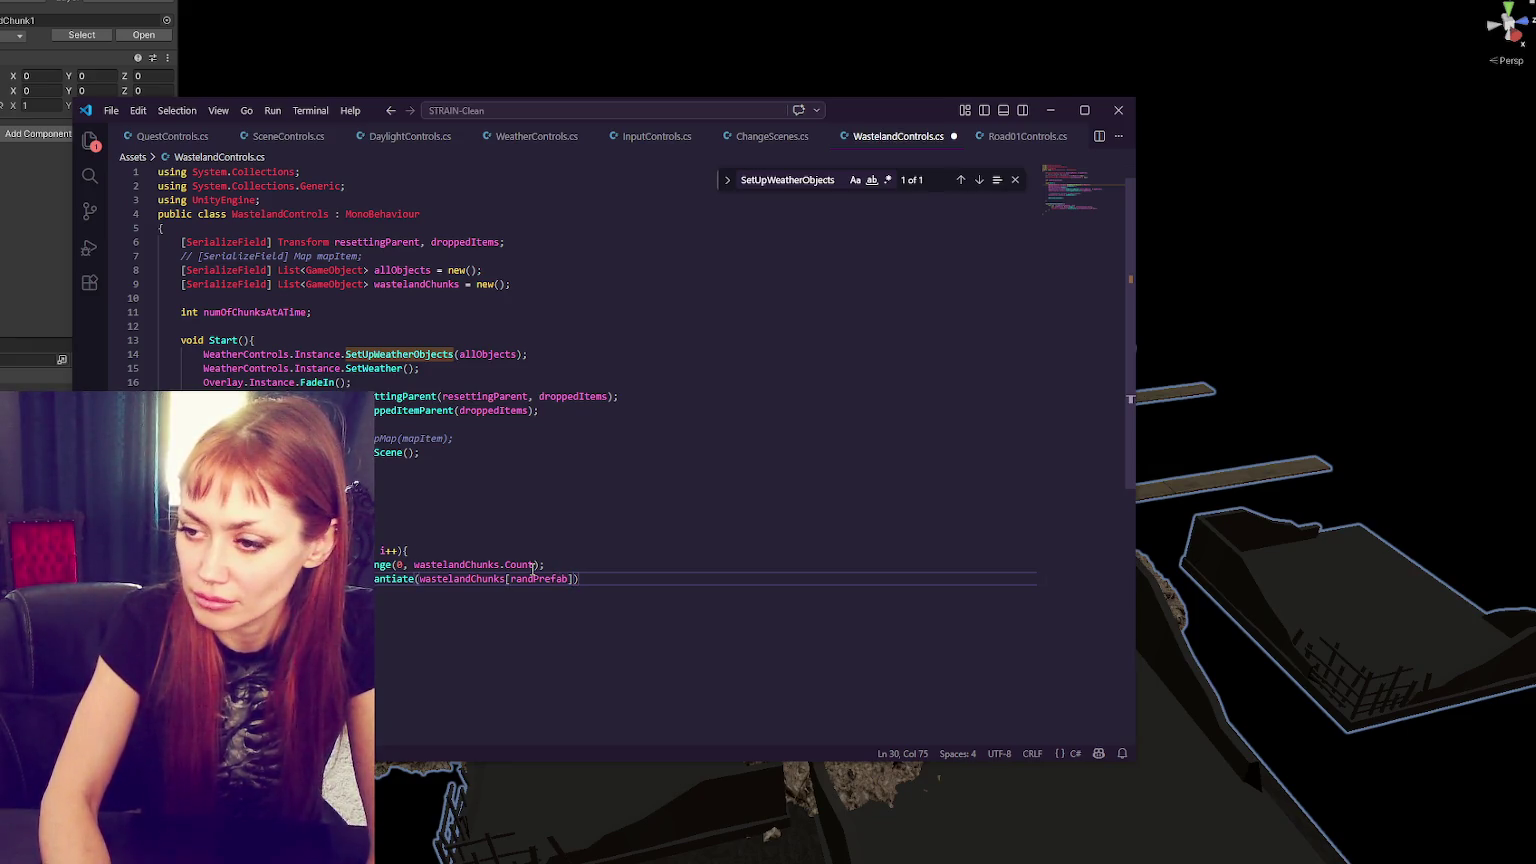
type(",")
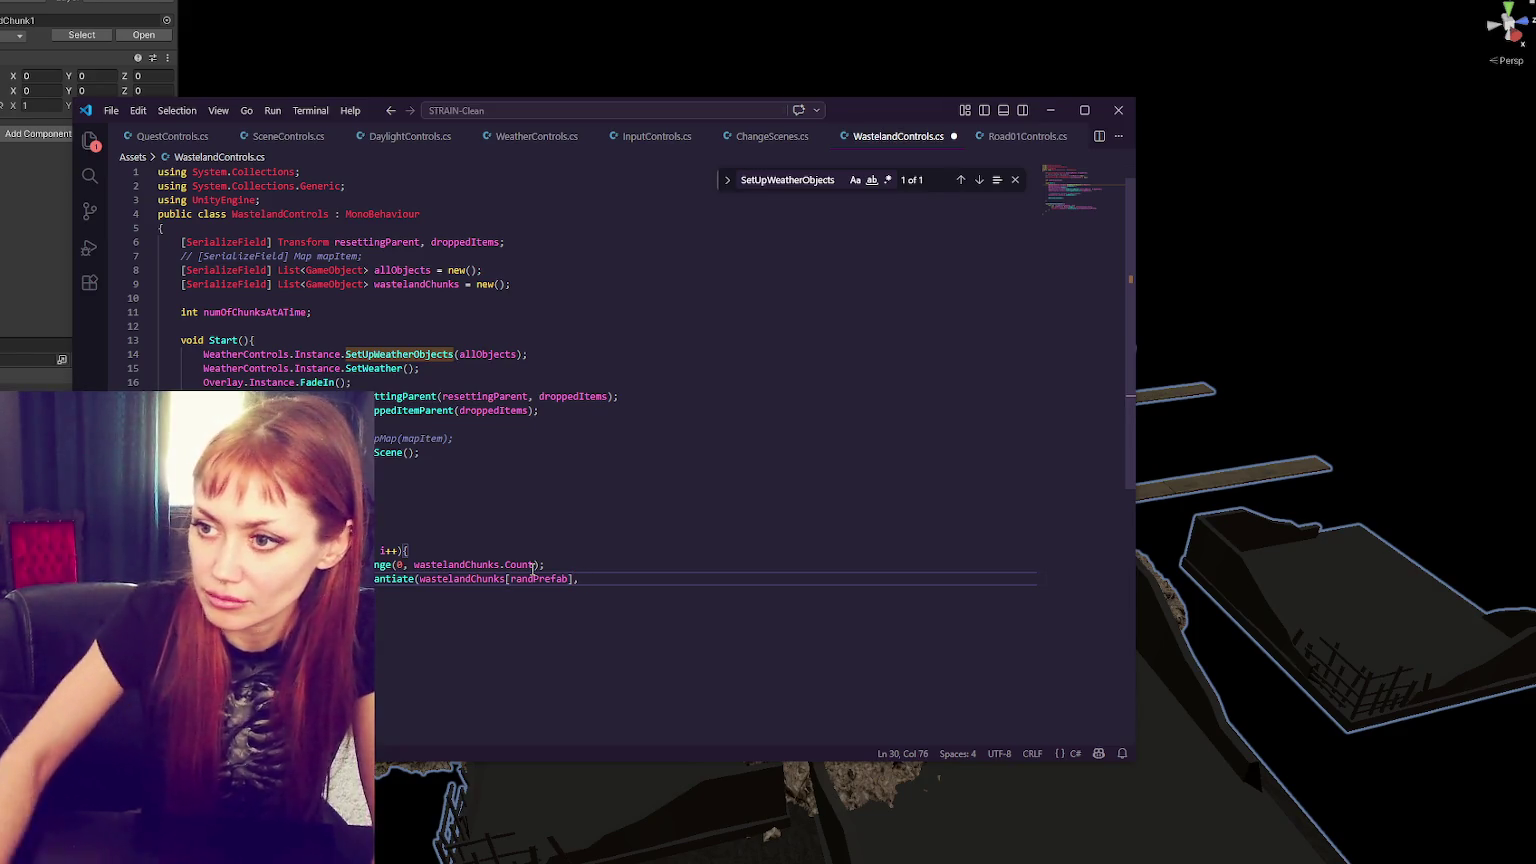
left_click(434, 298)
left_click(314, 312)
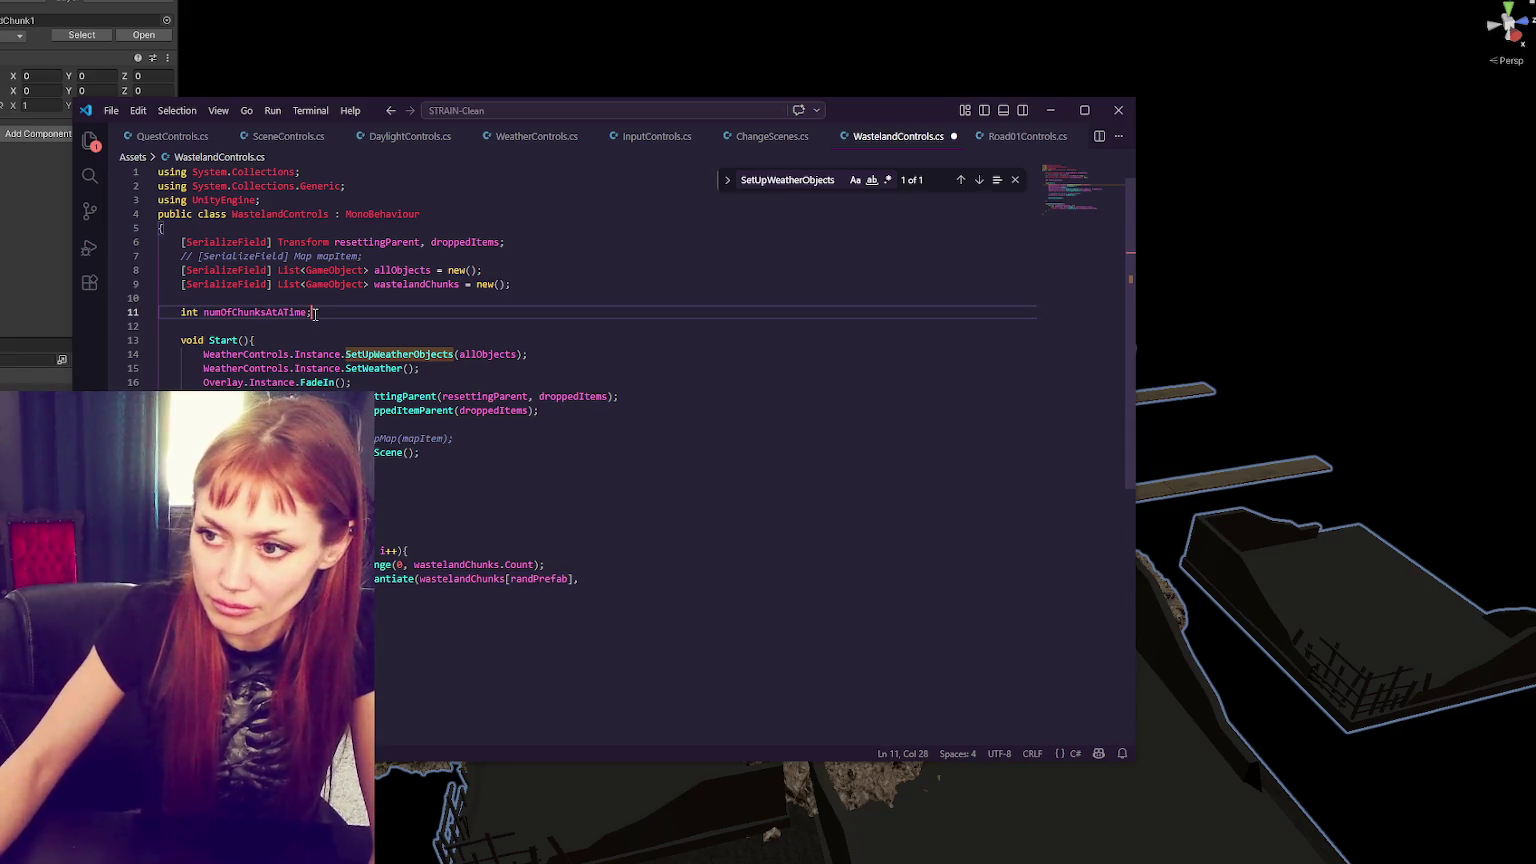
- Add 'float chunkWidth = 50.0f;' below numOfChunksAtATime and save
key("Return")
type("float ")
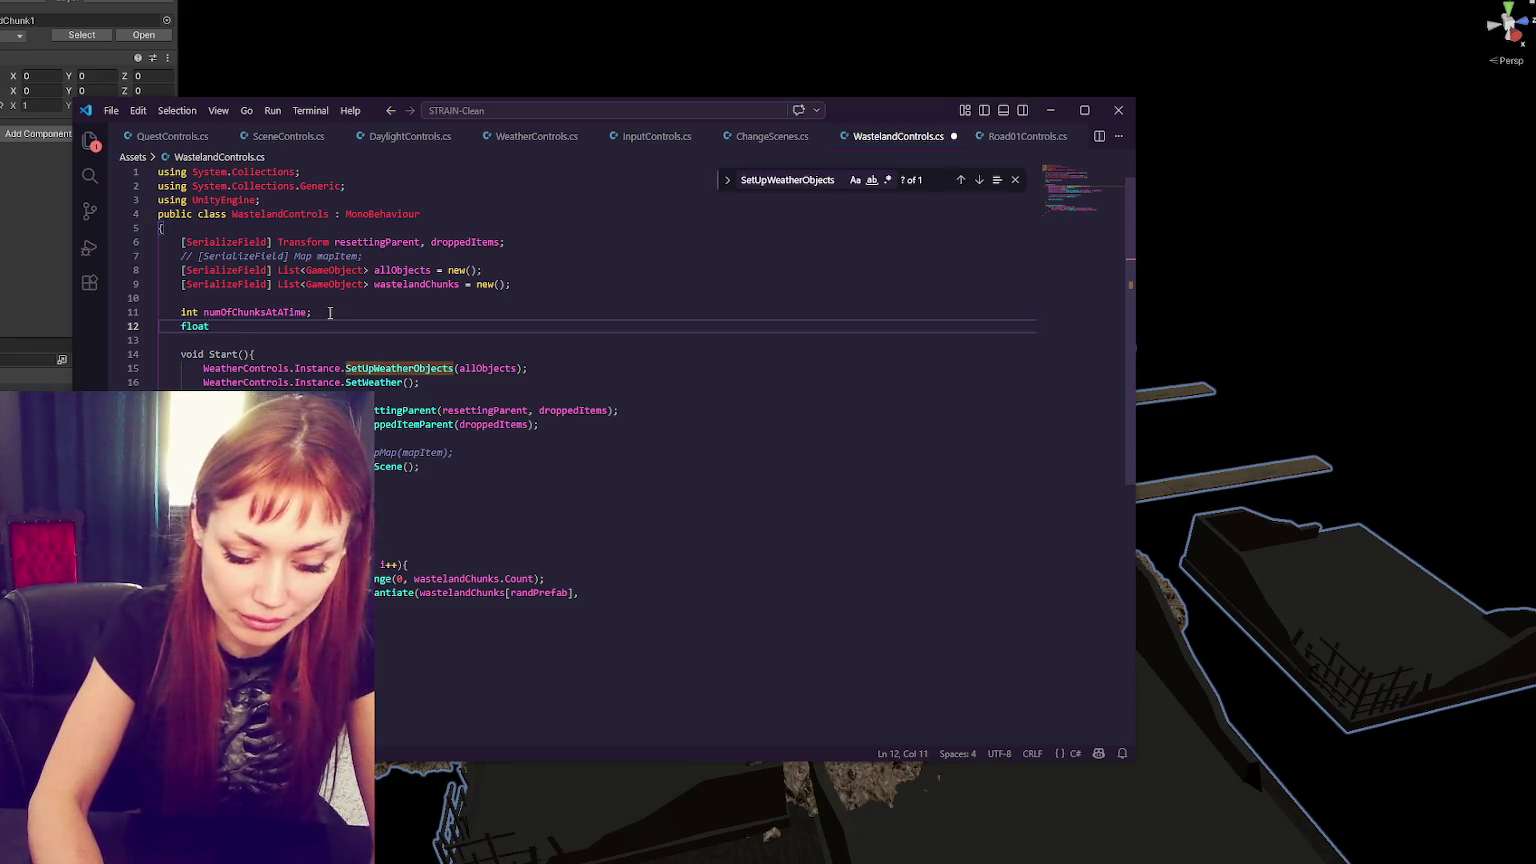
type("c")
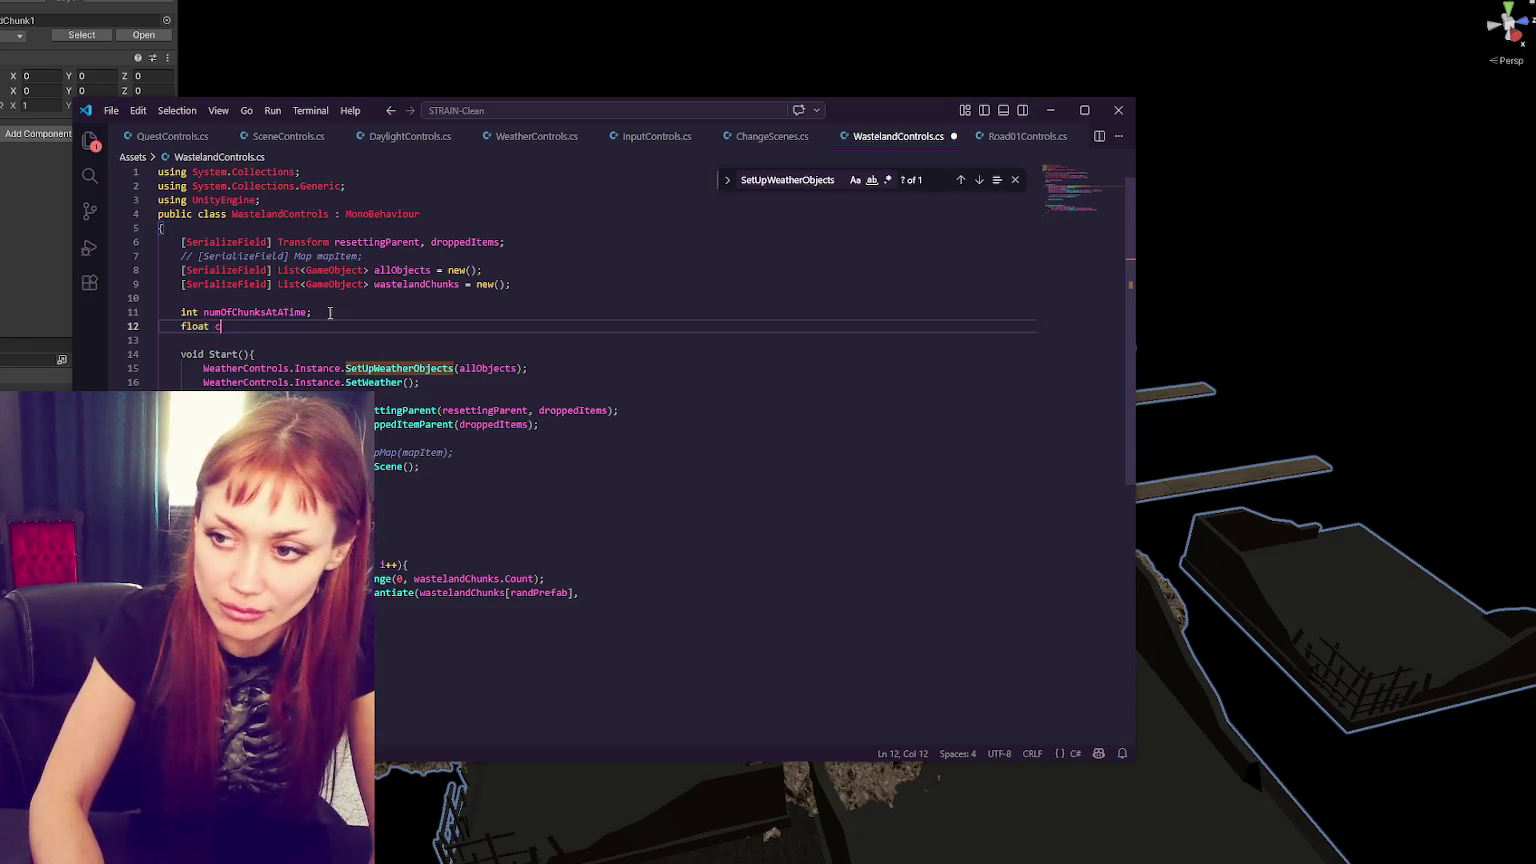
type("hunkWidth = ")
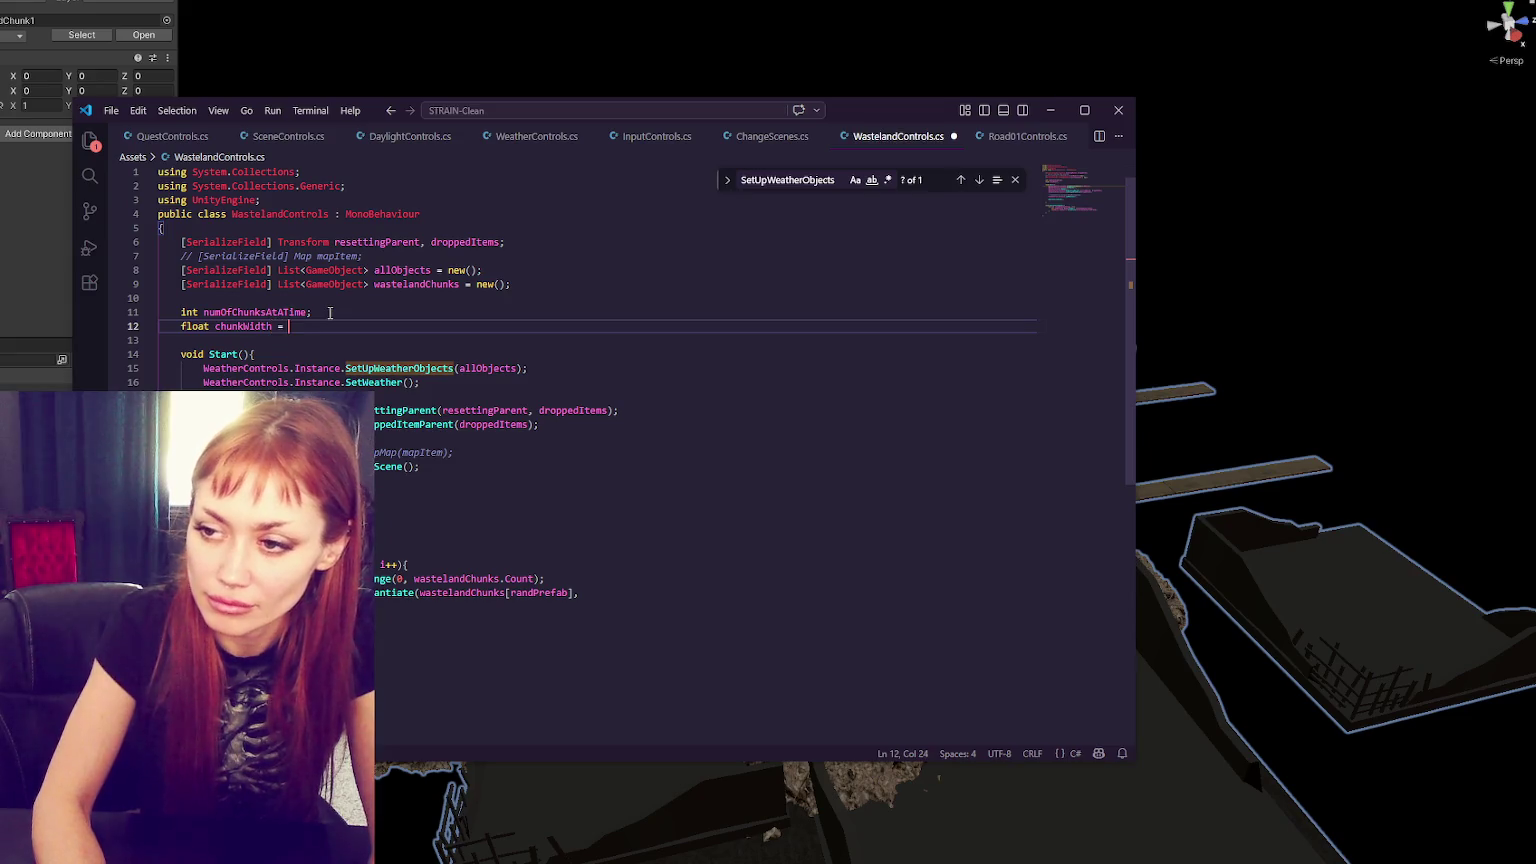
type("50.0f;")
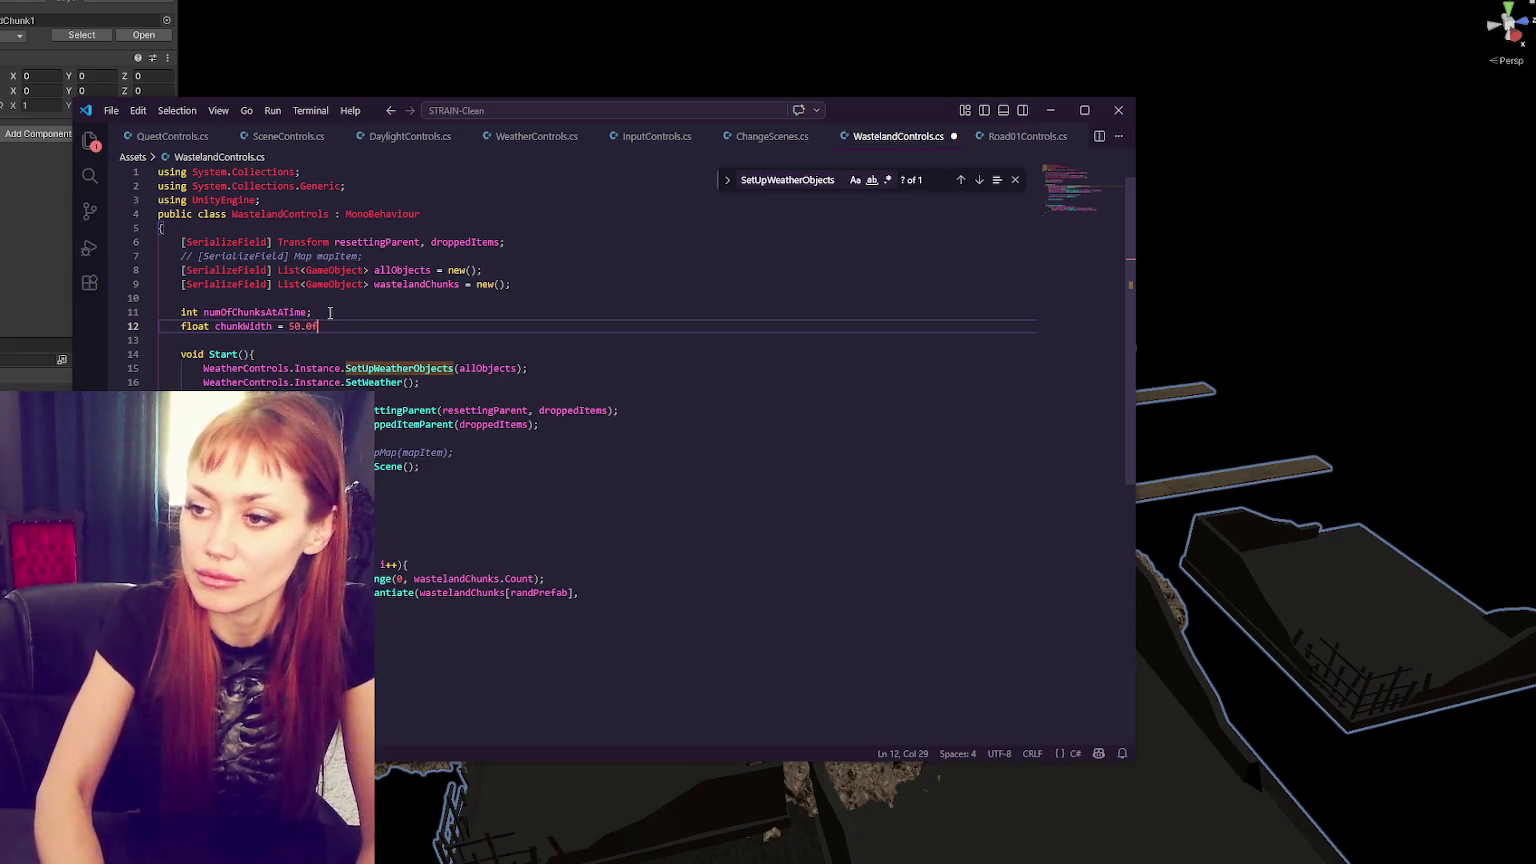
key("ctrl+s")
- Close the Instantiate call and add a chunk position line using chunkWidth * i, then save
double_click(256, 326)
left_click(612, 592)
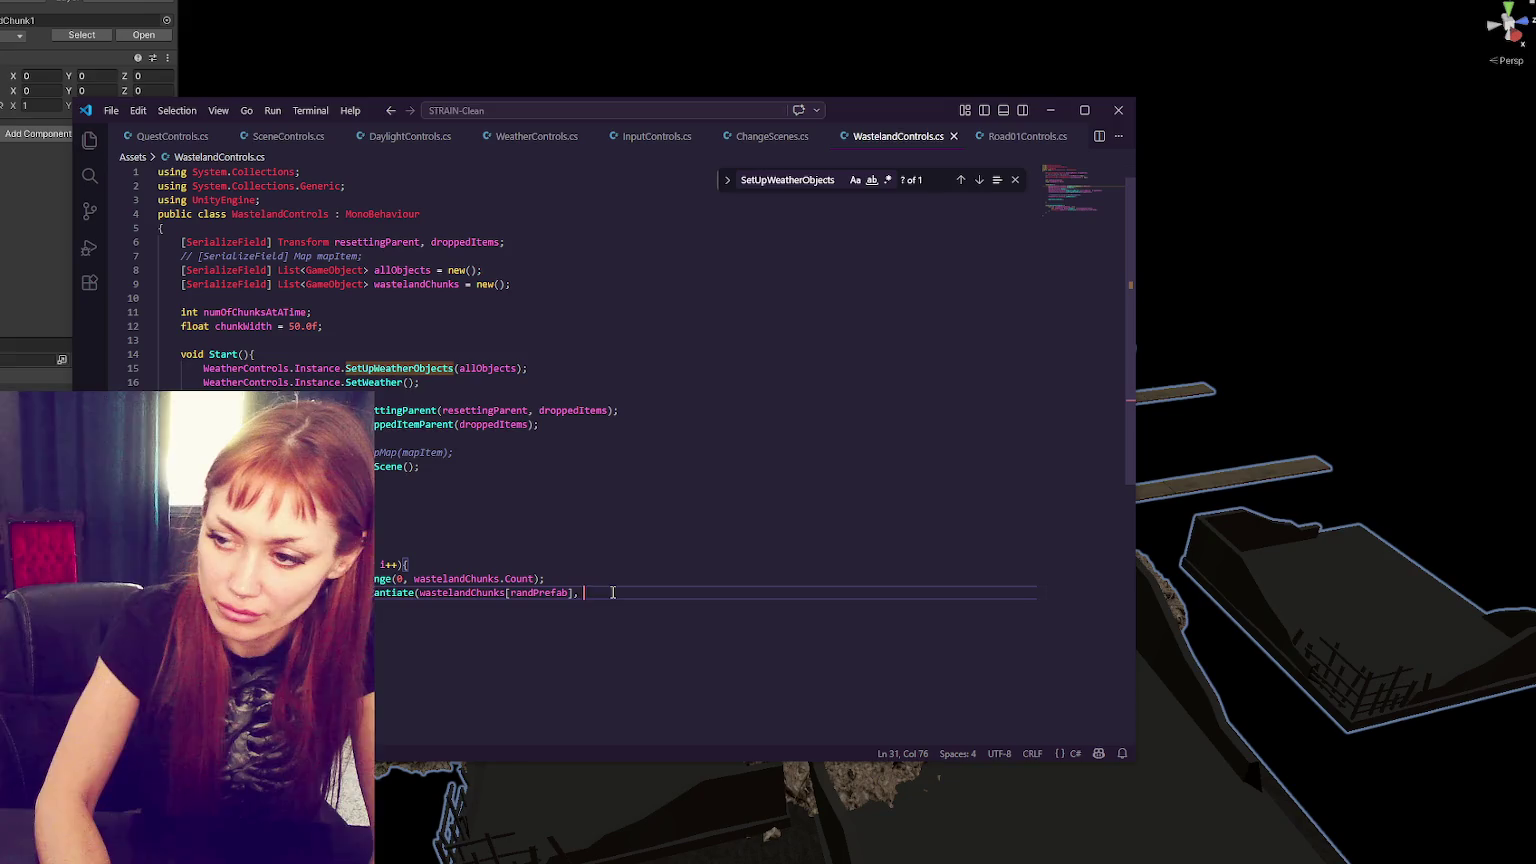
key("BackSpace")
type(");")
key("Return")
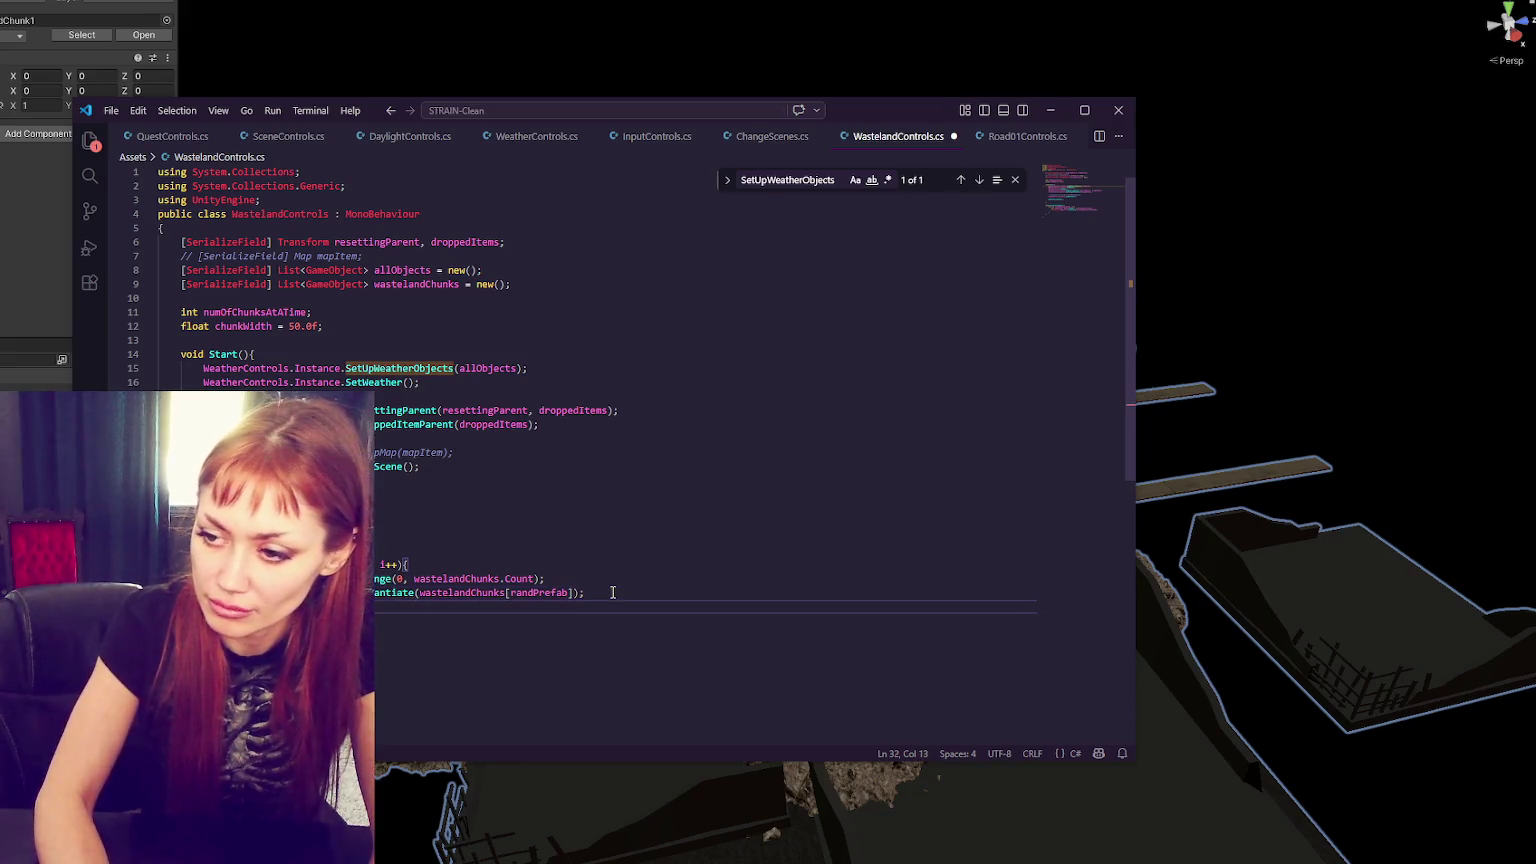
type("Chunk")
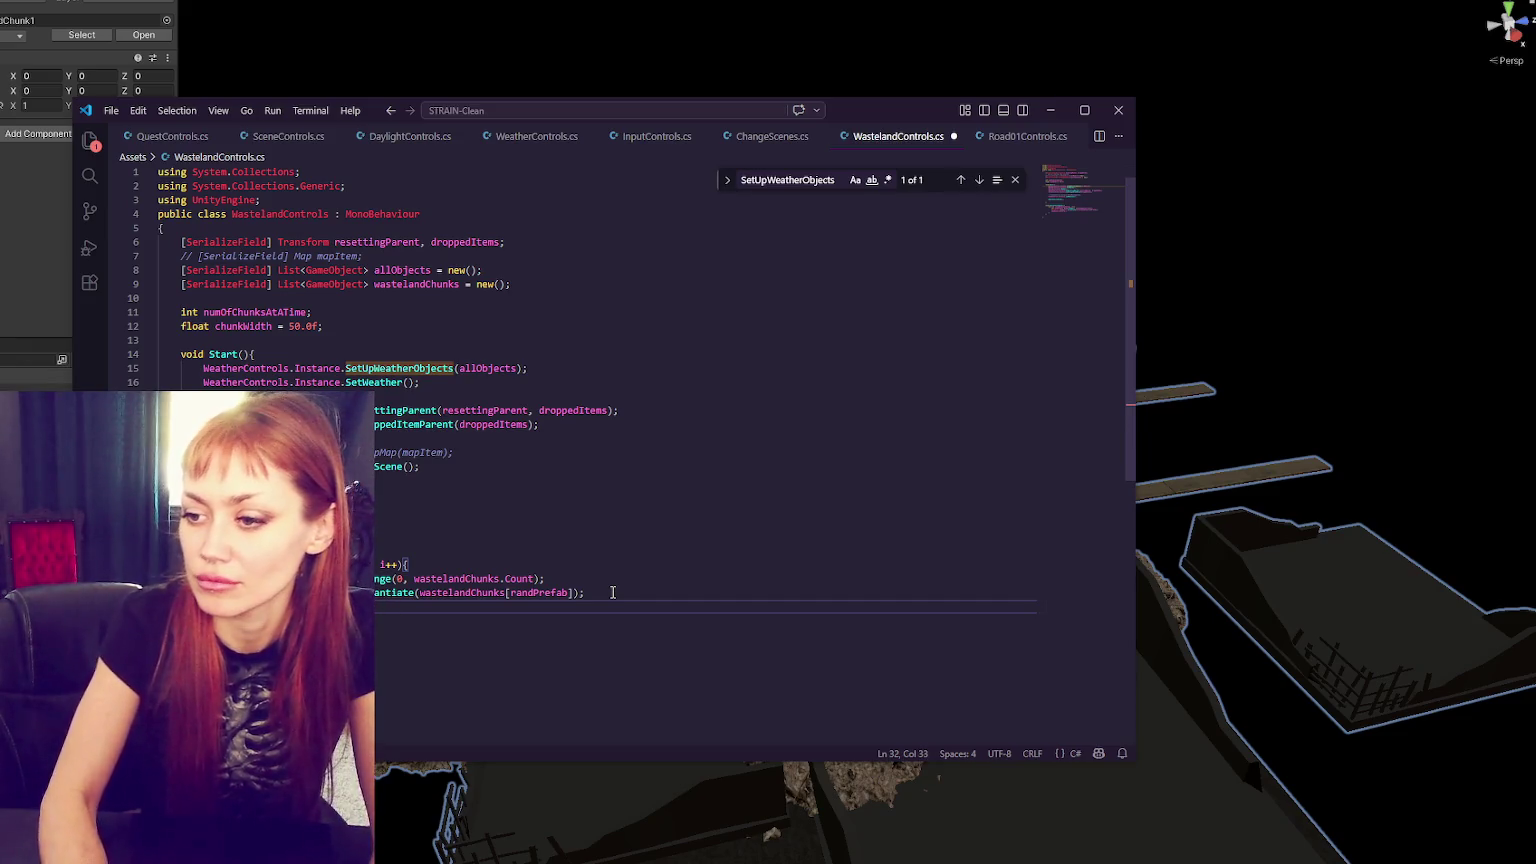
type("(")
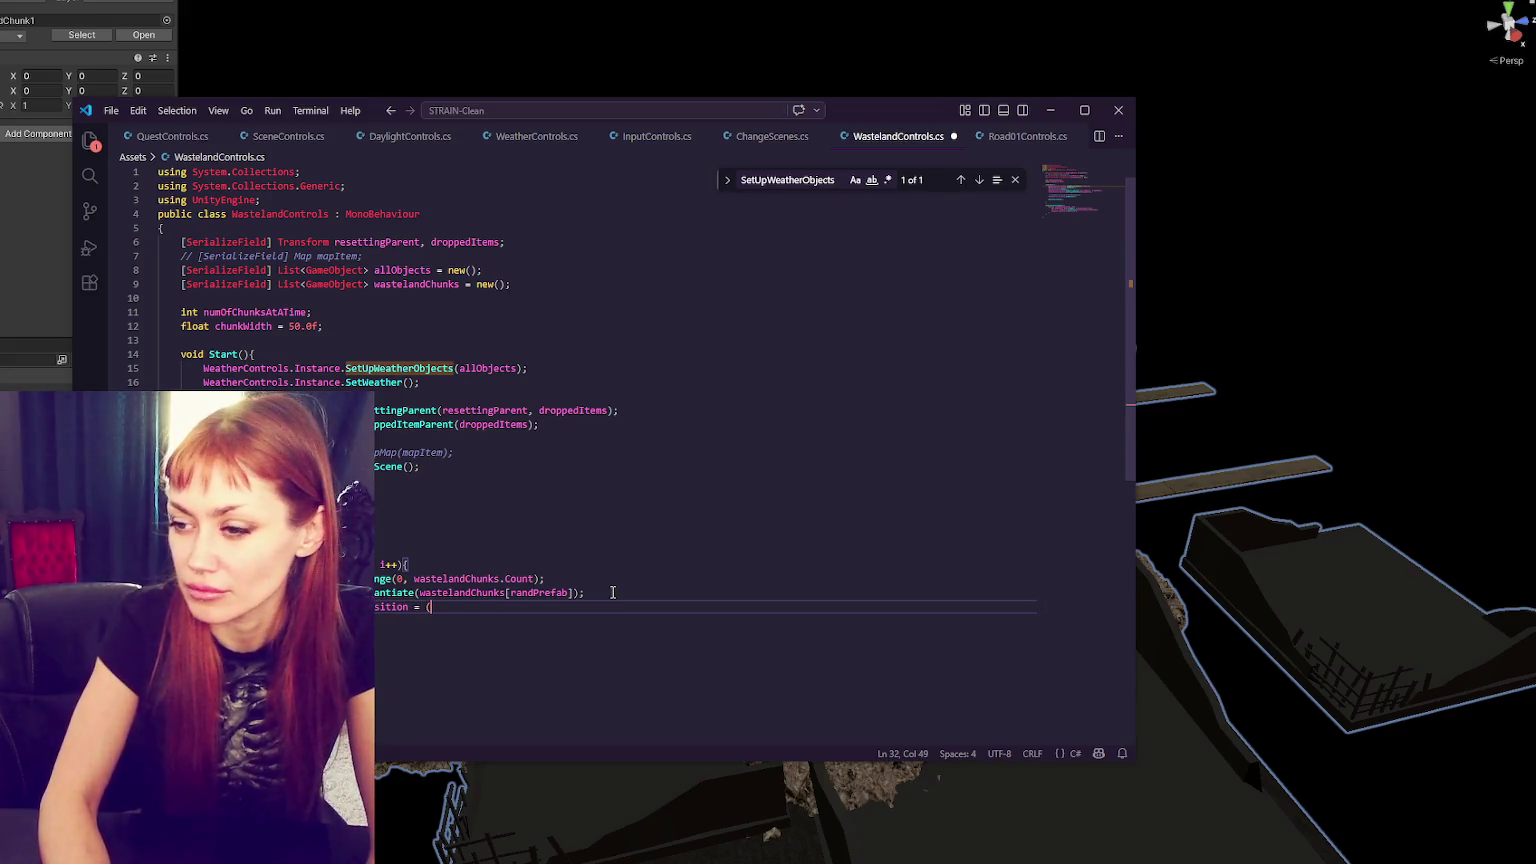
type("chunkWidth * numOf")
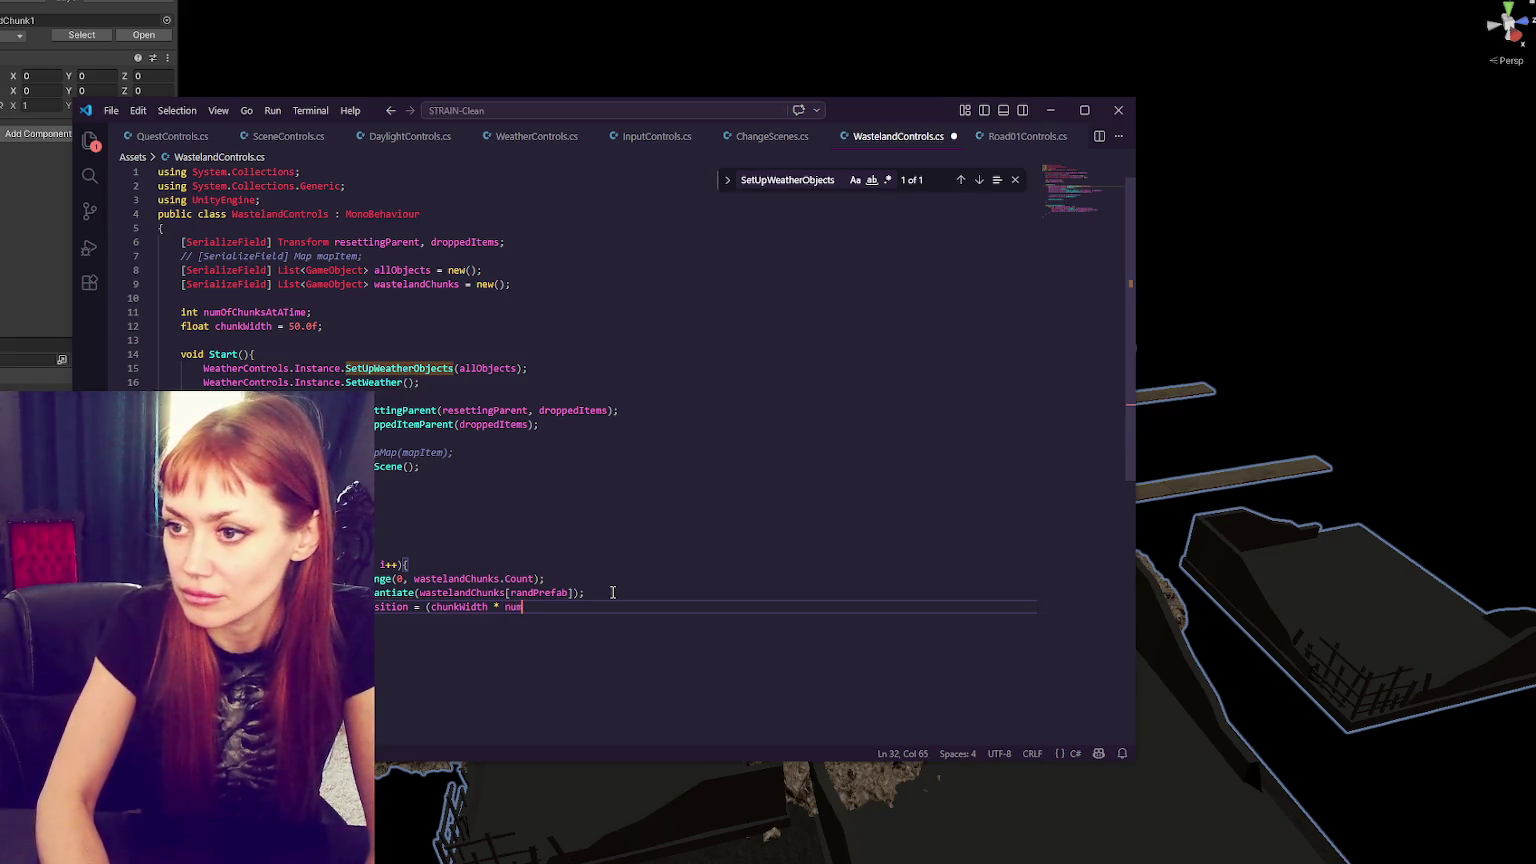
key("BackSpace")
key("BackSpace")
key("BackSpace")
key("BackSpace")
key("BackSpace")
type("i);")
key("ctrl+s")
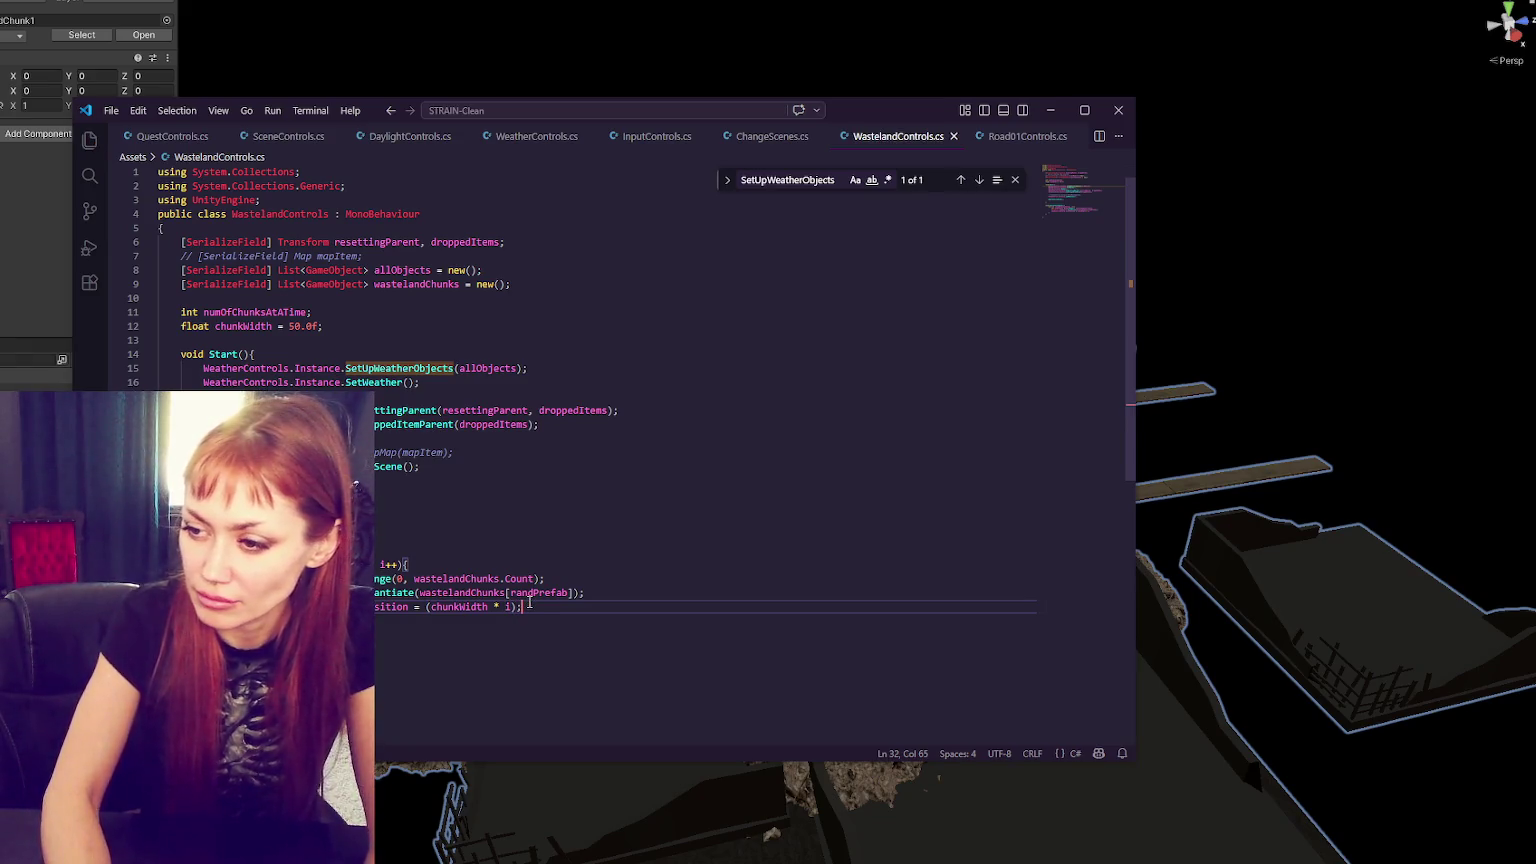
- Add the missing ']' after randPrefab, delete the extra parenthesis before chunkWidth, and save
left_click(546, 595)
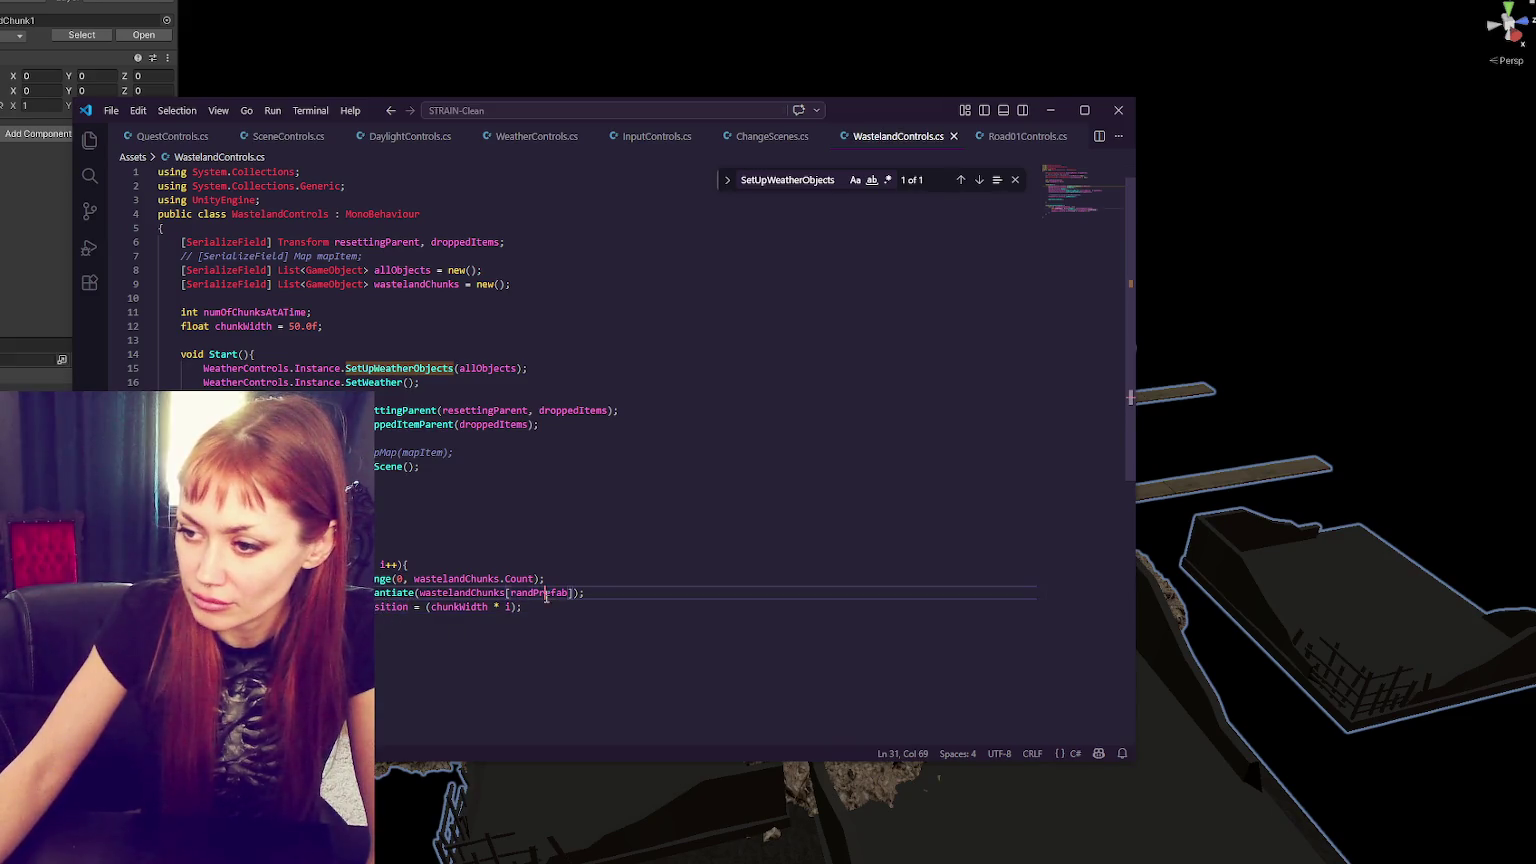
type("]")
left_click(510, 608)
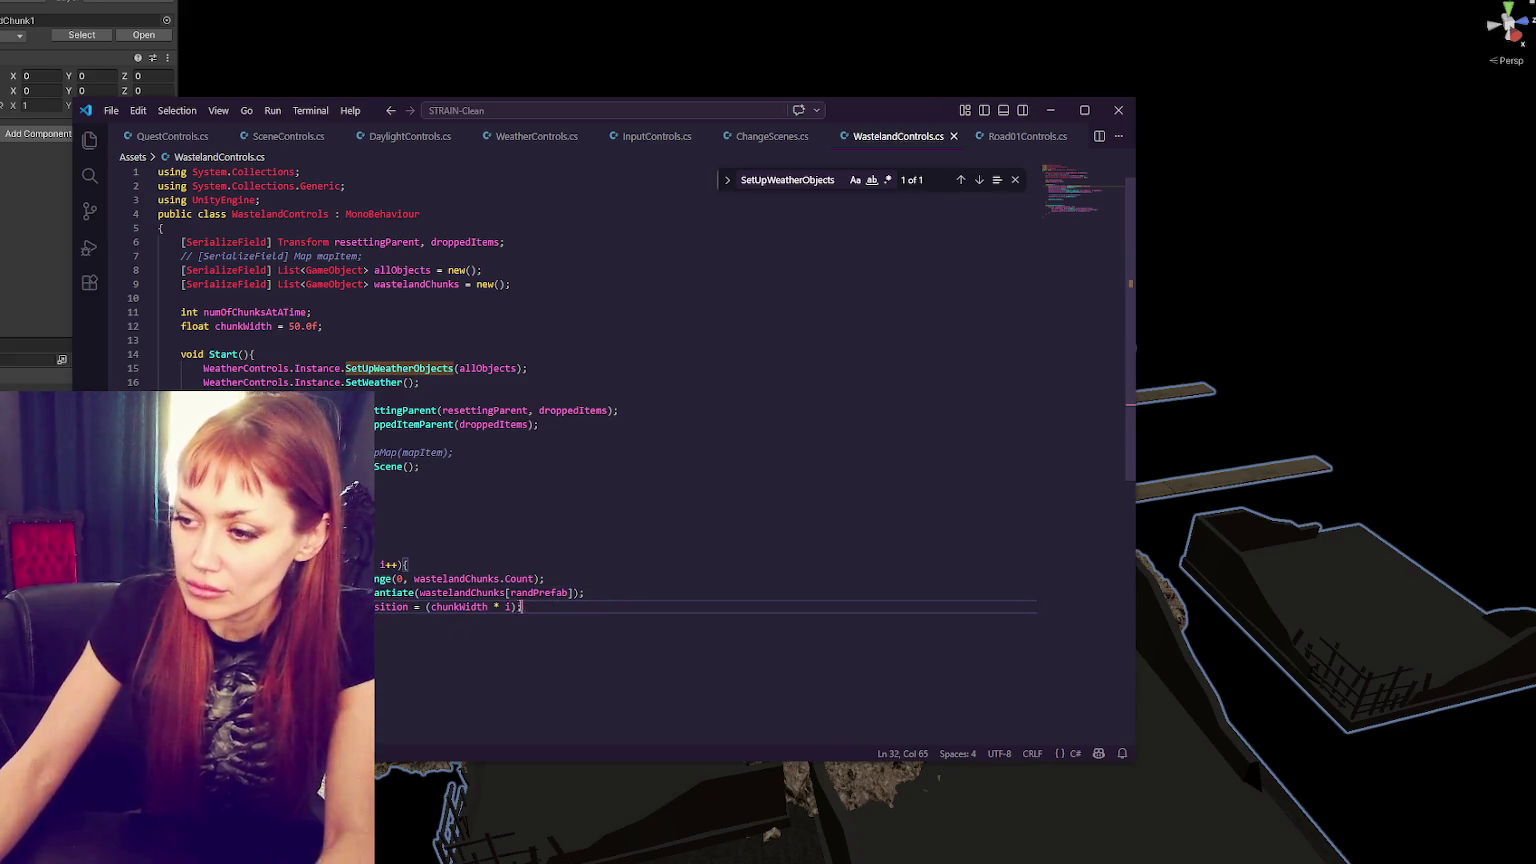
left_click(430, 607)
key("BackSpace")
key("ctrl+s")
key("alt+Tab")
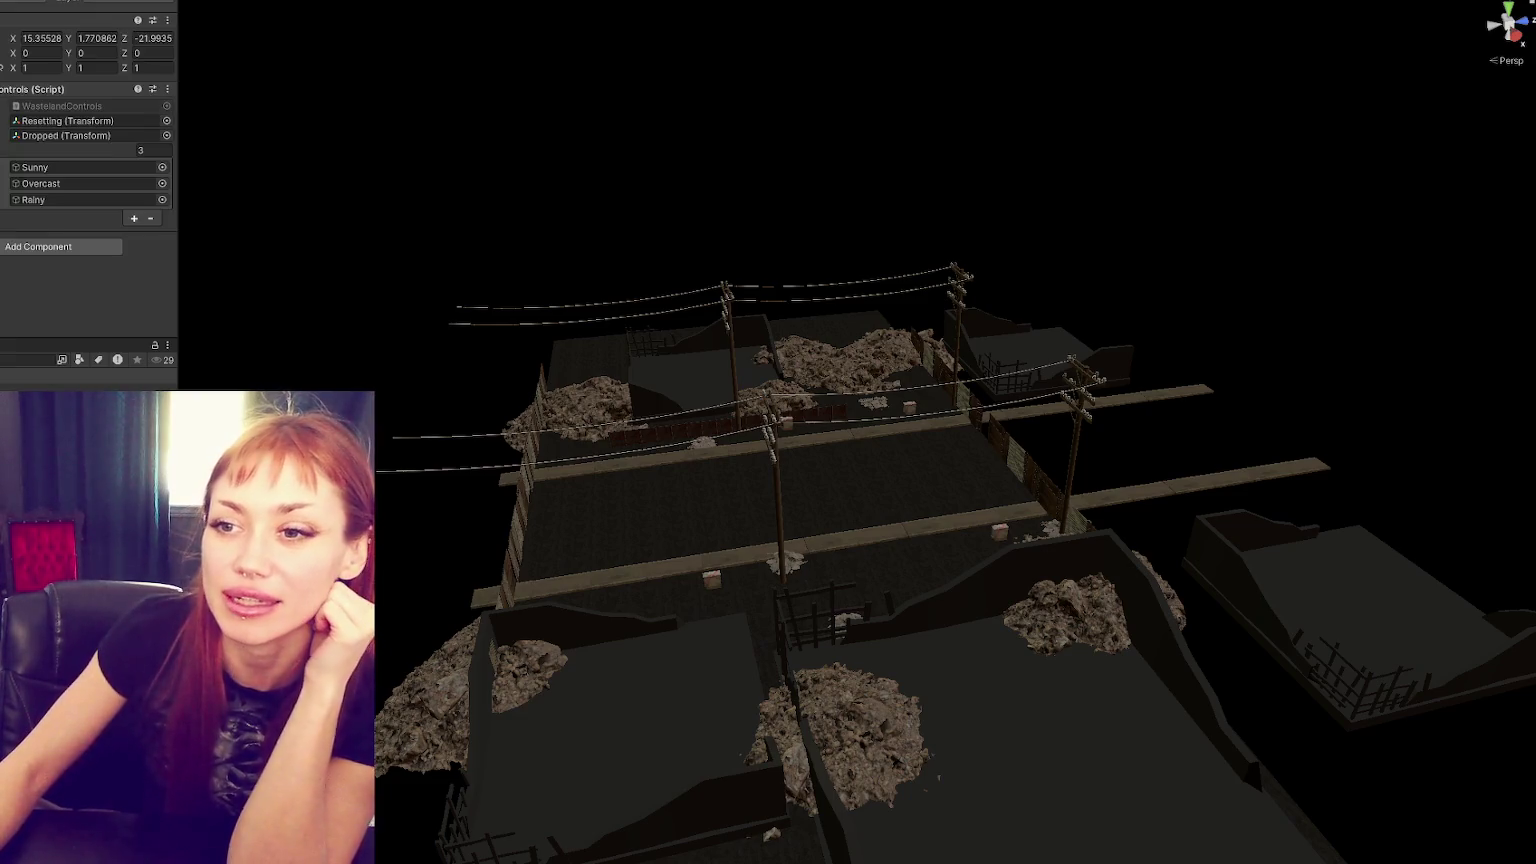
- After the 'does not exist in the current context' error appears, collapse the Sunny/Overcast/Rainy weather list
left_click(50, 150)
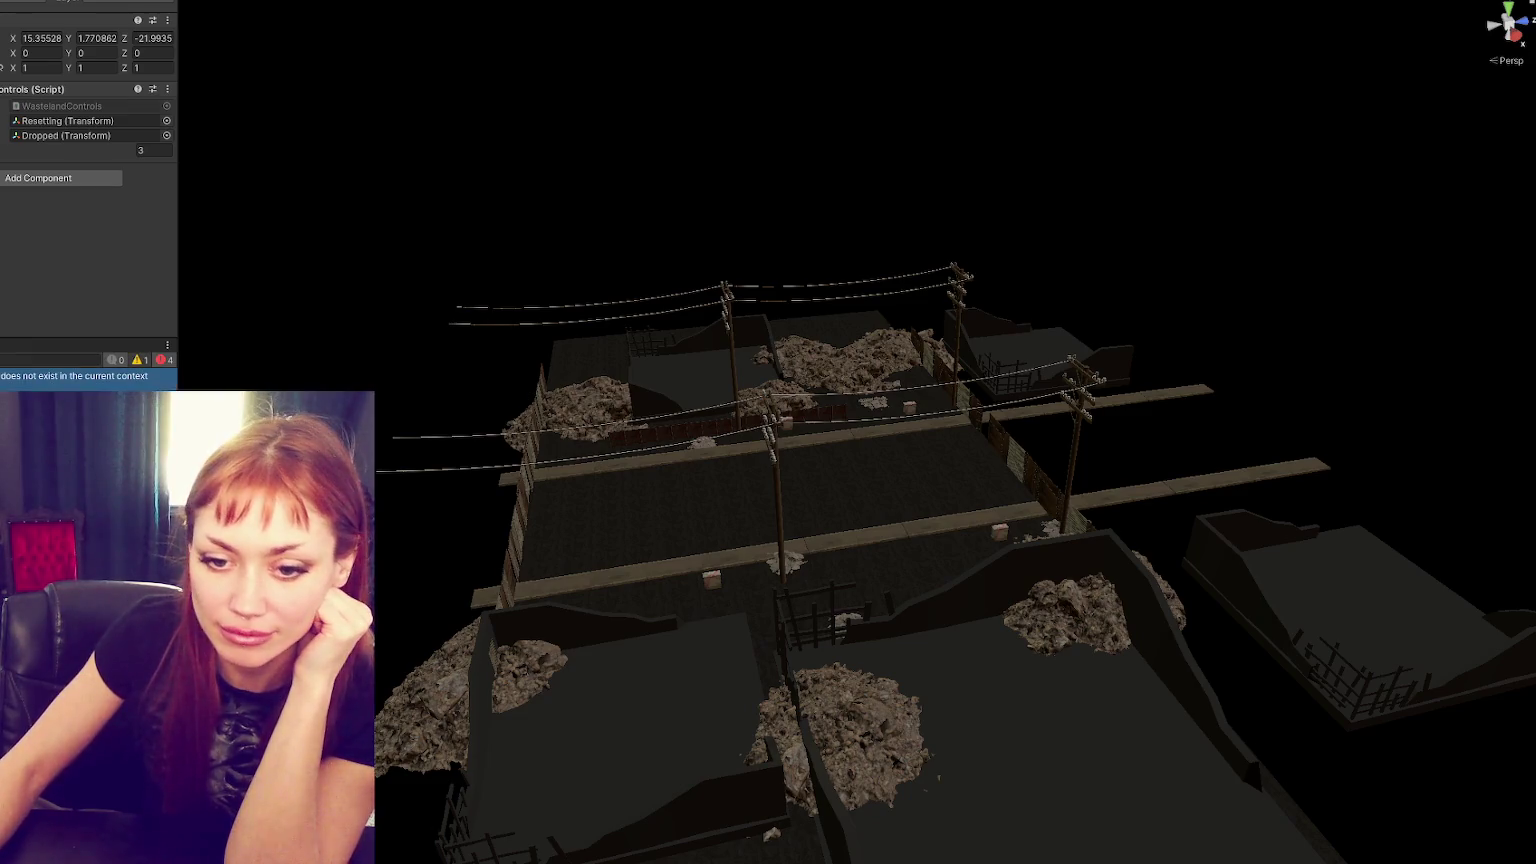
key("alt+Tab")
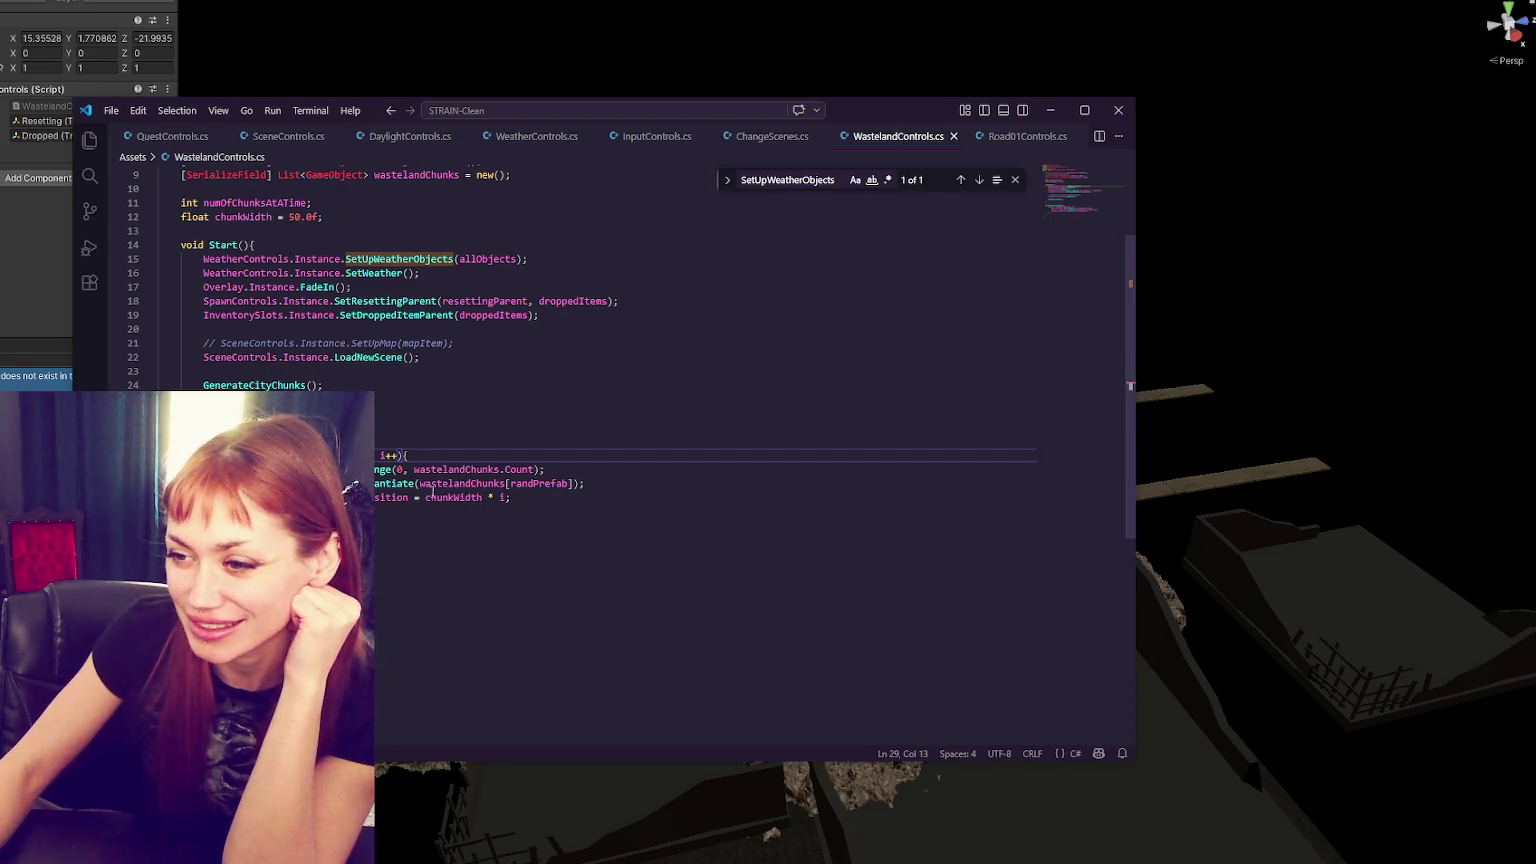
- Undo the edit on line 29, then reopen the script from Unity's compile error
double_click(355, 454)
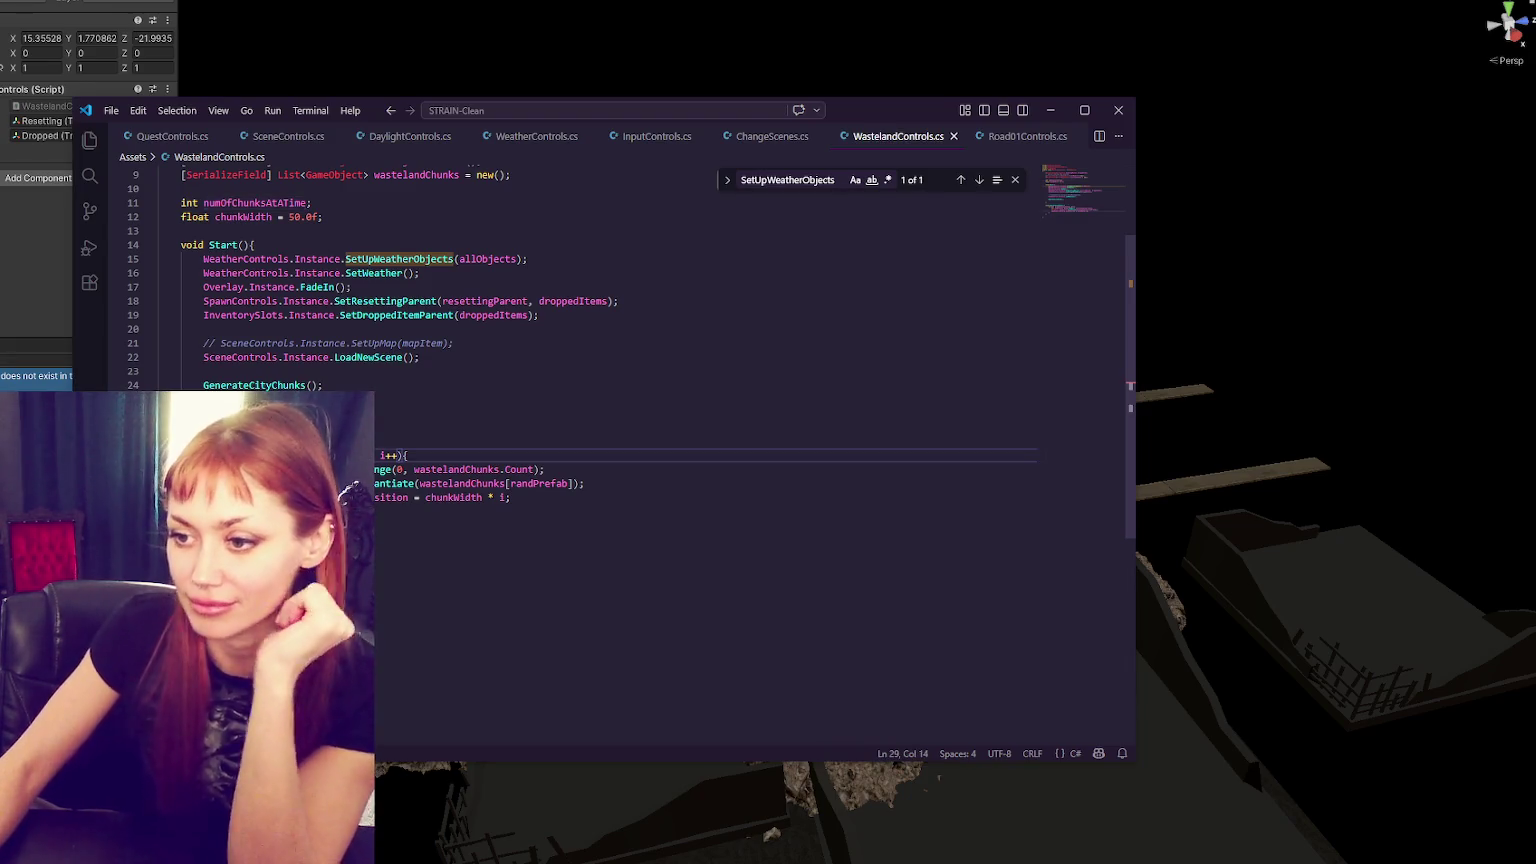
key("ctrl+z")
key("alt+Tab")
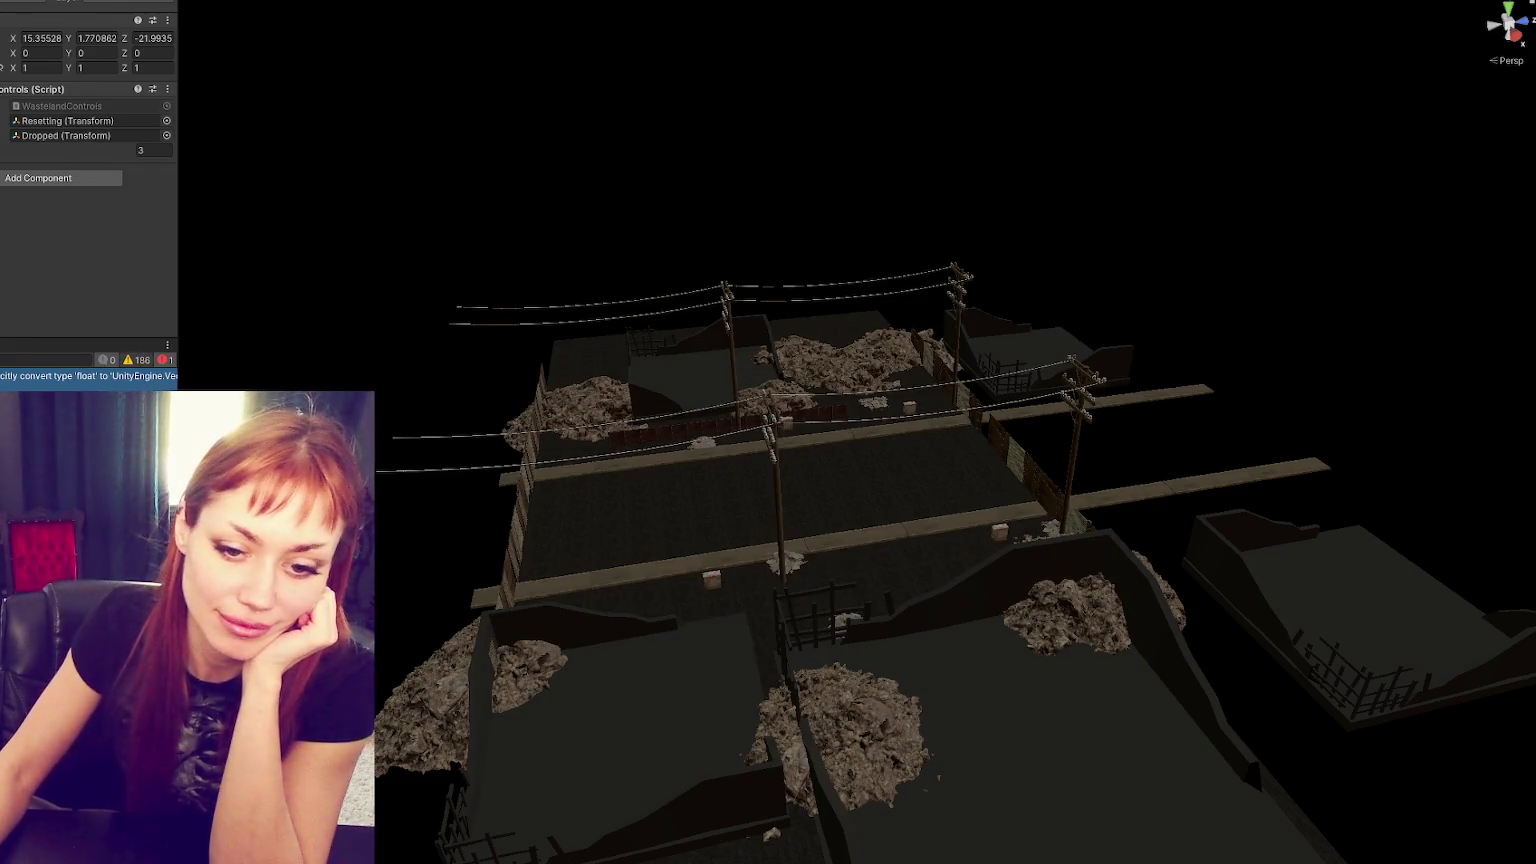
double_click(45, 374)
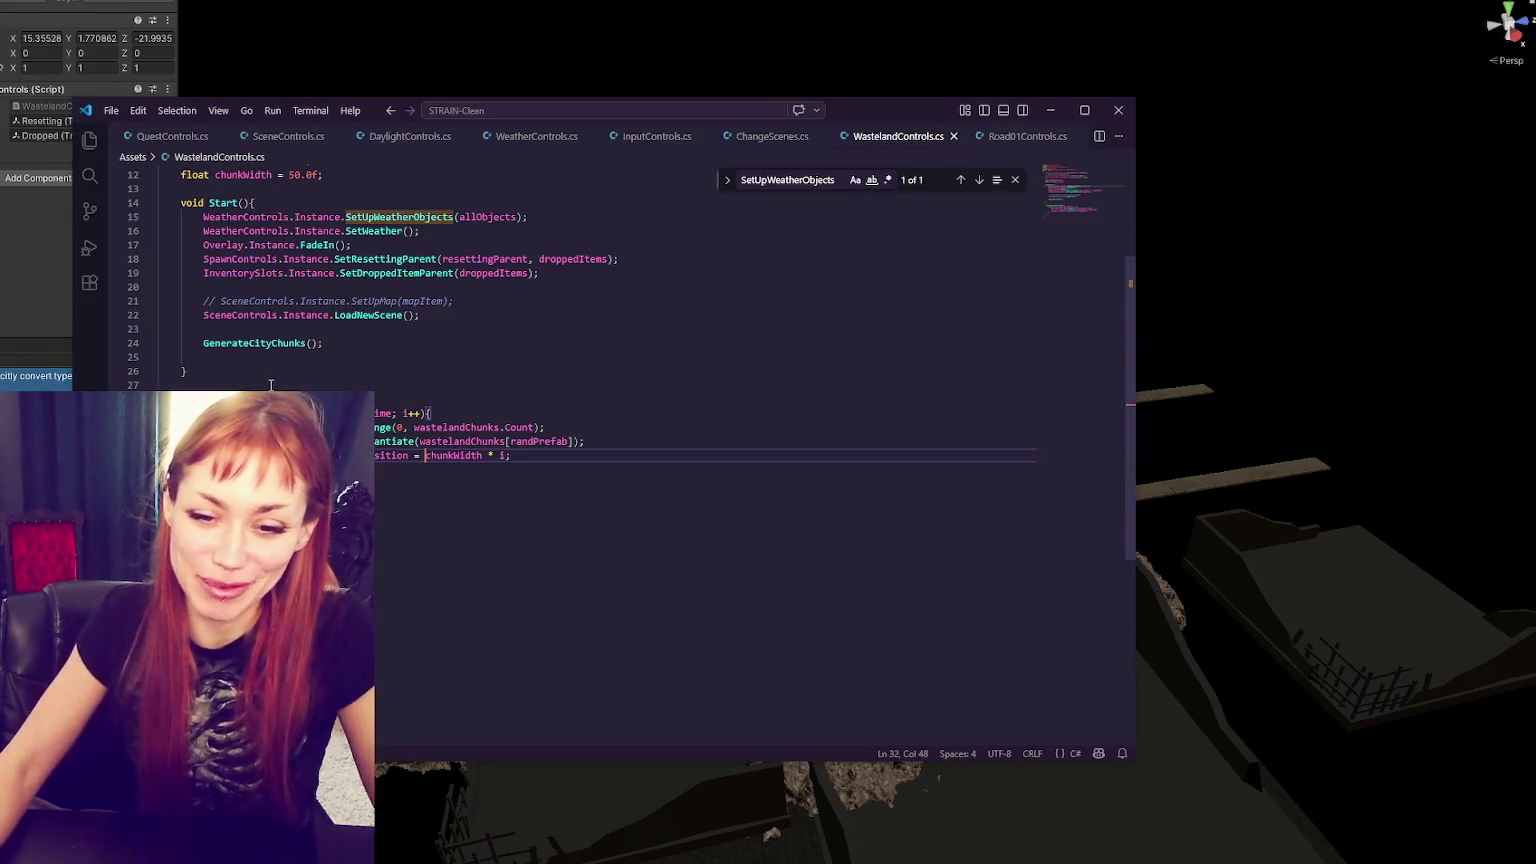
- Set numOfChunksAtATime = 2, save, and let Unity recompile
double_click(478, 455)
scroll(470, 441, "up", 3)
left_click(310, 277)
type("= 2;")
key("ctrl+s")
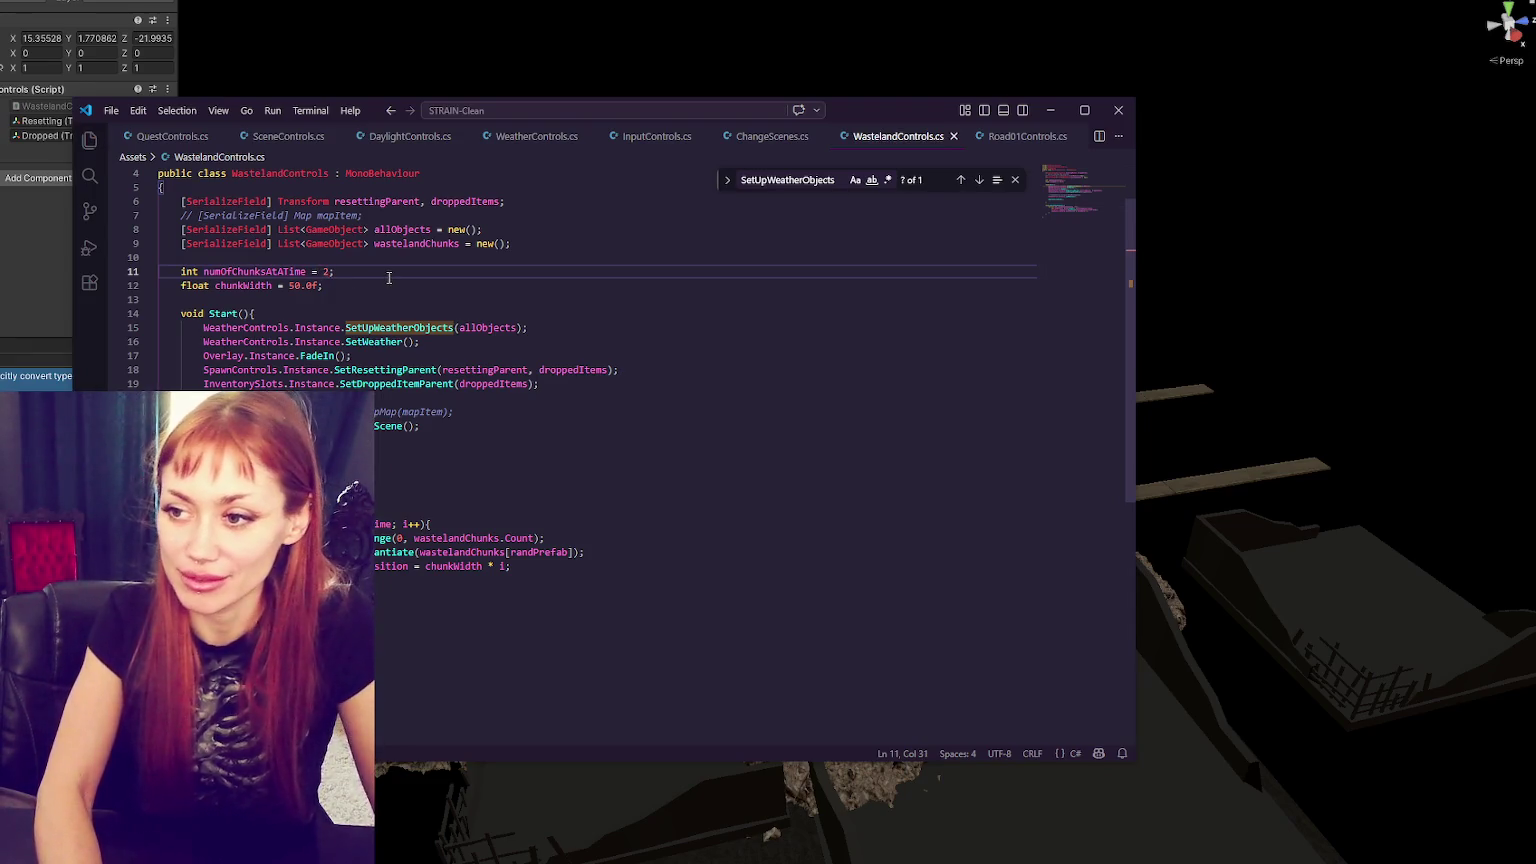
left_click(494, 538)
key("alt+Tab")
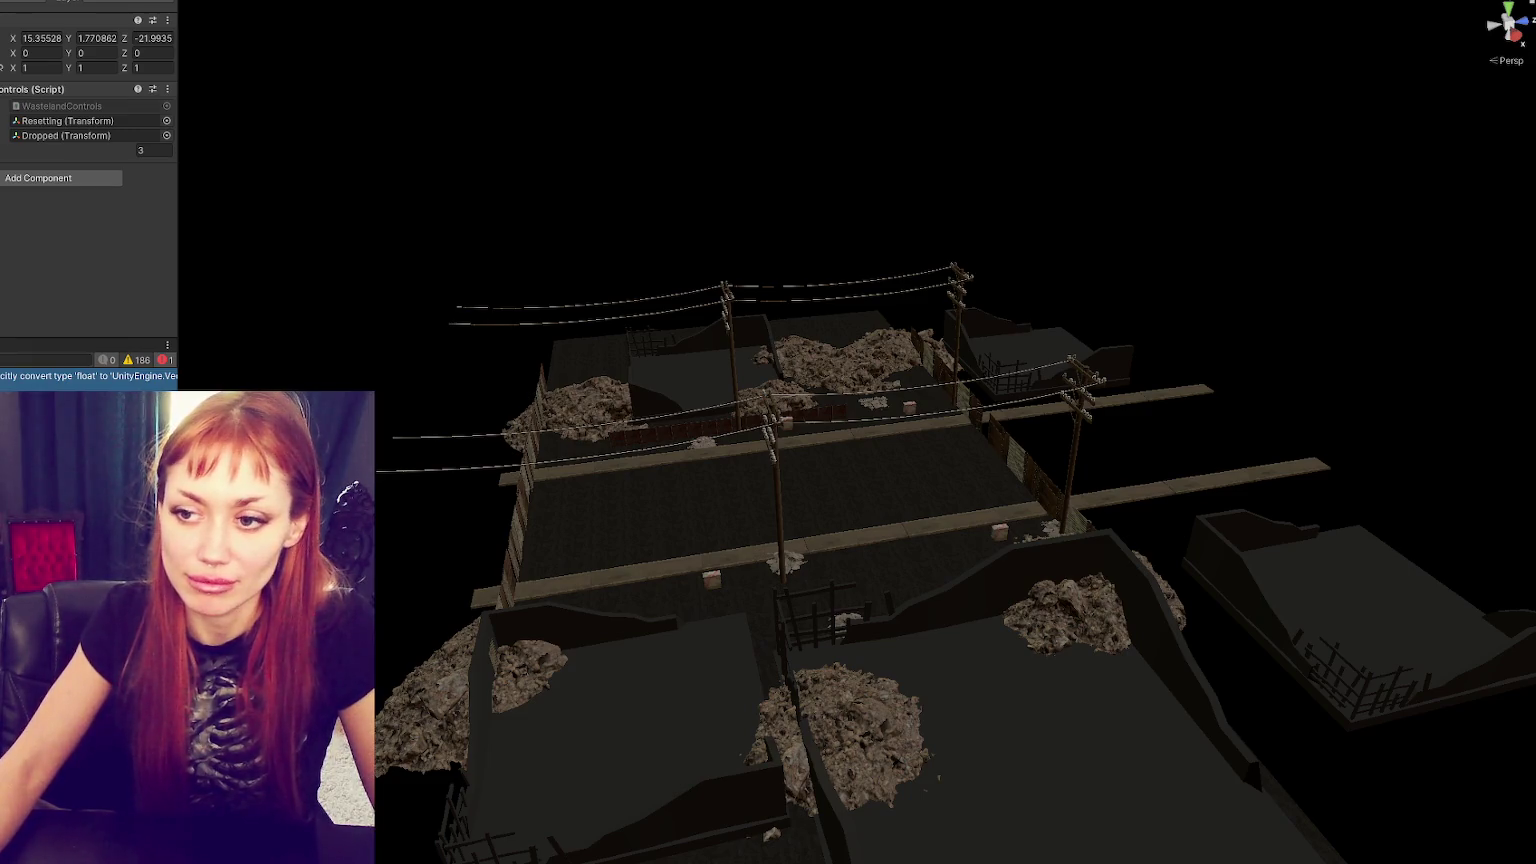
- Add a (float) cast before chunkWidth on line 32, save, and check the resulting conversion error
key("alt+Tab")
scroll(484, 462, "down", 2)
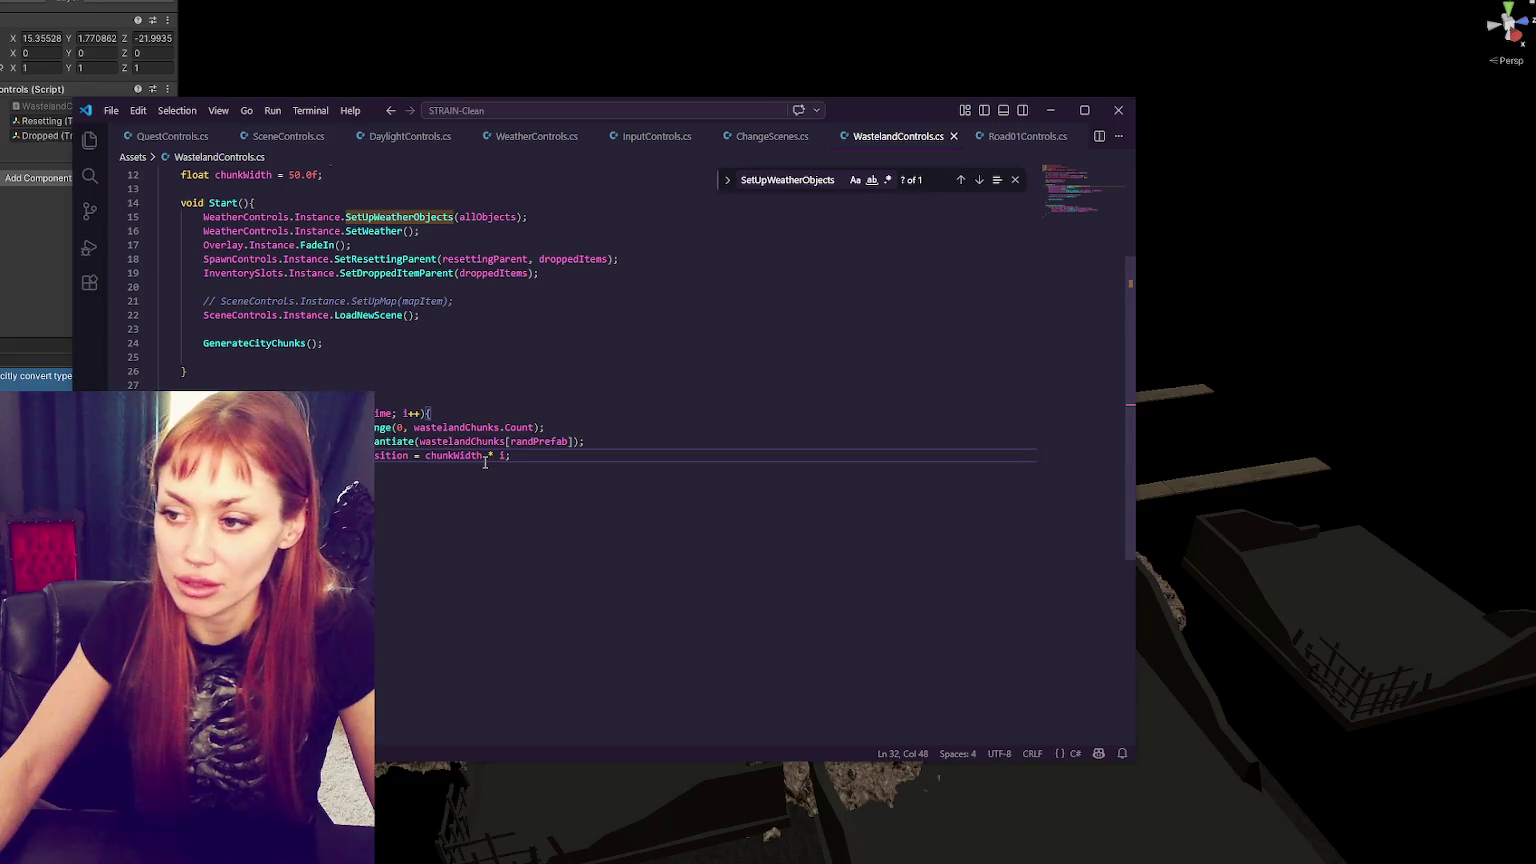
left_click(482, 458)
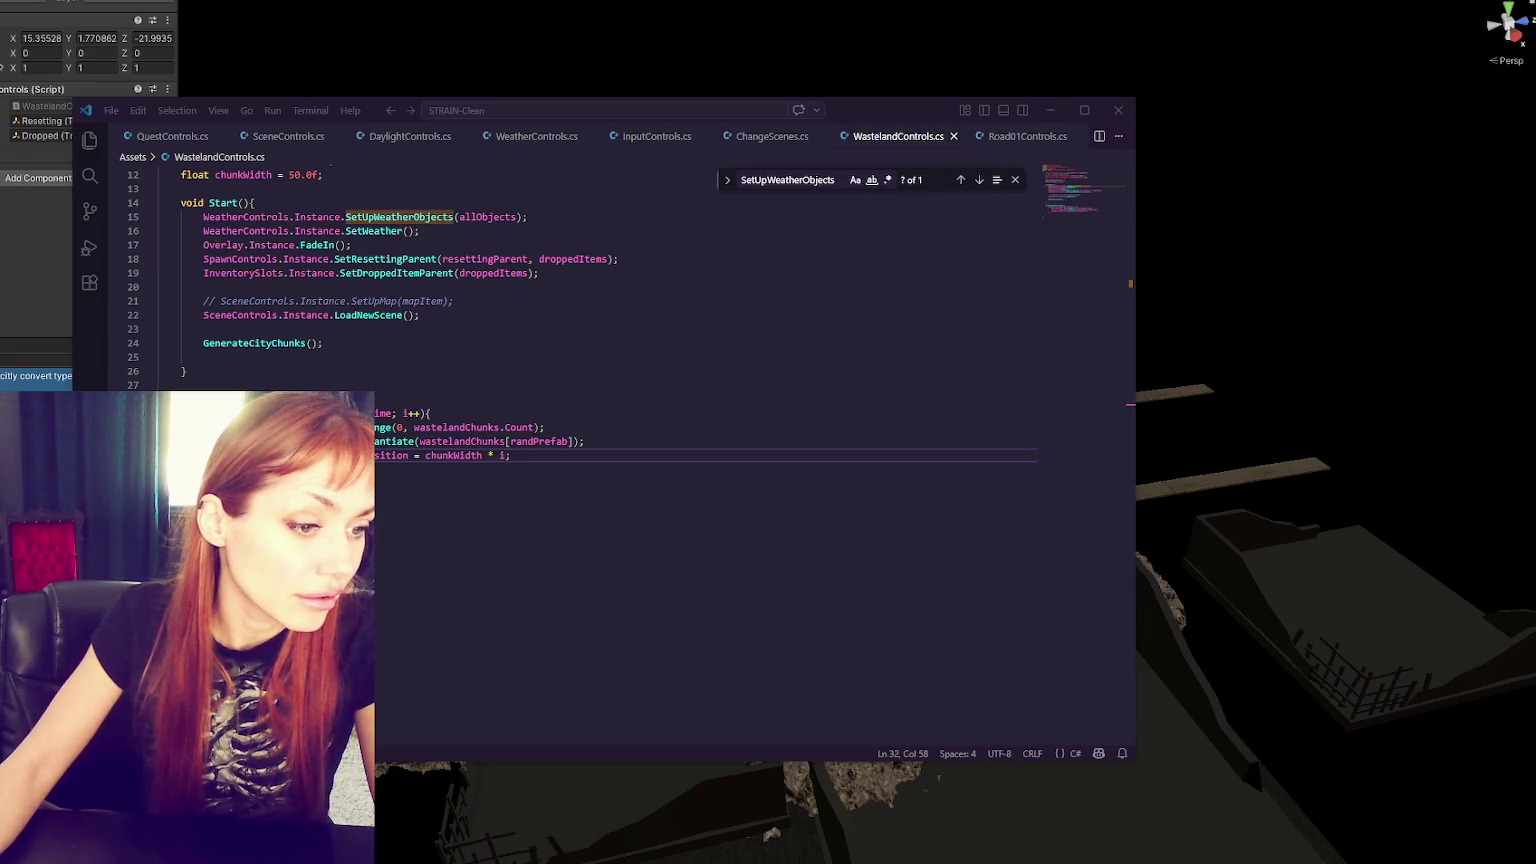
left_click(422, 458)
type("(float)")
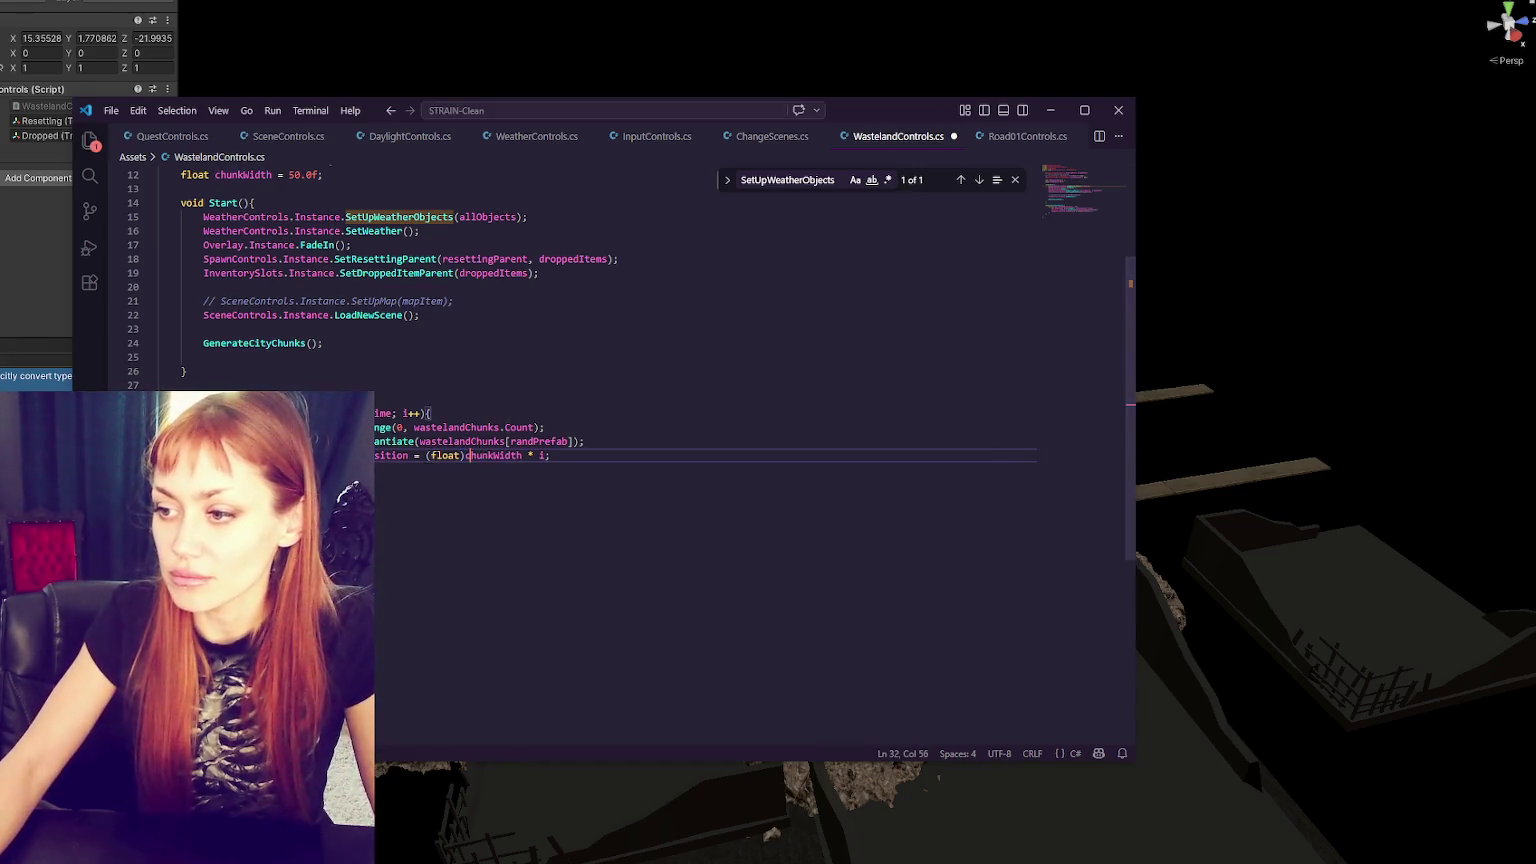
key("alt+Tab")
key("alt+Tab")
key("ctrl+s")
key("alt+Tab")
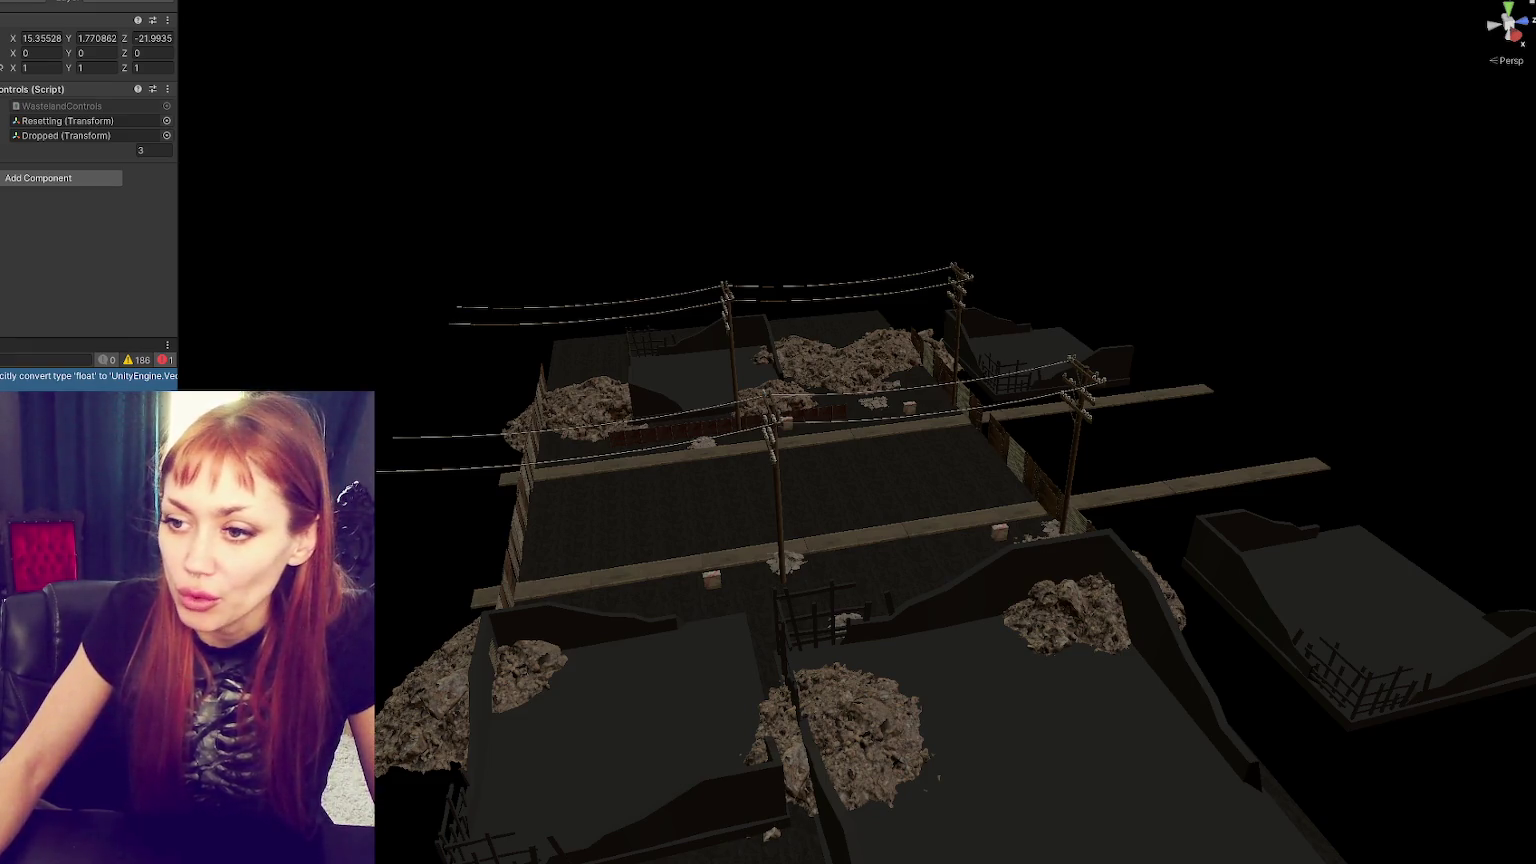
double_click(59, 376)
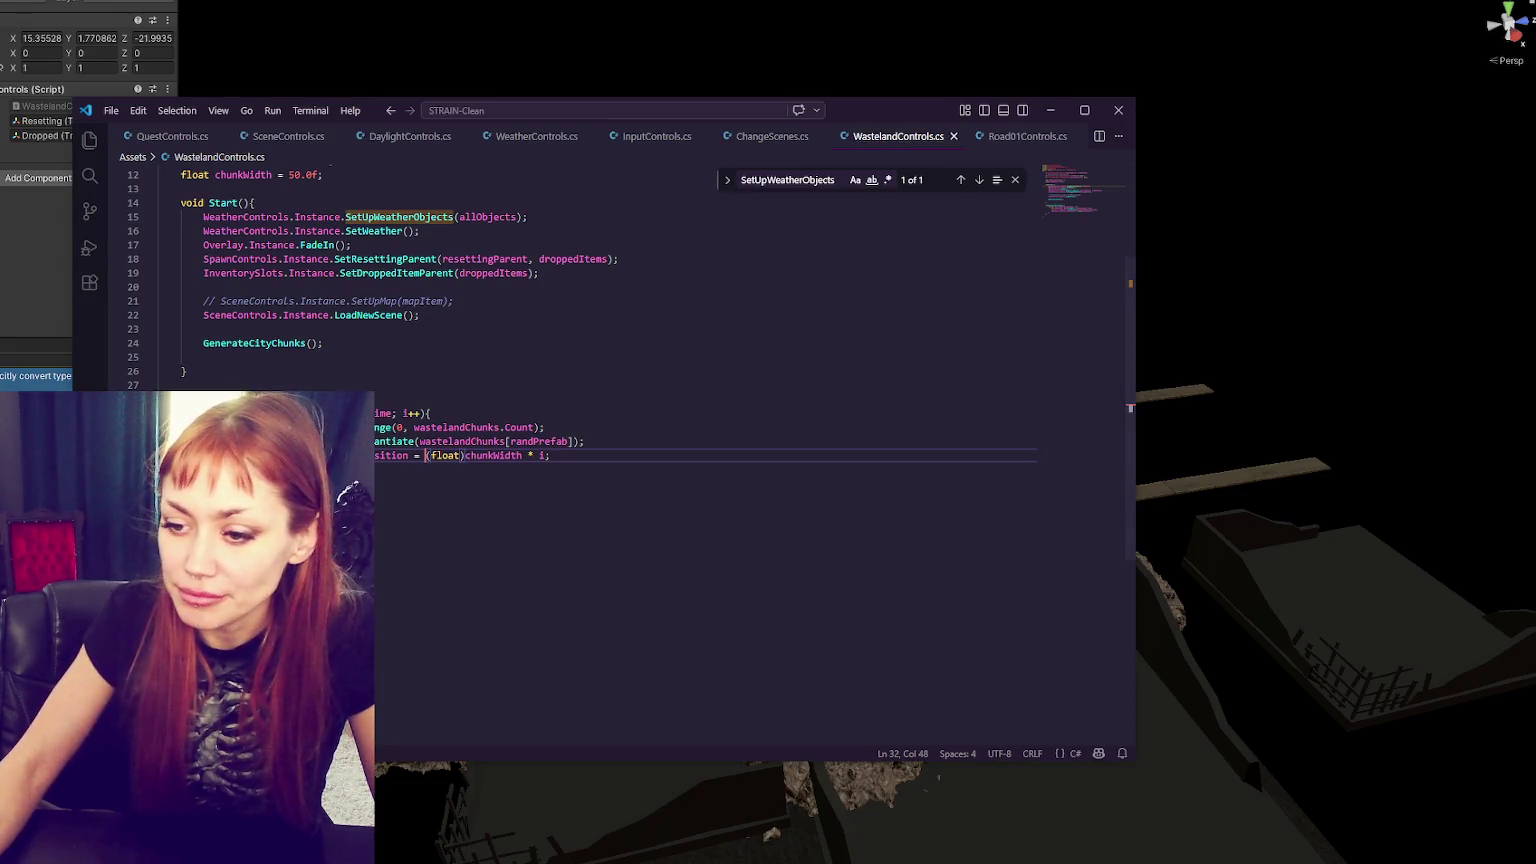
key("alt+Tab")
key("alt+Tab")
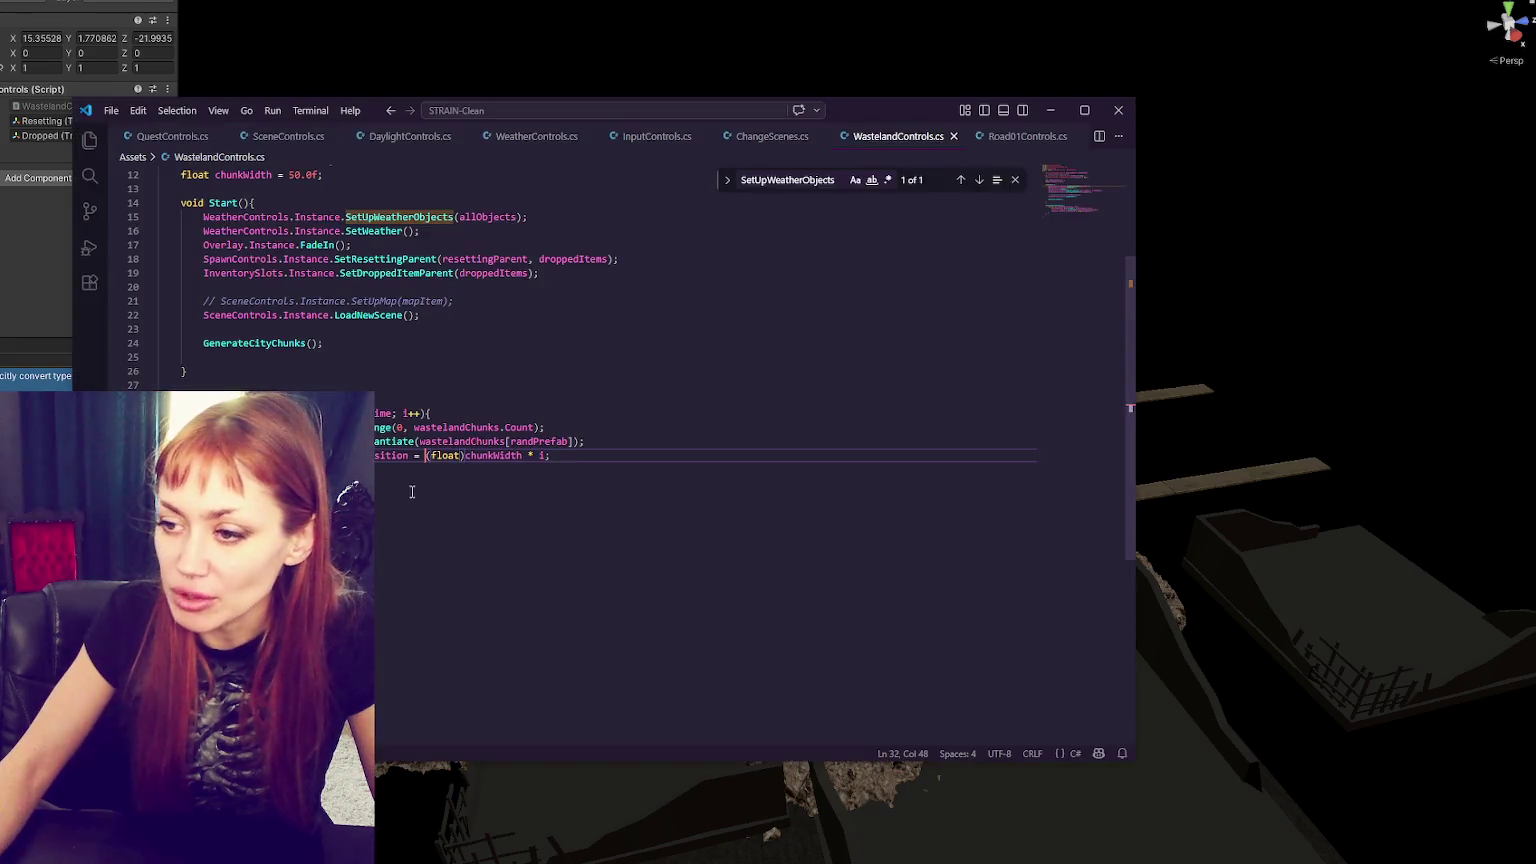
- Rewrite the position as new Vector3(0, 0, (float)chunkWidth * i); and save for a clean compile
type("new Vector3(0")
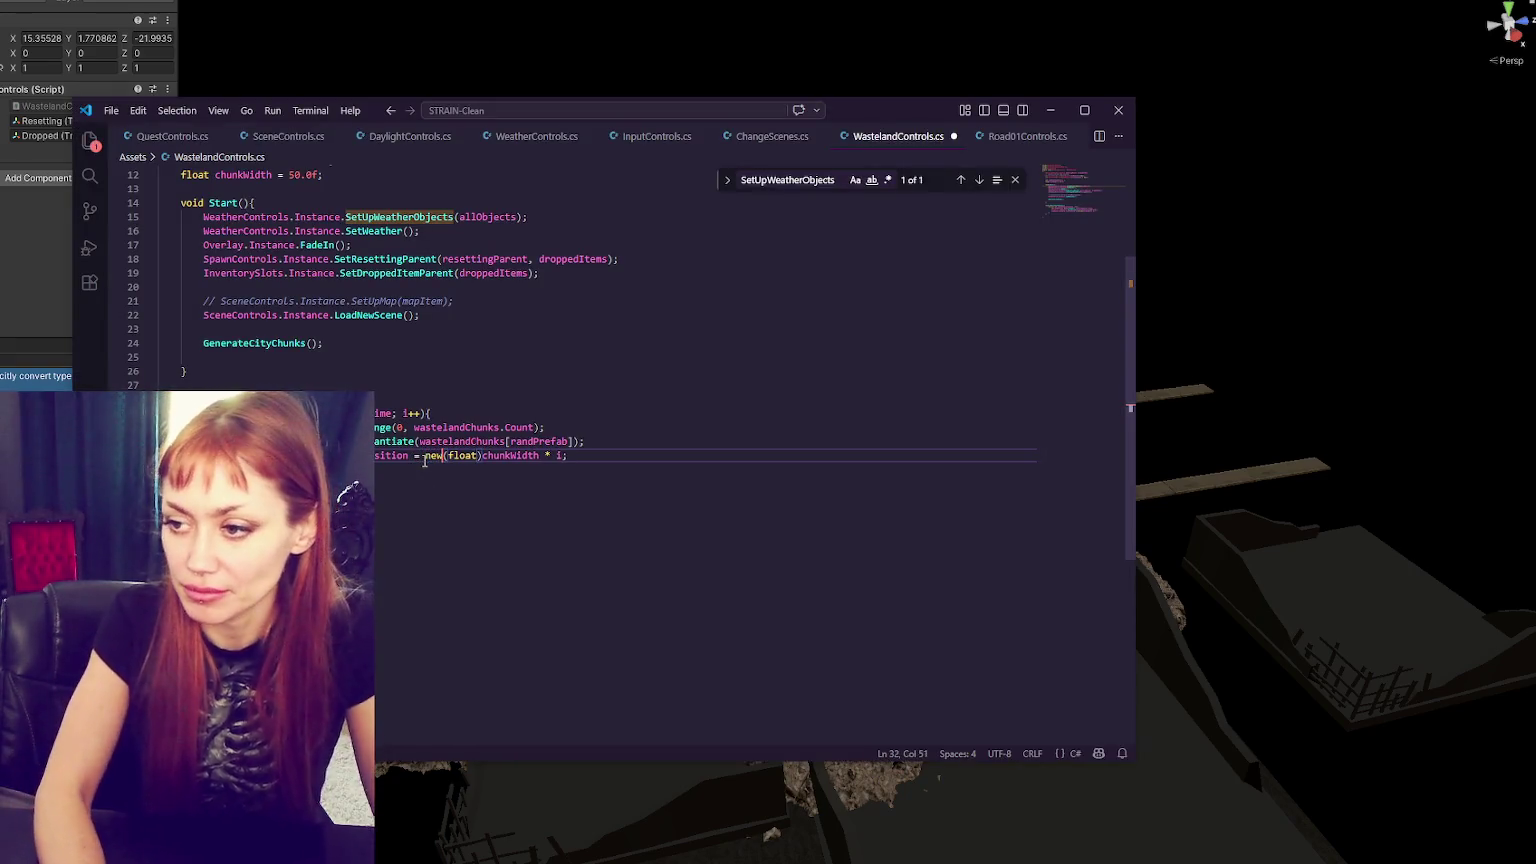
type(", ")
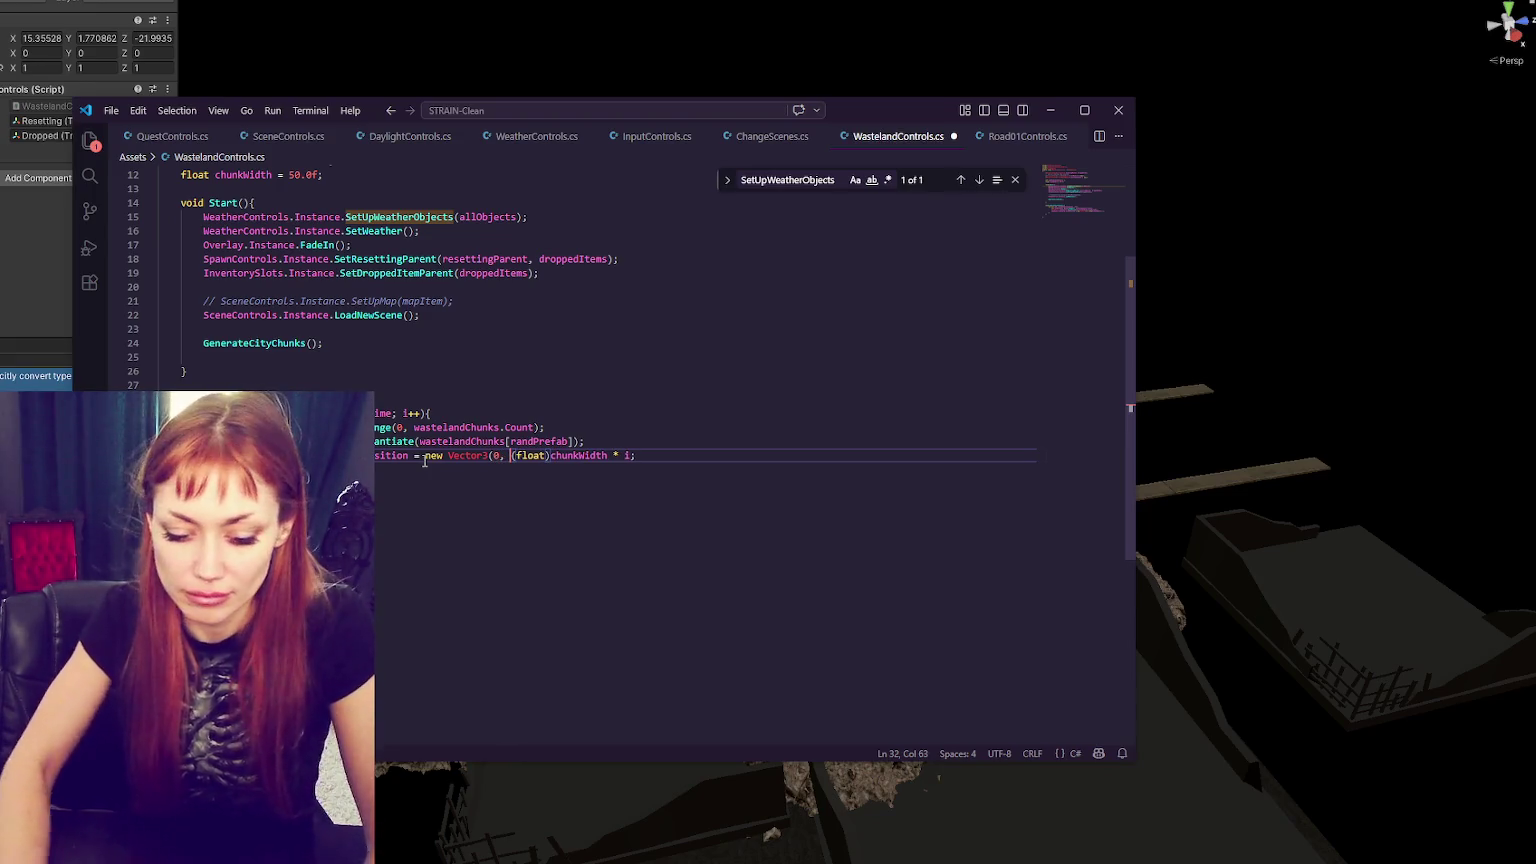
type("0,")
key("ctrl+s")
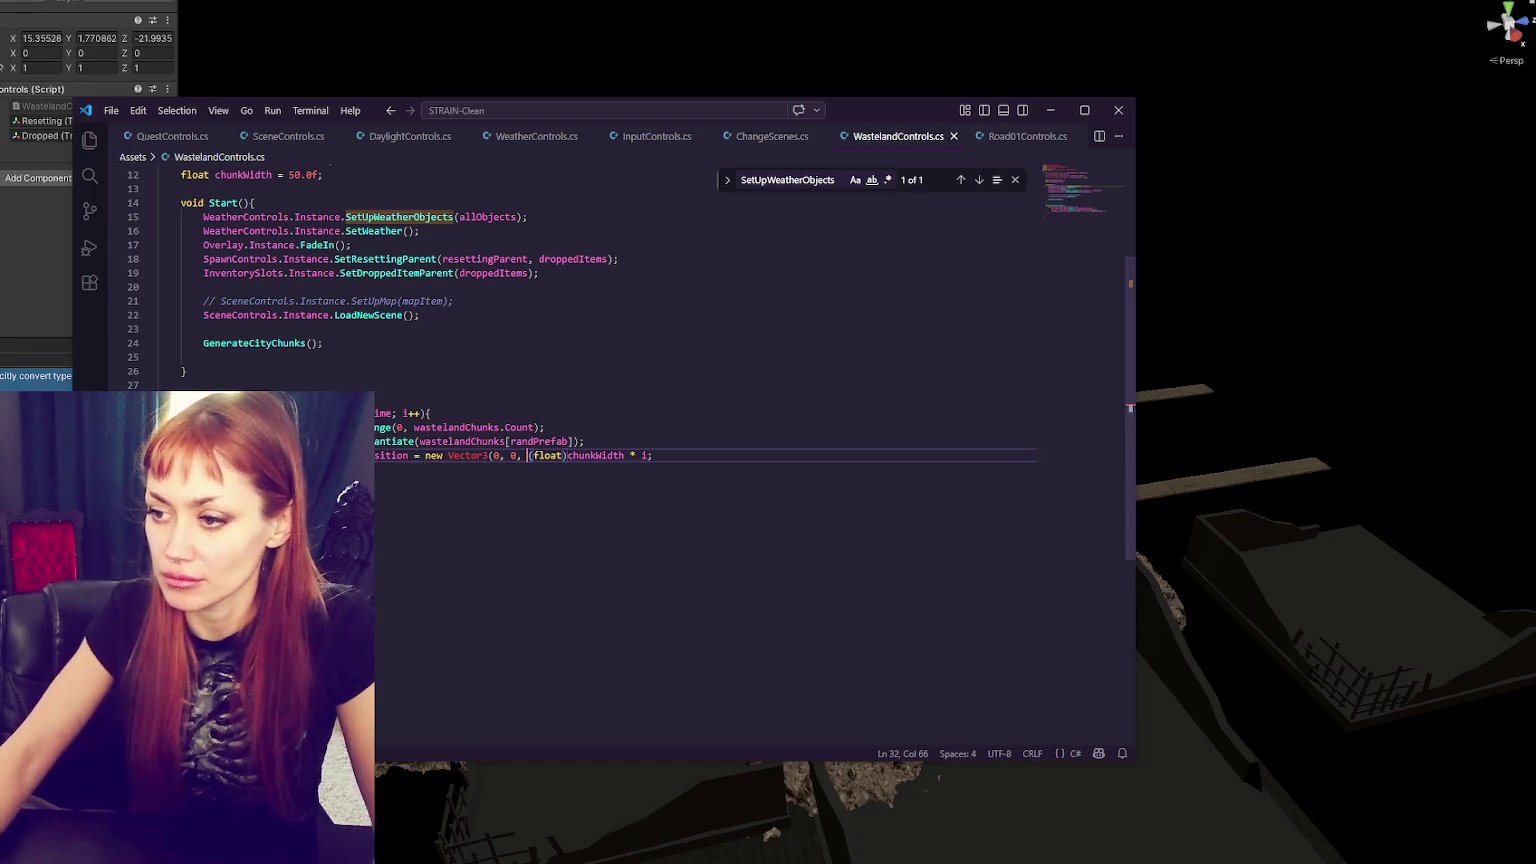
left_click(649, 456)
type(";")
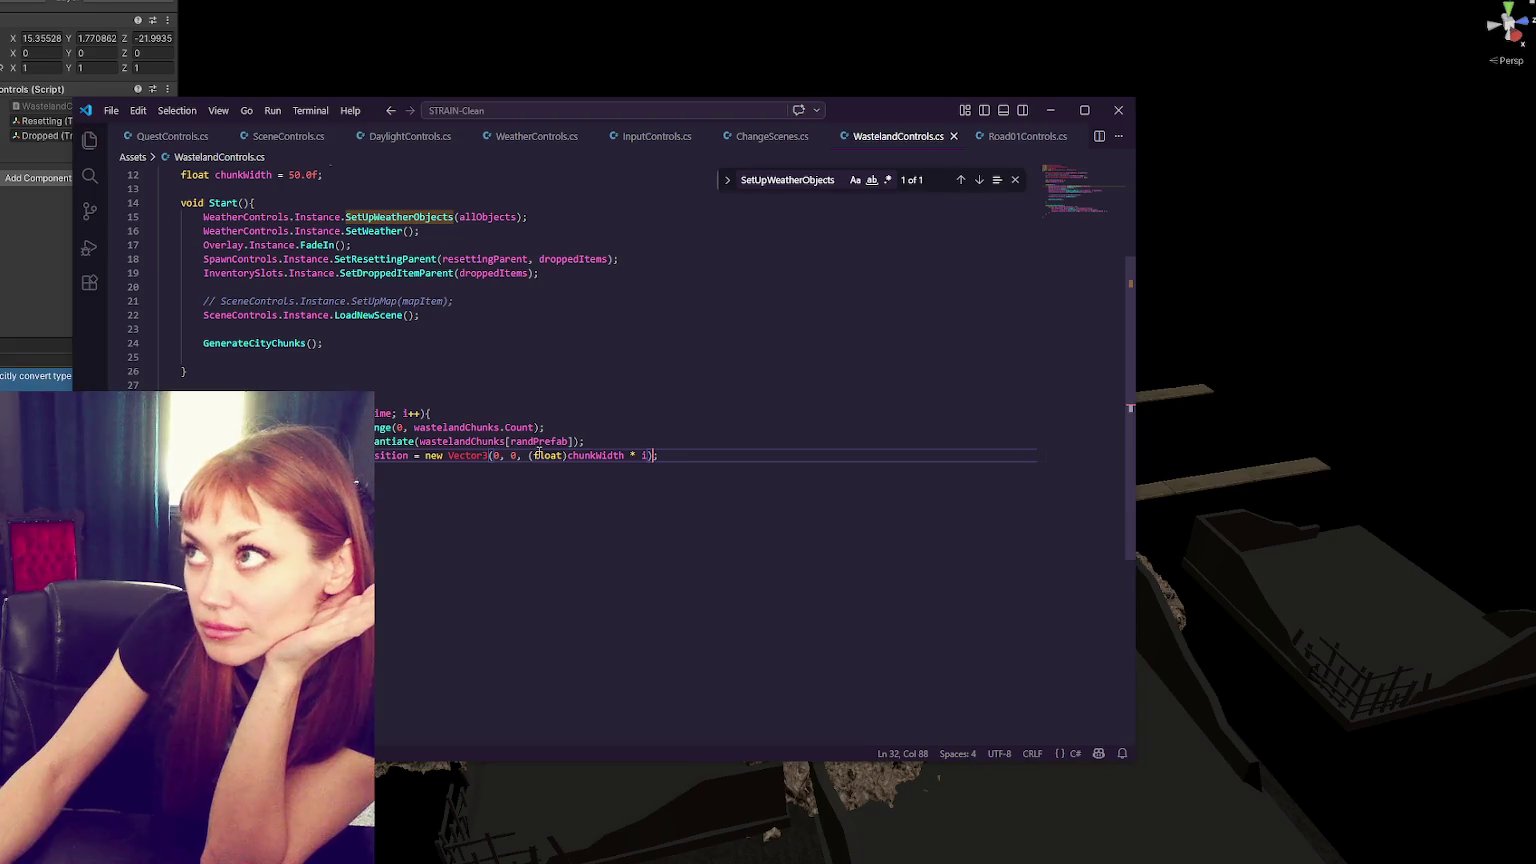
key("alt+Tab")
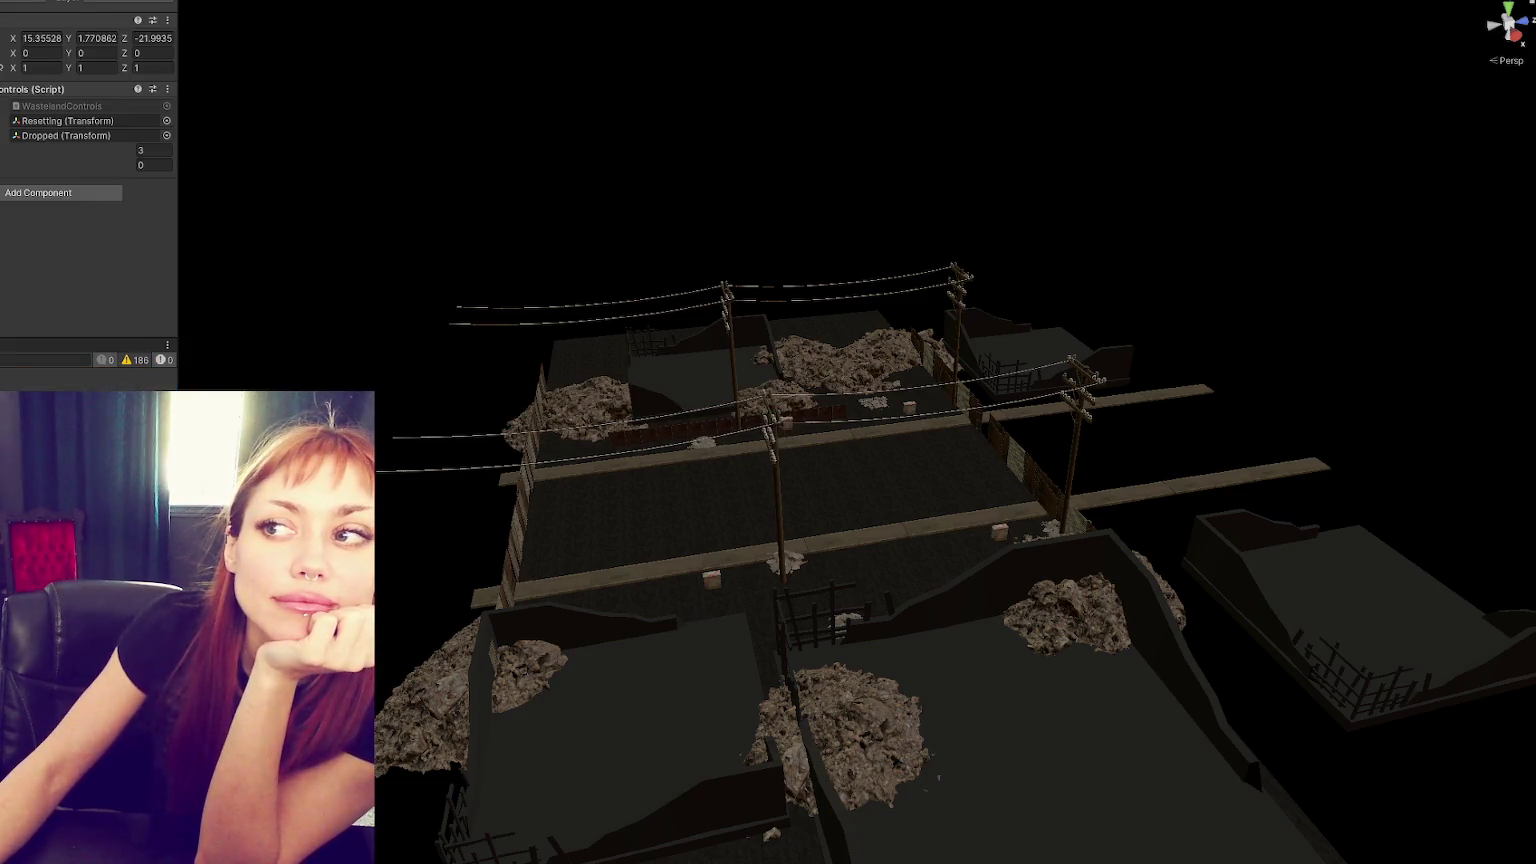
- Enter Play mode (Ctrl+5) to reach the STRAIN menu with Dev Mode, Begin, Continue and Load
key("ctrl+5")
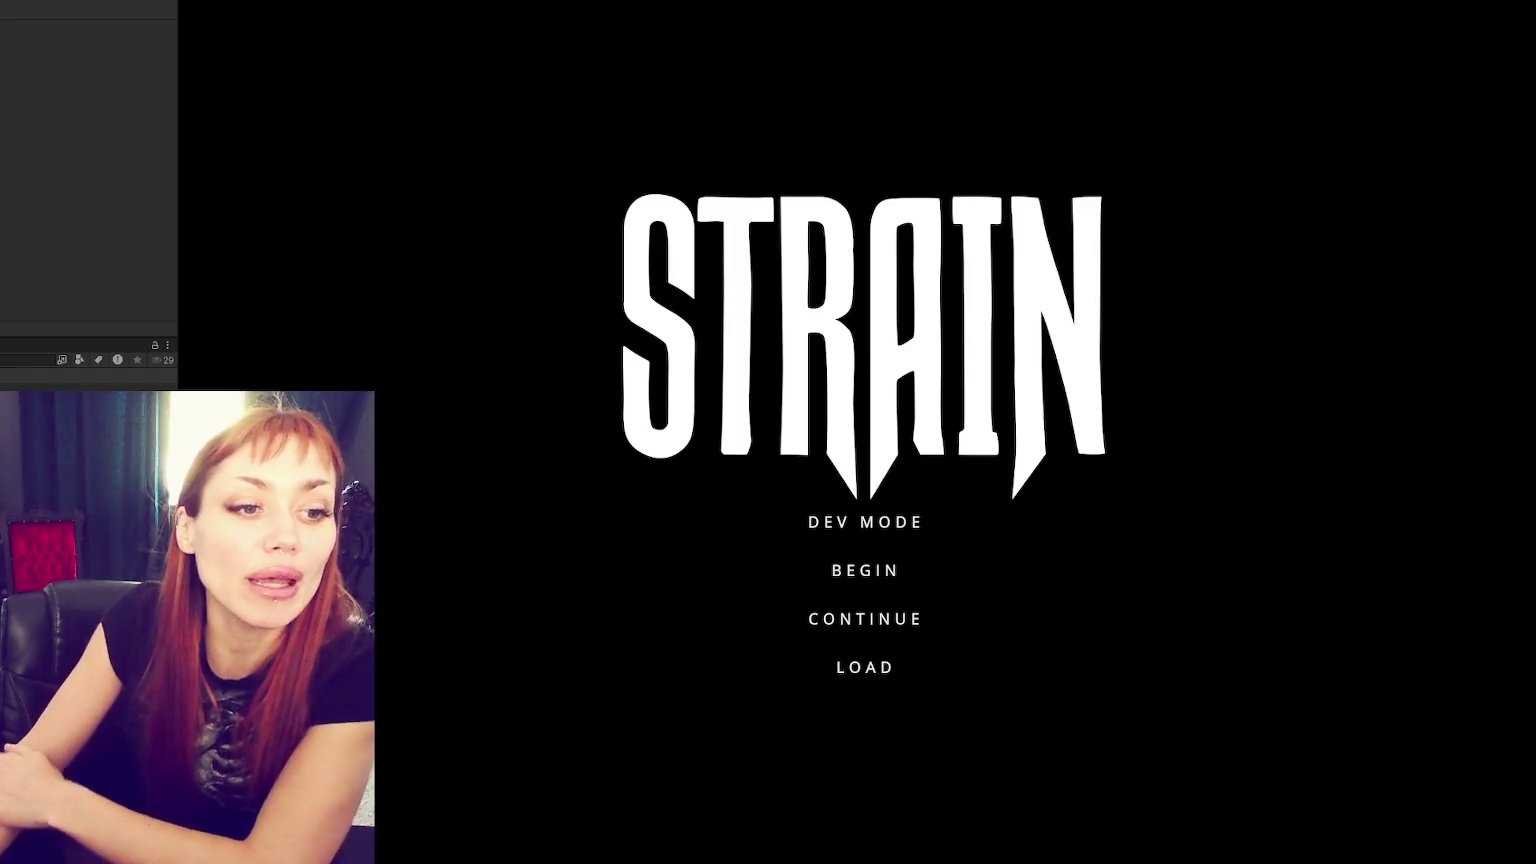
- Choose Dev Mode, walk forward to the red gate, and press E to enter the wasteland
left_click(828, 520)
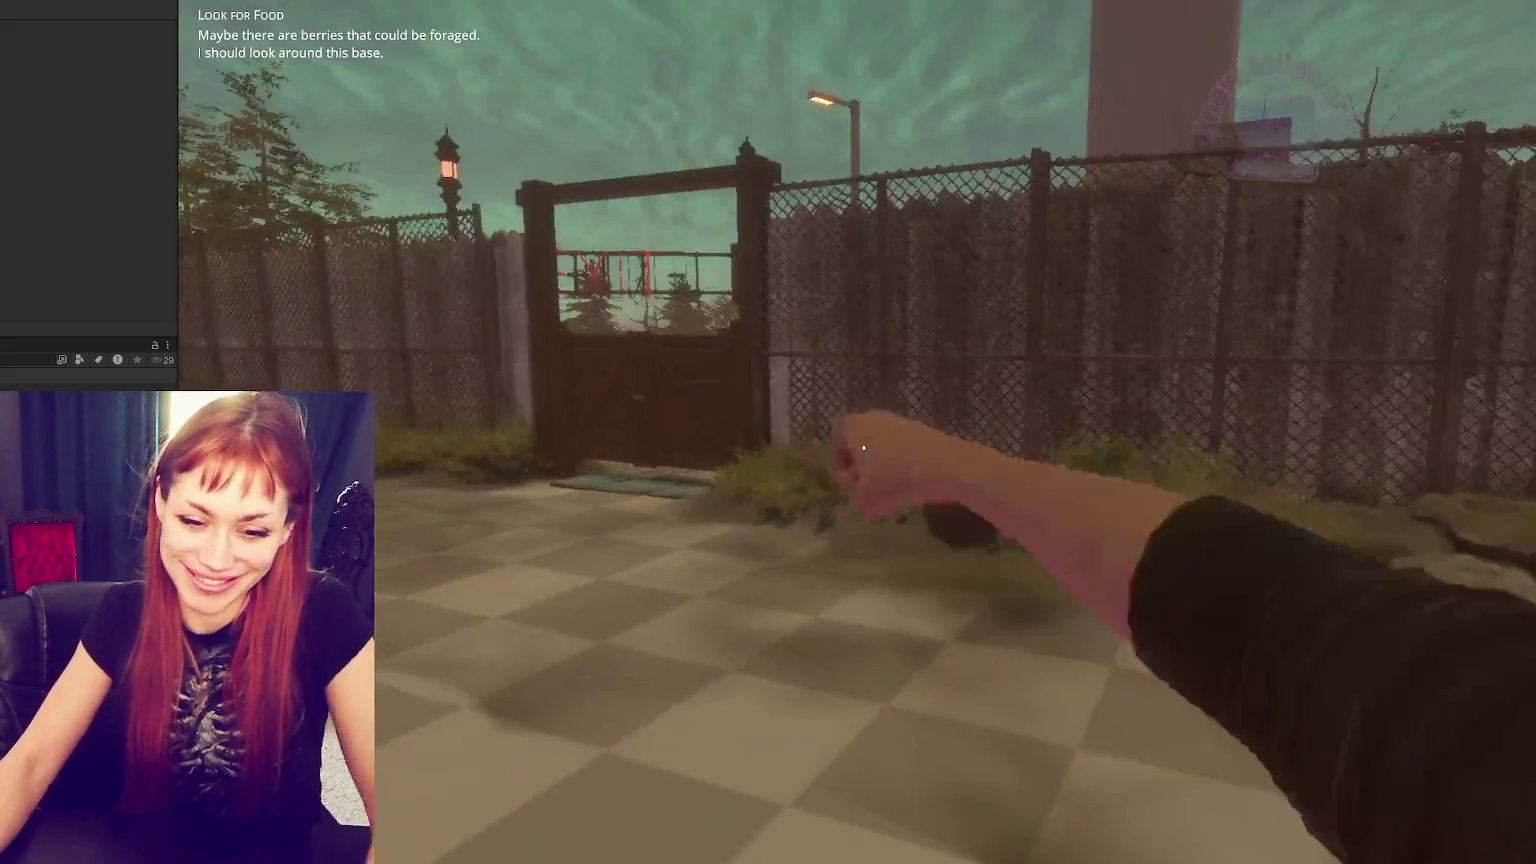
key("w")
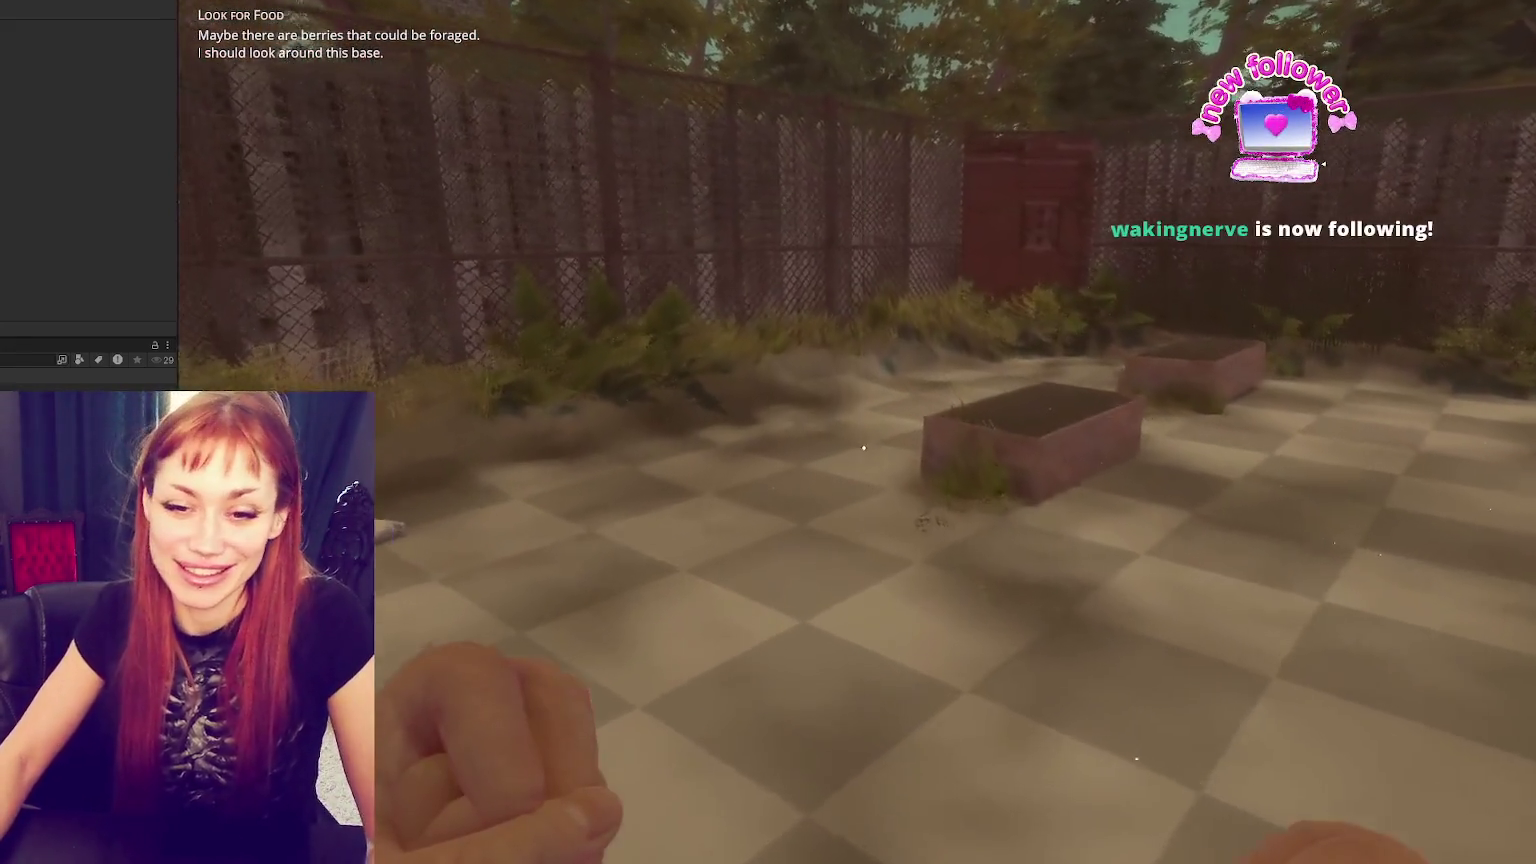
key("w")
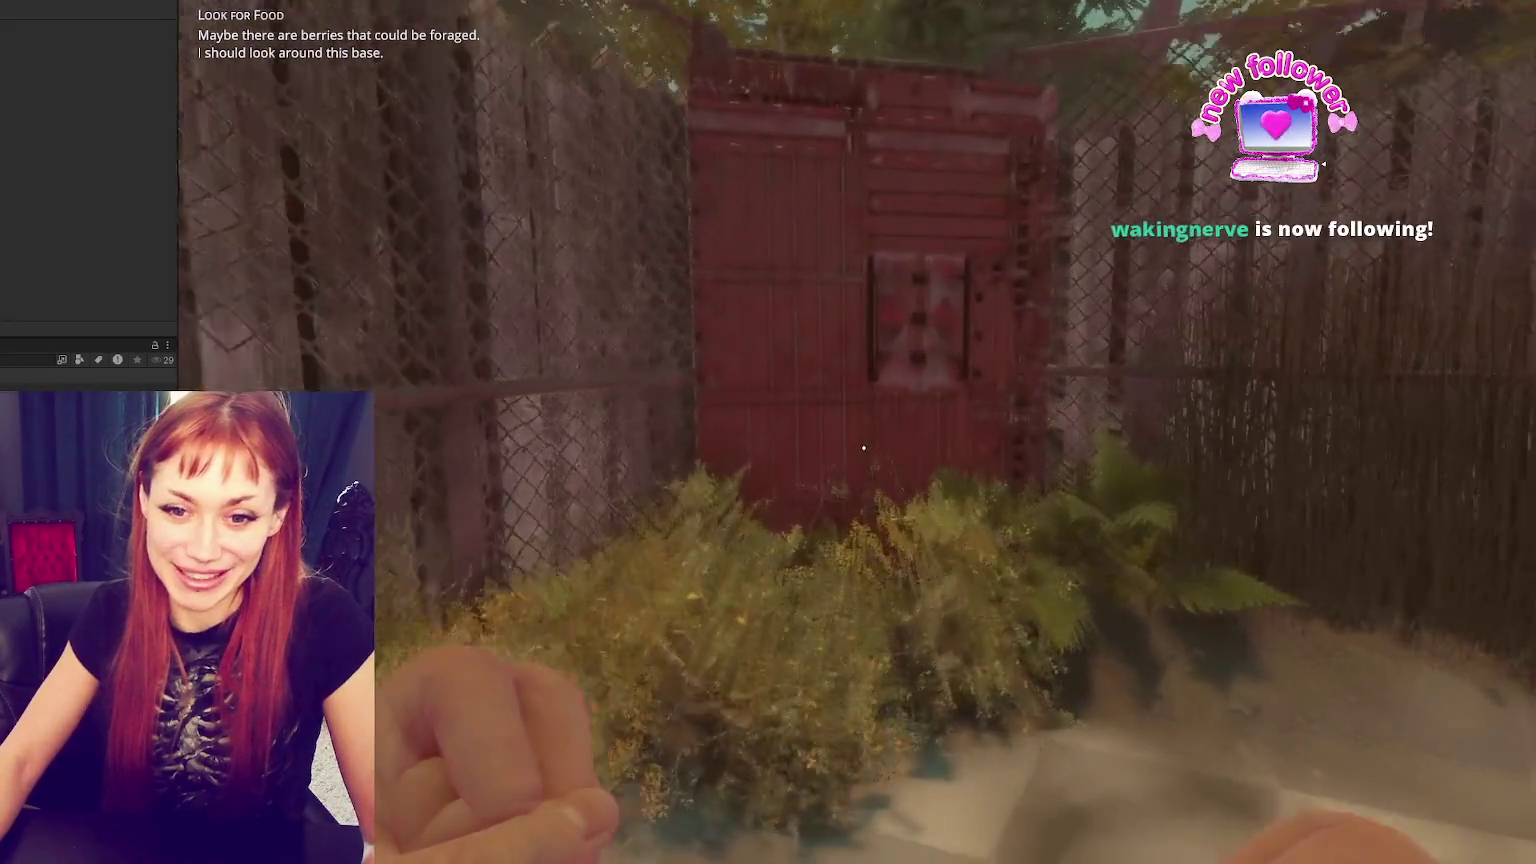
key("e")
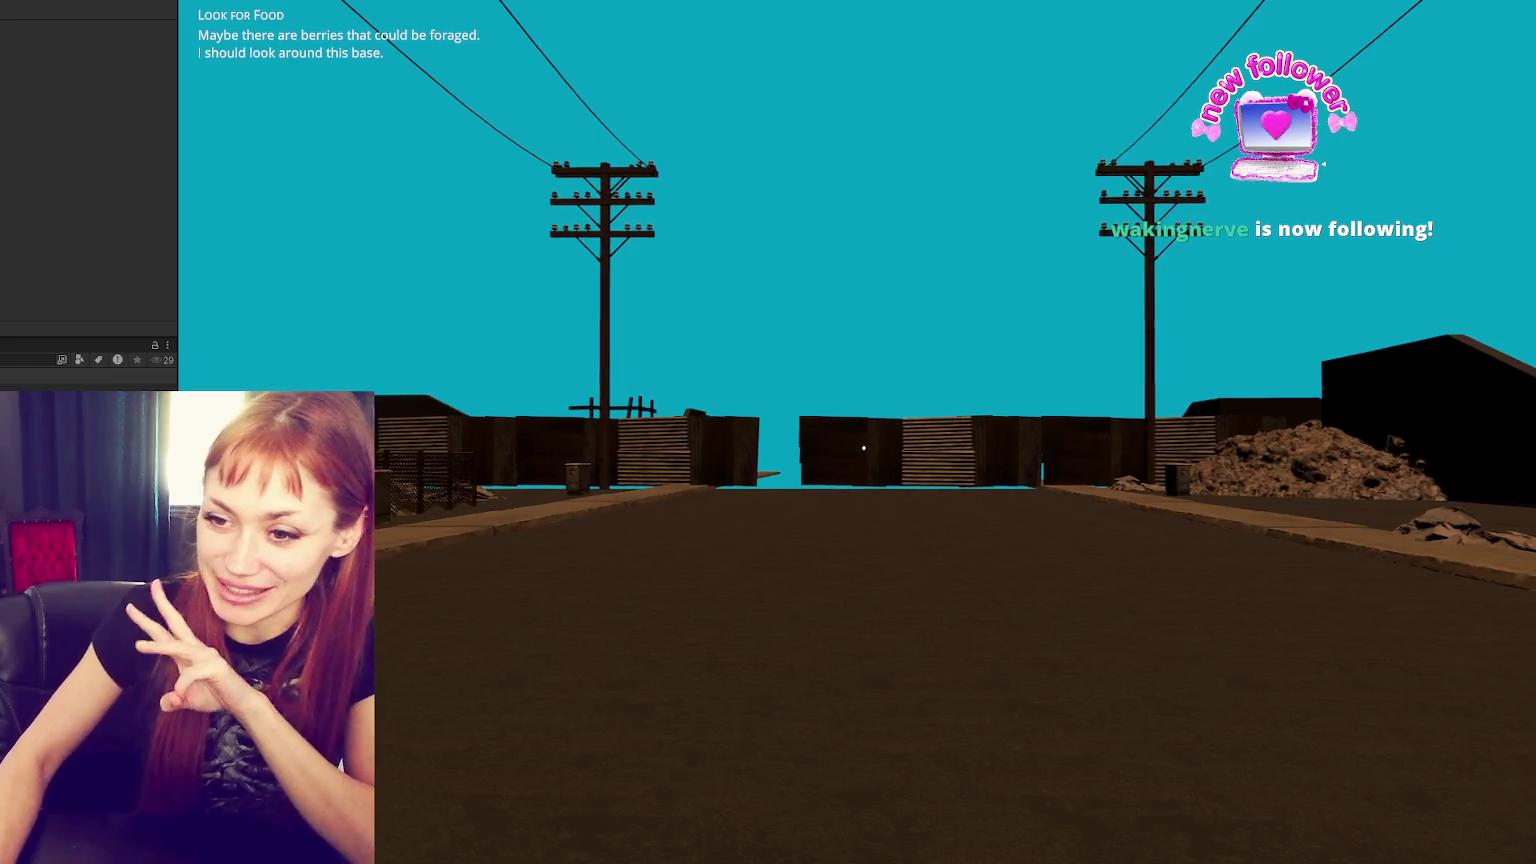
- Walk along the wasteland road, view the Look for Food task list, then stop play mode
left_click(863, 448)
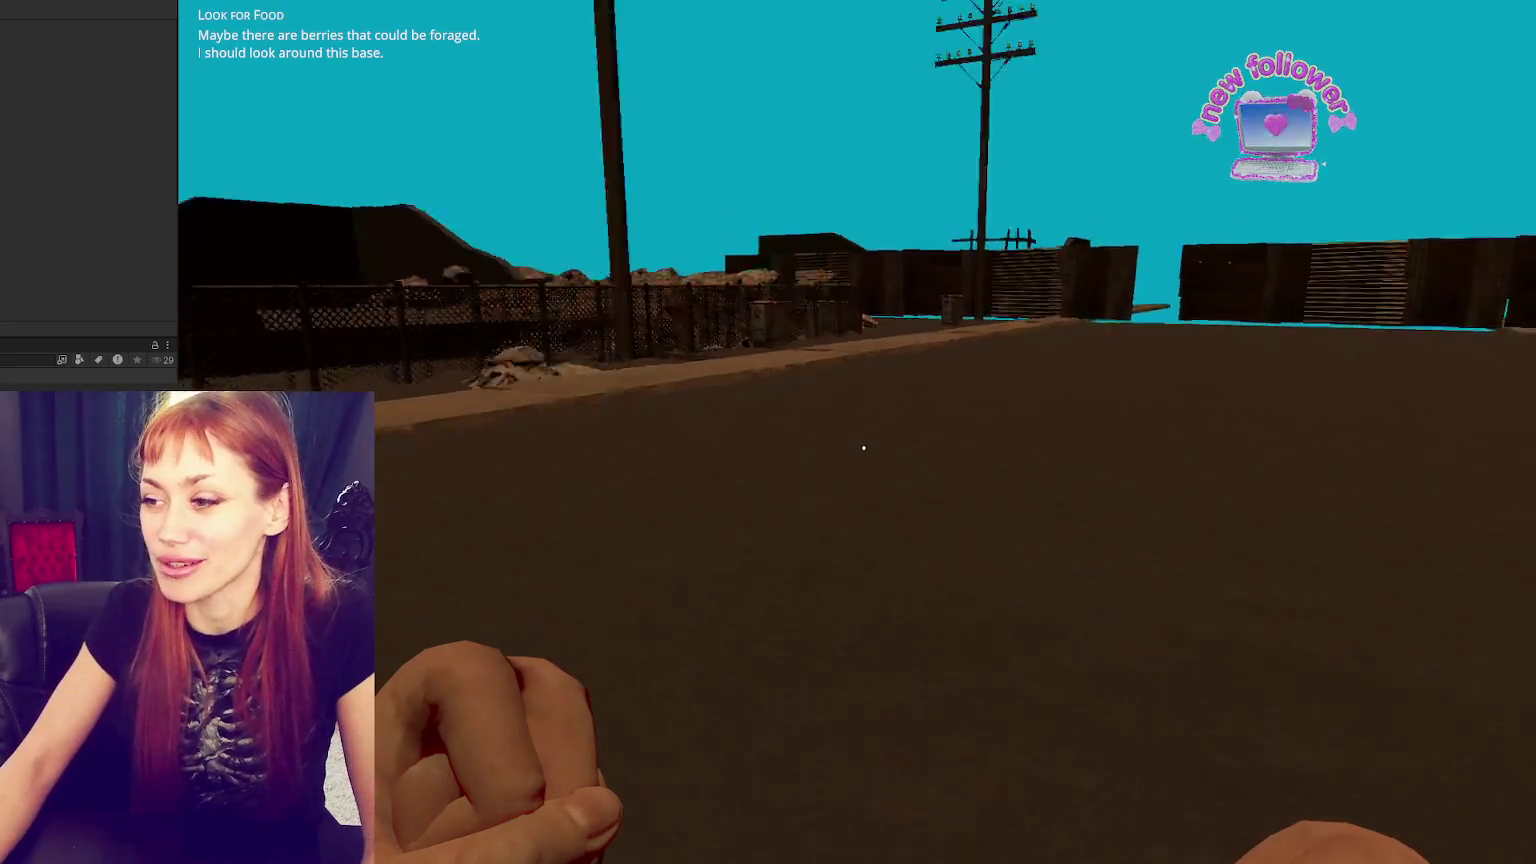
key("w")
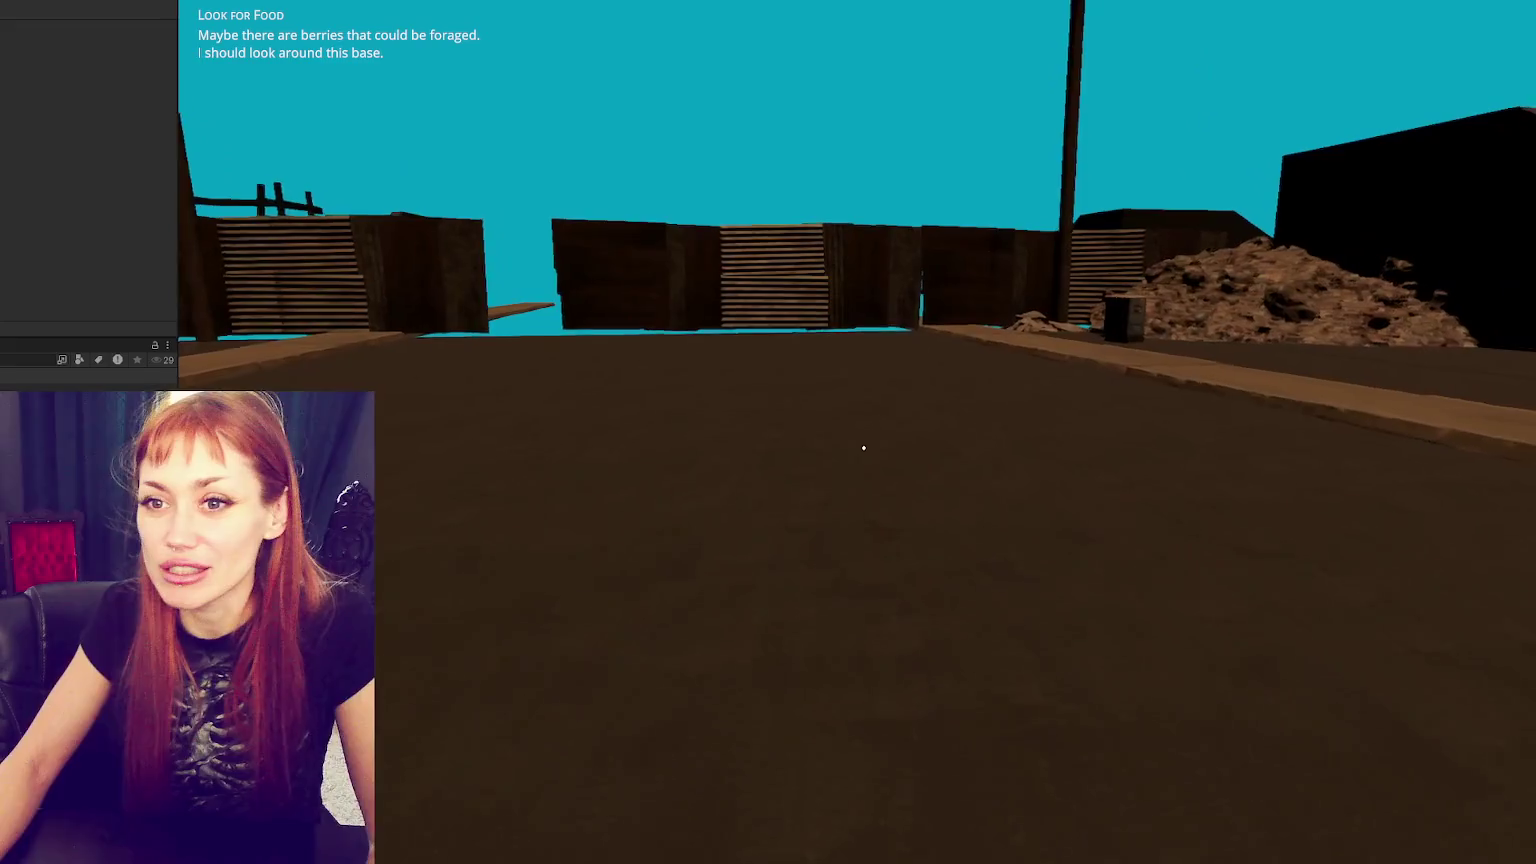
key("Tab")
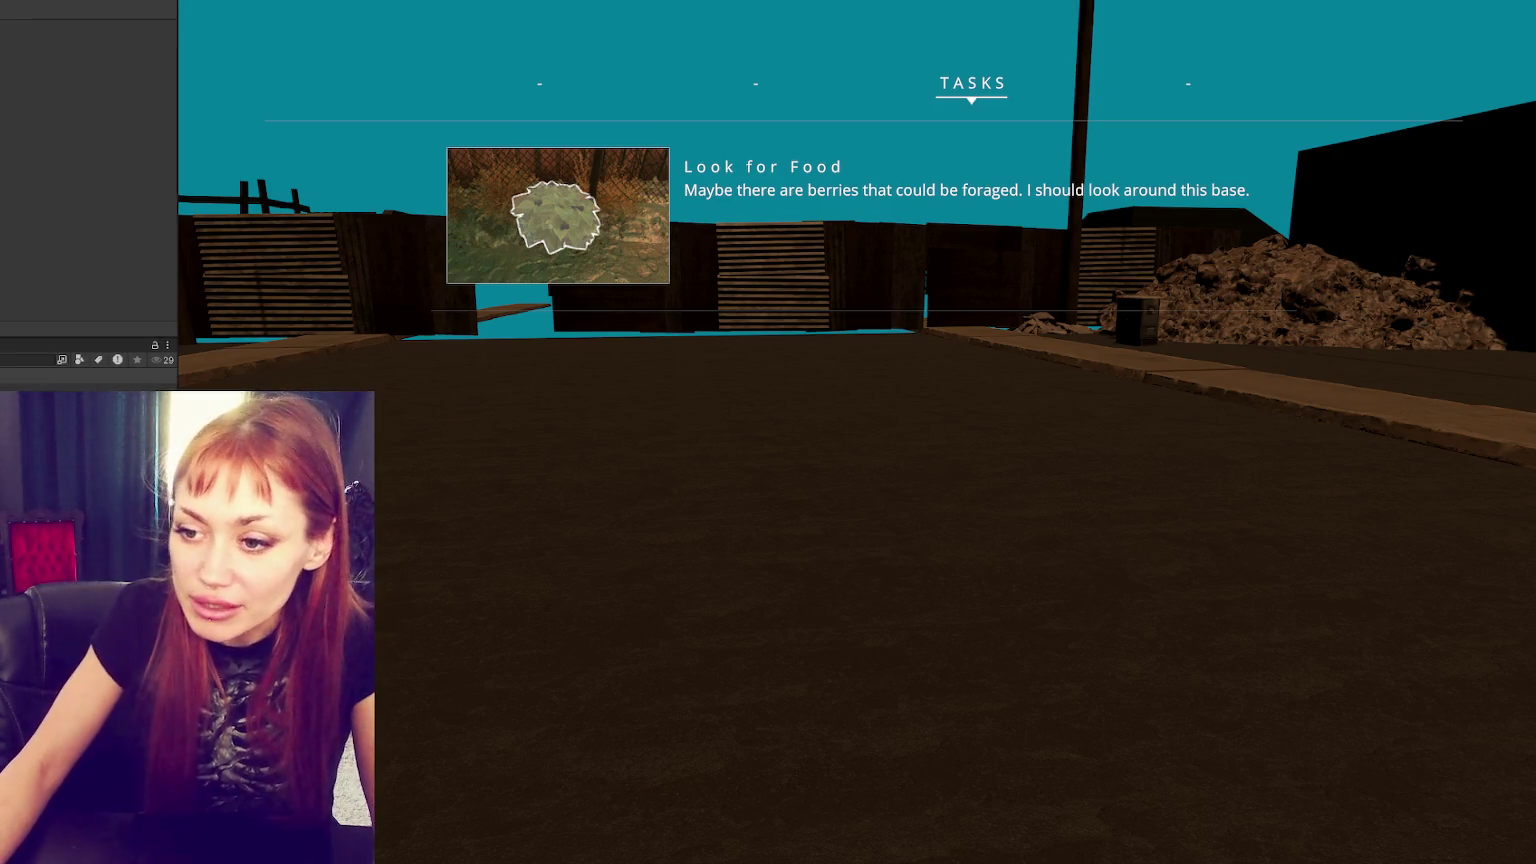
key("ctrl+p")
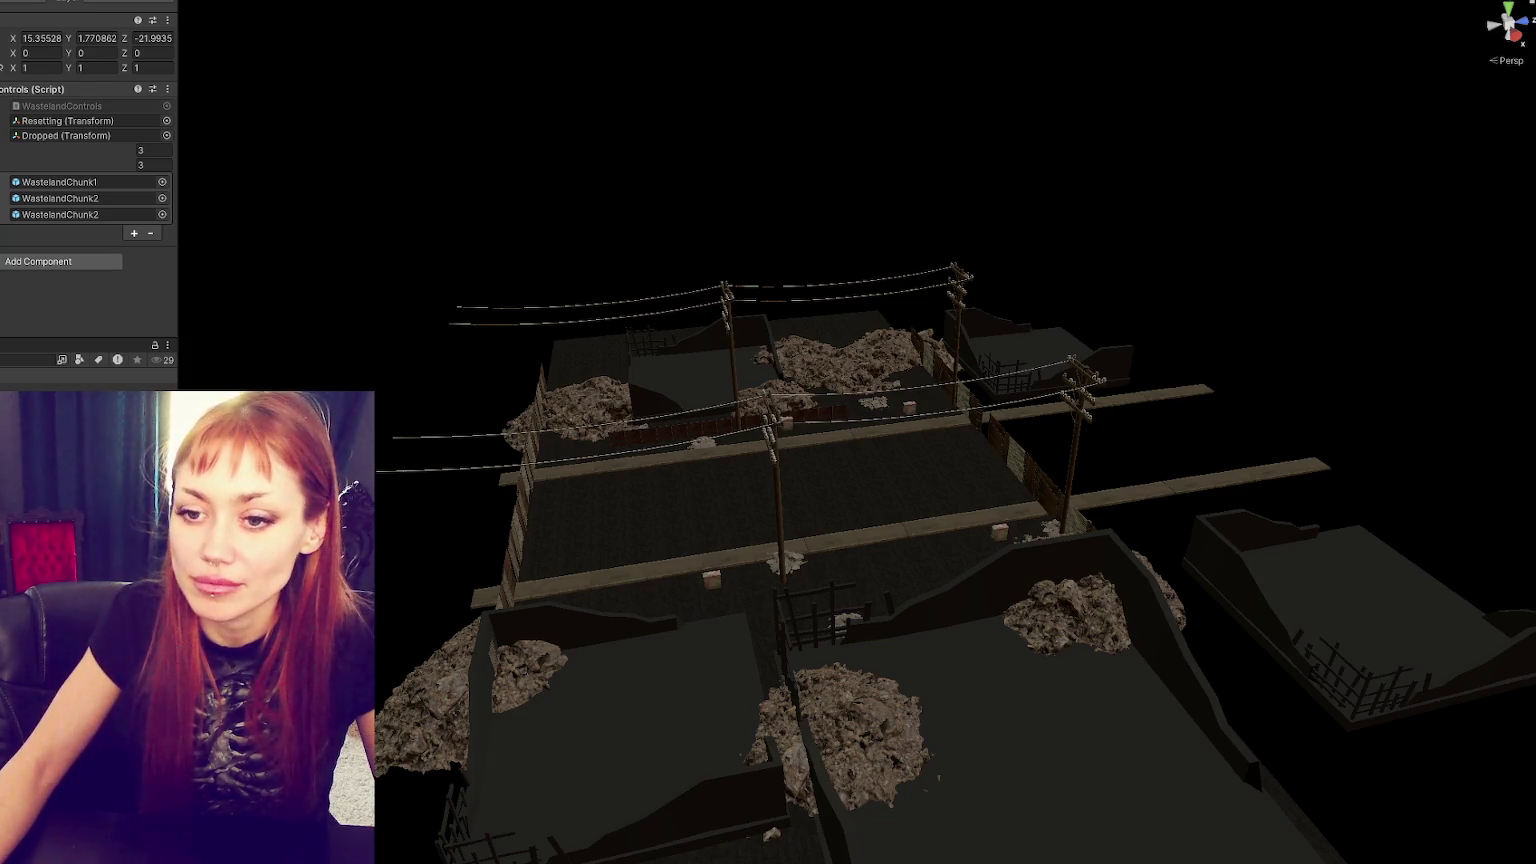
- Enter Play mode again with Ctrl+P so the STRAIN title menu loads
key("ctrl+p")
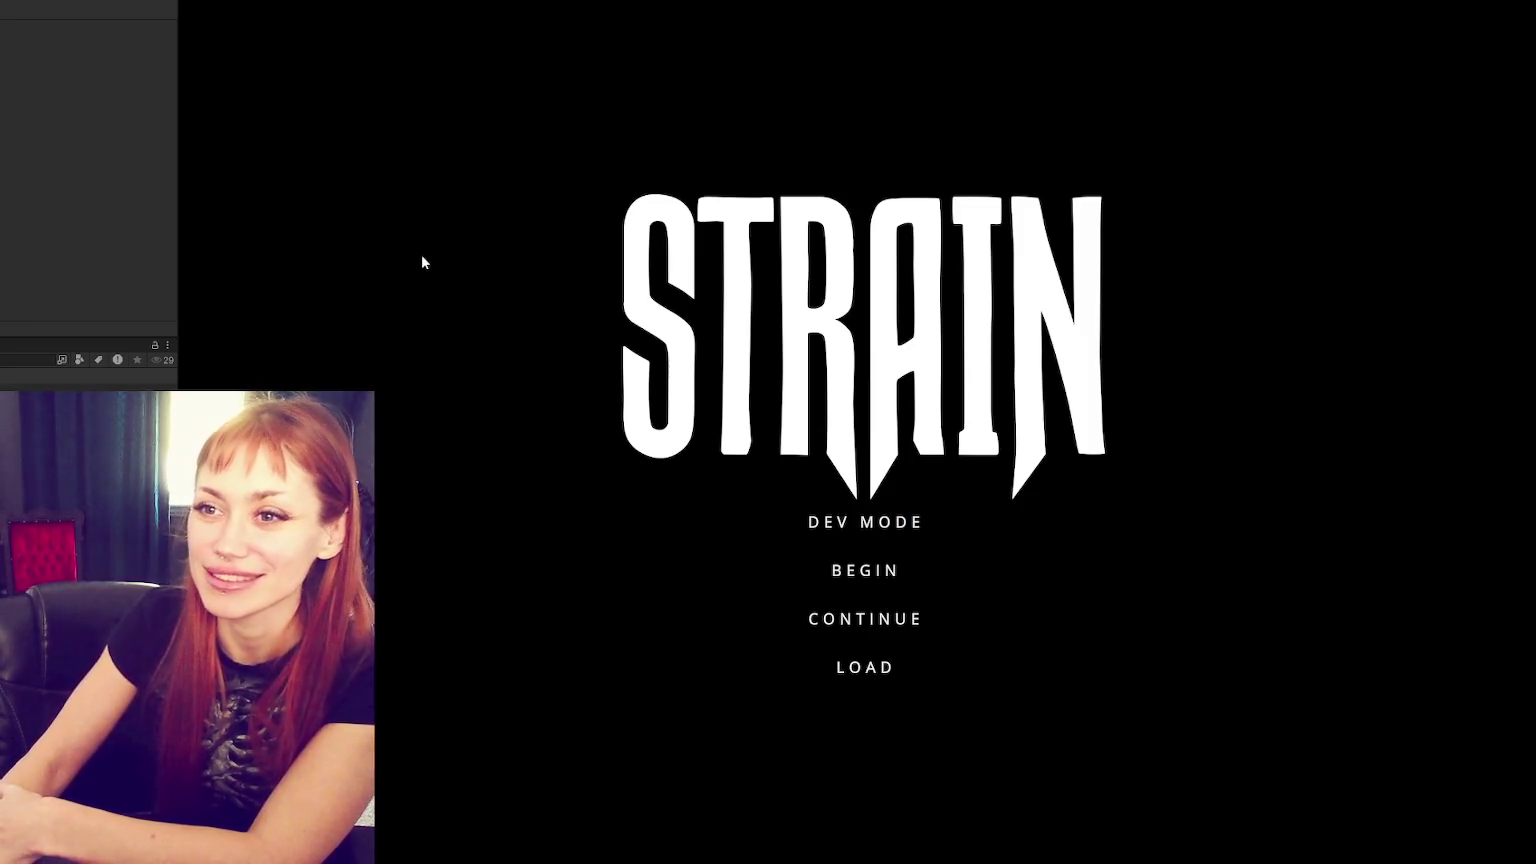
- Start the game in dev mode and walk across the courtyard through the red gate
left_click(851, 523)
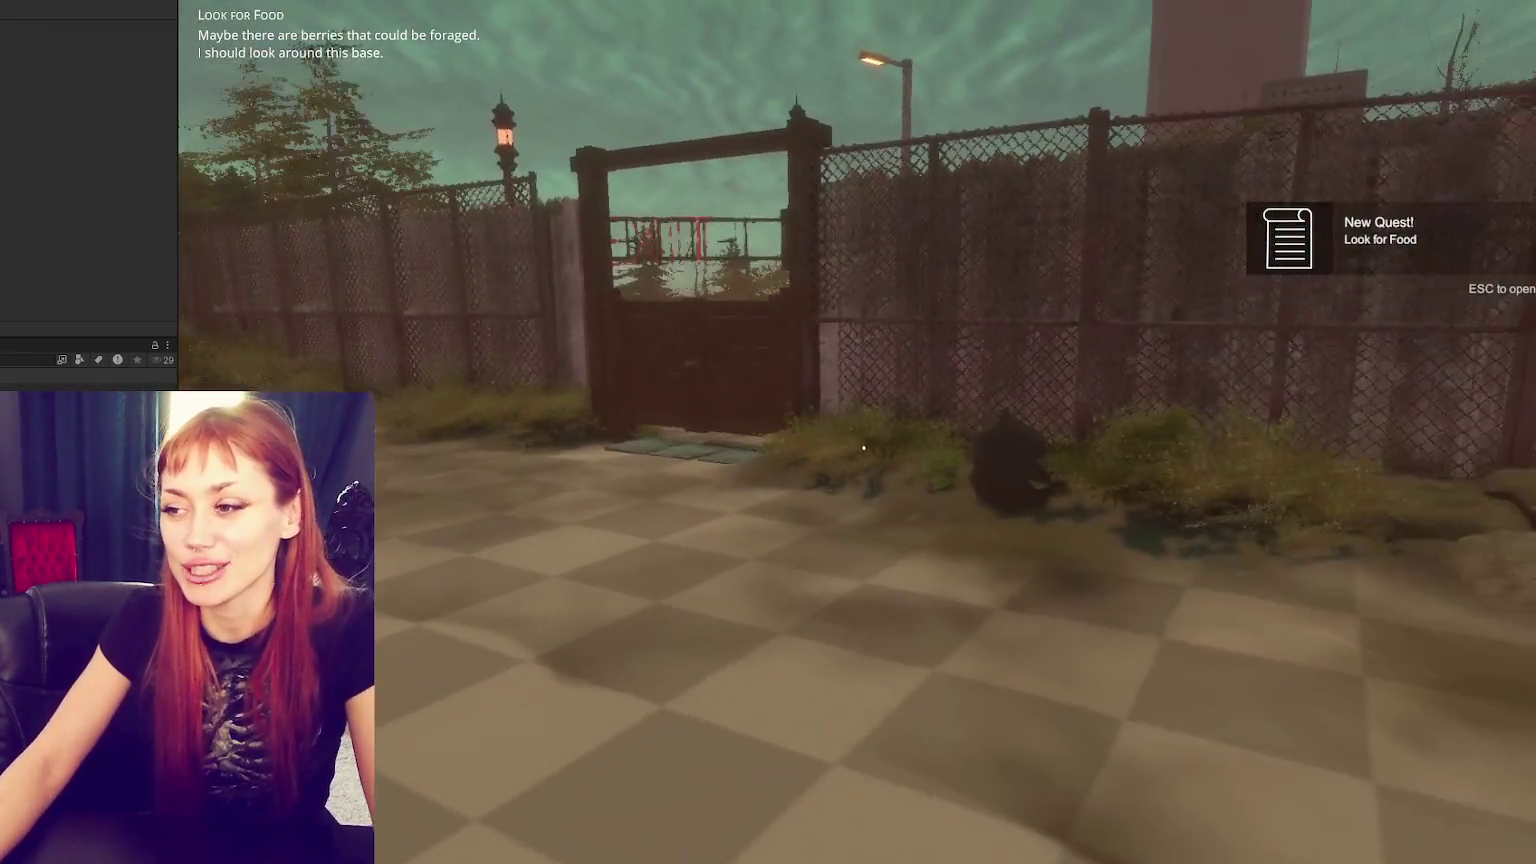
left_click(863, 448)
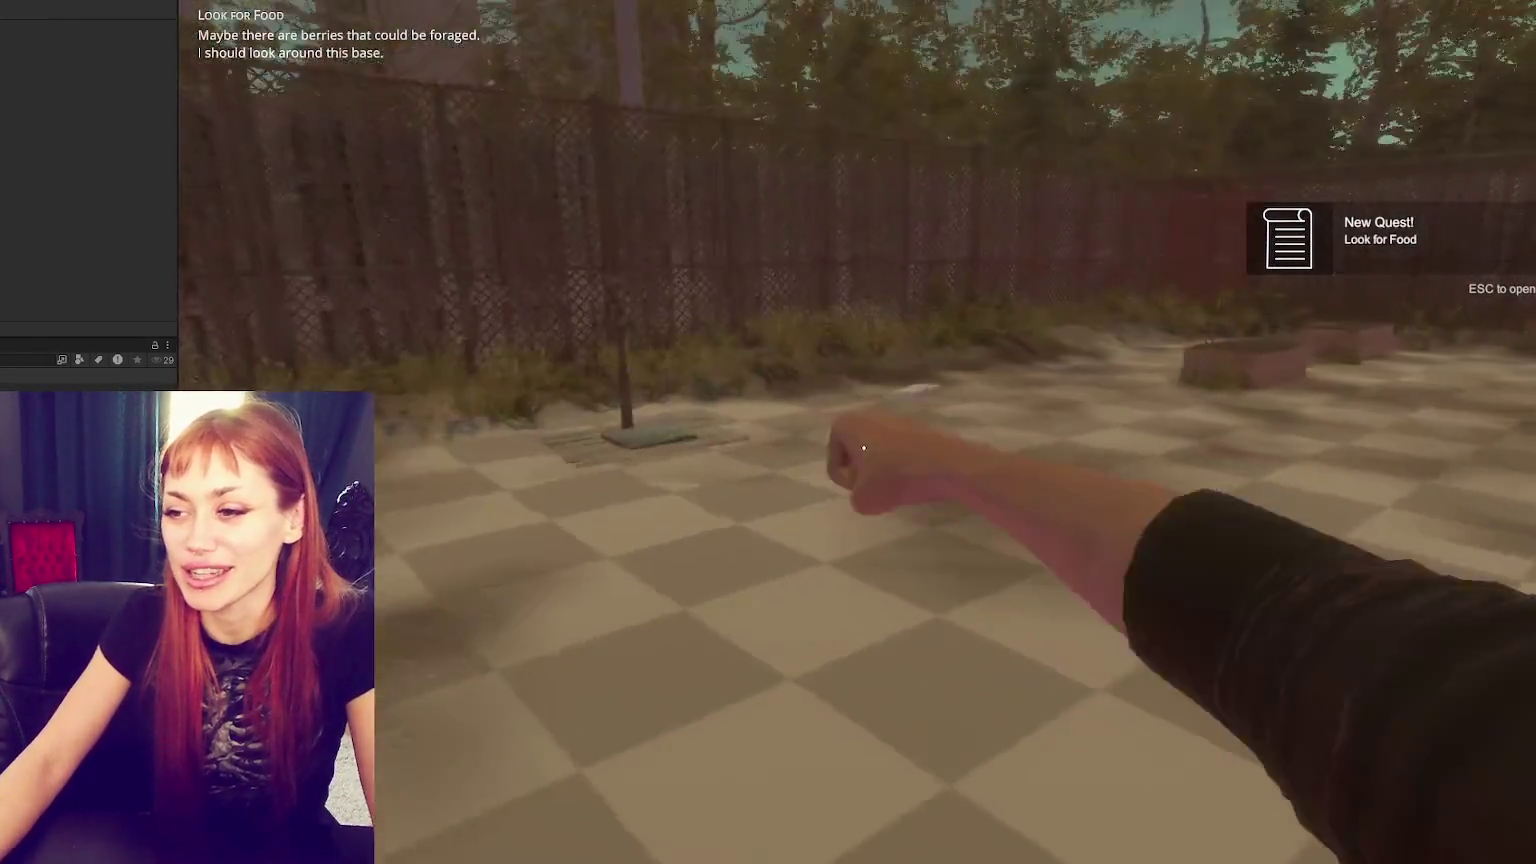
key("w")
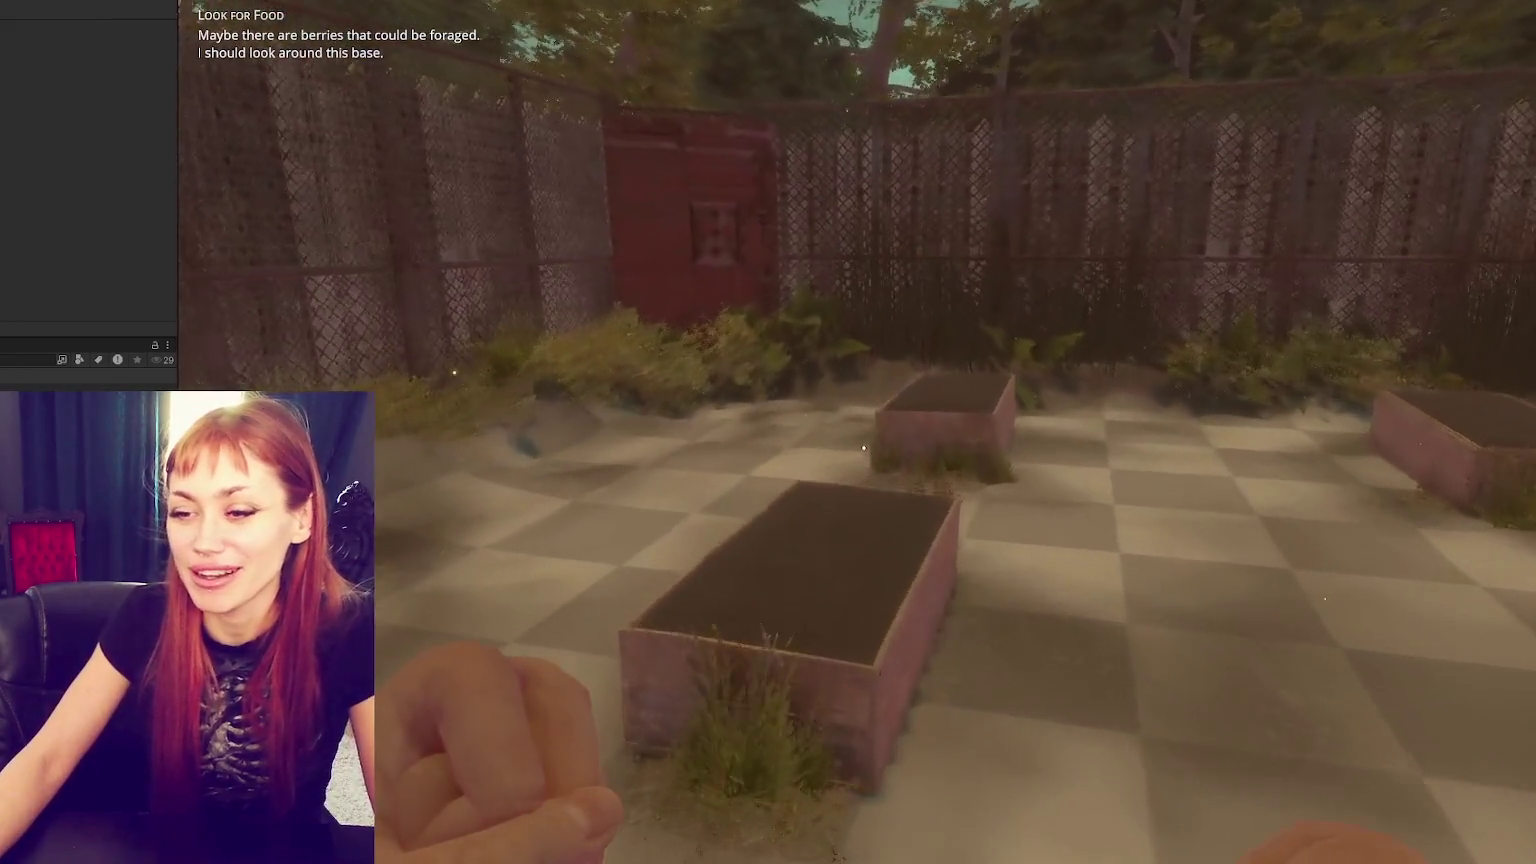
key("w")
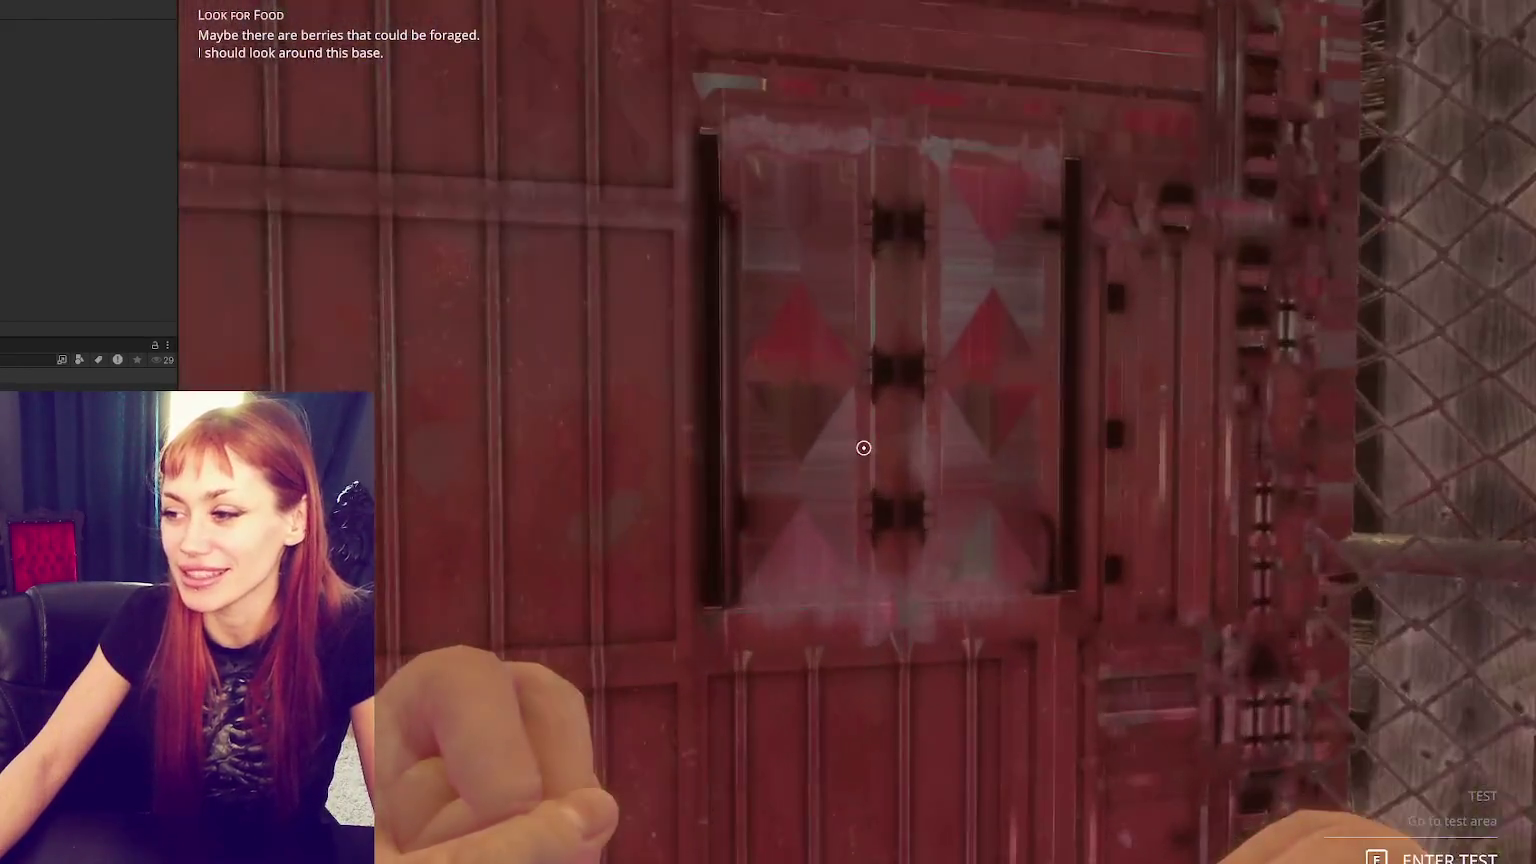
key("e")
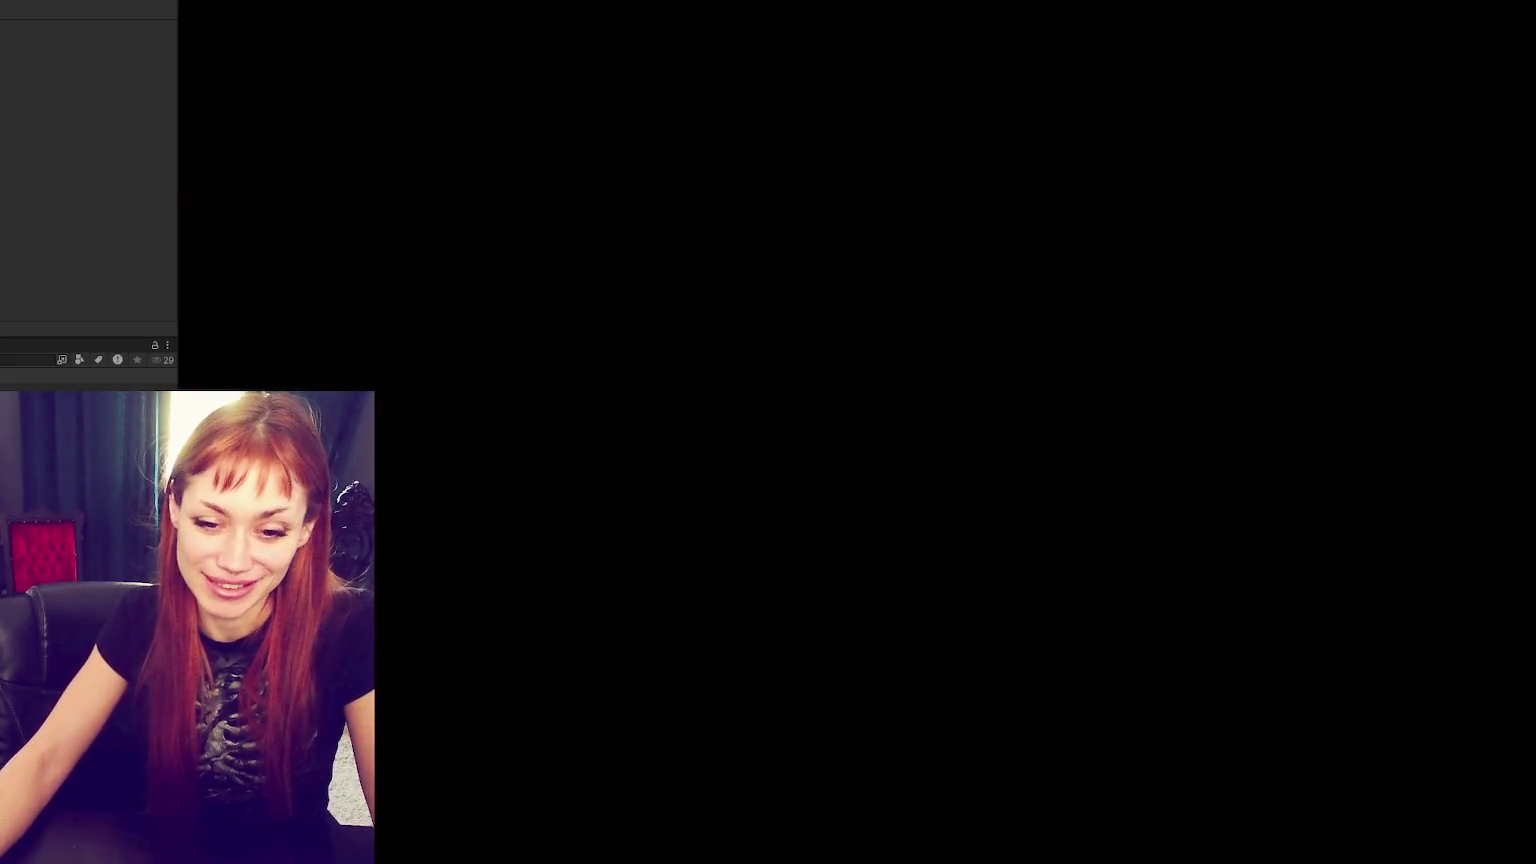
- Walk down the wasteland street, check the task list, then glance at WastelandControls.cs and return
key("w")
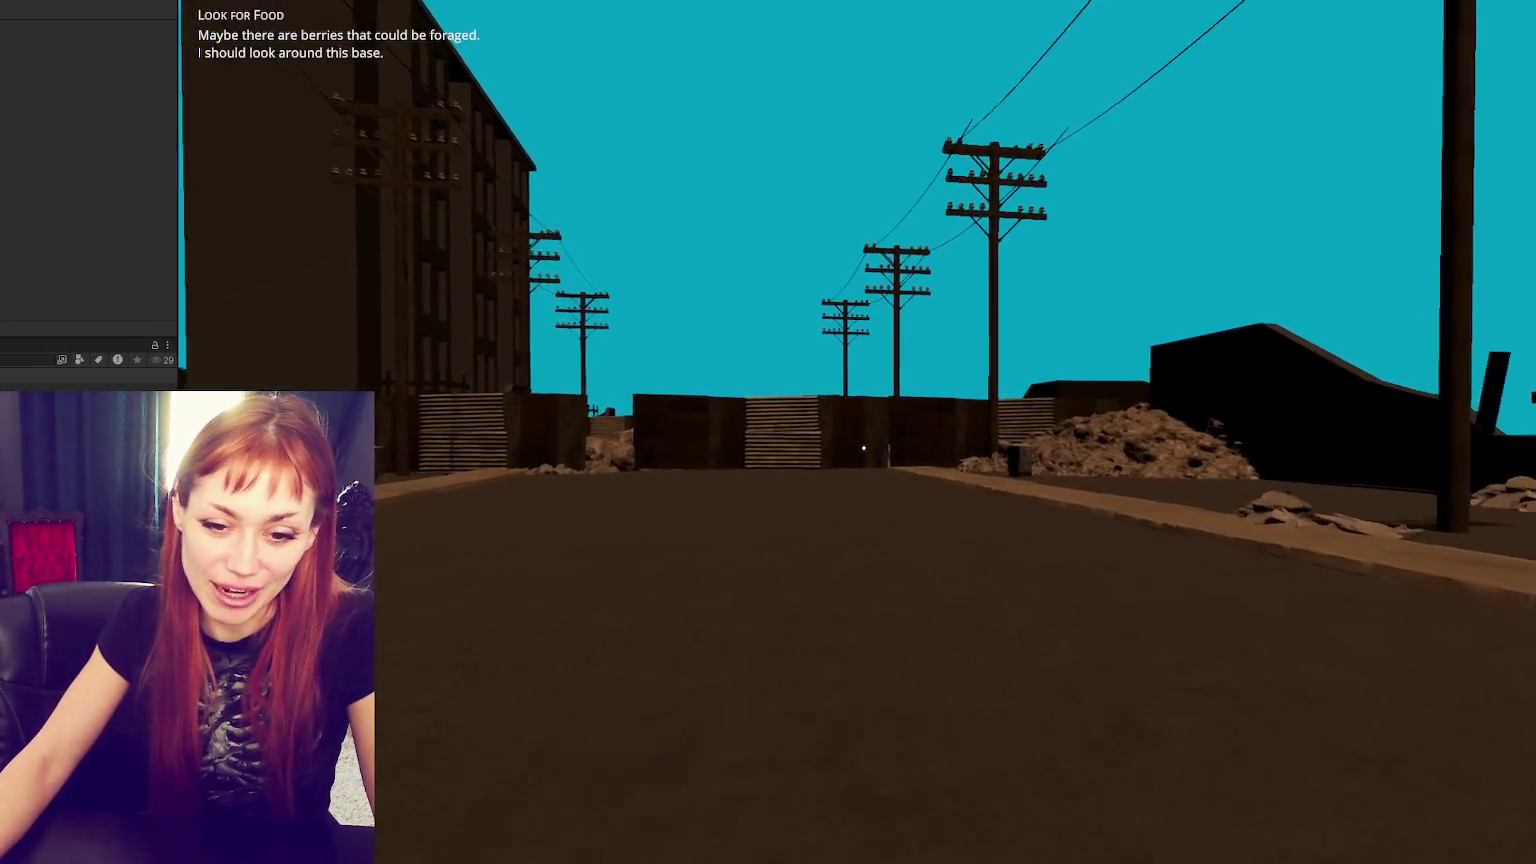
key("w")
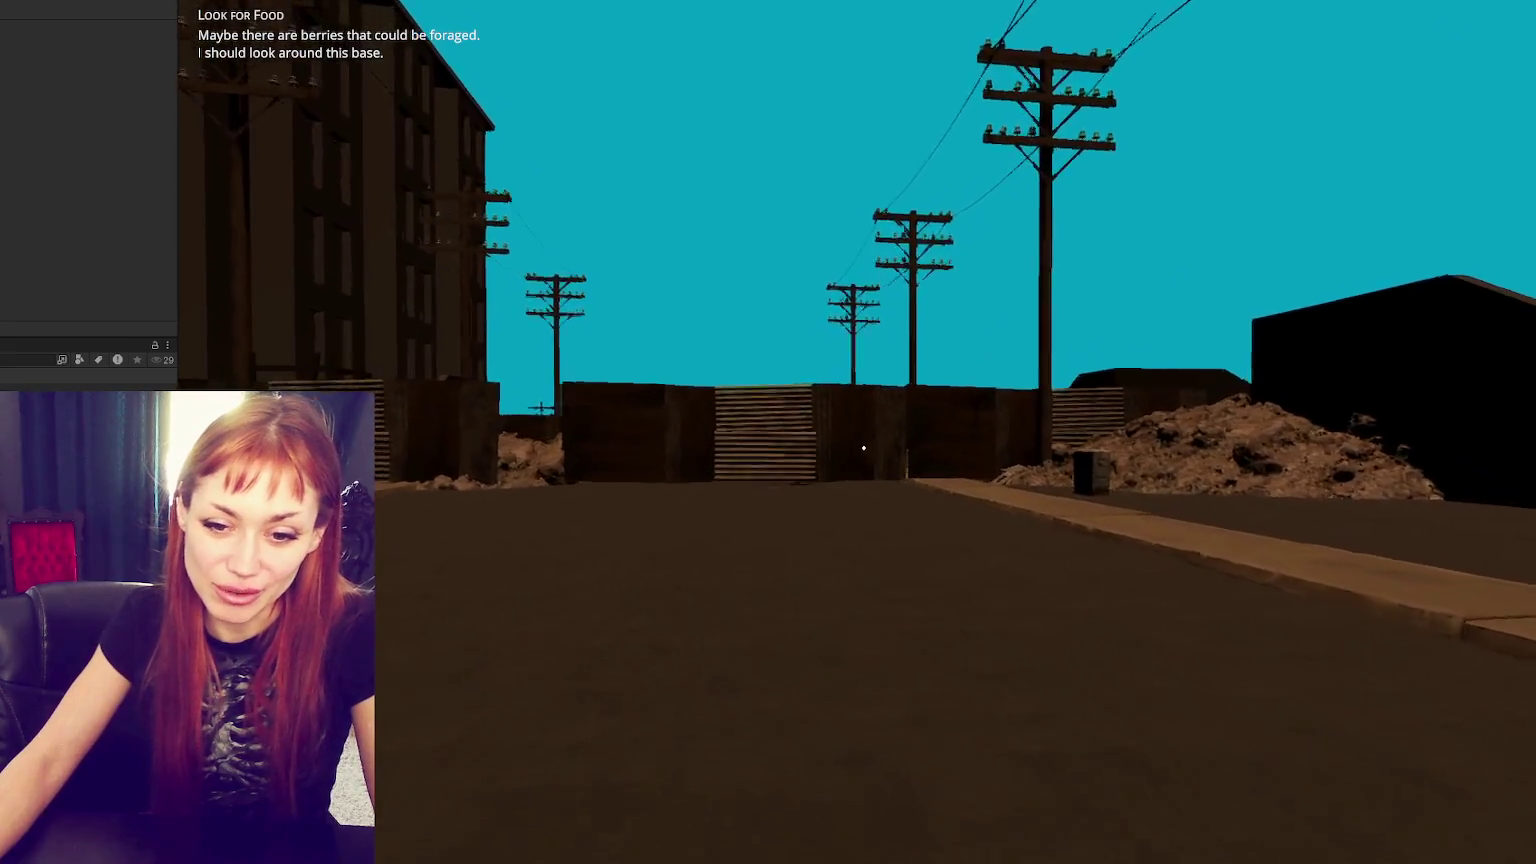
key("w")
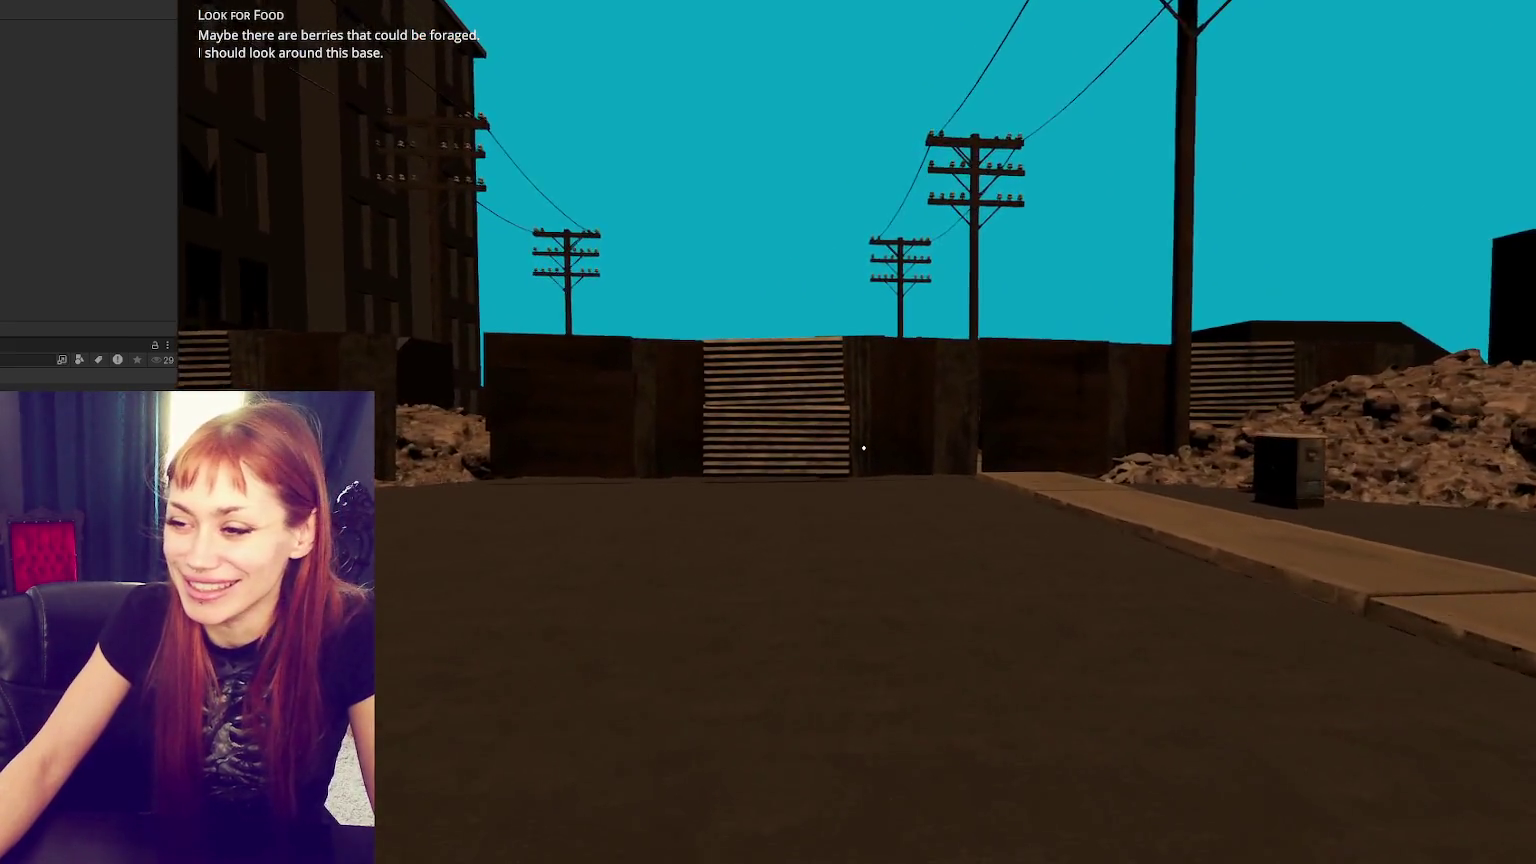
key("w")
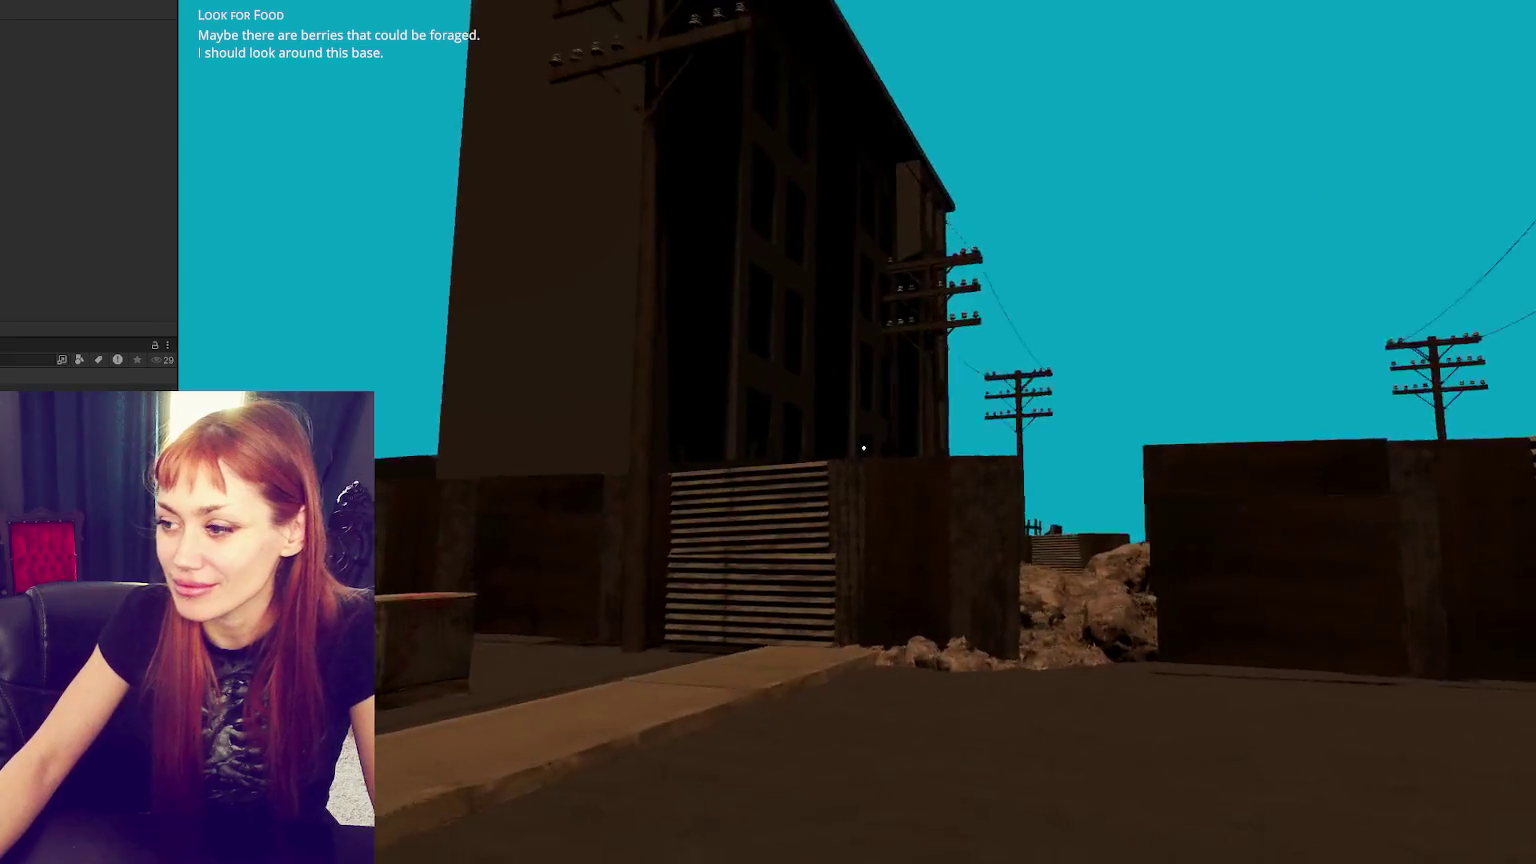
key("Tab")
key("alt+Tab")
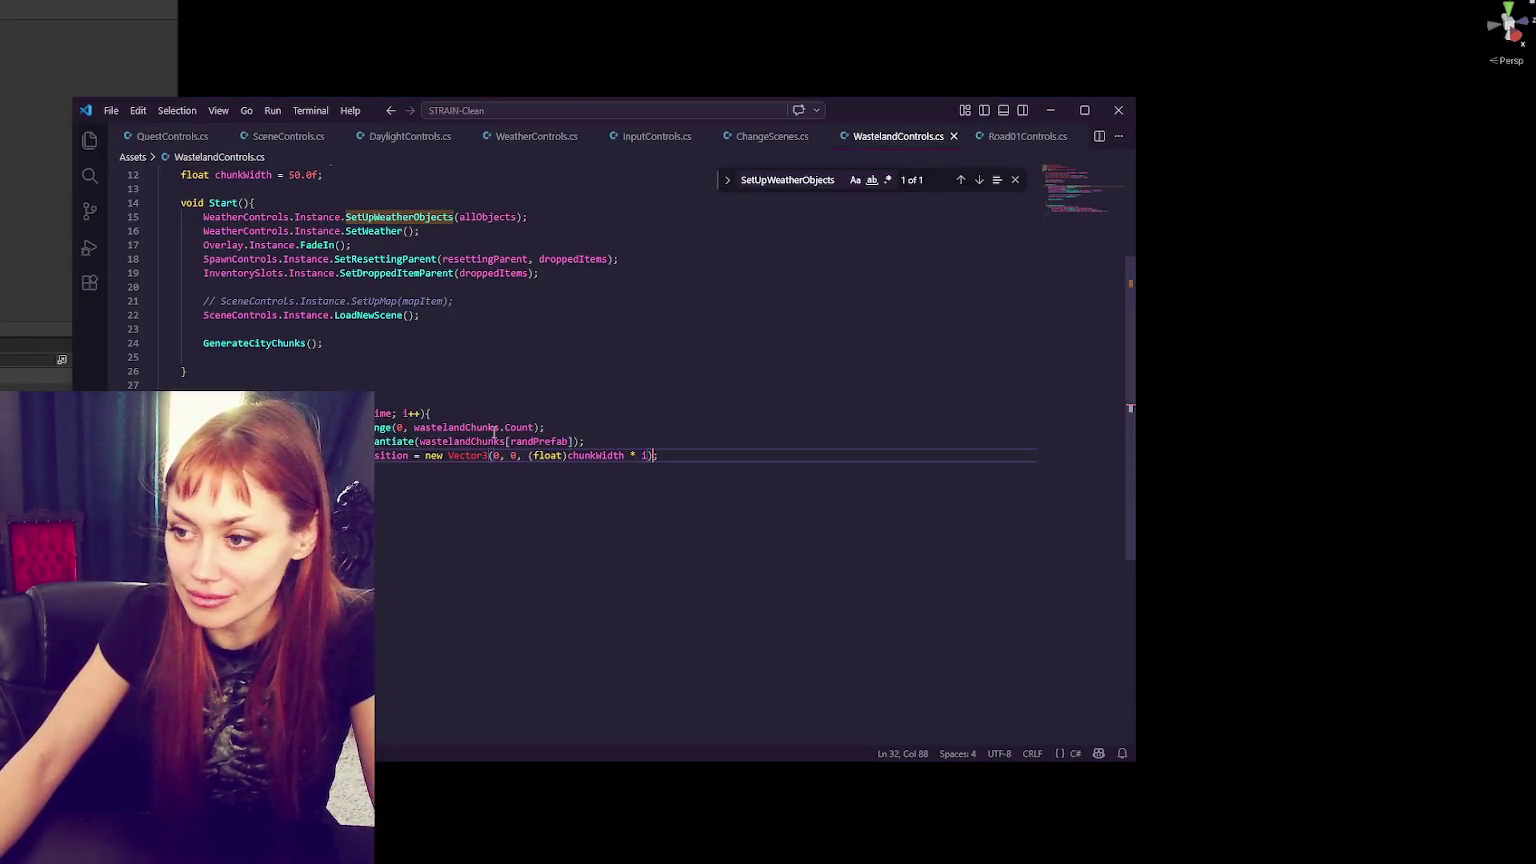
key("alt+Tab")
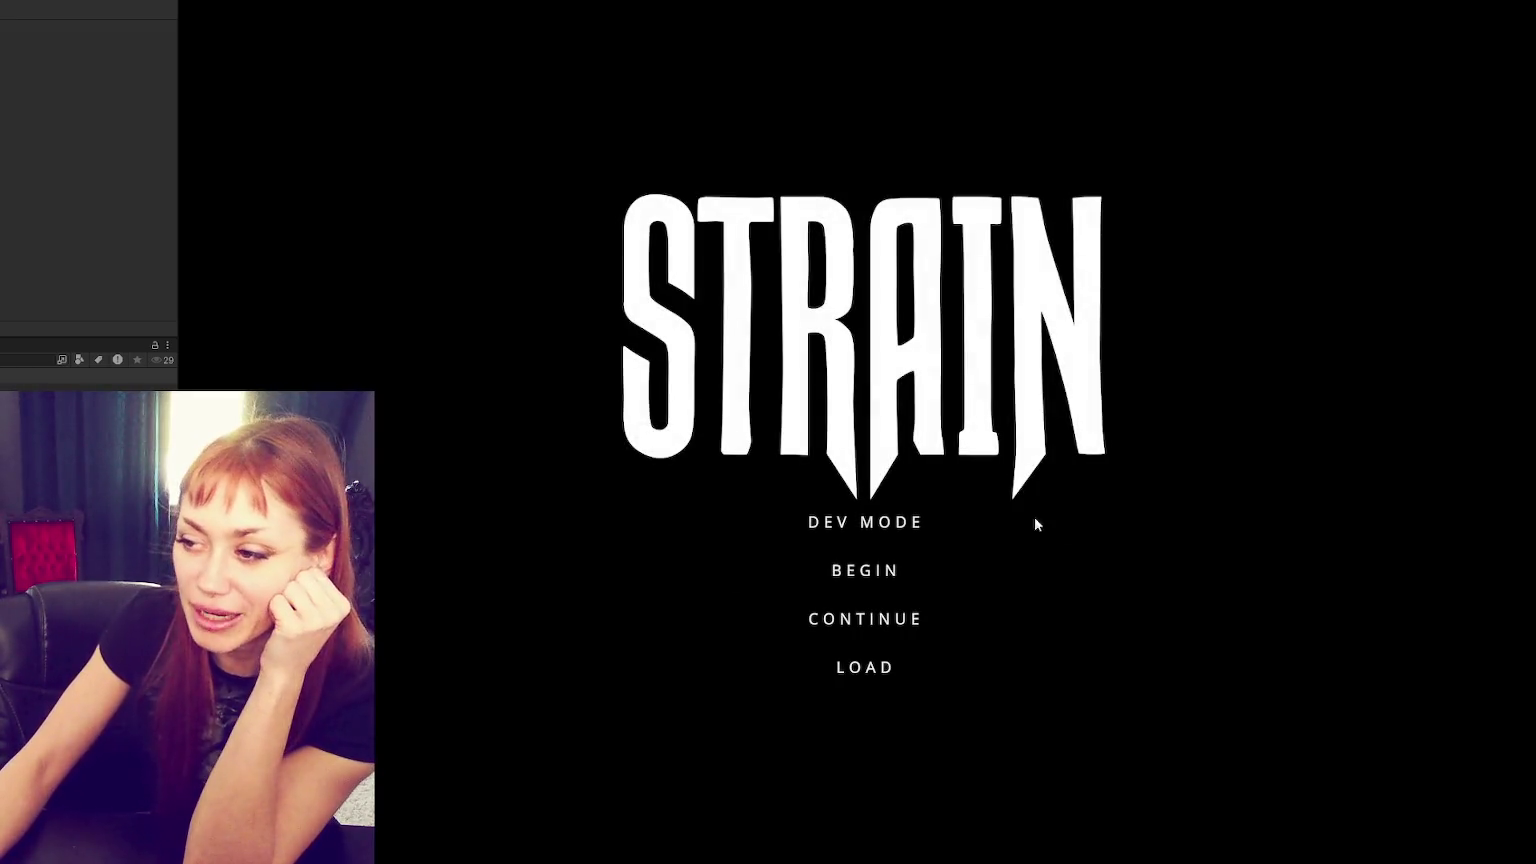
- Start in dev mode and walk past the planters through the red door into the test area
left_click(913, 522)
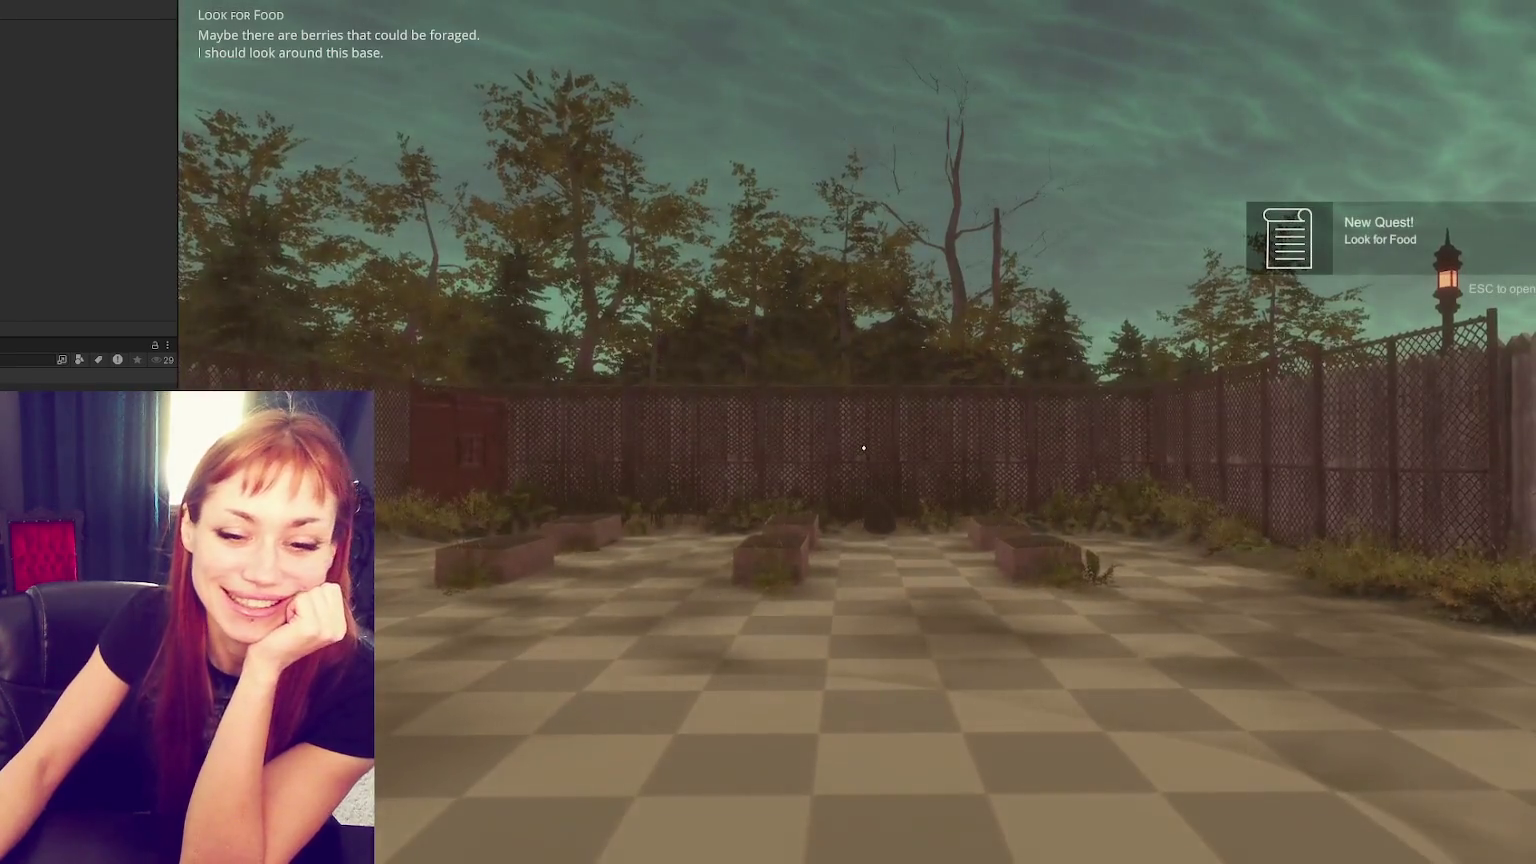
left_click(863, 447)
key("w")
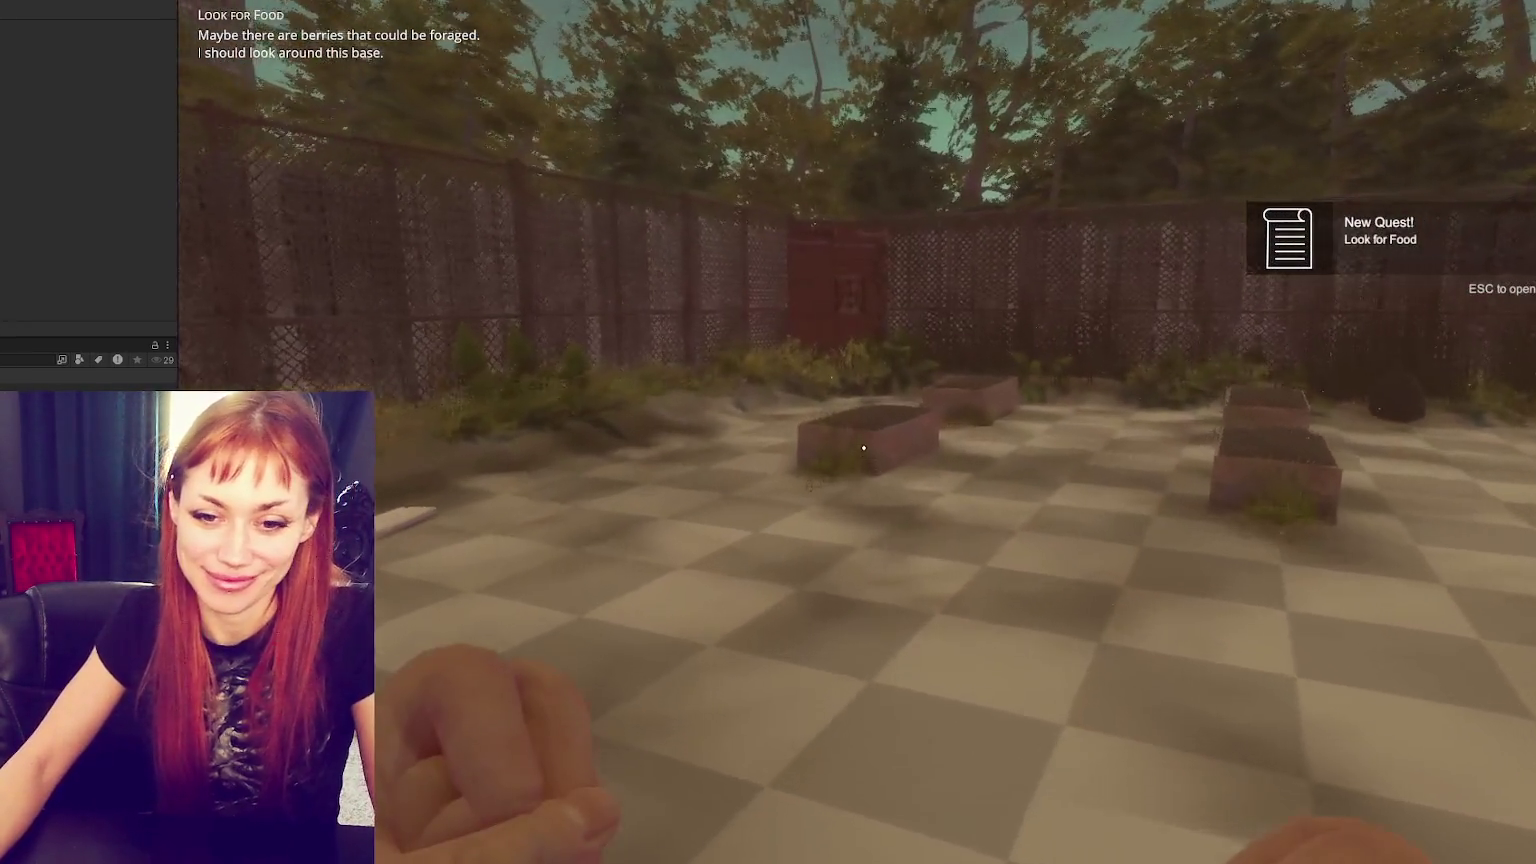
key("w")
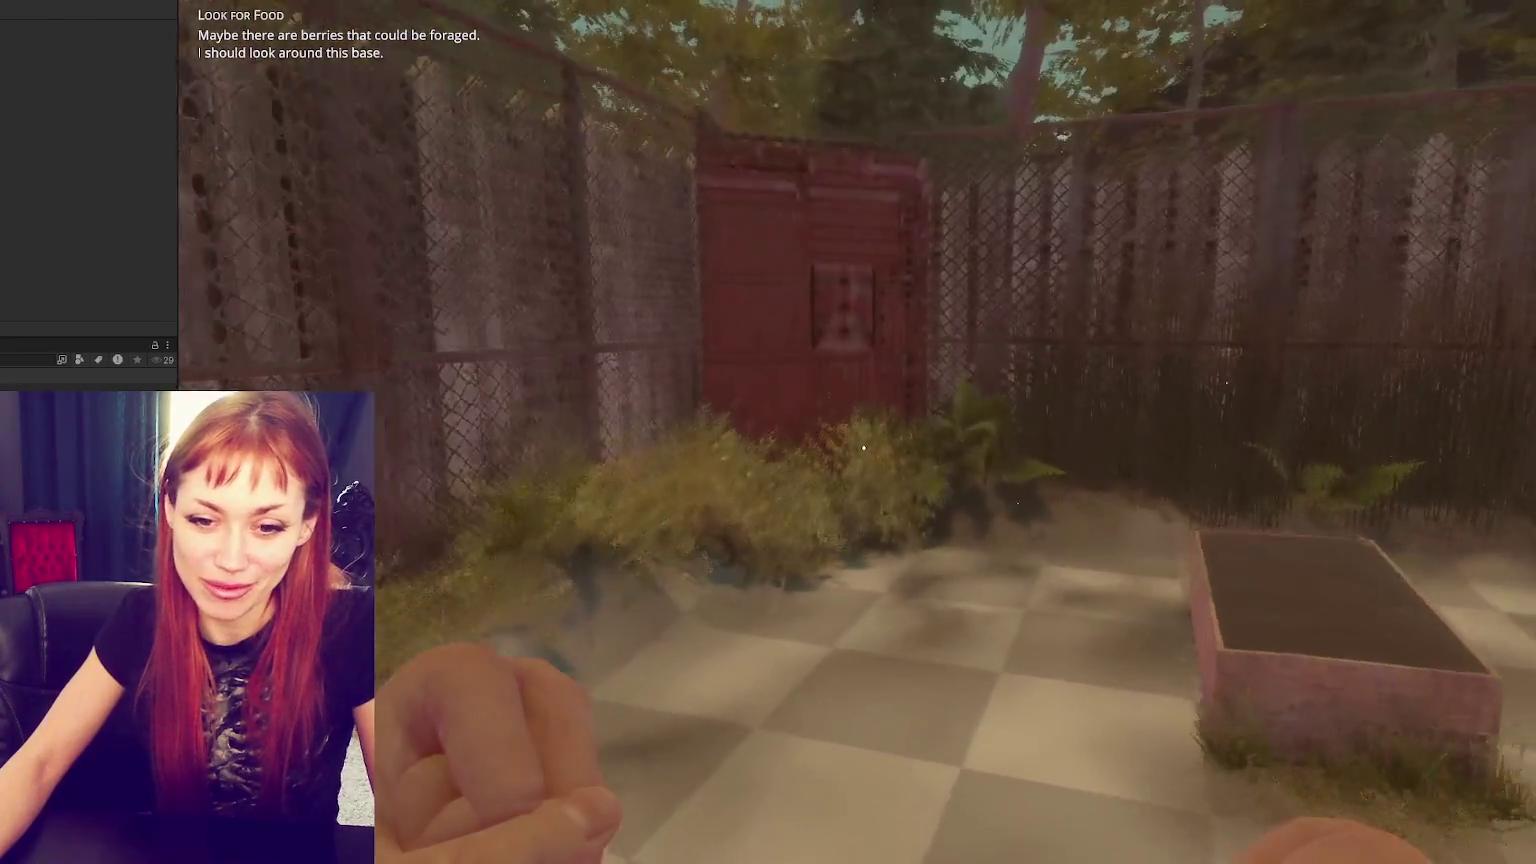
key("e")
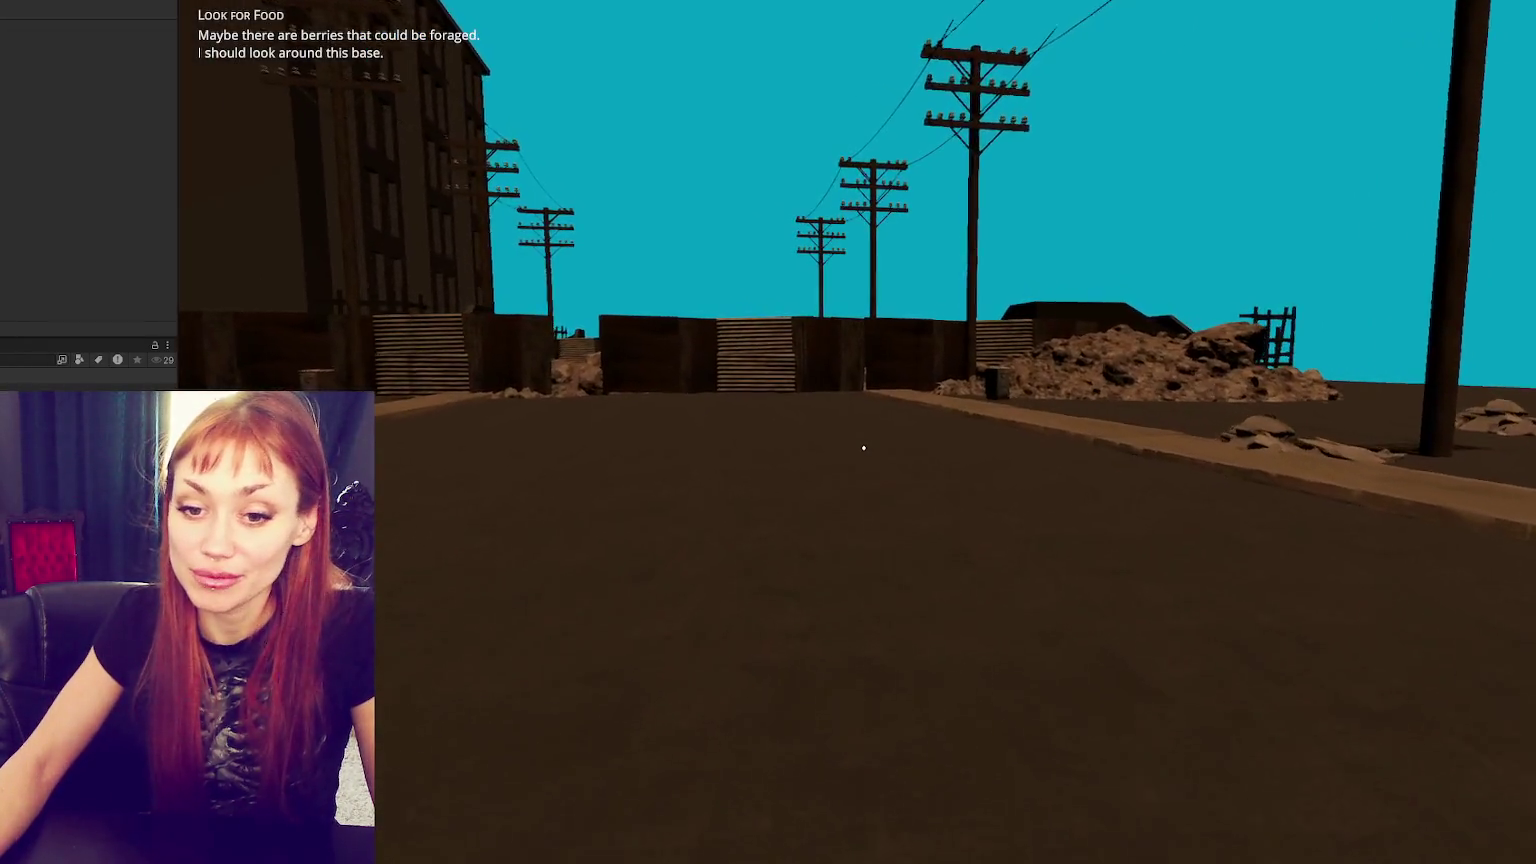
- Walk the wasteland street to the fence and rubble, then show the Look for Food task
key("w")
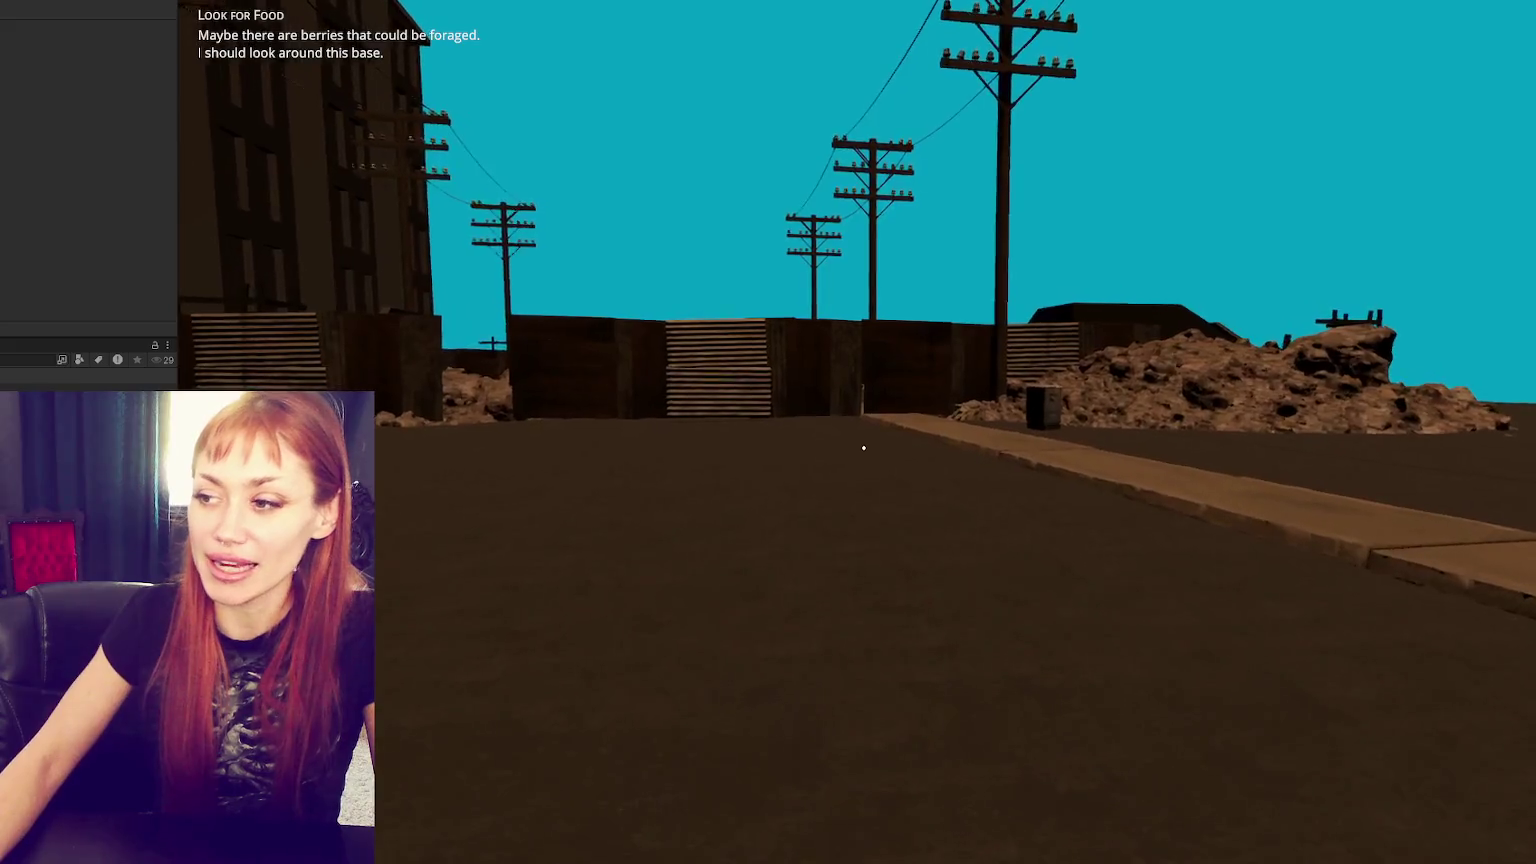
mouse_move(863, 448)
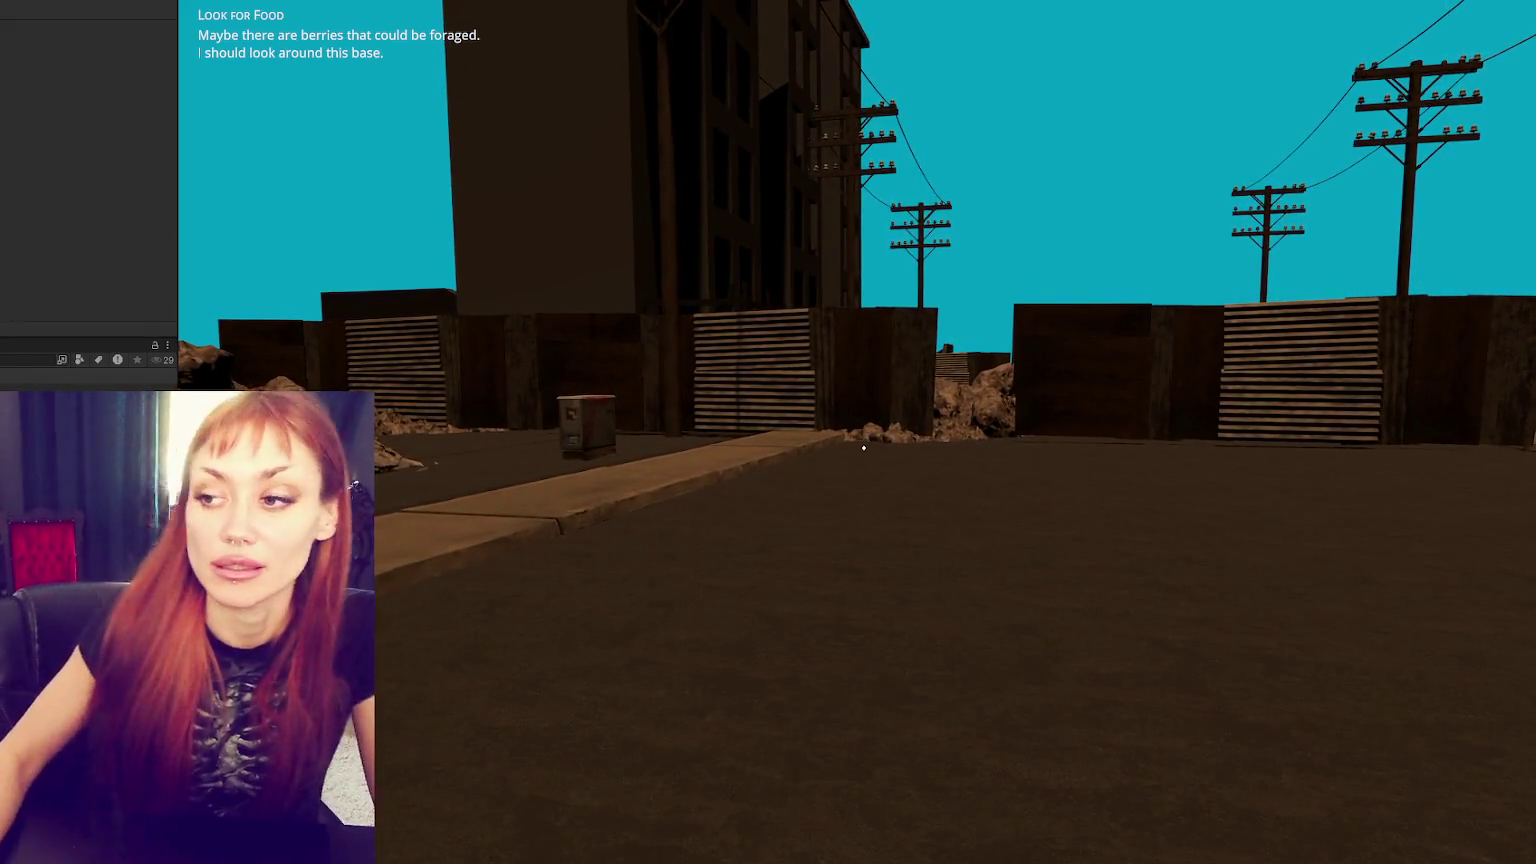
key("w")
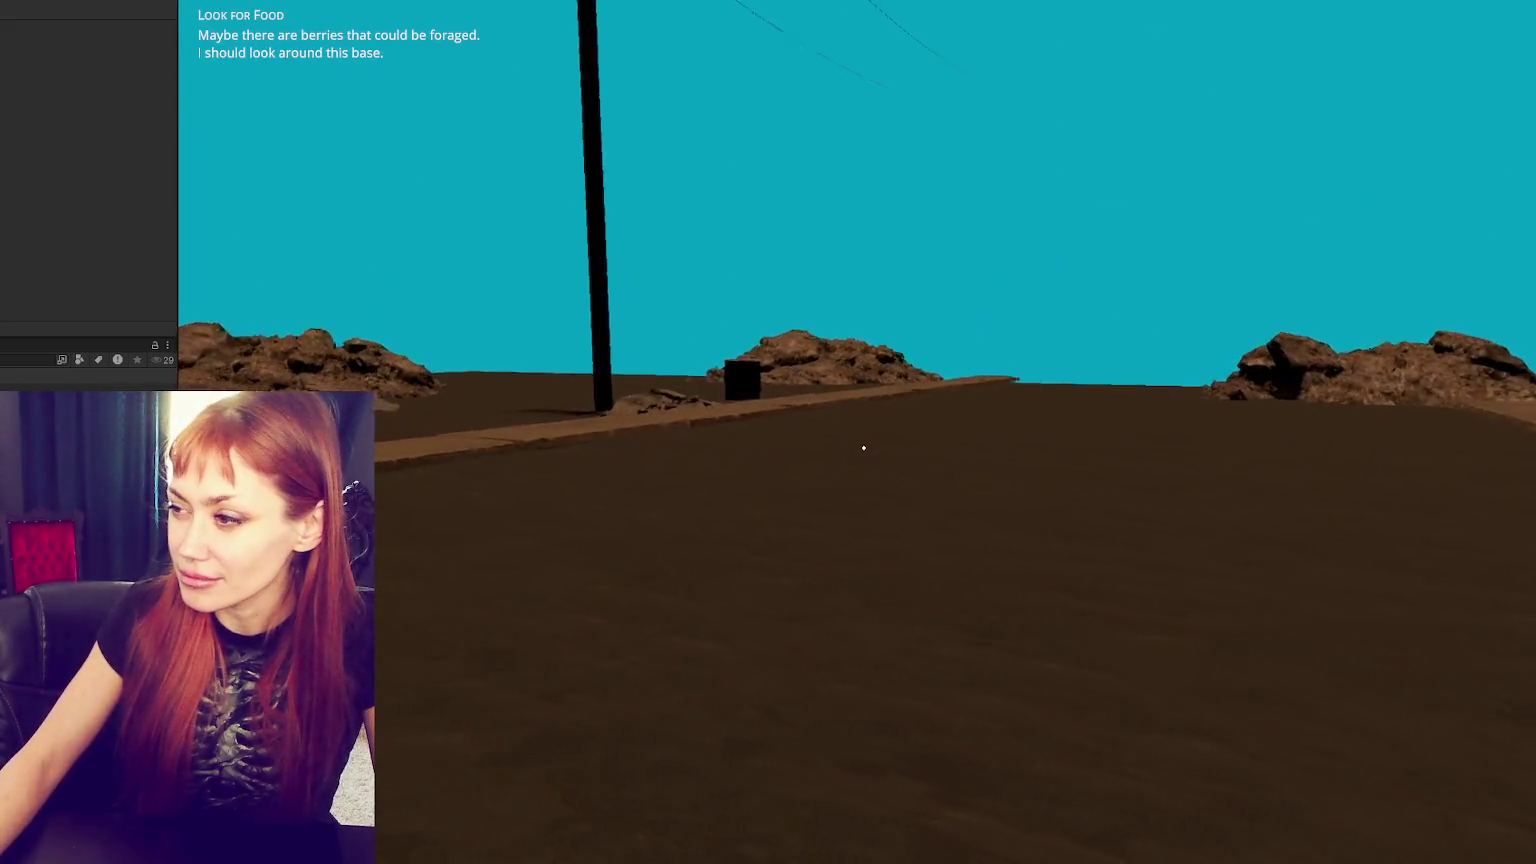
key("w")
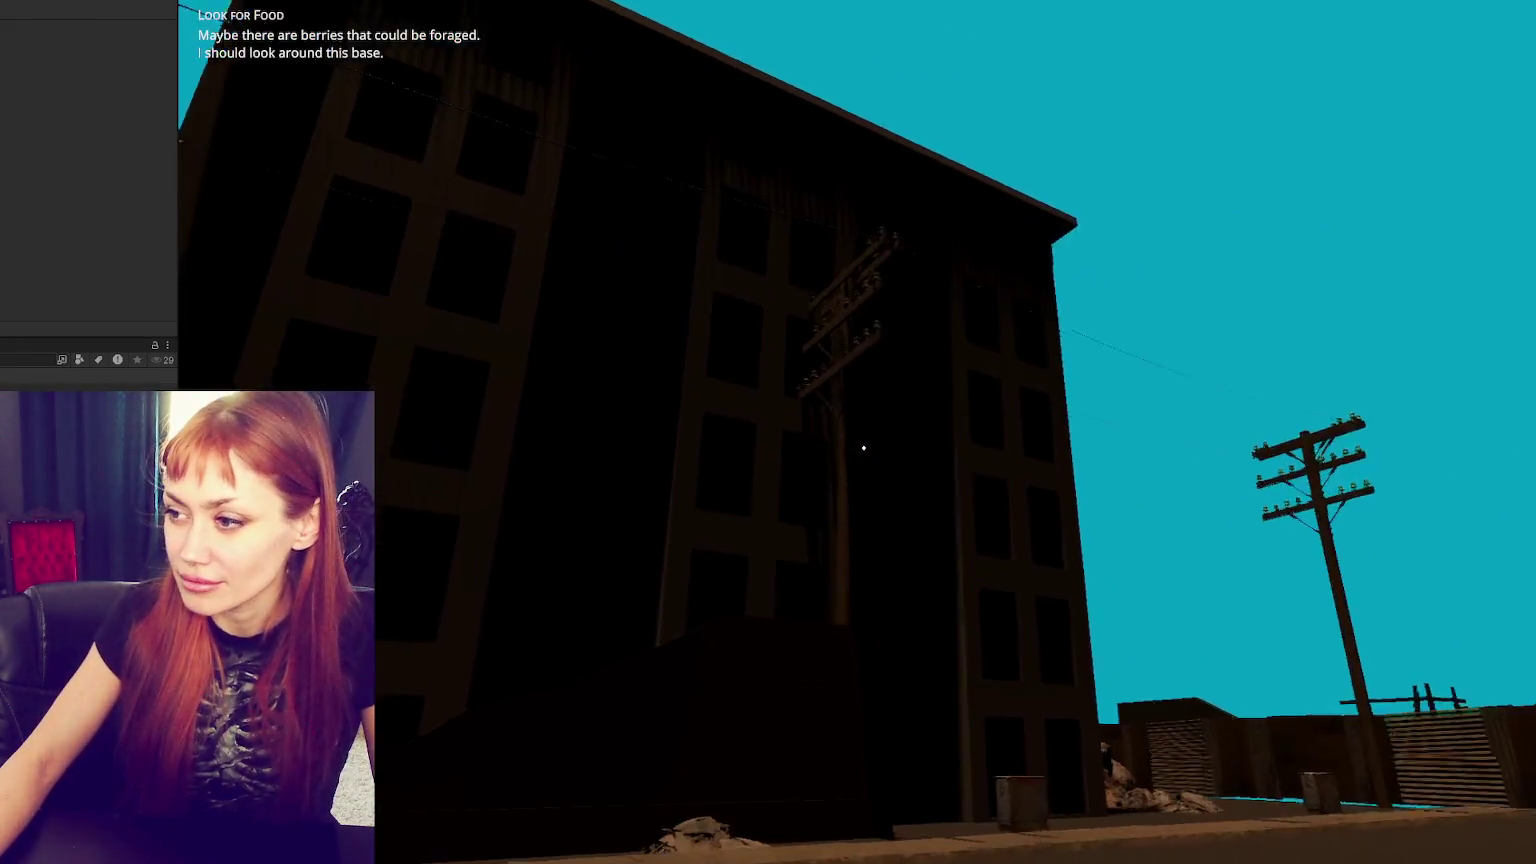
key("Tab")
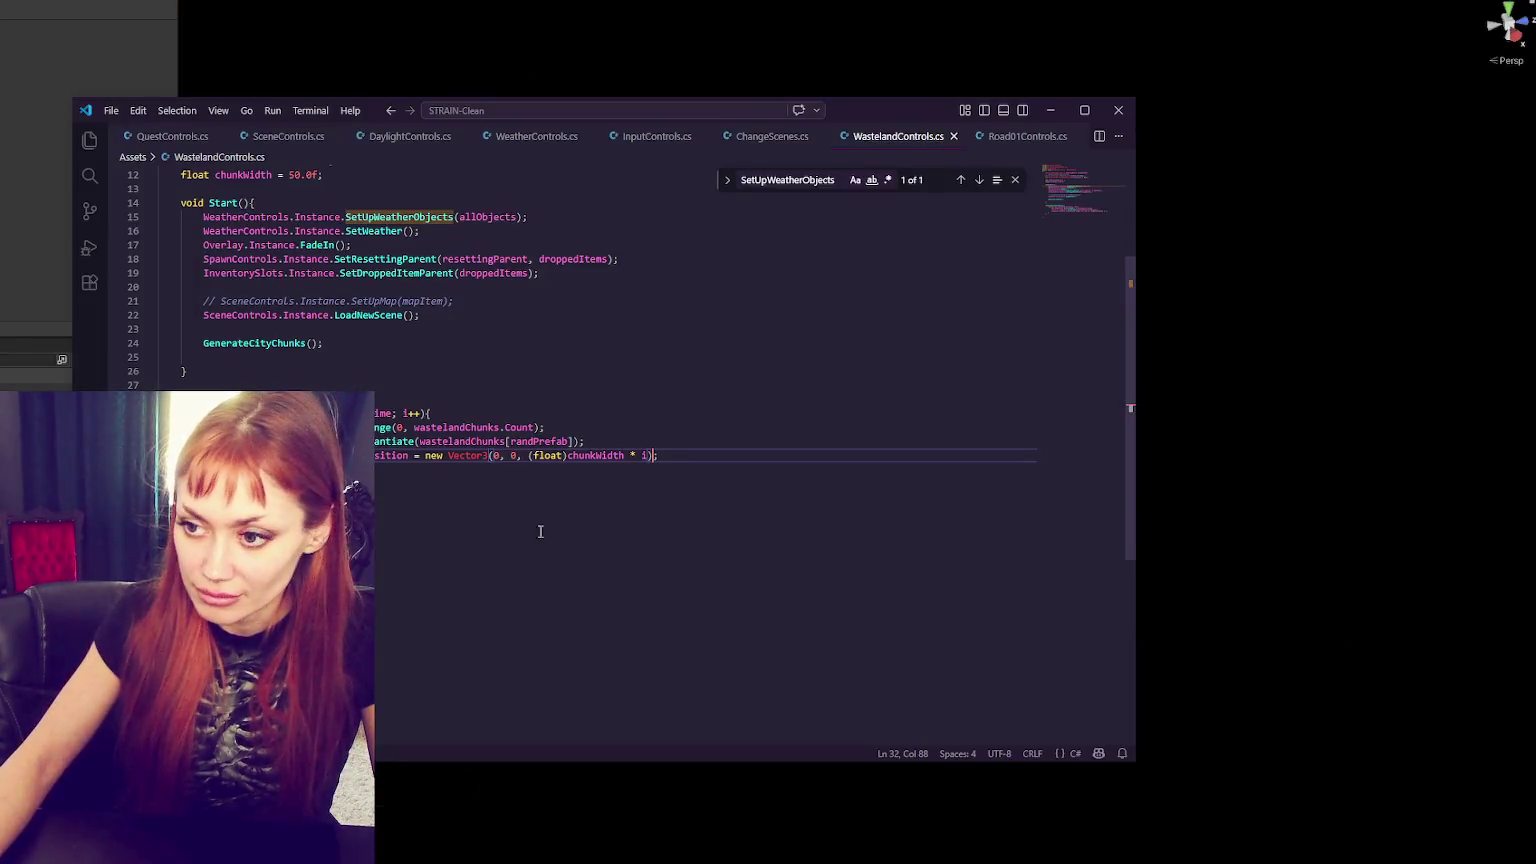
- Change numOfChunksAtATime on line 11 to 10 and return to Unity to recompile
scroll(372, 366, "up", 4)
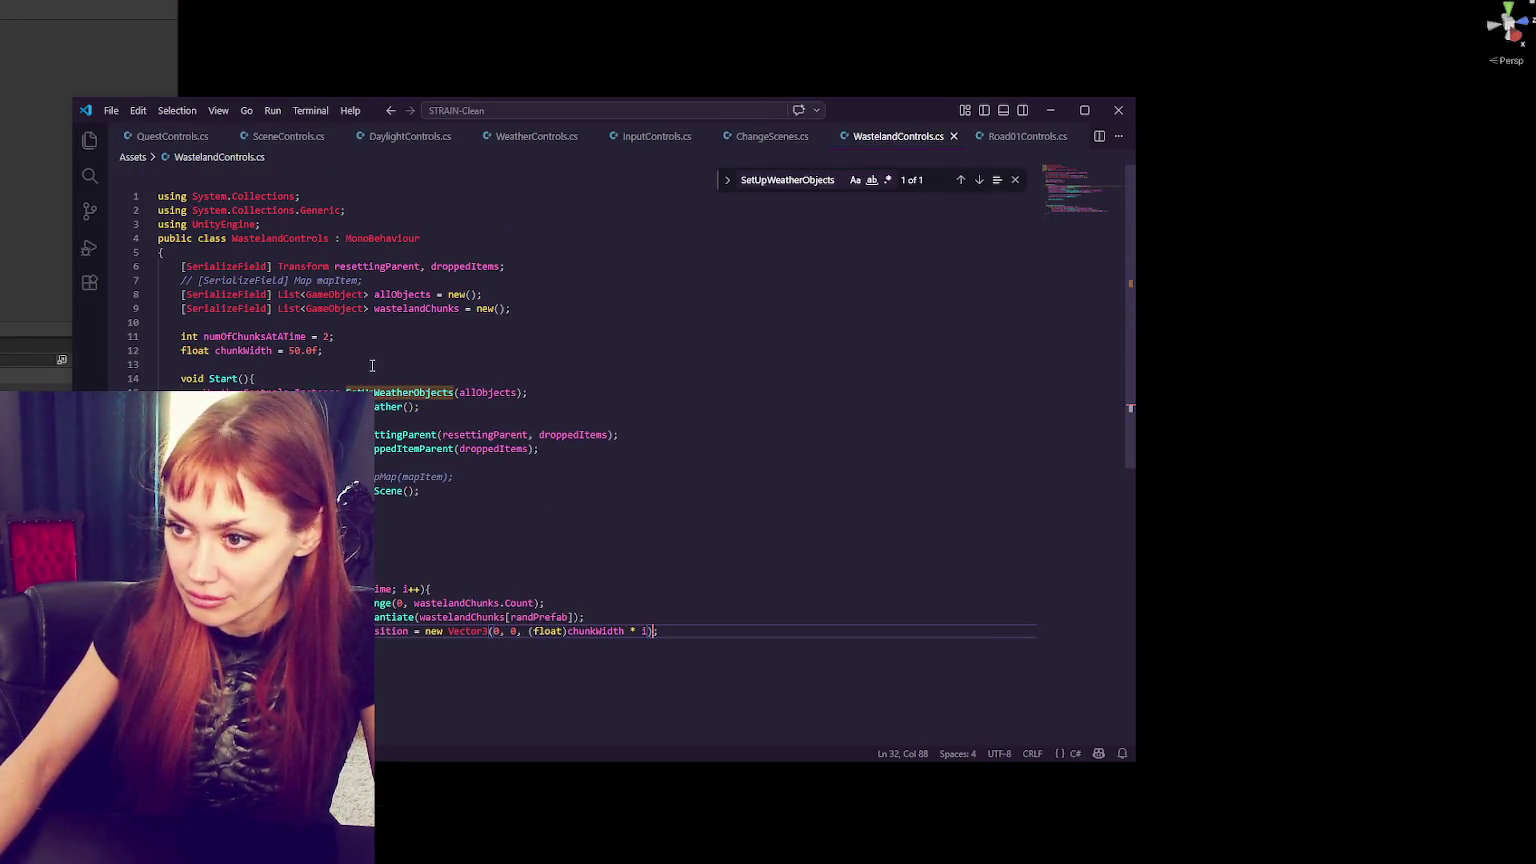
left_click(331, 337)
type("0")
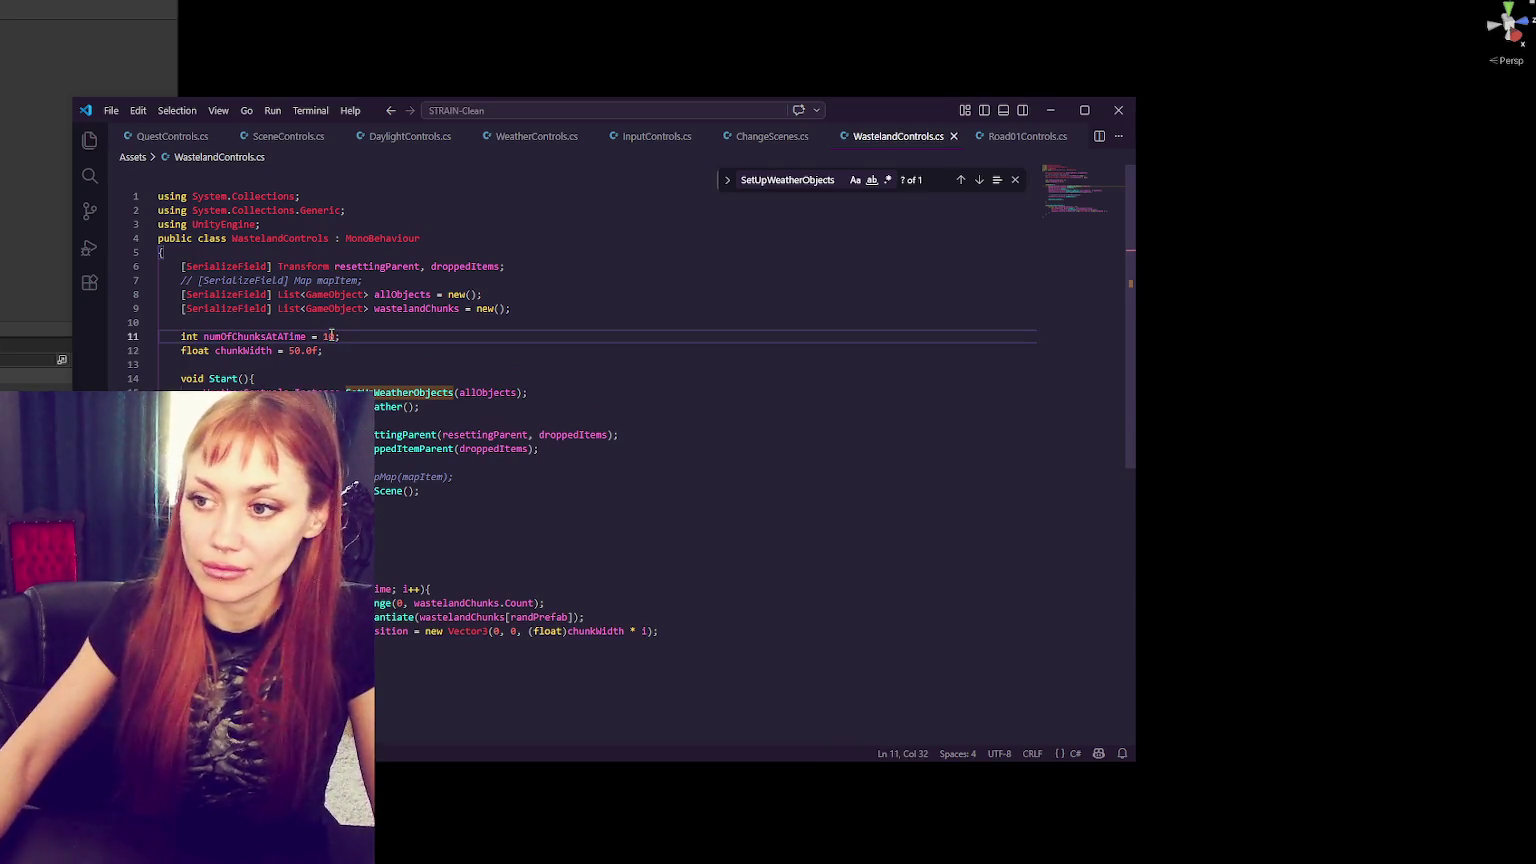
key("alt+Tab")
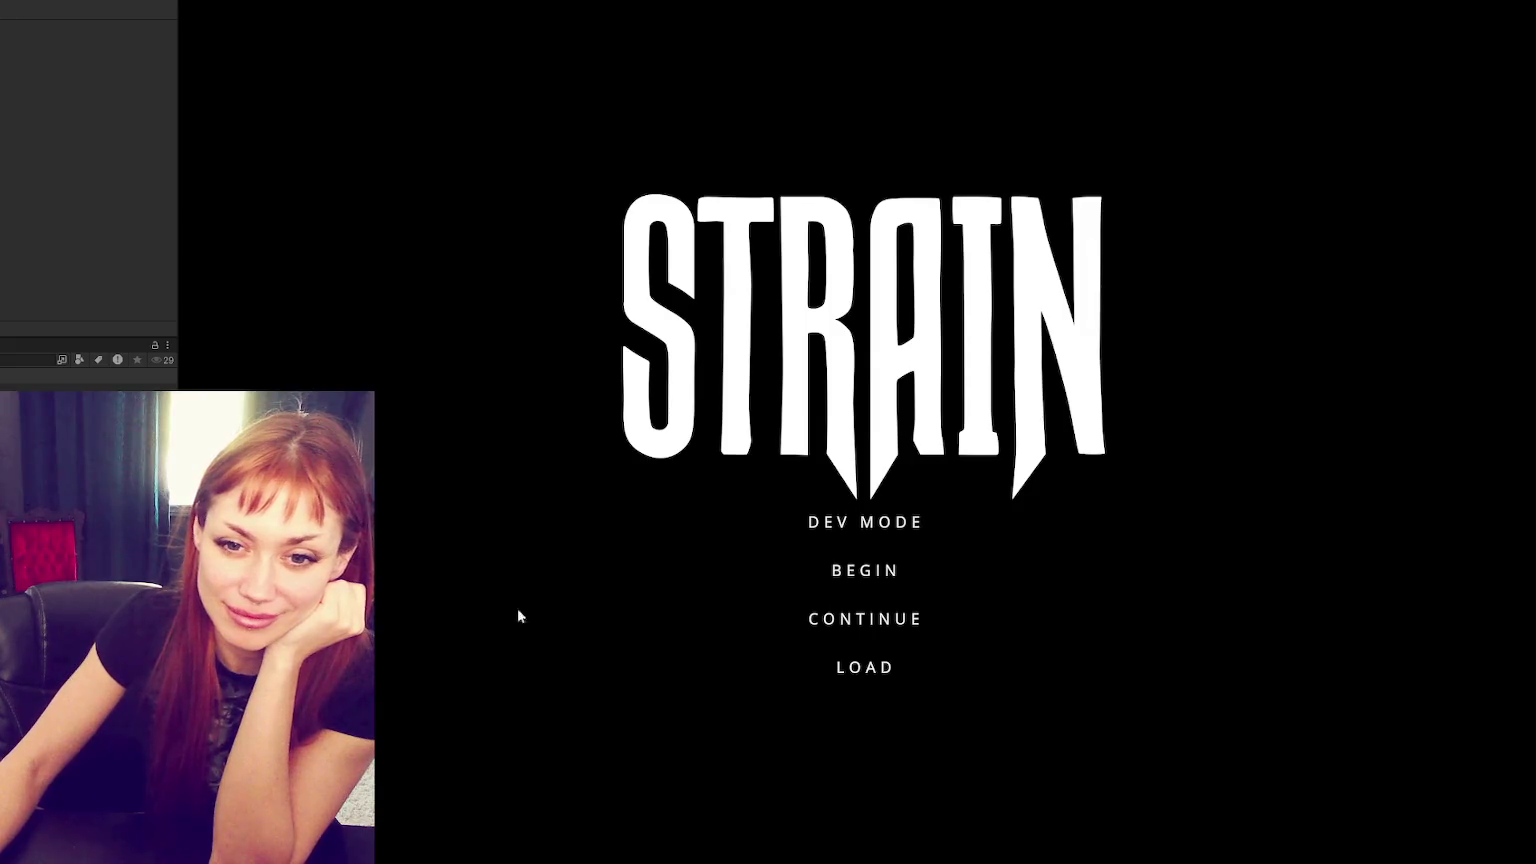
- Start in dev mode, cross the courtyard past the planters, and enter the test area through the red door
left_click(850, 518)
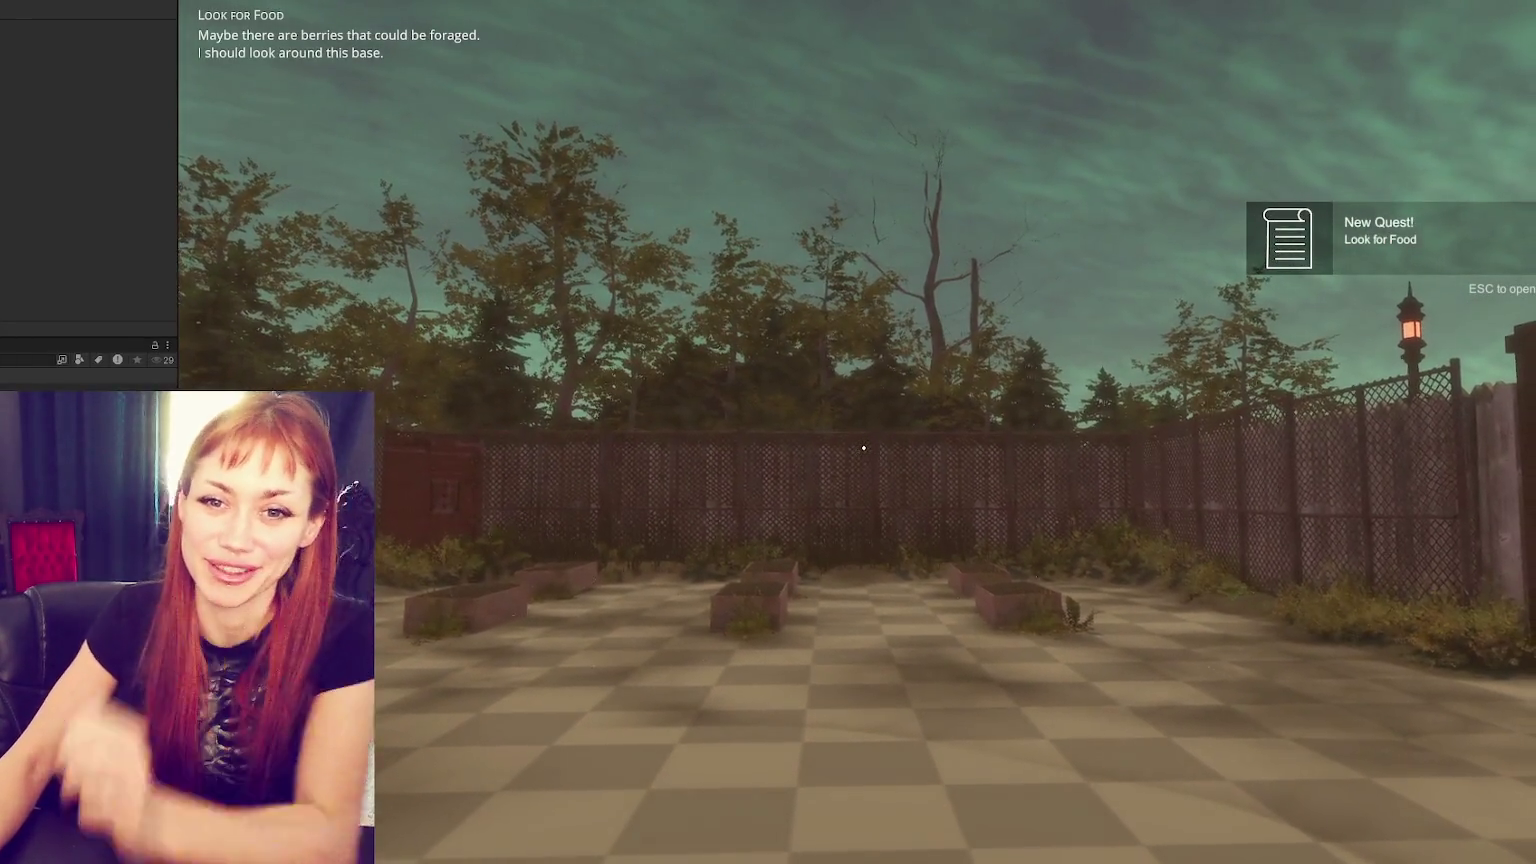
key("Escape")
key("Escape")
left_click(861, 448)
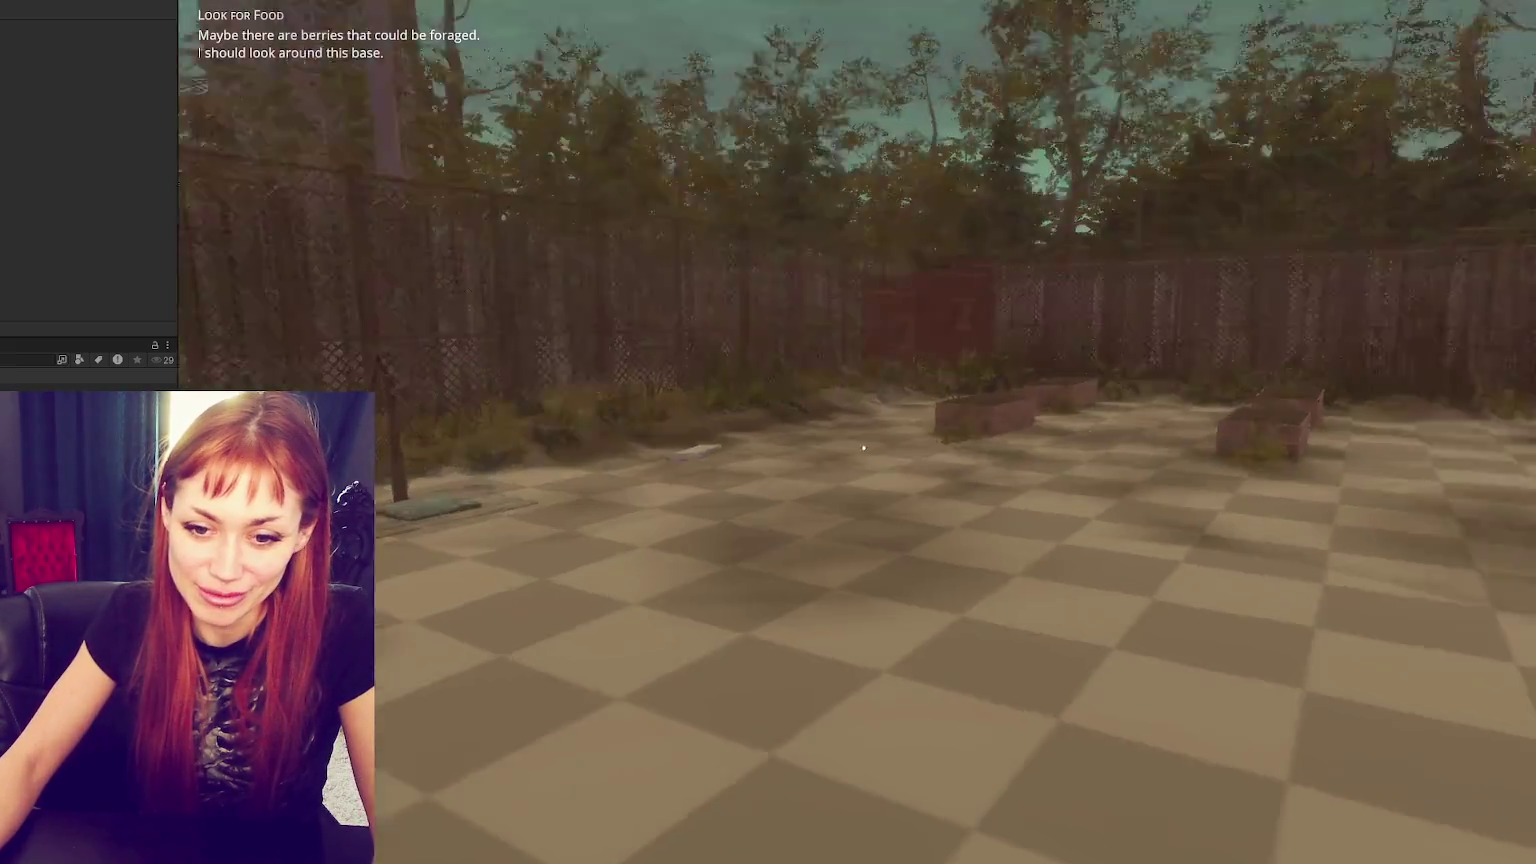
left_click(863, 448)
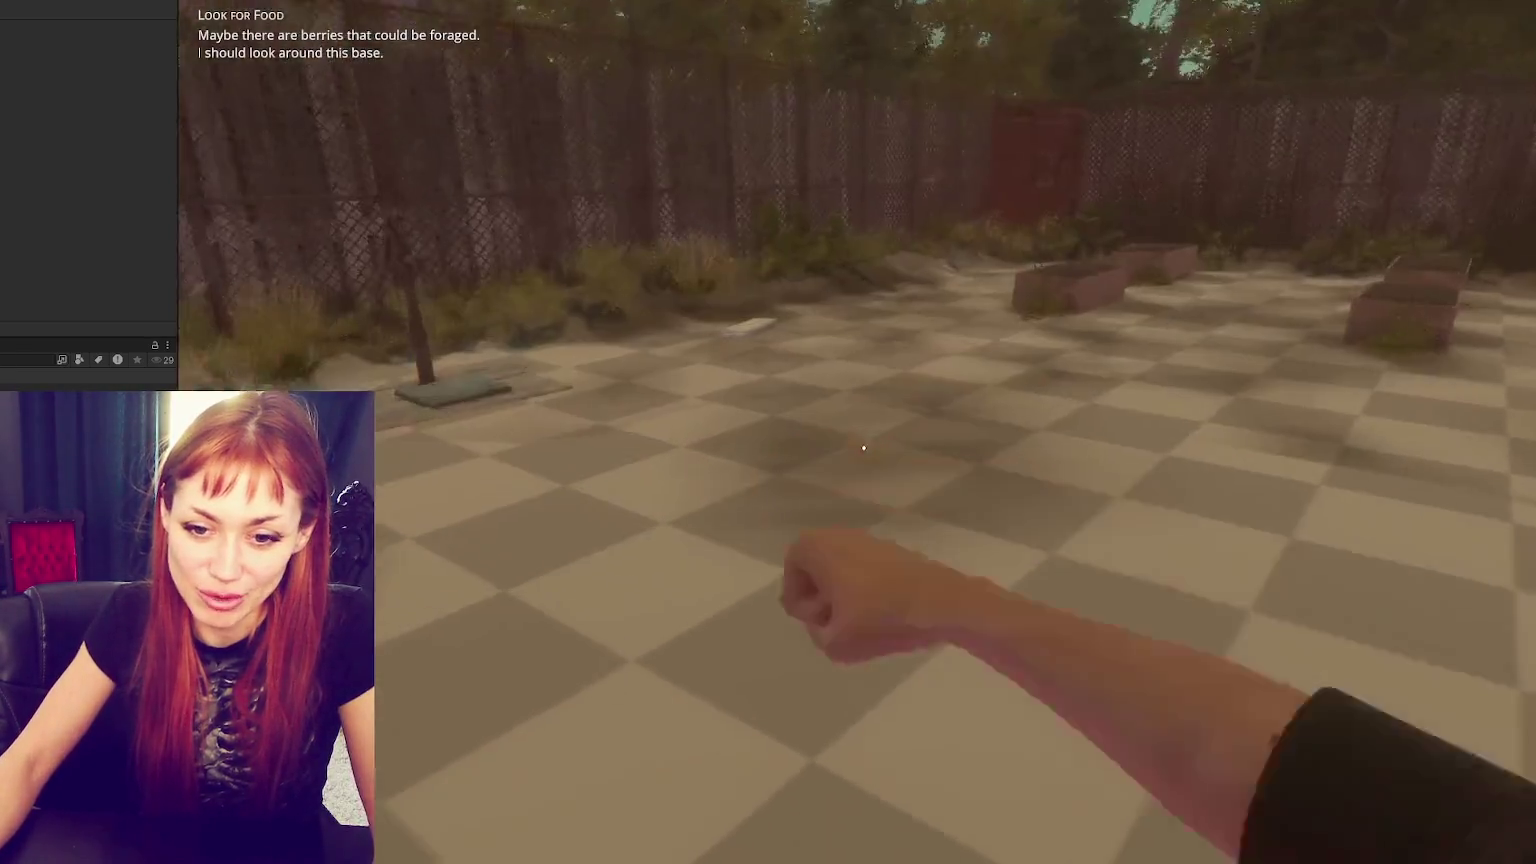
key("w")
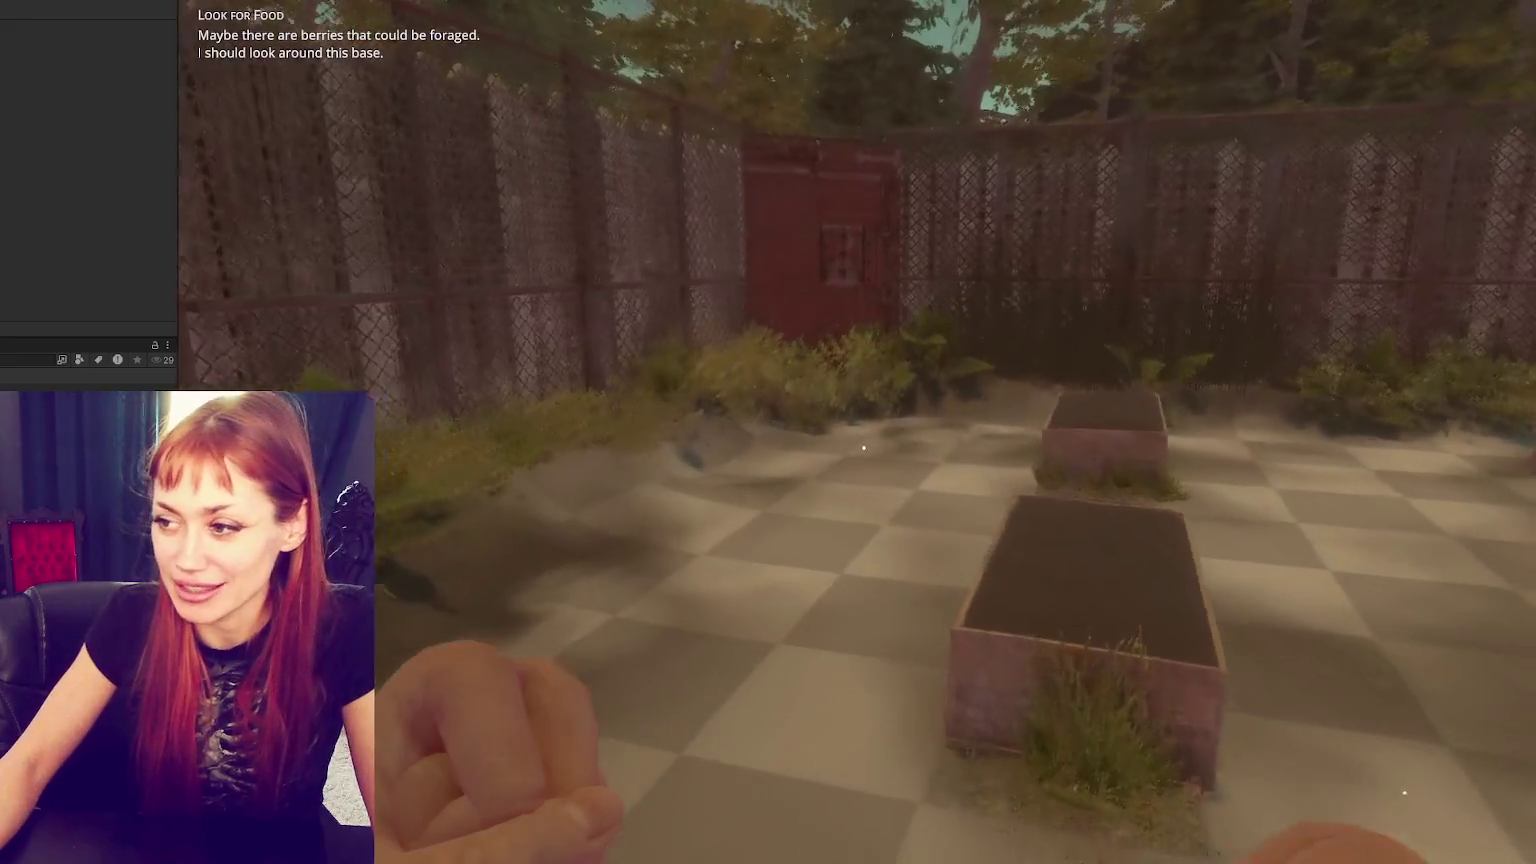
key("w")
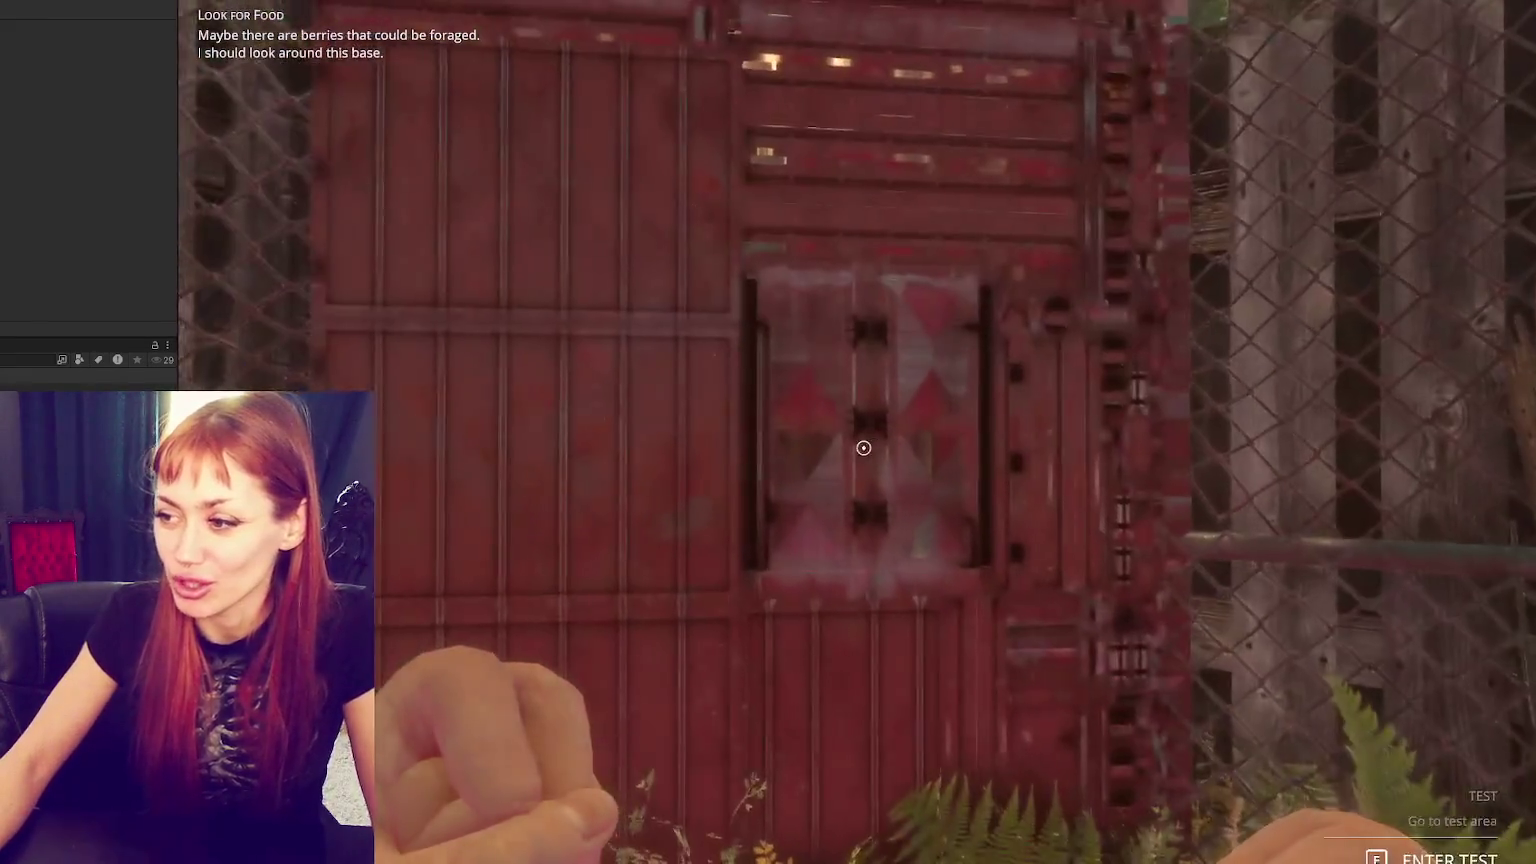
key("e")
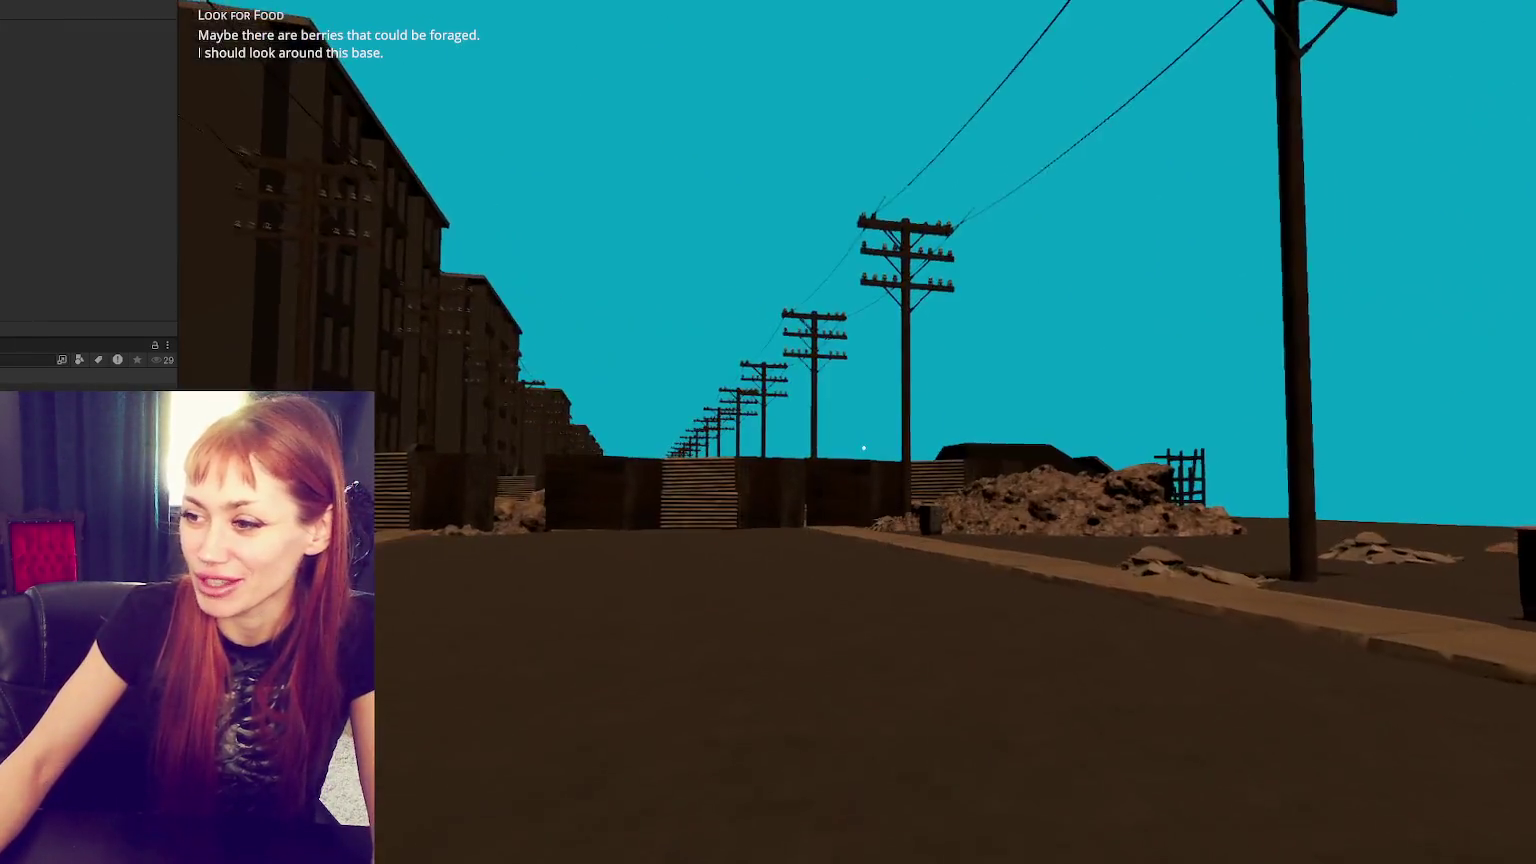
- Walk down the generated street, over the rubble pile and through the gap between walls
key("w")
key("w")
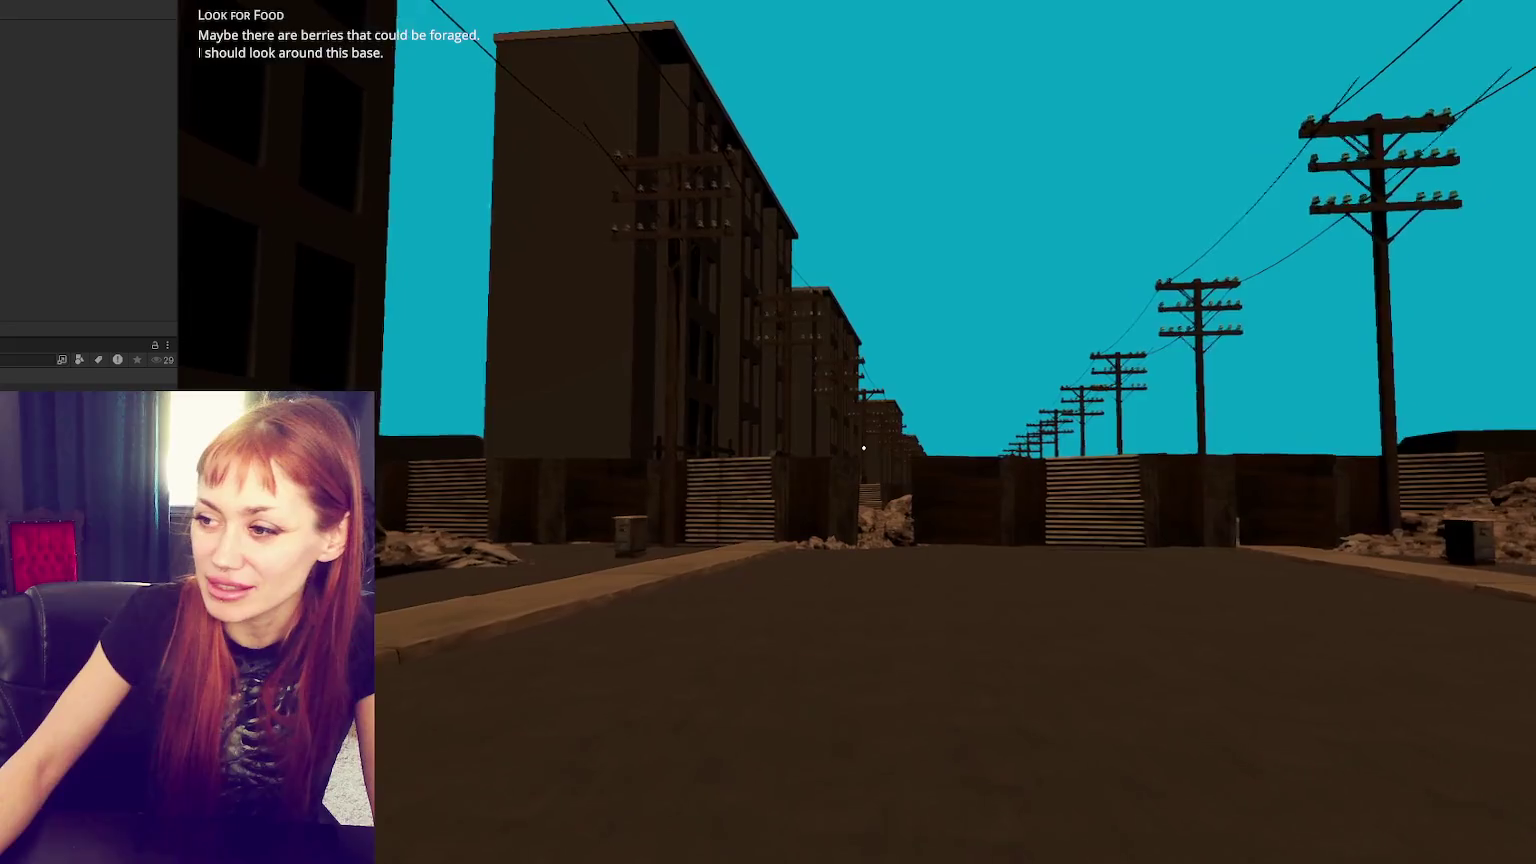
key("w")
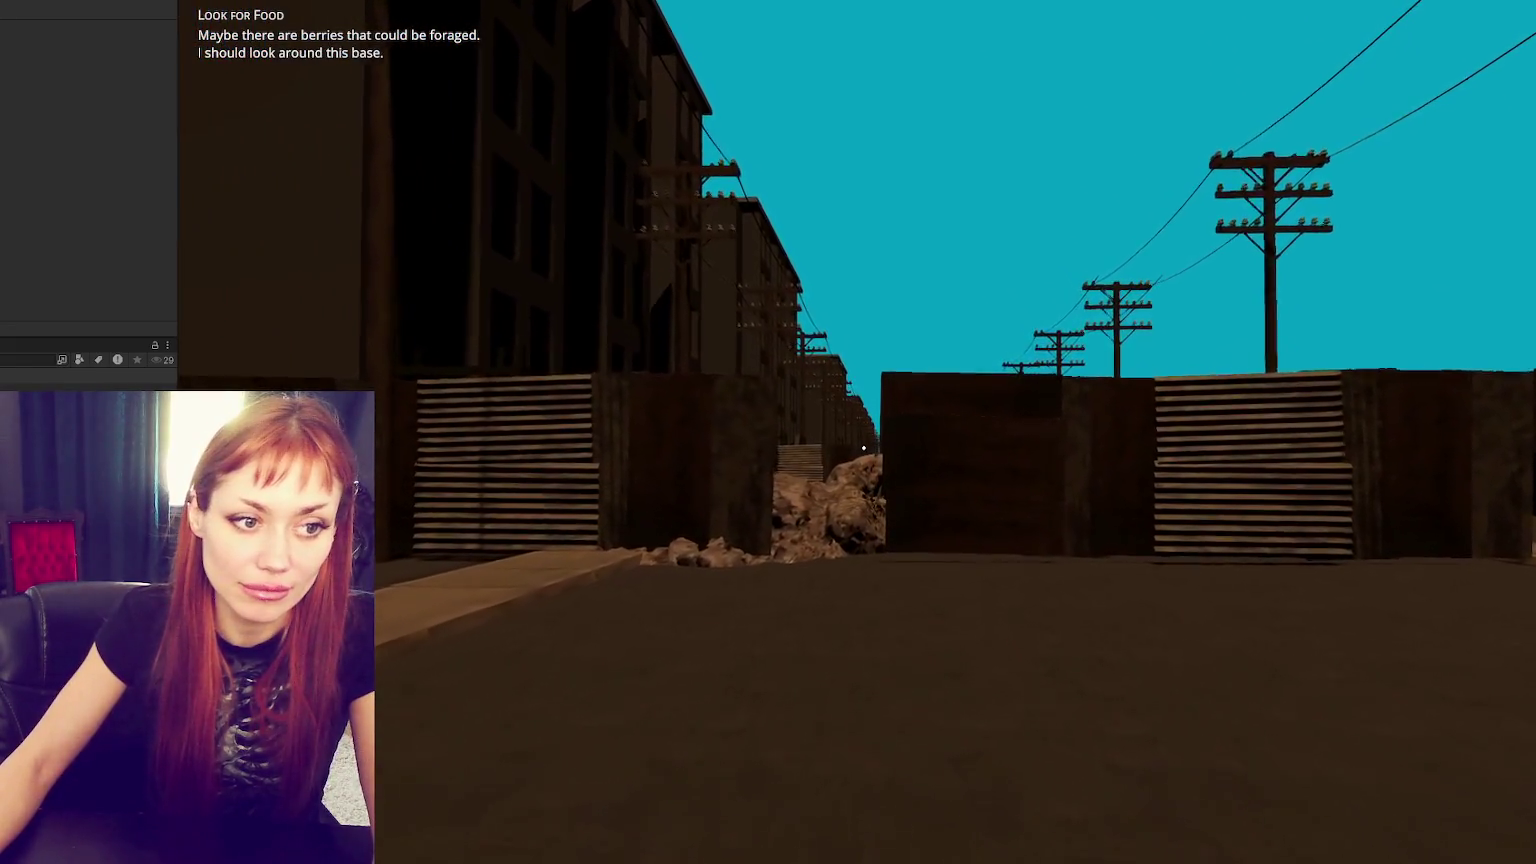
key("w")
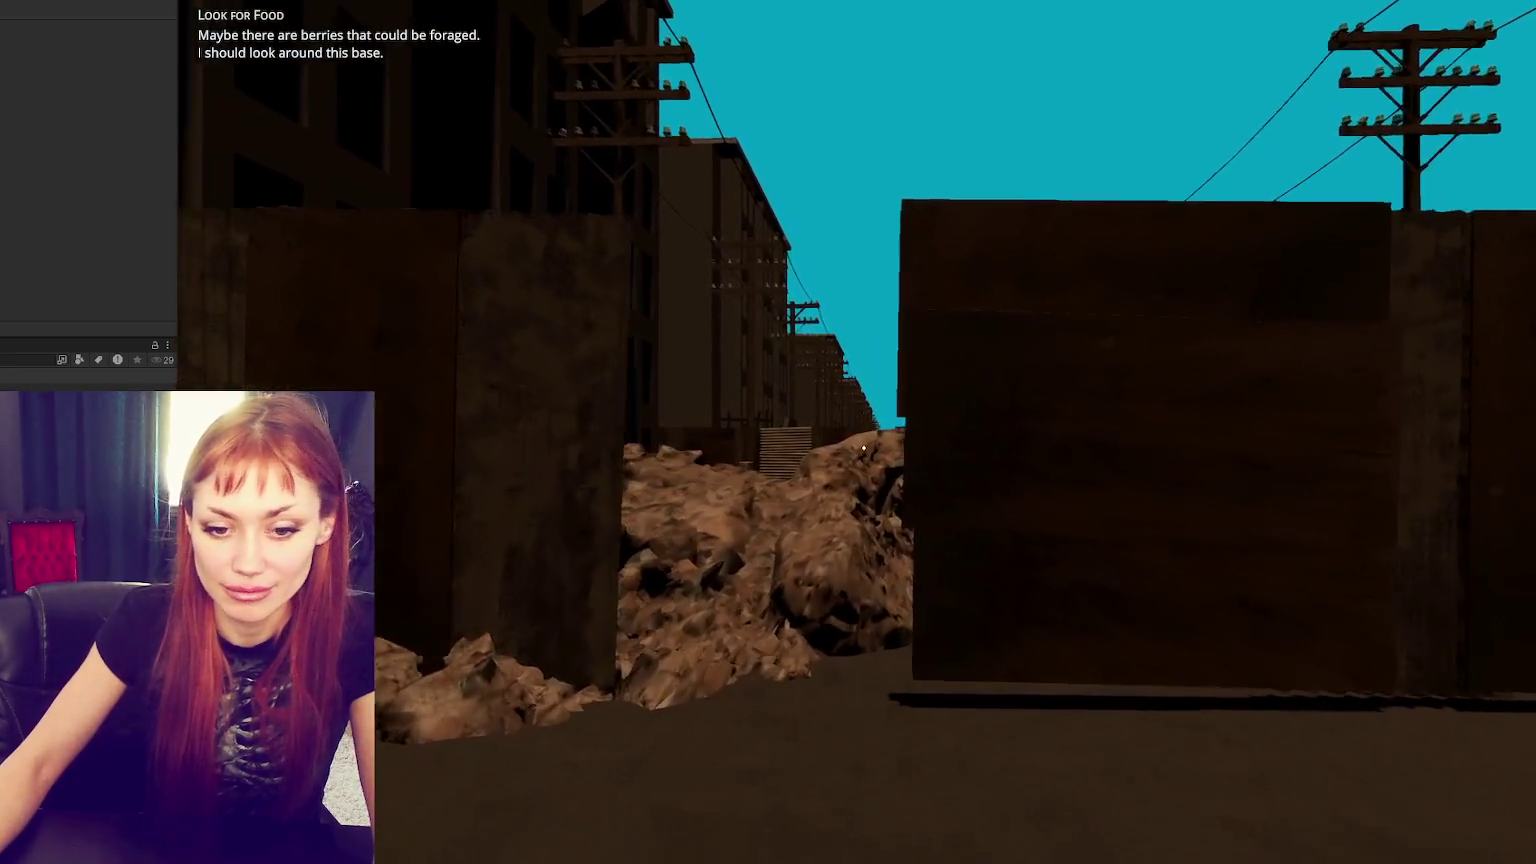
key("w")
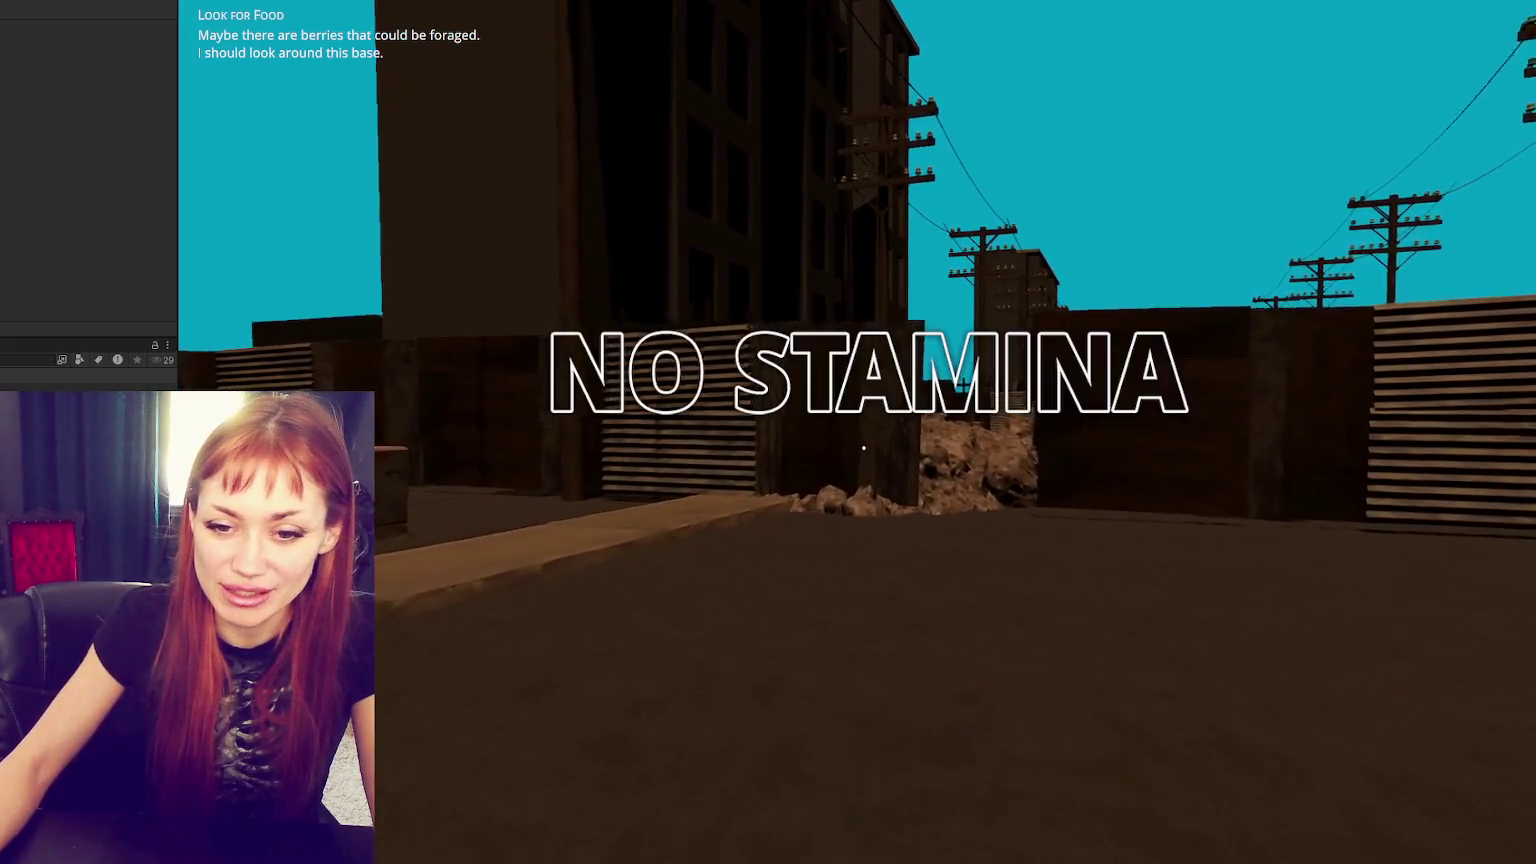
key("w")
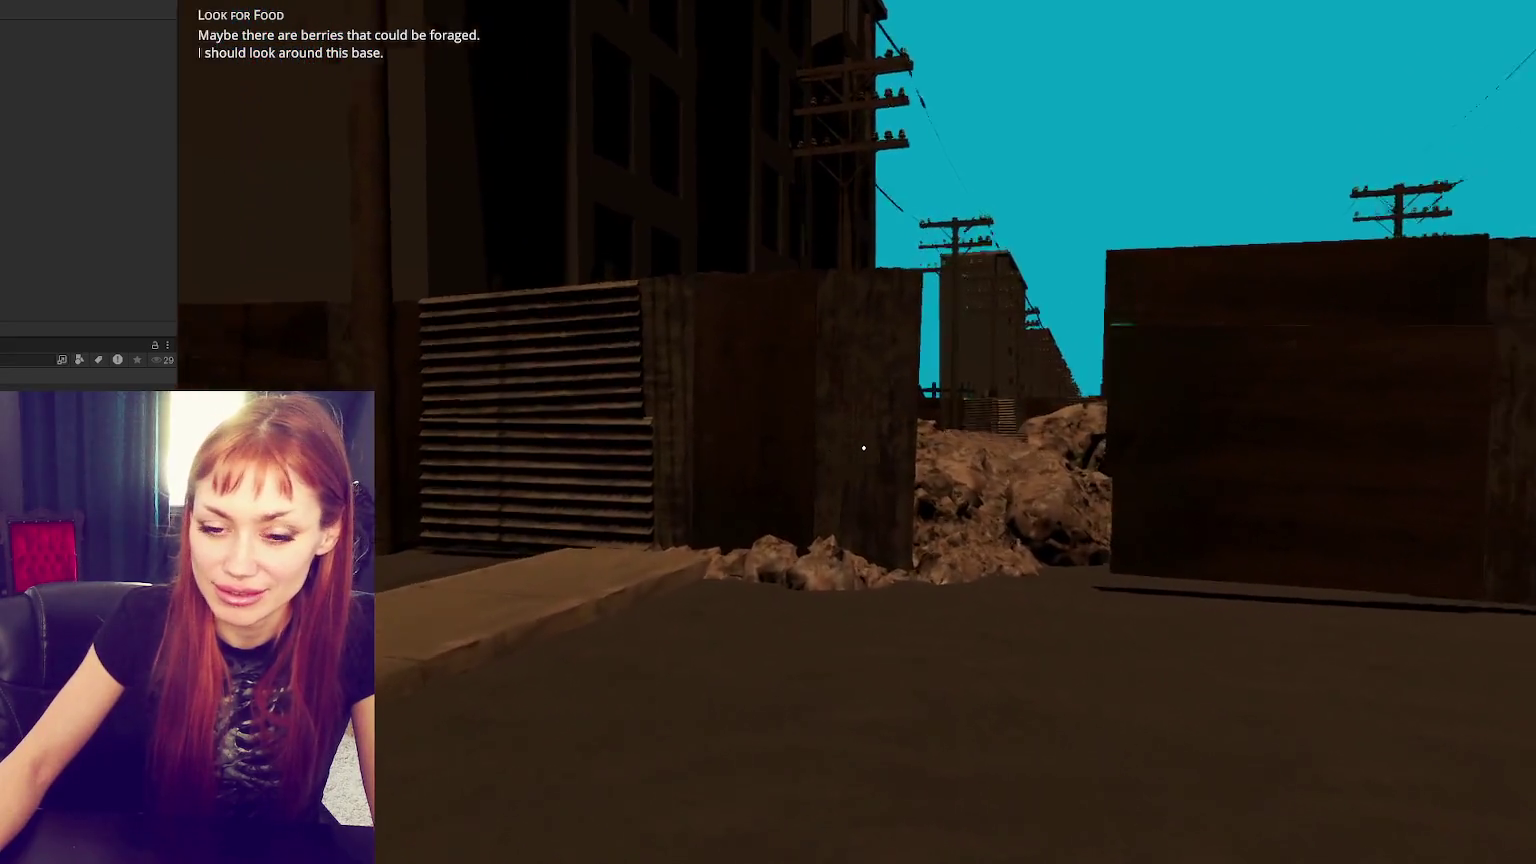
key("w")
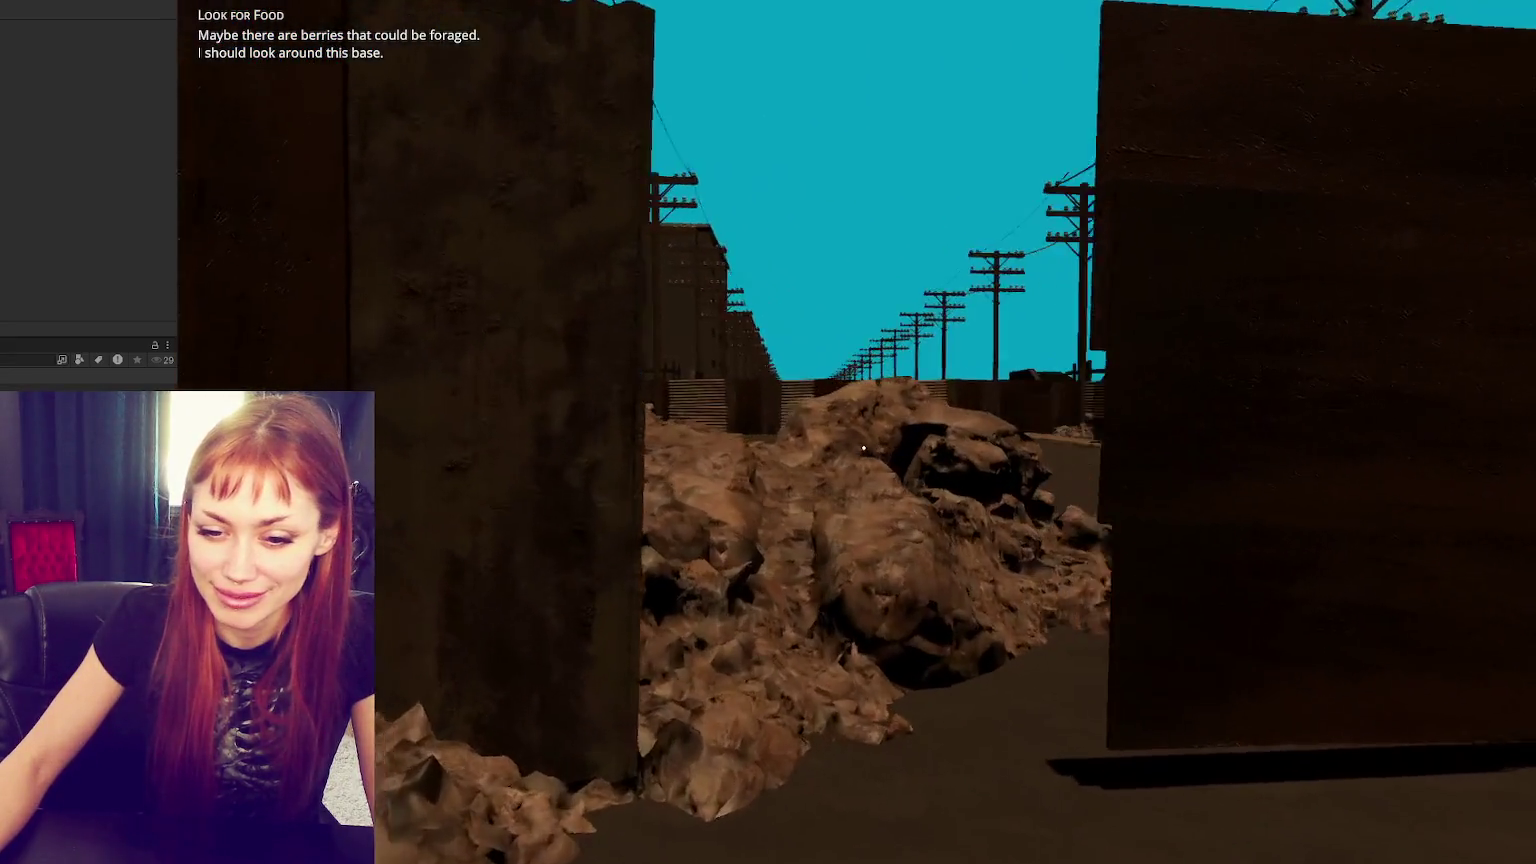
key("w")
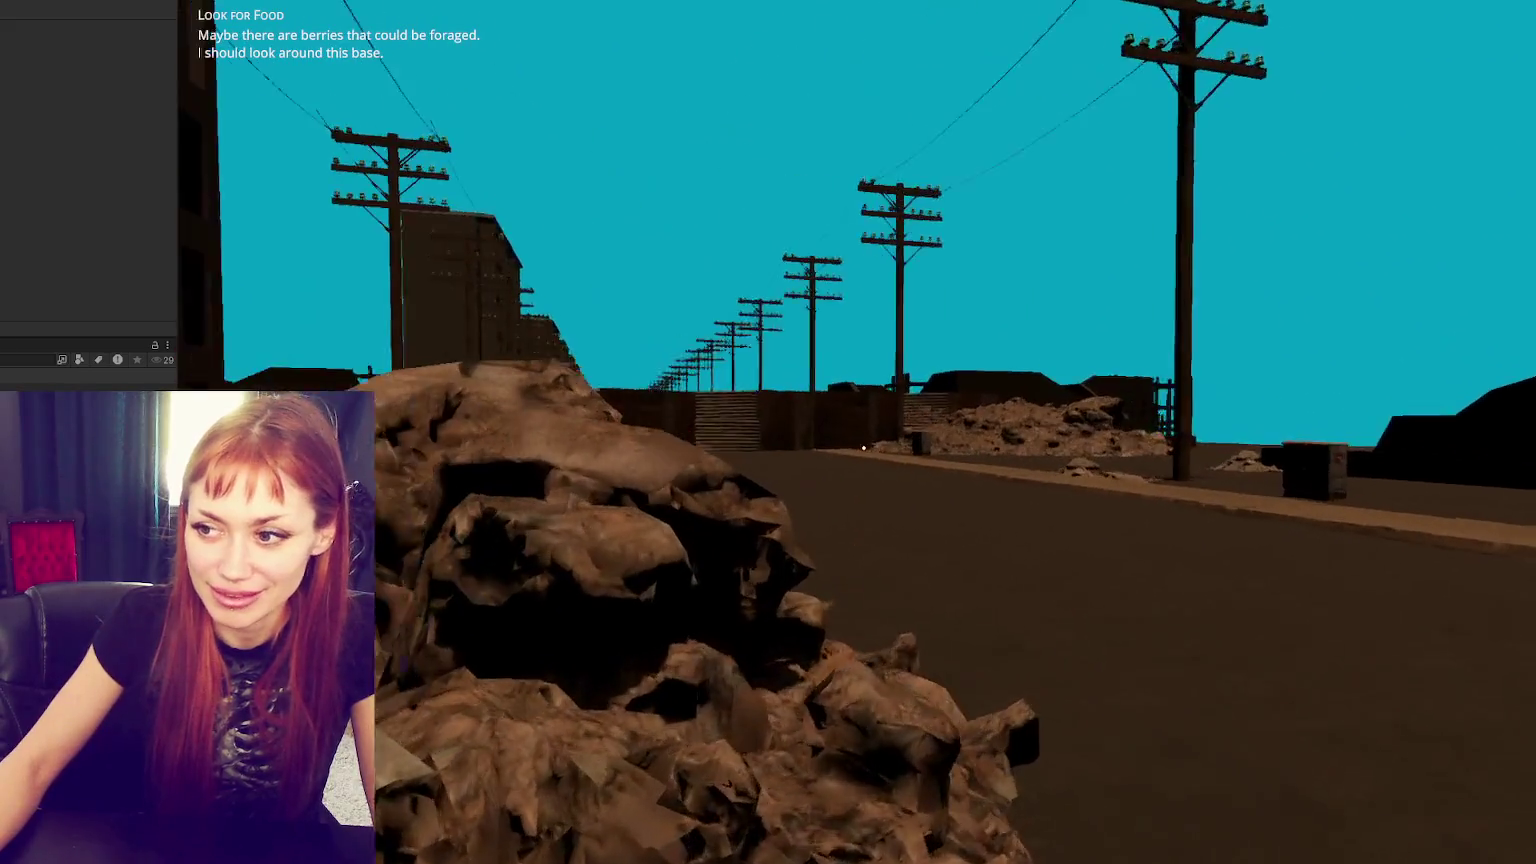
key("w")
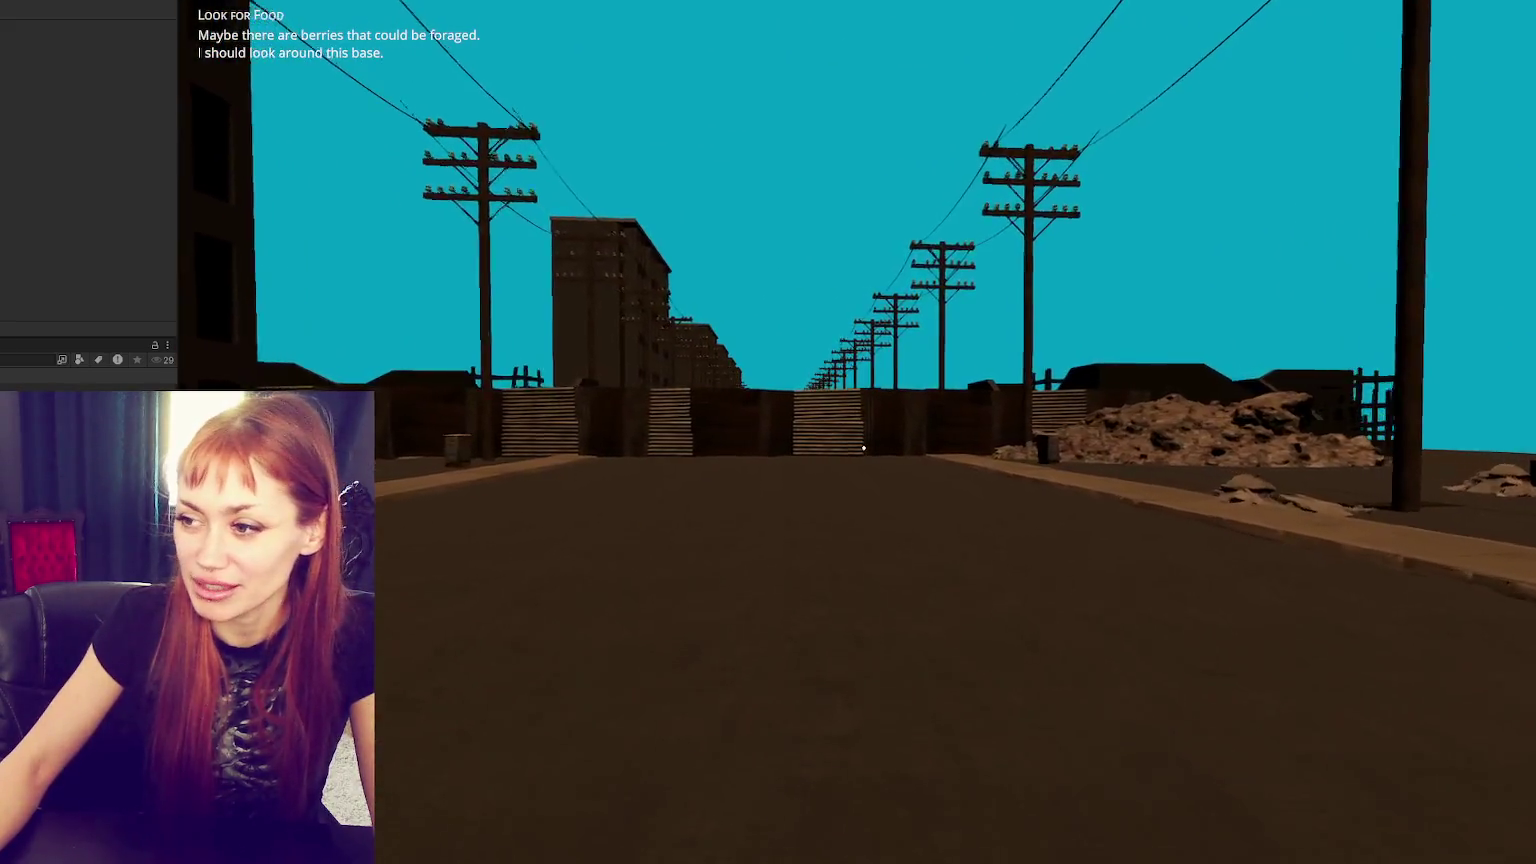
- Continue along the corrugated wall to the rubble pile, check the task list, and exit Play mode
key("w")
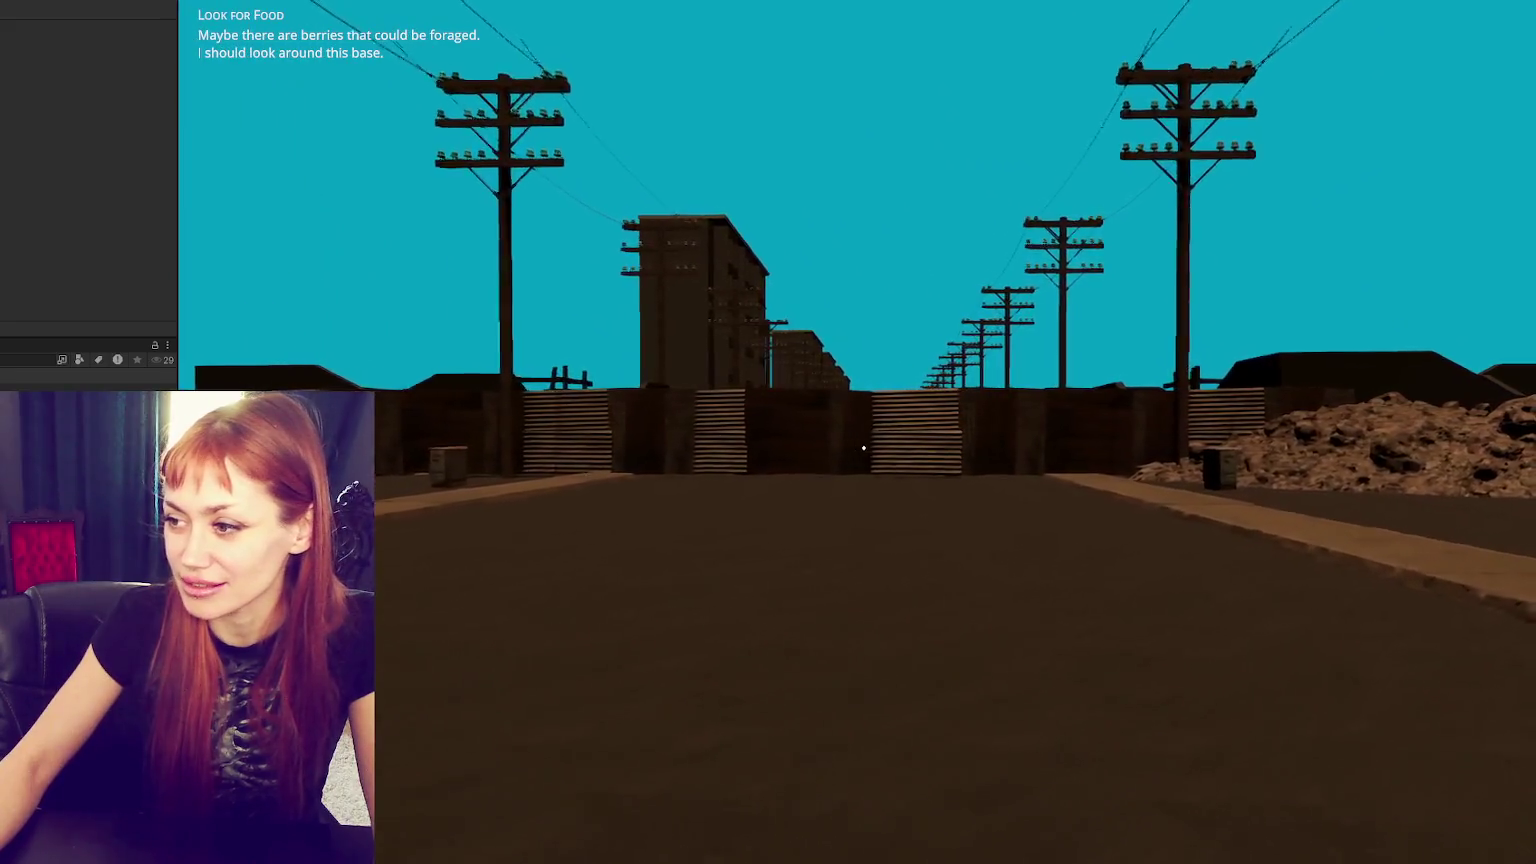
key("w")
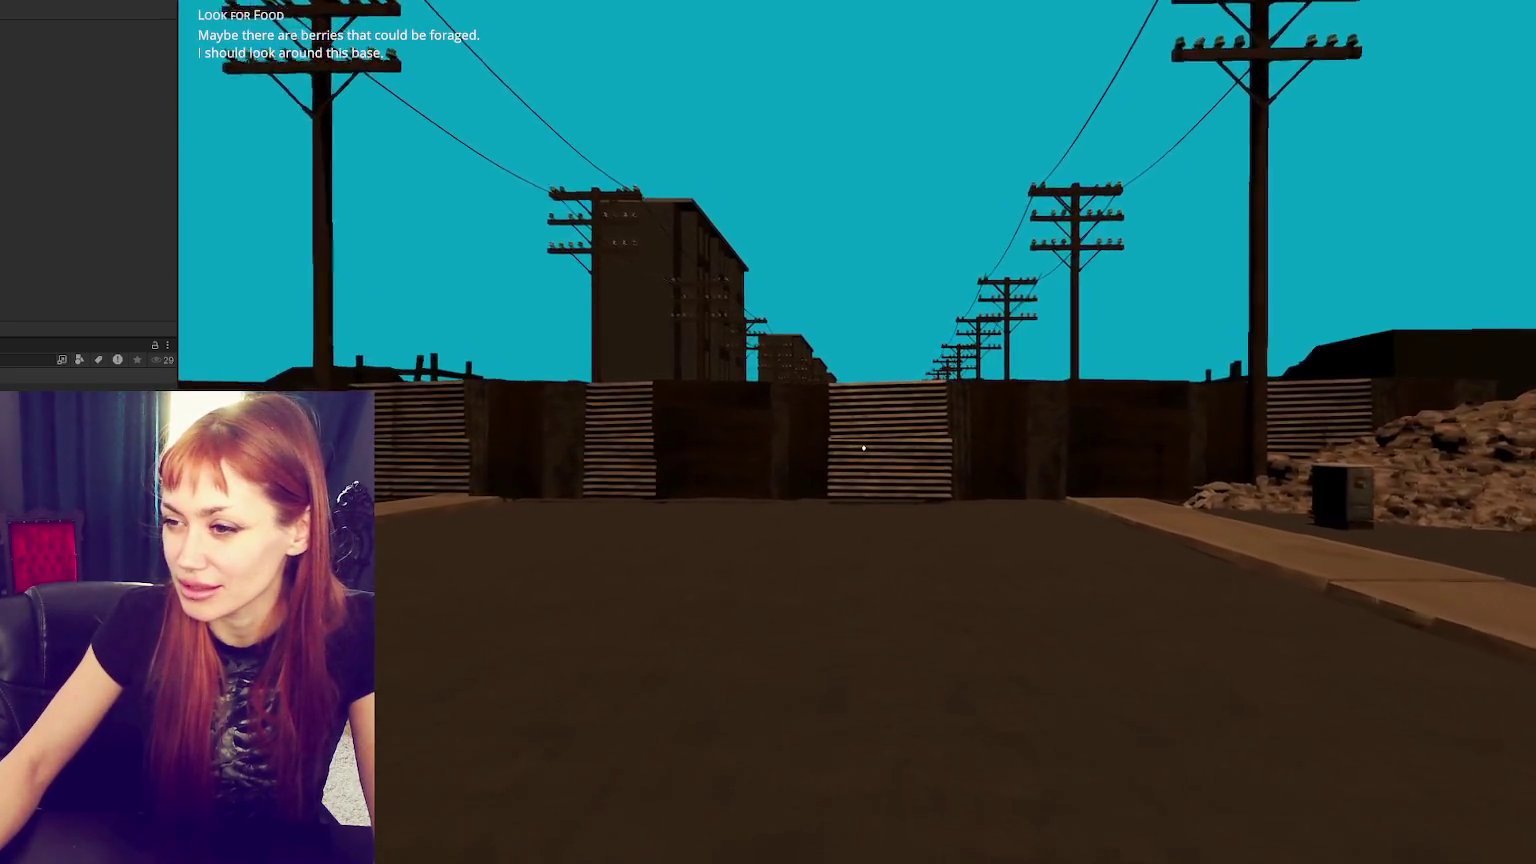
mouse_move(862, 447)
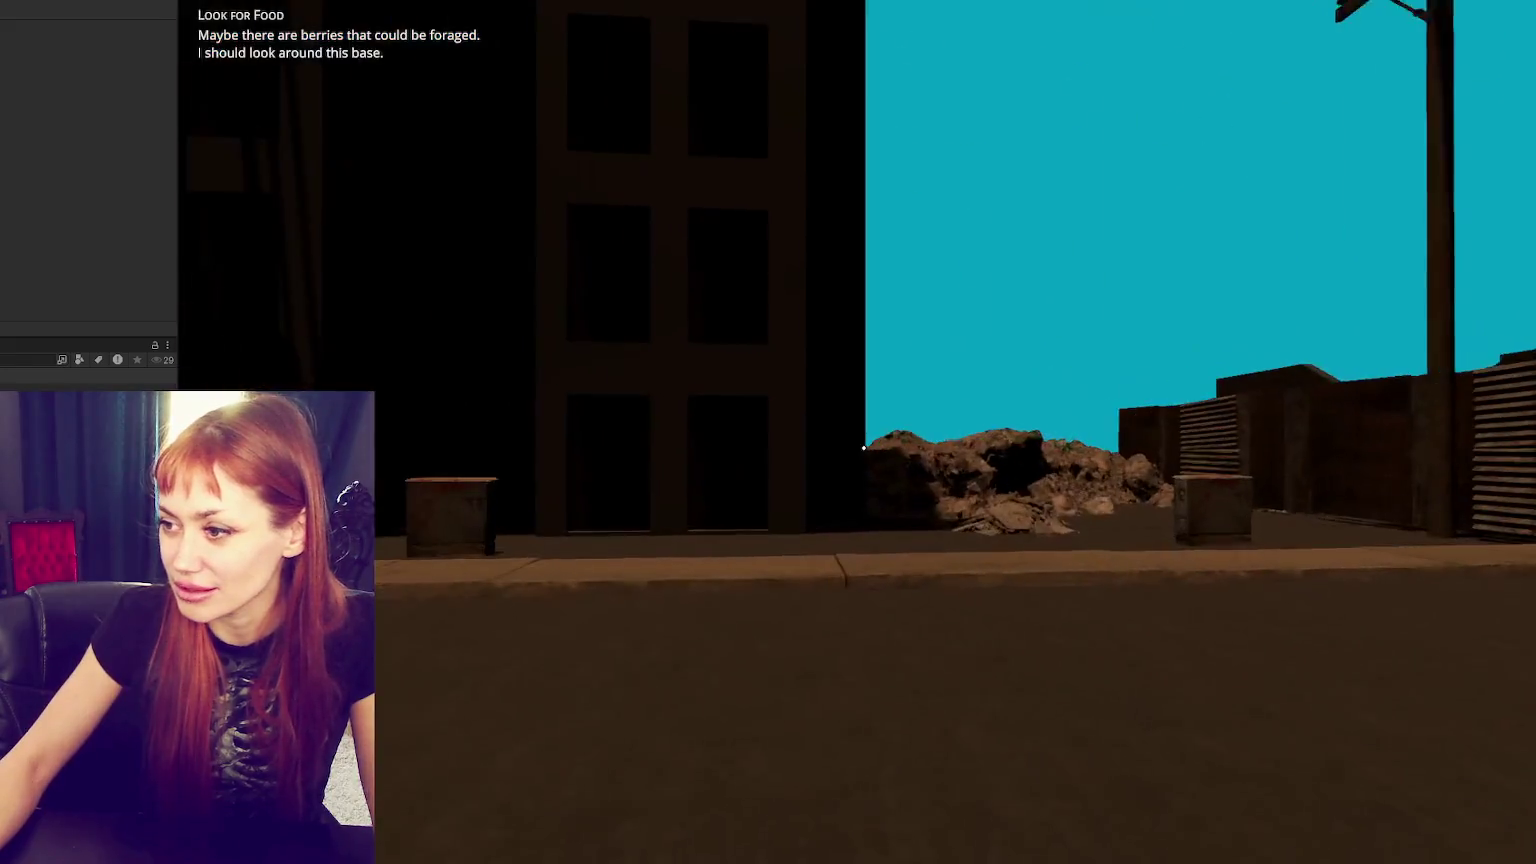
key("w")
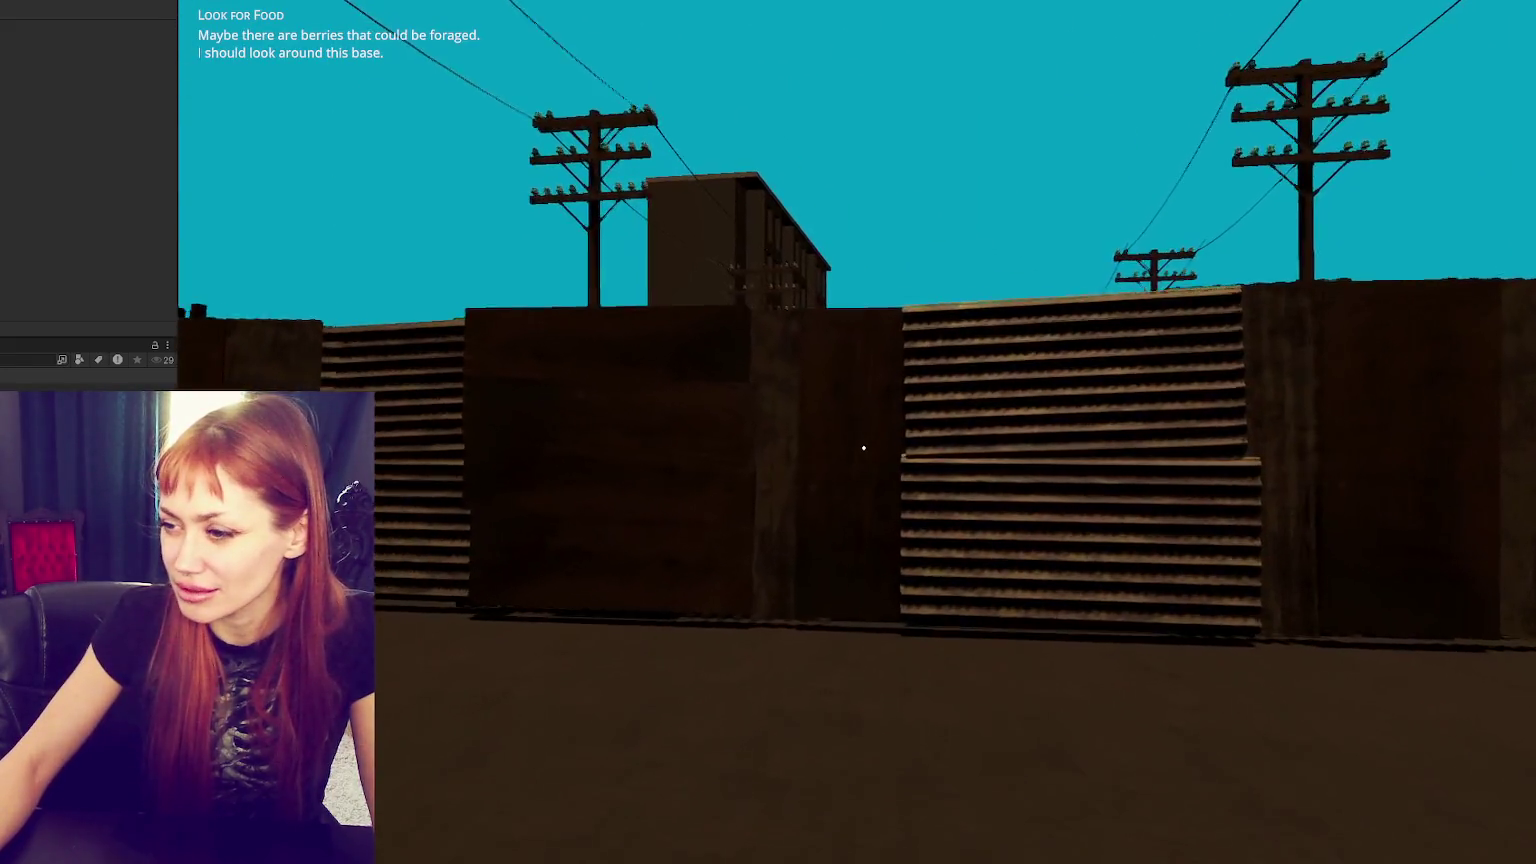
key("w")
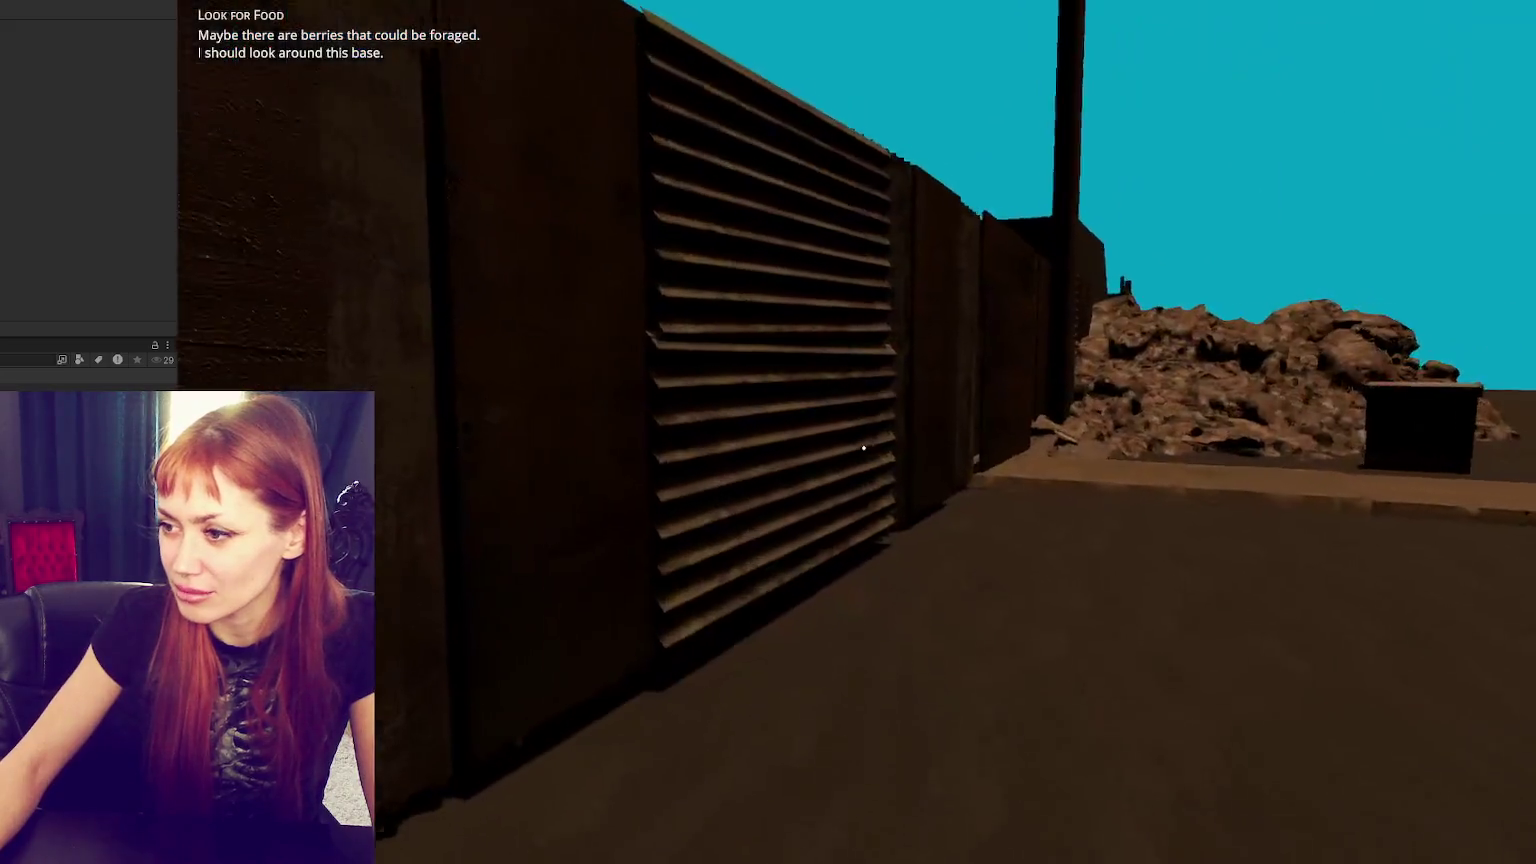
key("w")
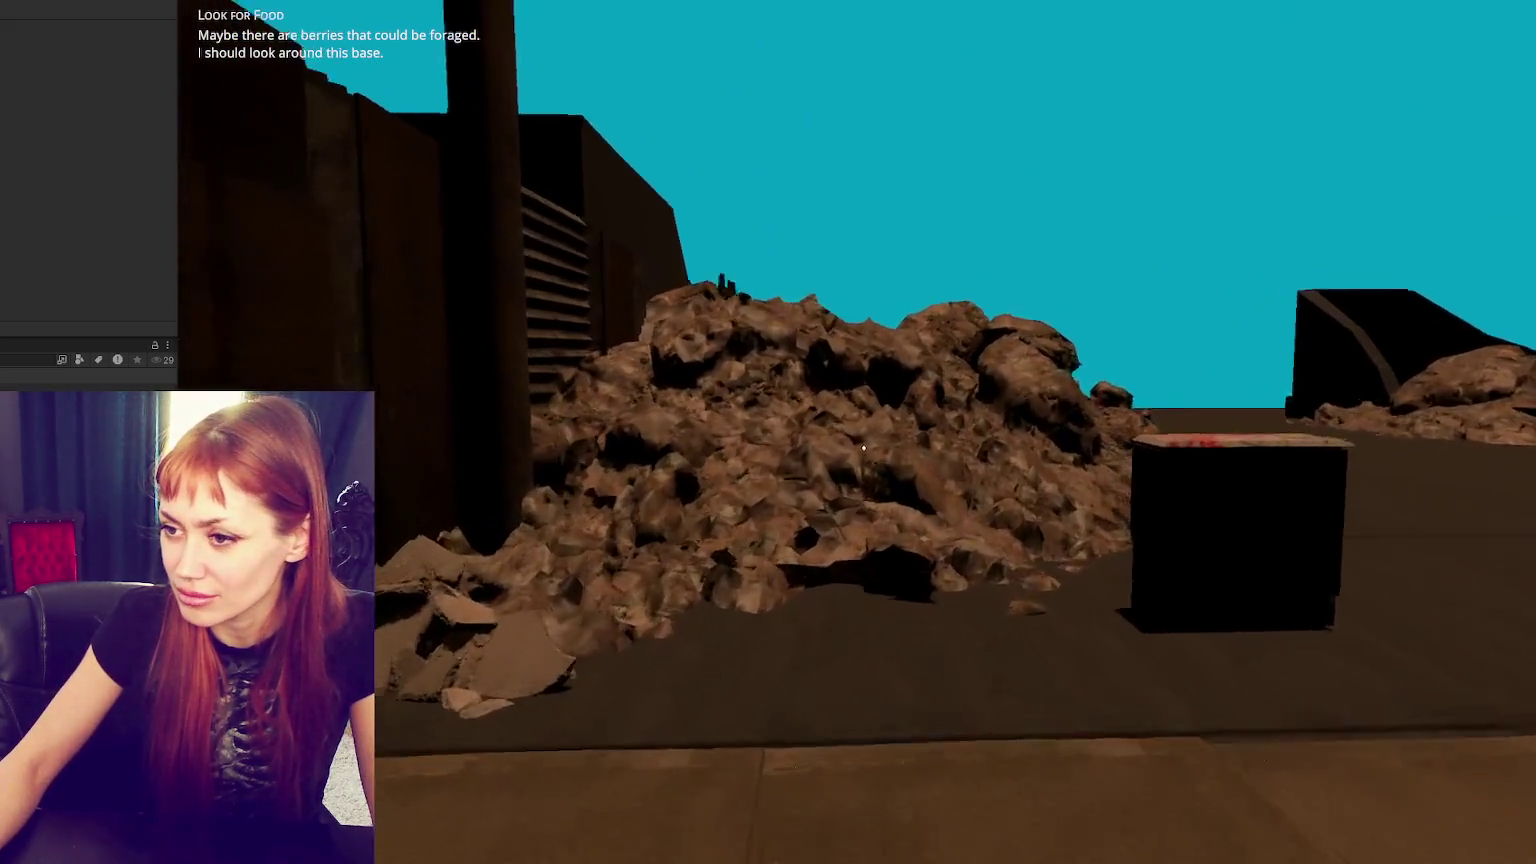
key("Tab")
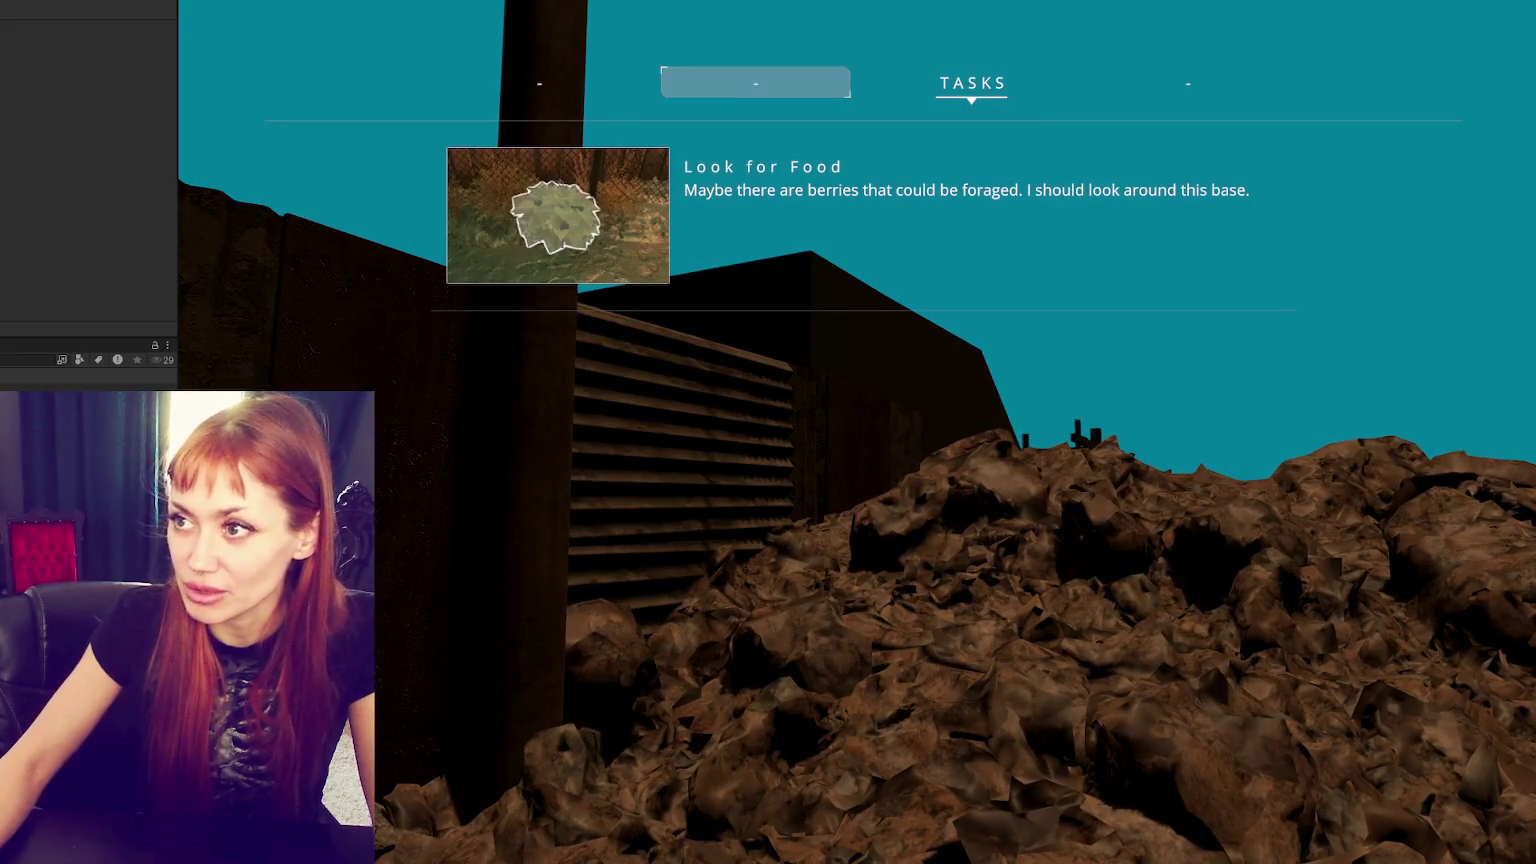
key("ctrl+p")
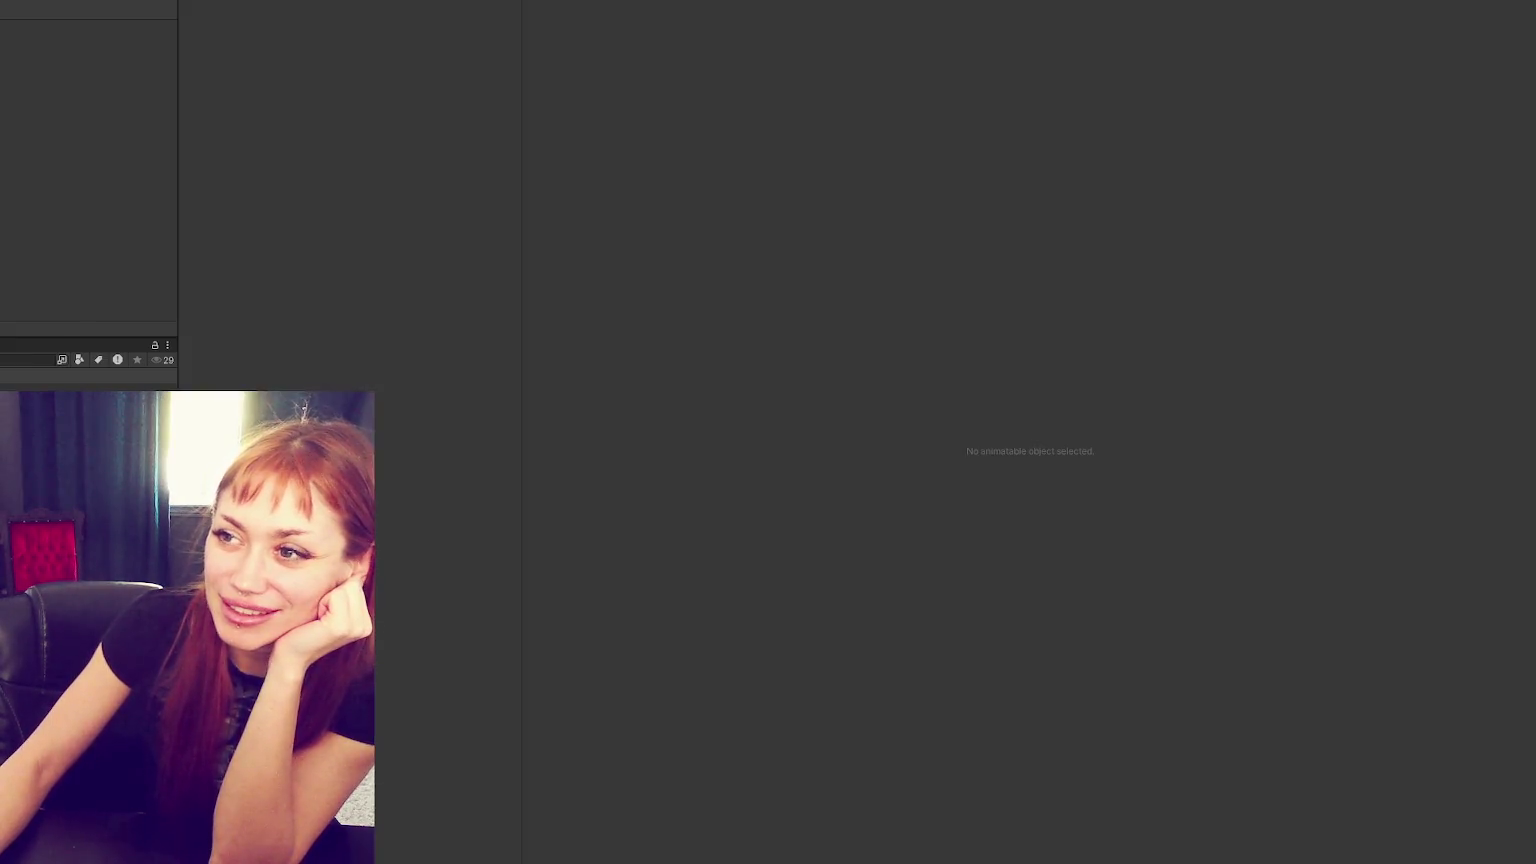
- Frame the road chunk and slide the short front fence section along the road
key("f")
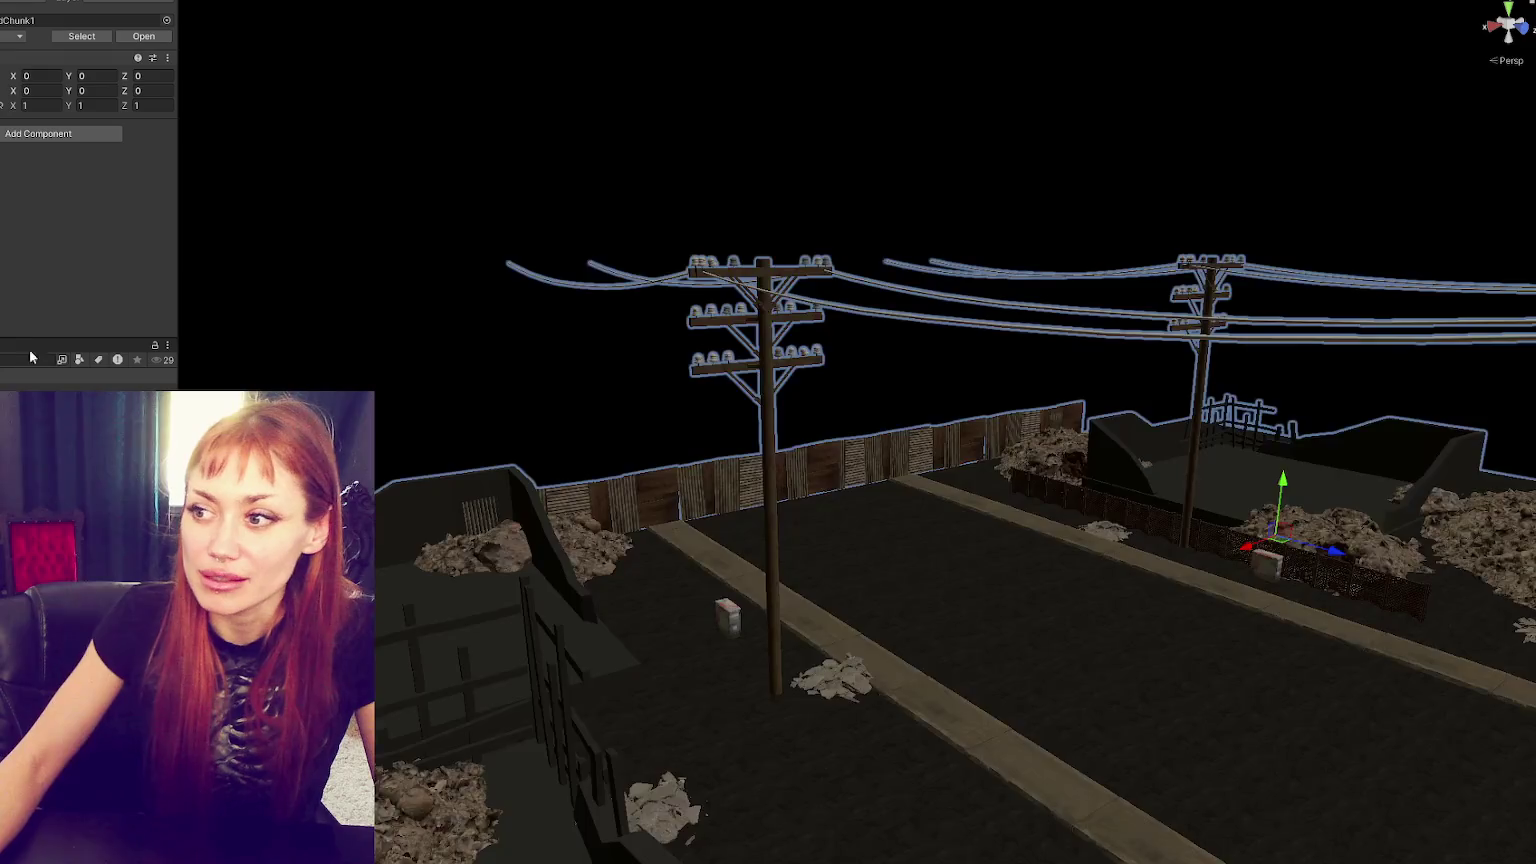
mouse_move(1000, 300)
left_mouse_down()
mouse_move(968, 196)
mouse_move(891, 598)
mouse_move(705, 429)
mouse_move(777, 507)
left_mouse_up()
left_click(768, 525)
left_click(760, 545)
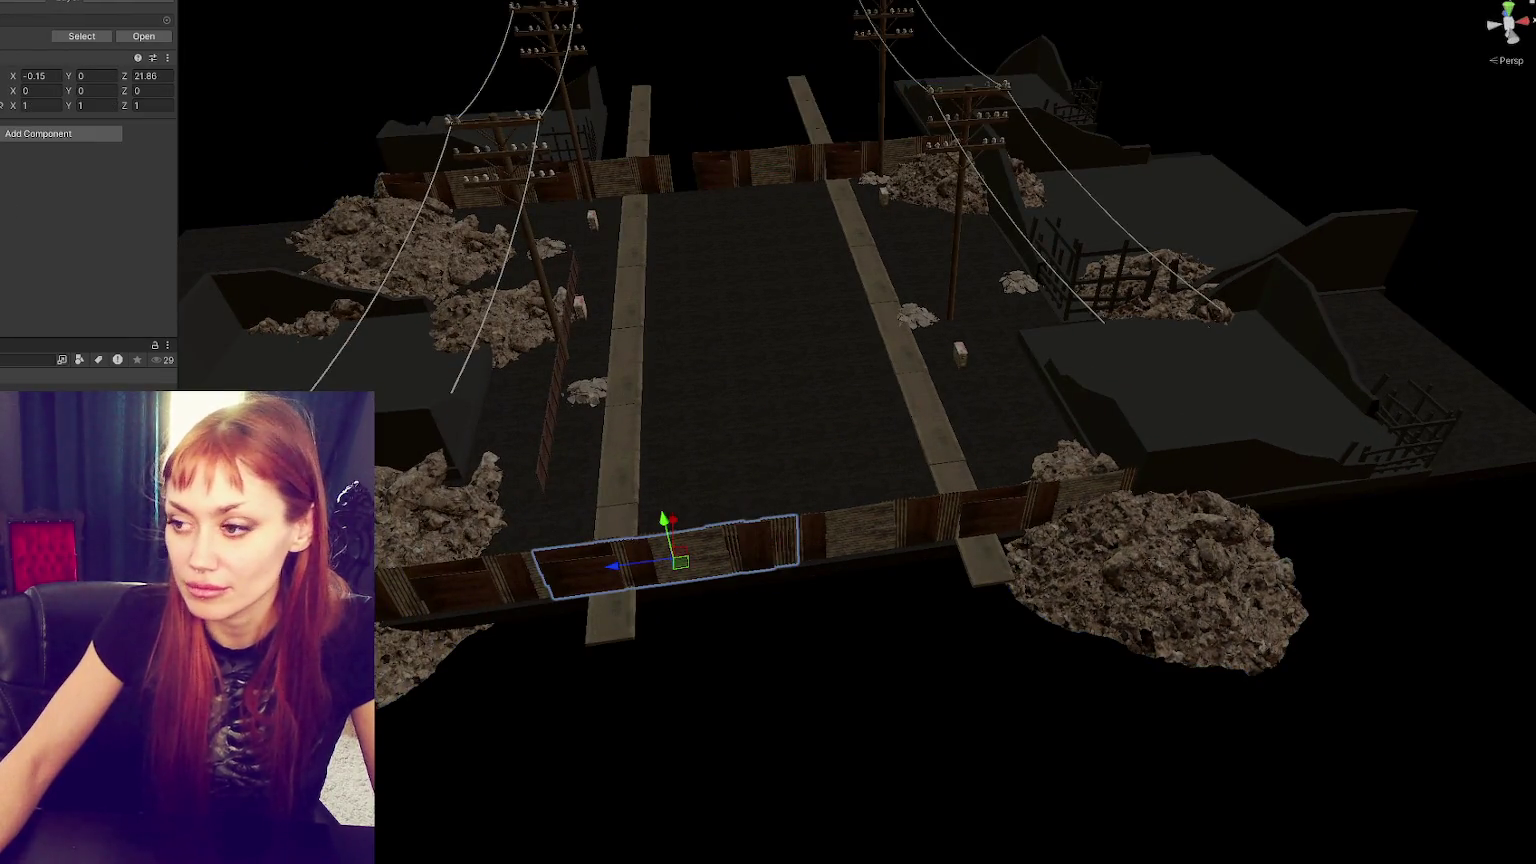
mouse_move(681, 562)
left_mouse_down()
mouse_move(557, 577)
mouse_move(838, 540)
left_mouse_up()
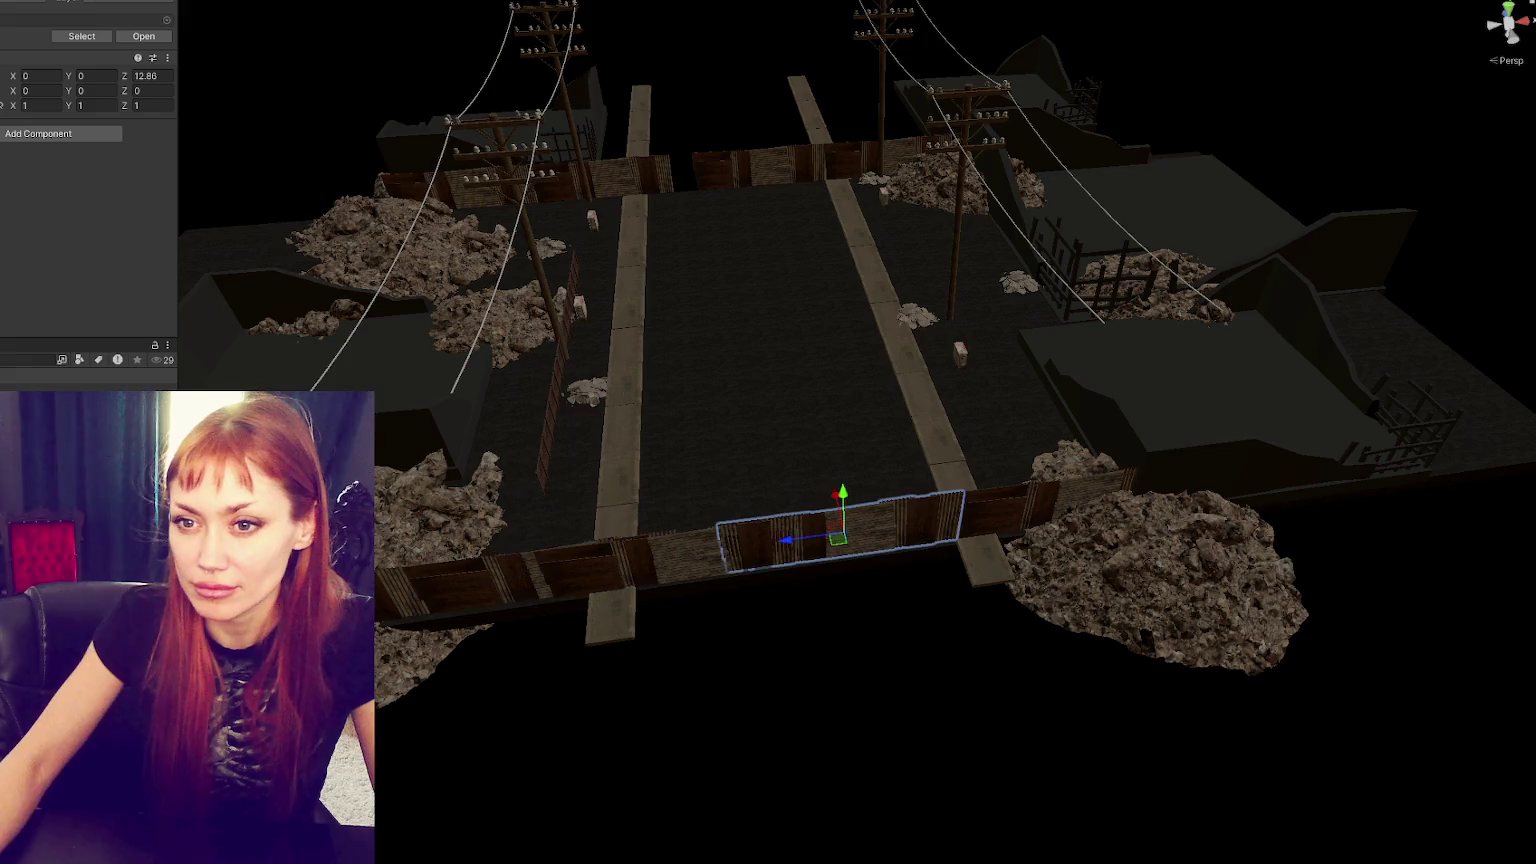
- Delete the long fence spanning the road and apply all overrides to the chunk prefab
left_click(840, 545)
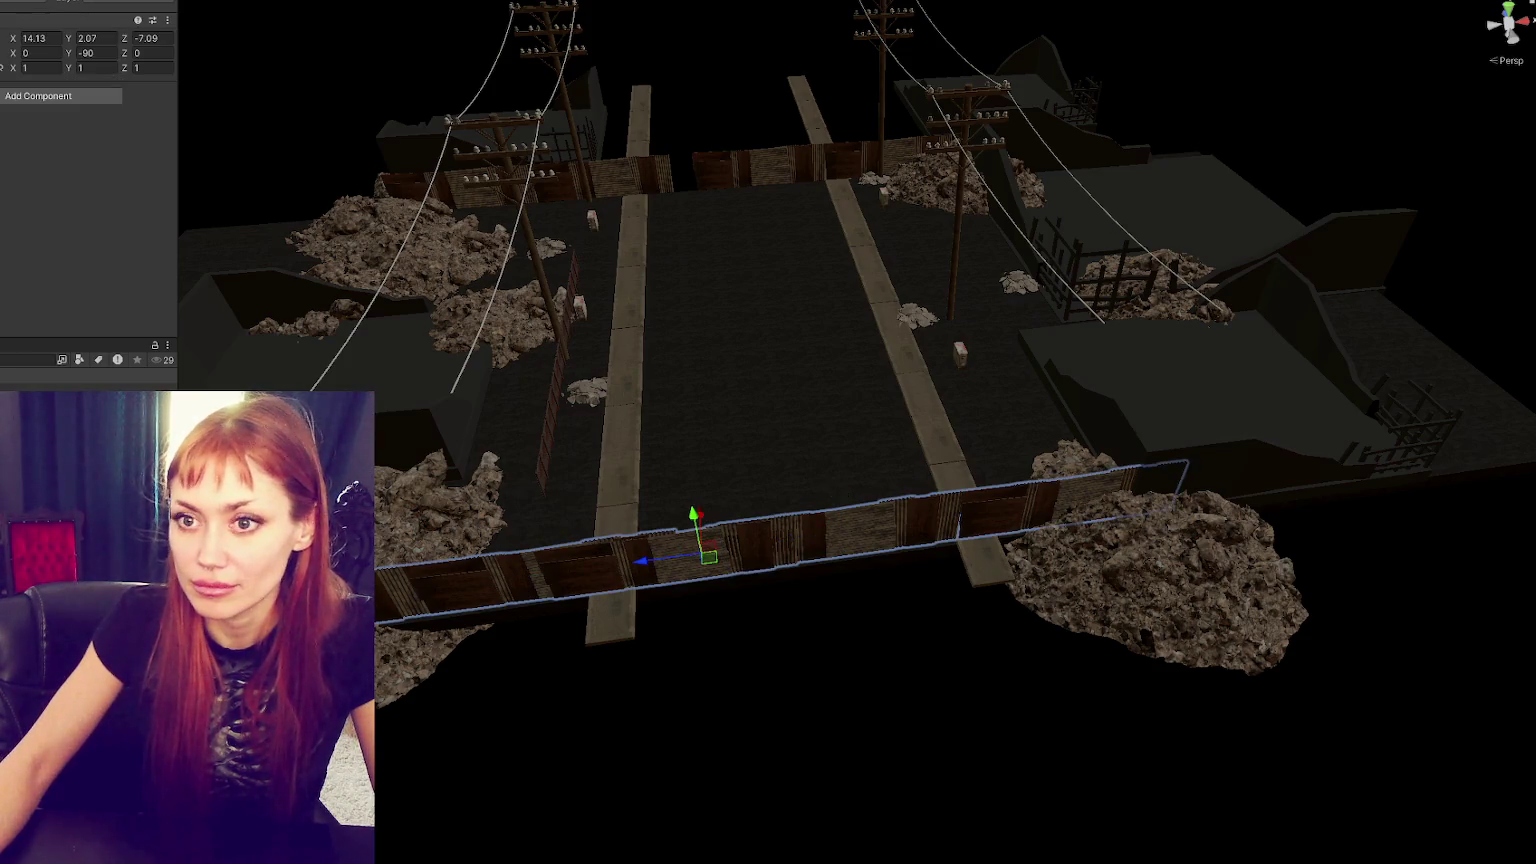
key("Delete")
key("Return")
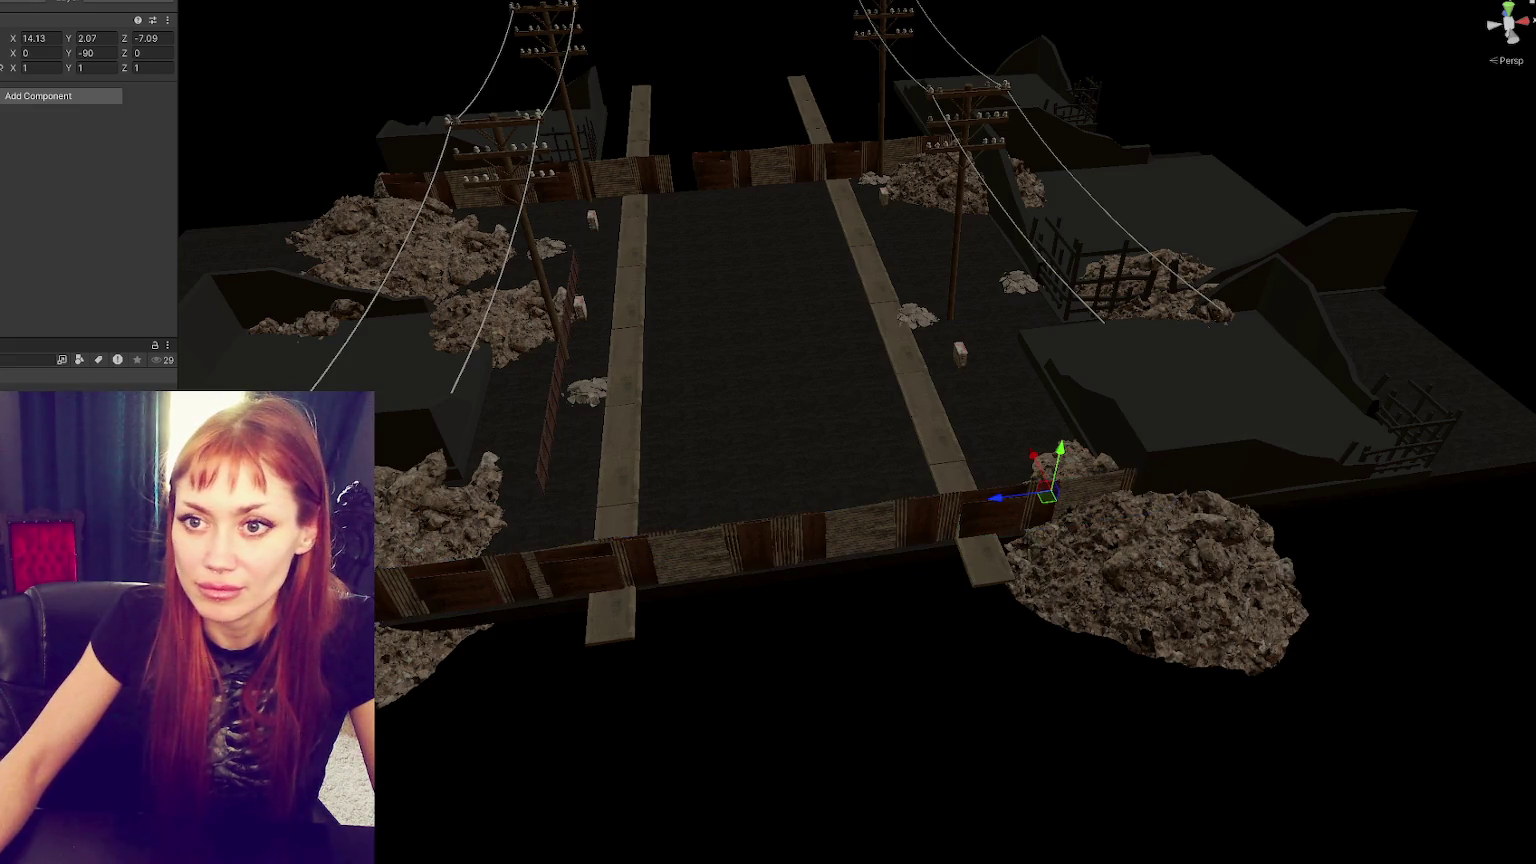
left_click(18, 37)
left_click(131, 129)
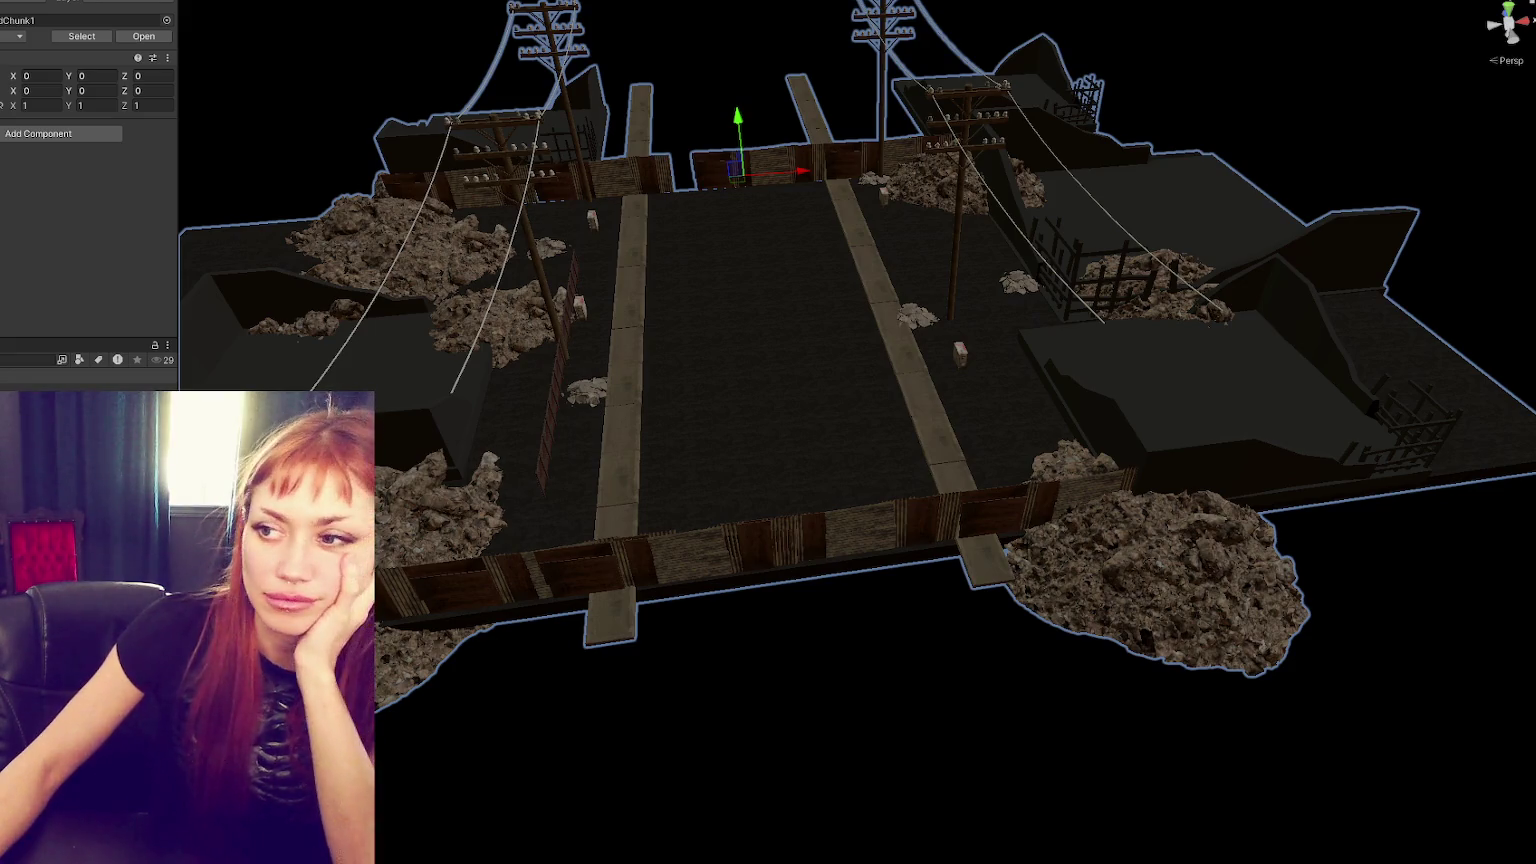
scroll(959, 373, "up", 5)
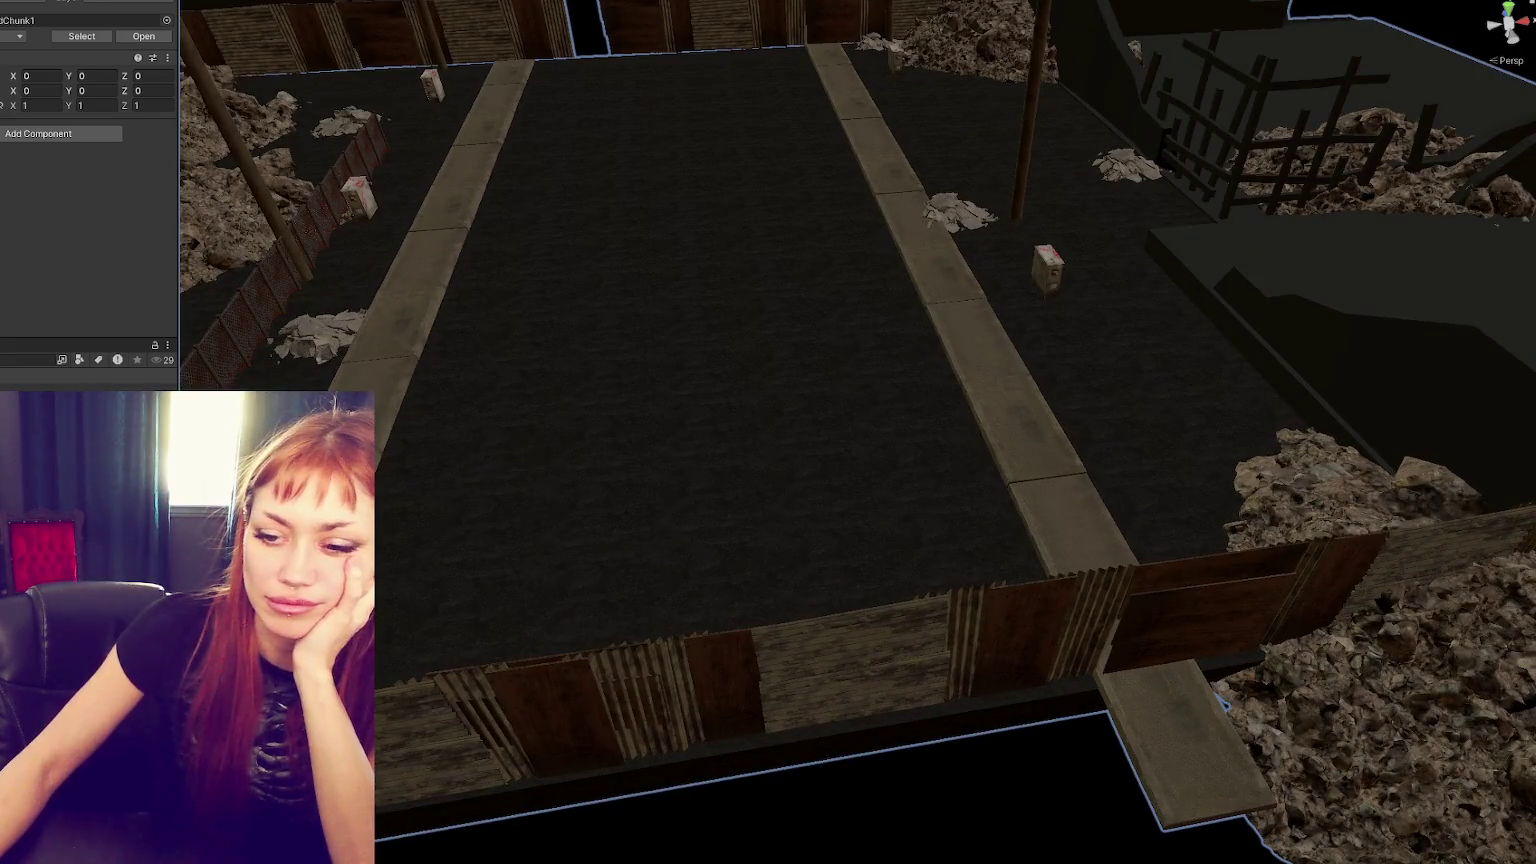
key("alt+Tab")
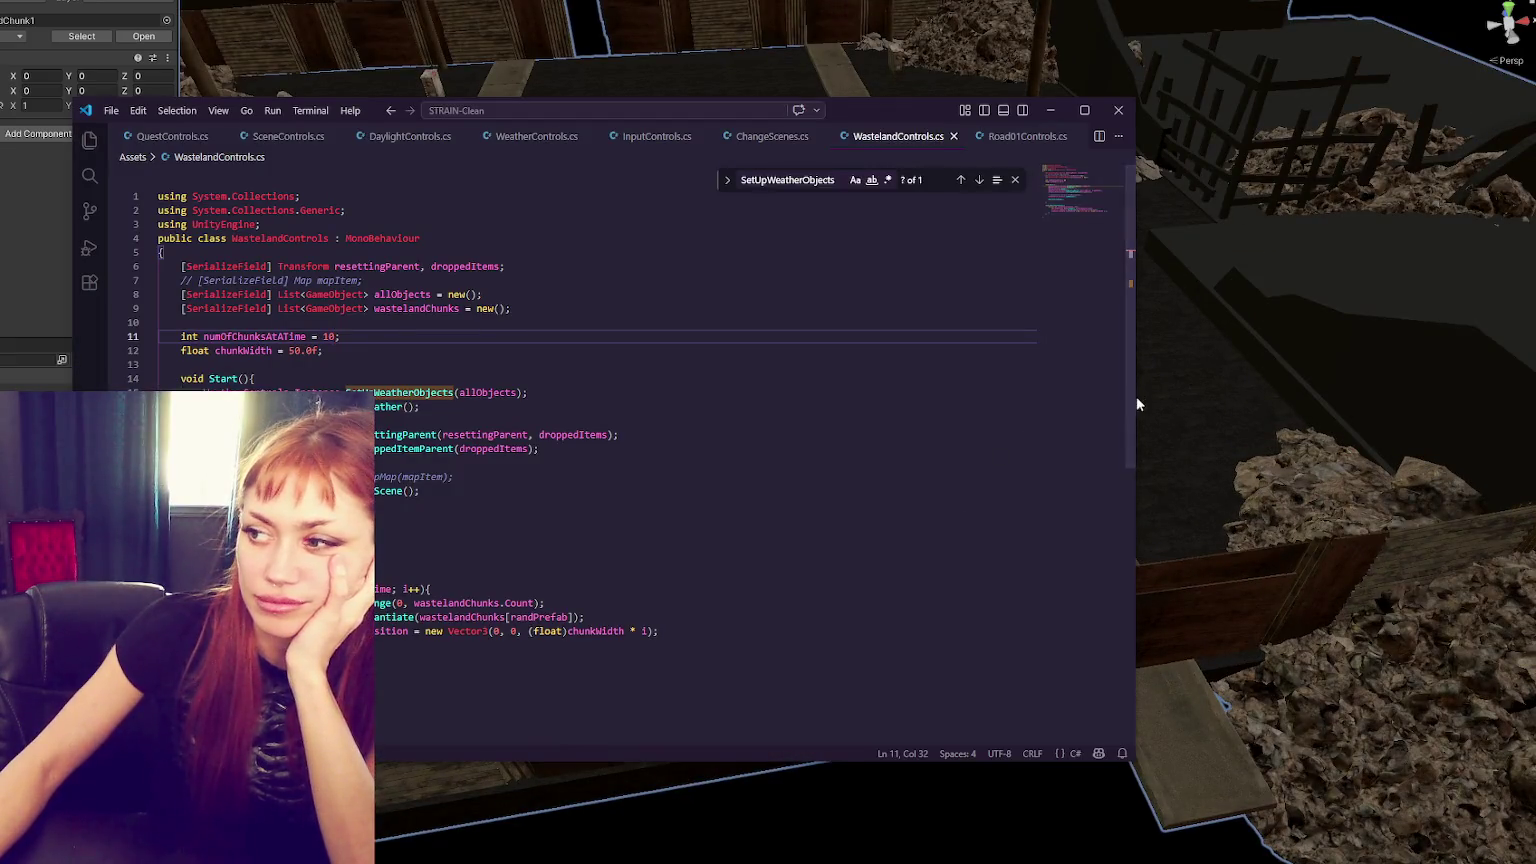
left_click(1137, 397)
key("alt+Tab")
left_click_drag(1130, 343, 682, 343)
left_click_drag(183, 115, 863, 99)
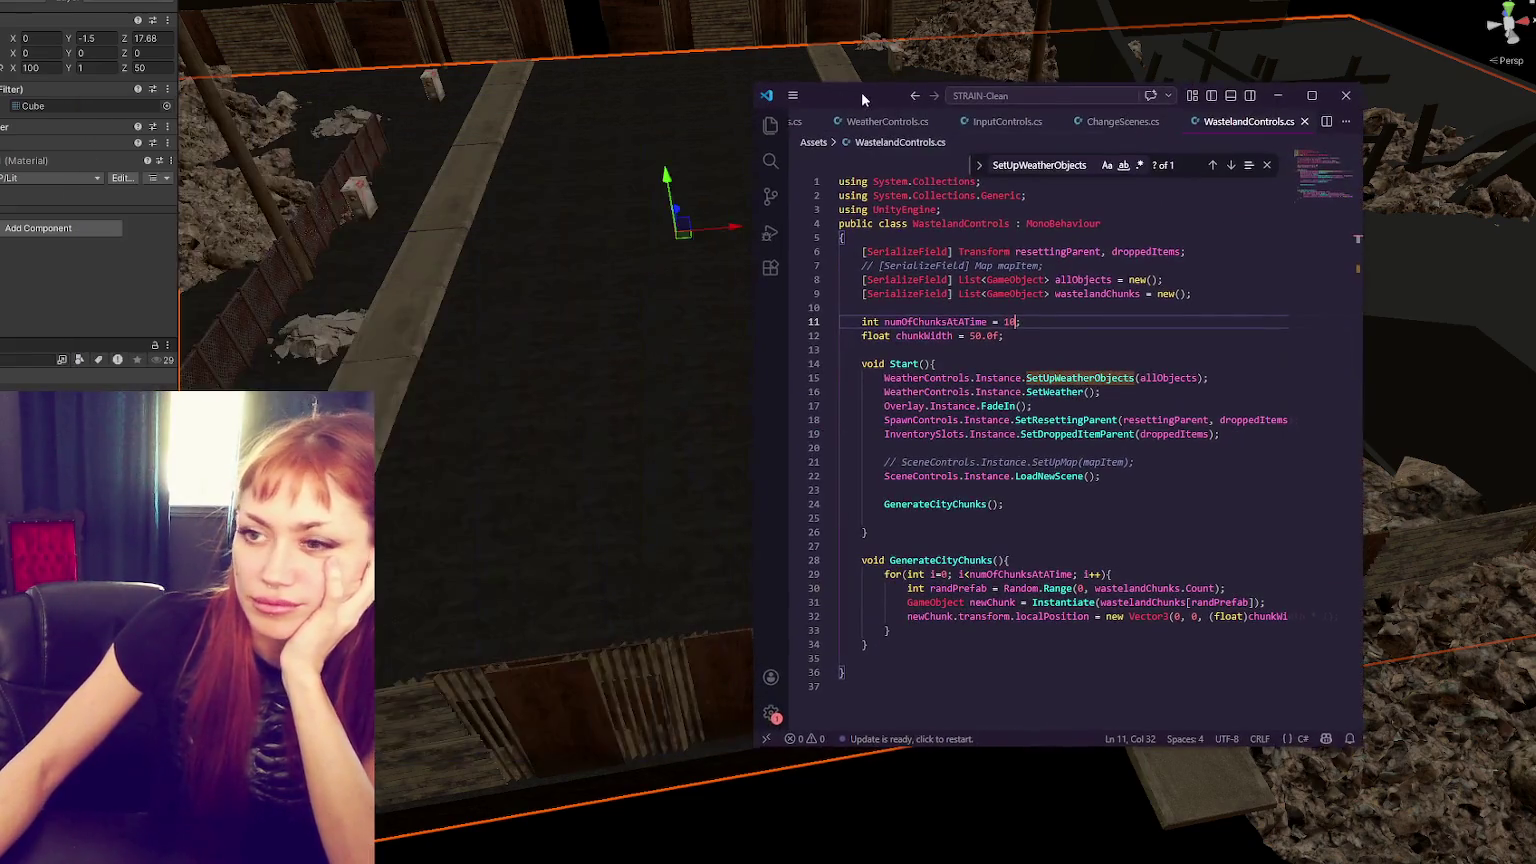
scroll(315, 328, "down", 3)
key("alt+Tab")
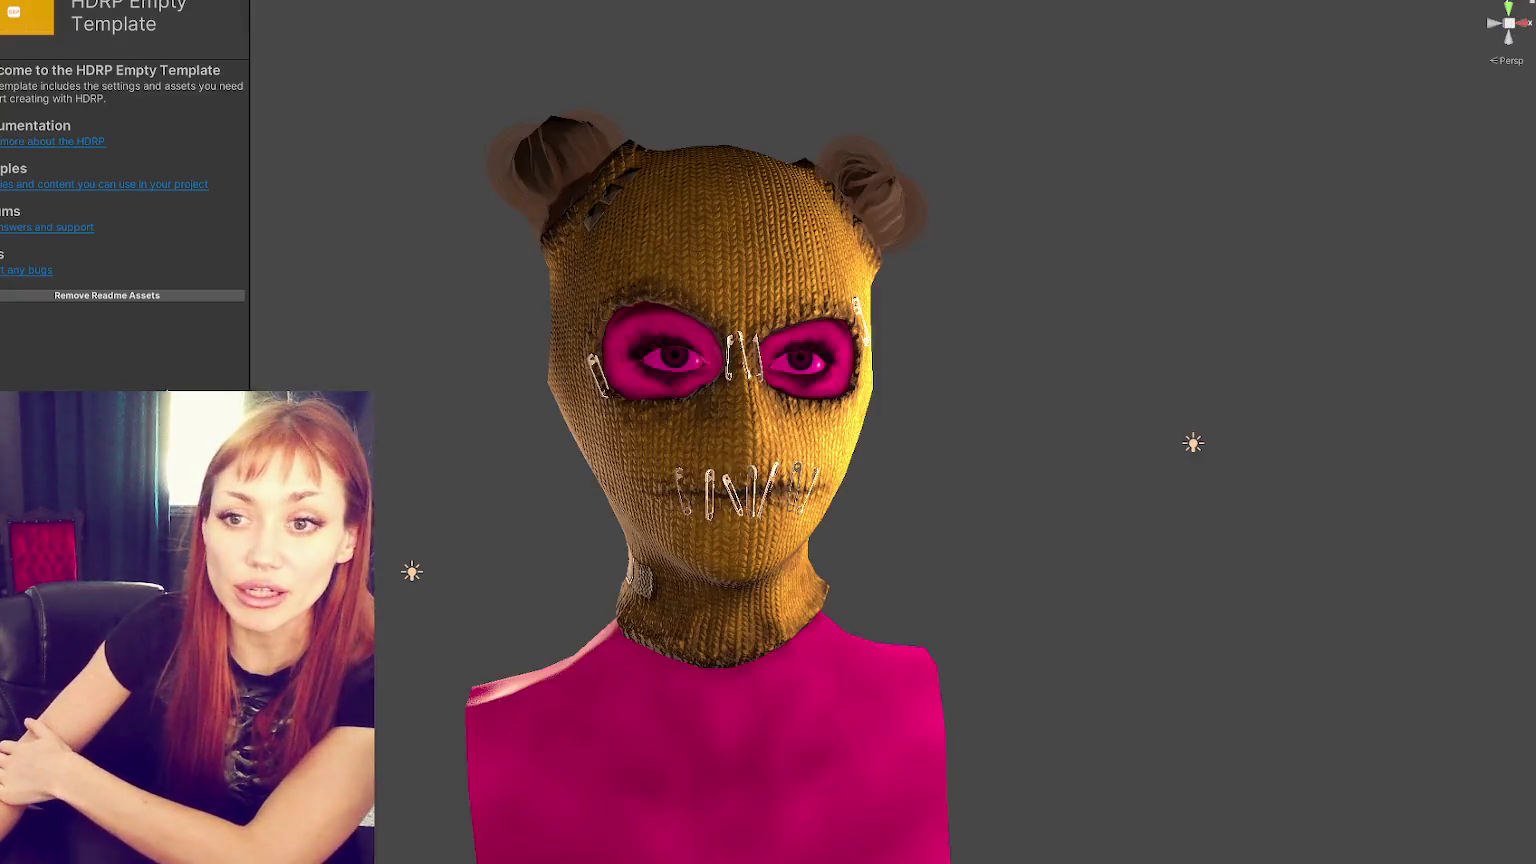
- Select the balaclava mask mesh and scroll through its HDRP/Lit material in the Inspector
left_click(546, 694)
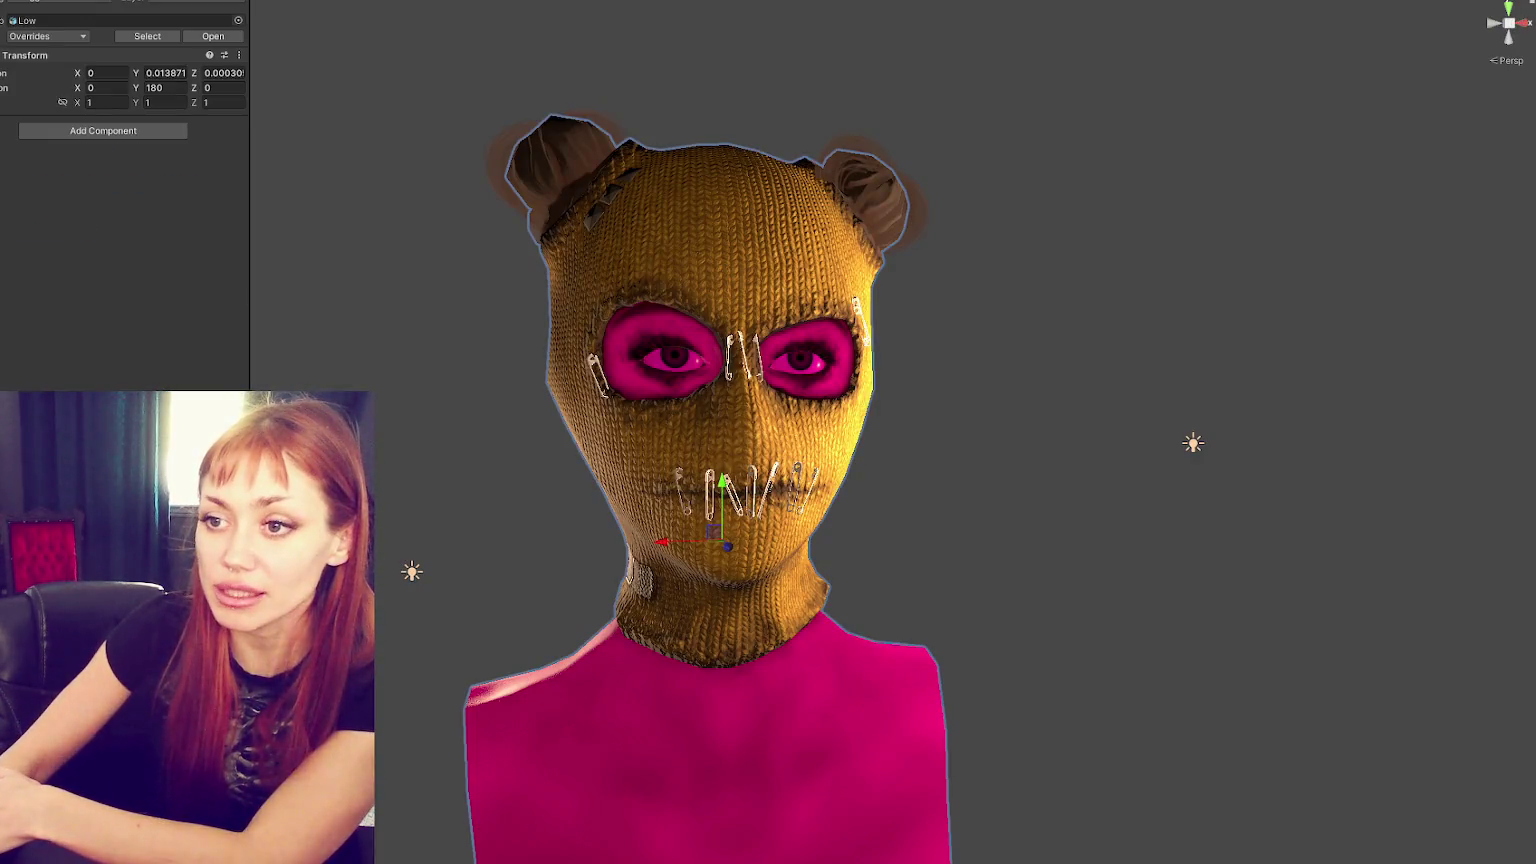
left_click(866, 190)
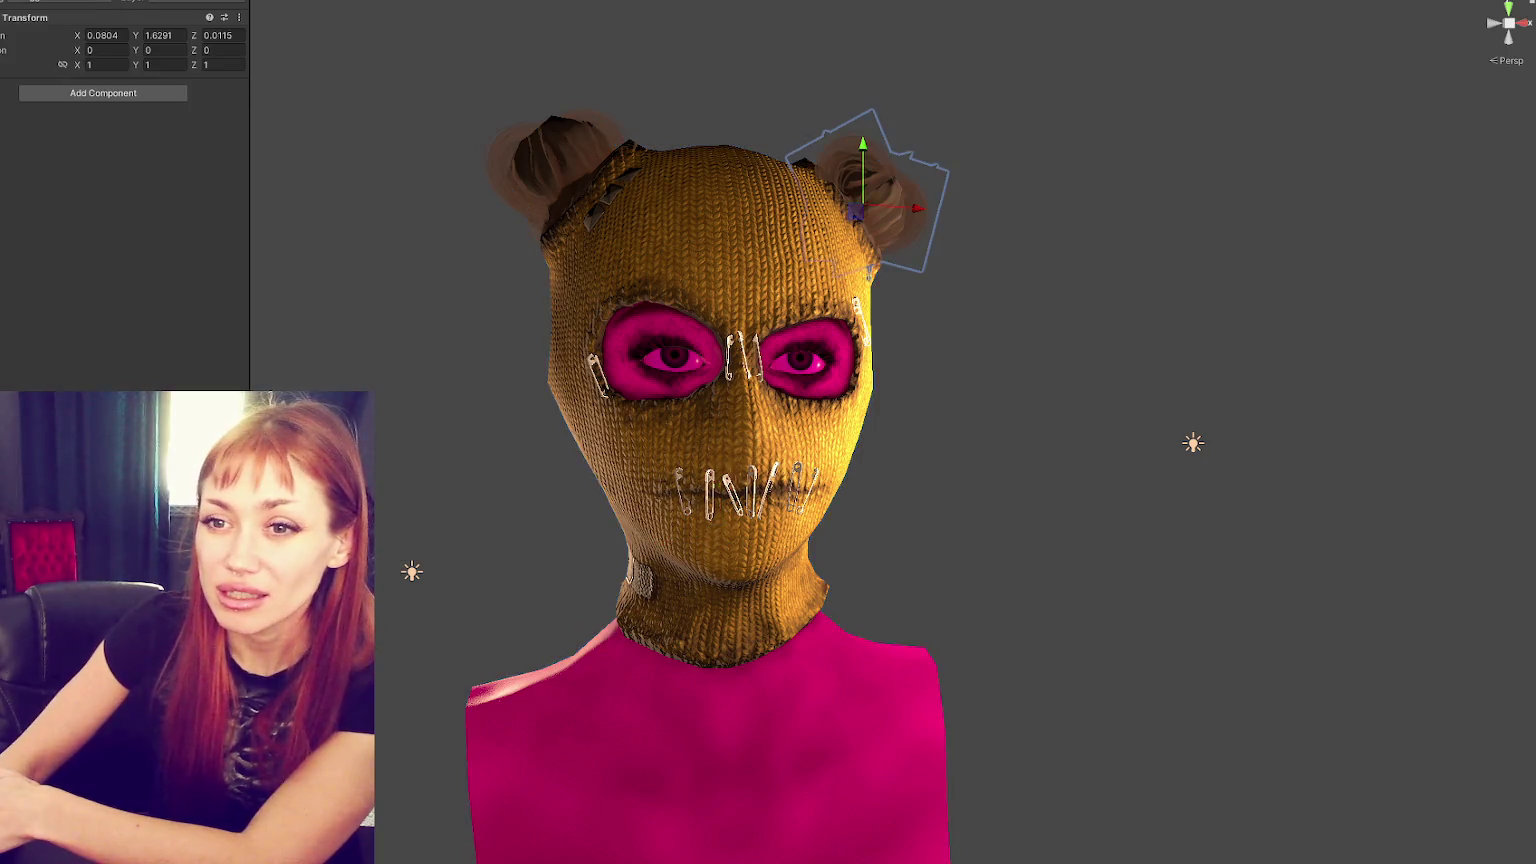
left_click(866, 189)
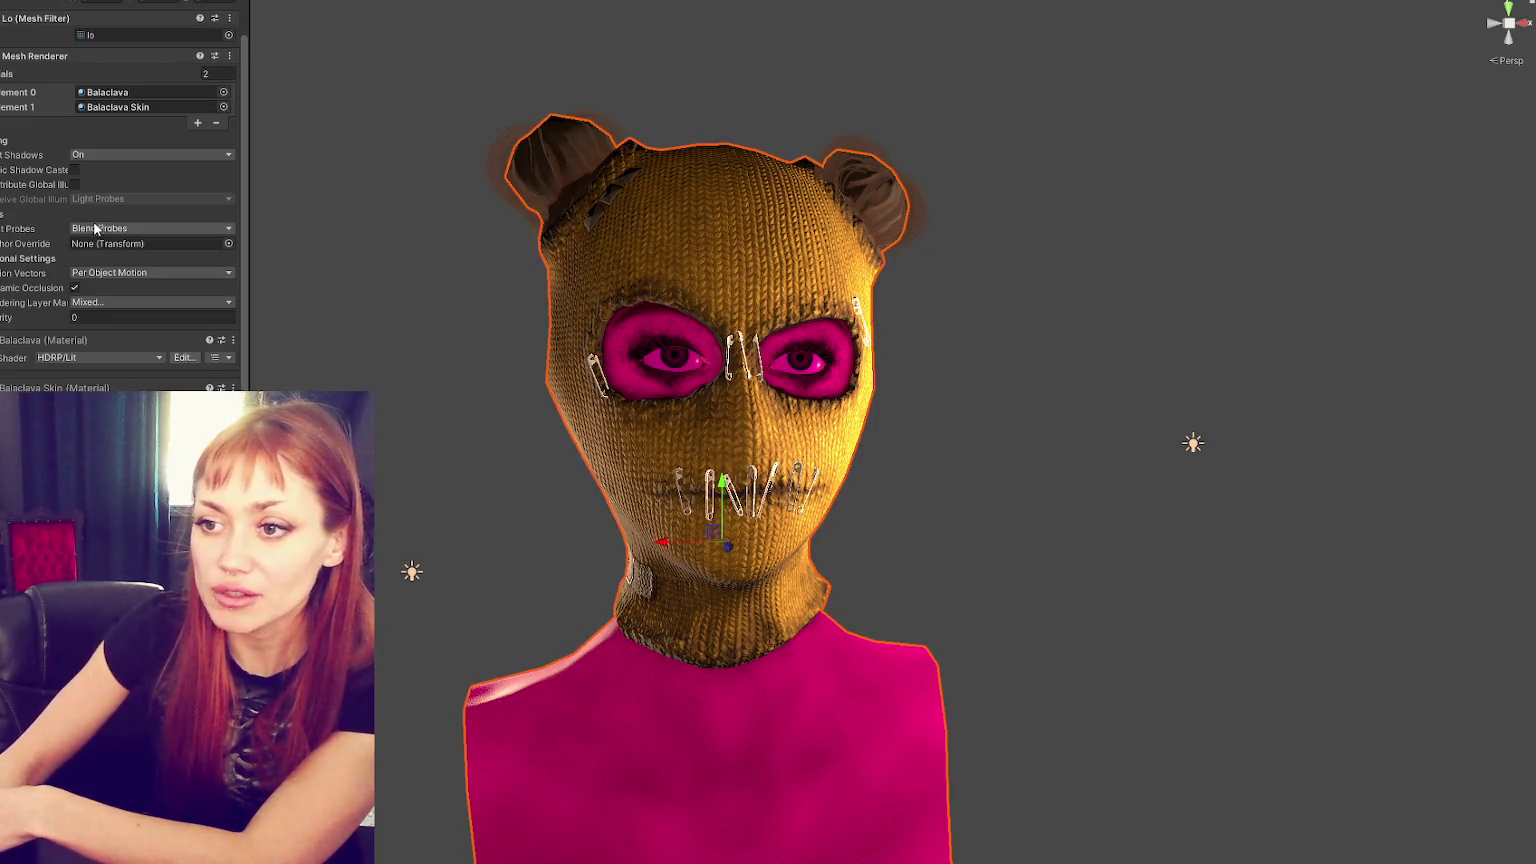
scroll(180, 331, "down", 10)
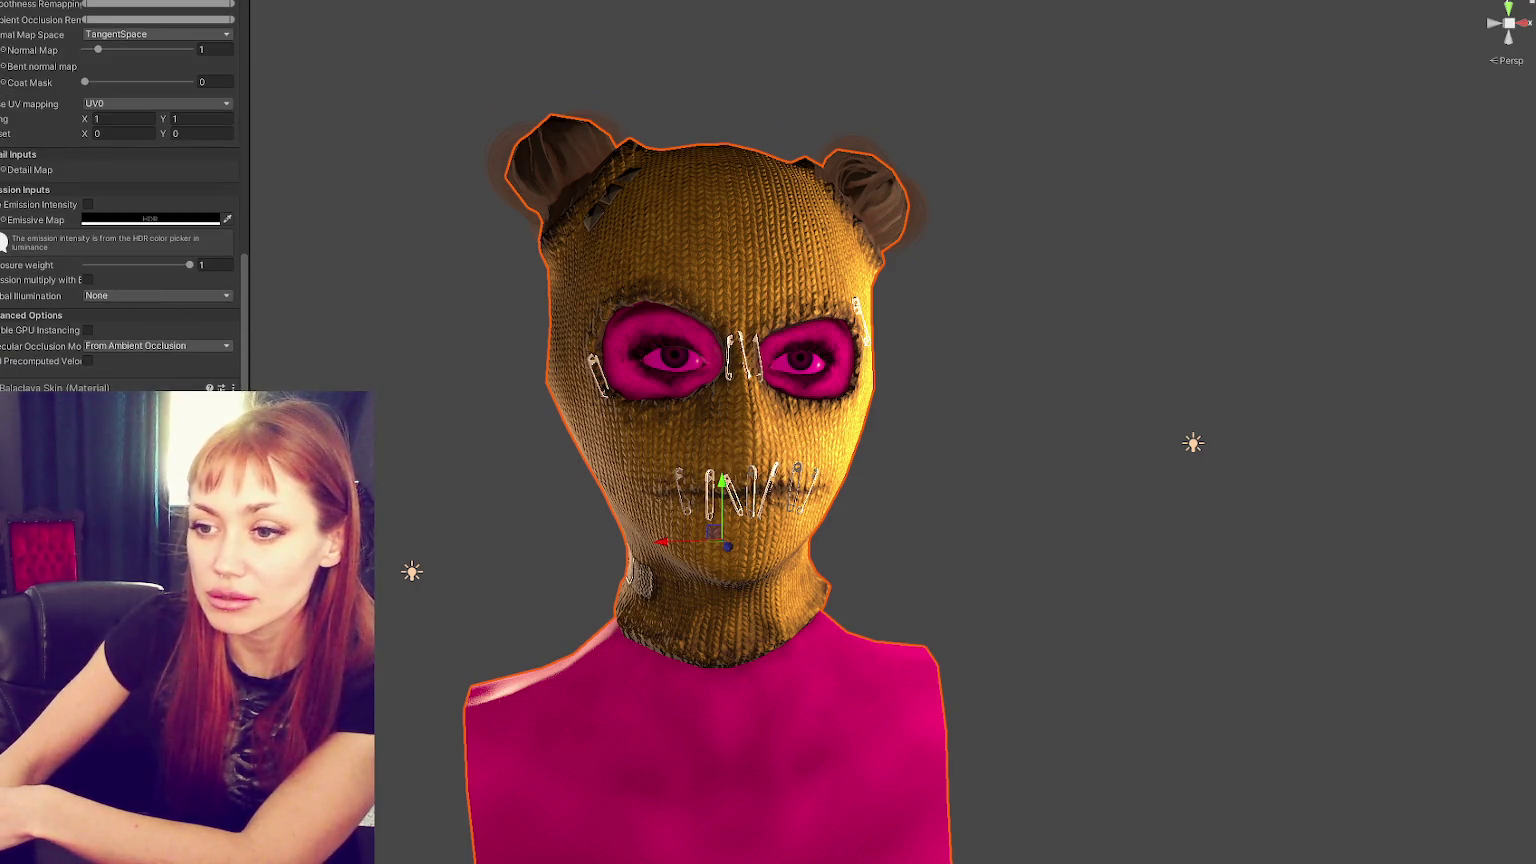
scroll(120, 201, "up", 5)
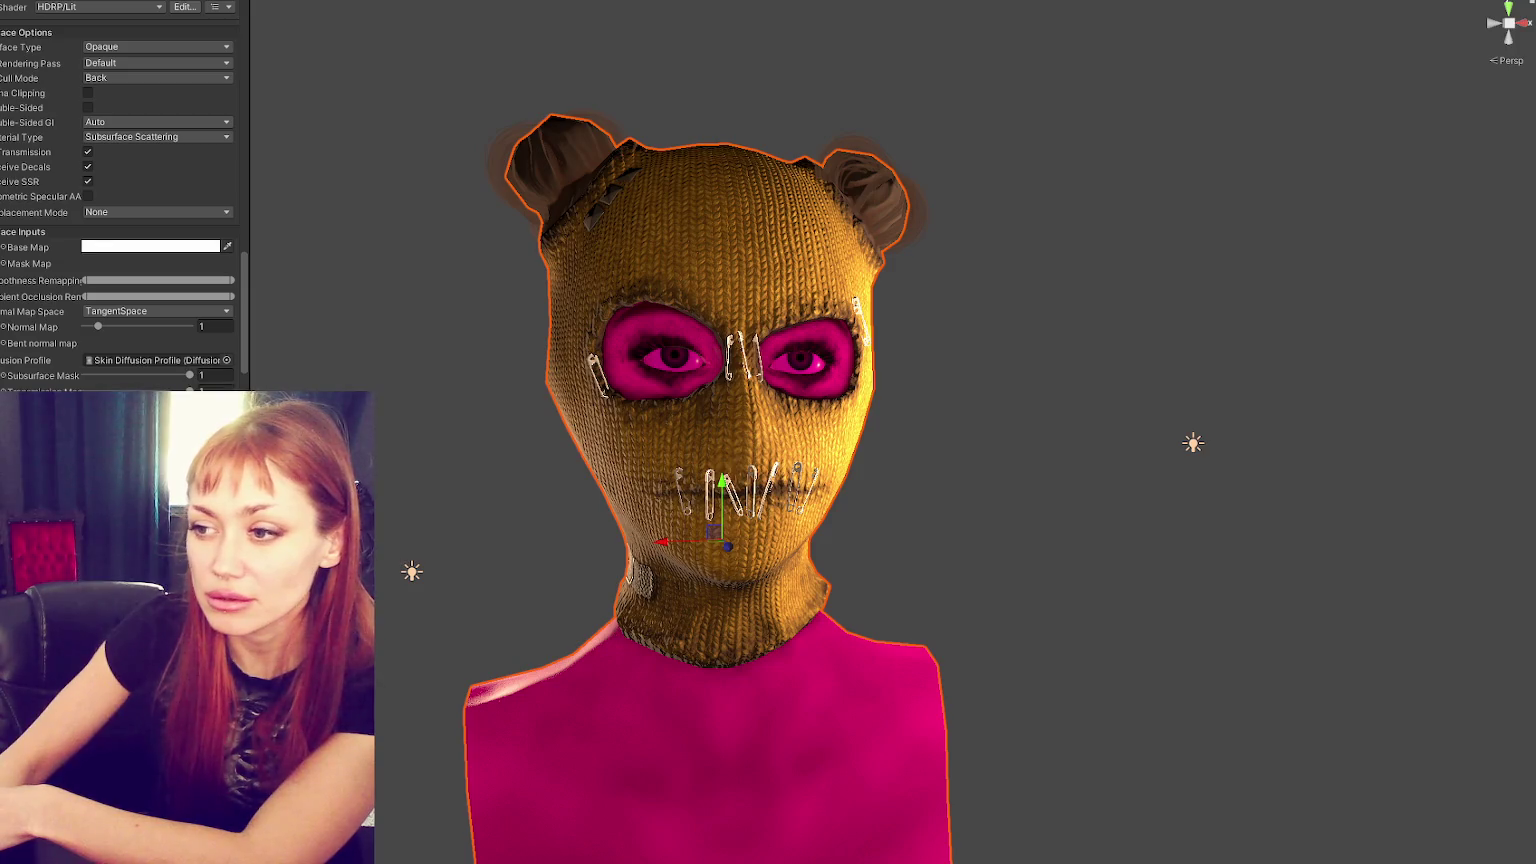
scroll(528, 379, "up", 3)
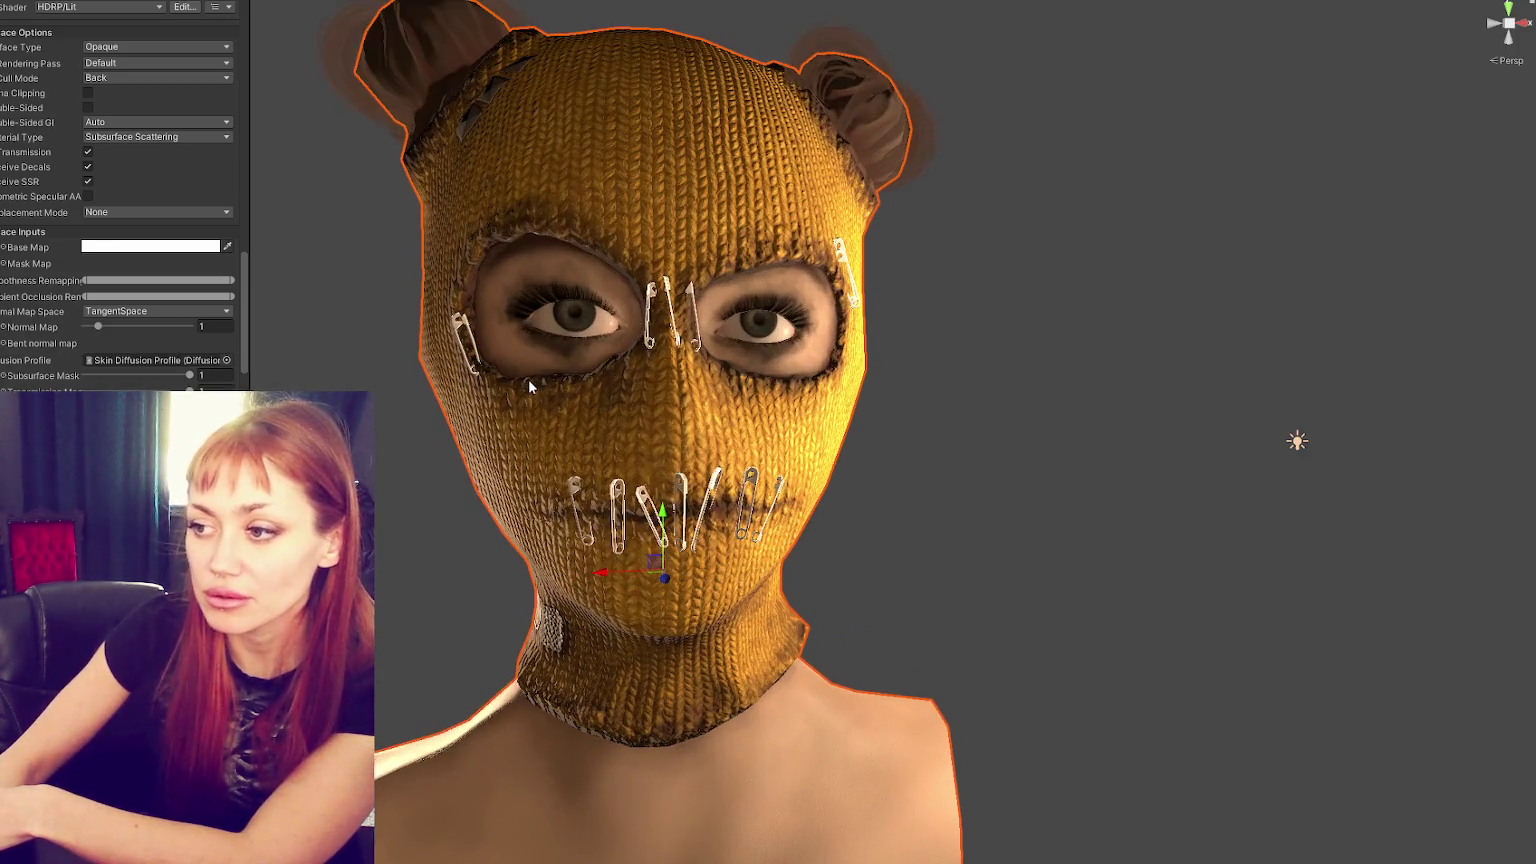
- Orbit and zoom the Scene view to show the masked head from the front
mouse_move(514, 337)
left_mouse_down()
mouse_move(560, 334)
mouse_move(420, 340)
mouse_move(729, 330)
mouse_move(673, 335)
mouse_move(726, 354)
left_mouse_up()
scroll(729, 330, "down", 3)
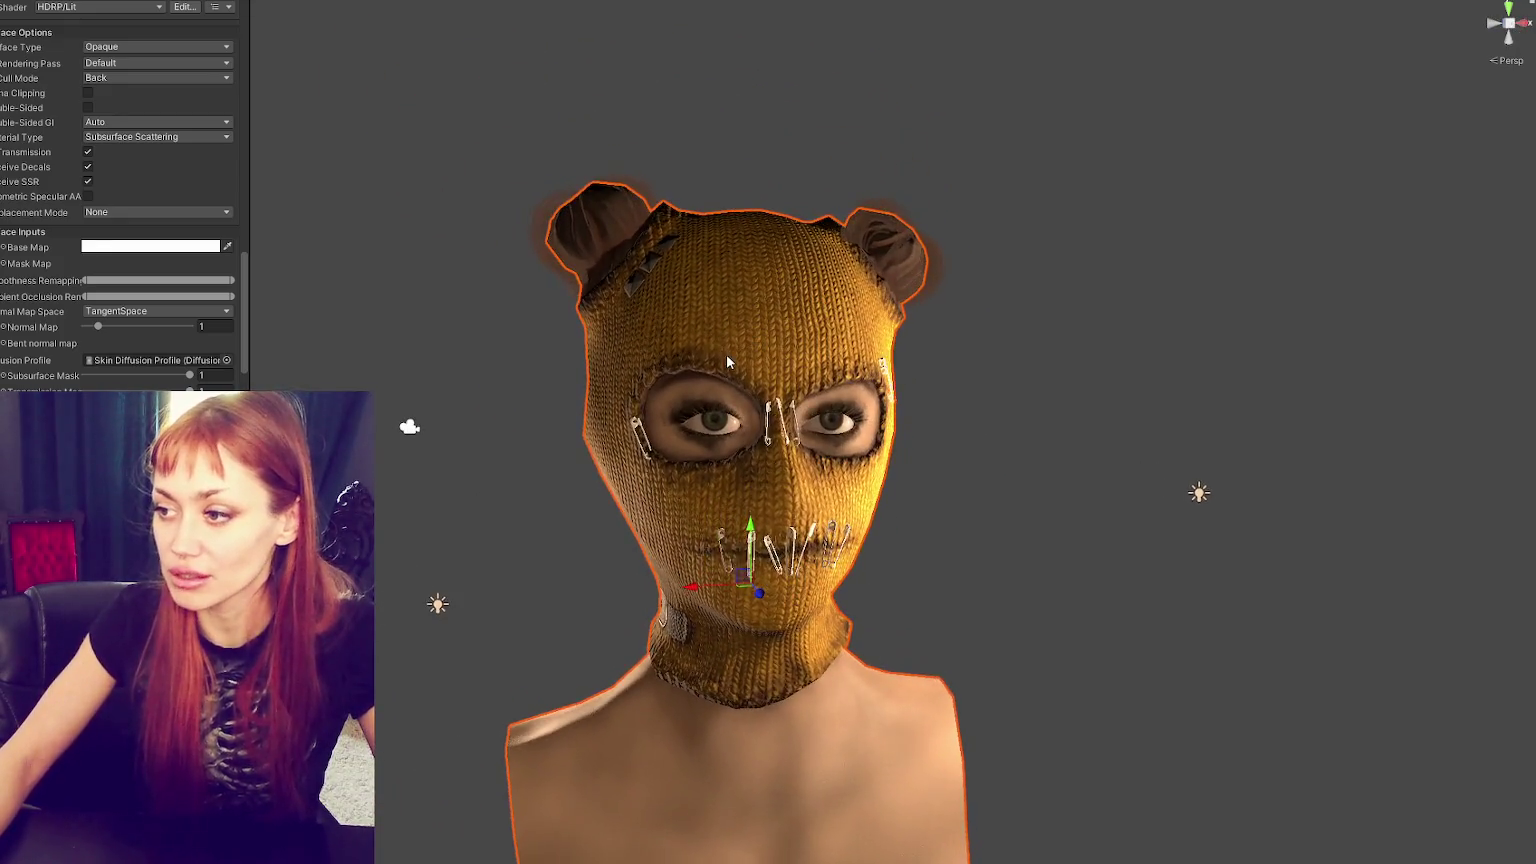
scroll(731, 302, "up", 3)
mouse_move(731, 303)
left_mouse_down()
mouse_move(754, 297)
mouse_move(782, 99)
mouse_move(576, 118)
mouse_move(605, 147)
left_mouse_up()
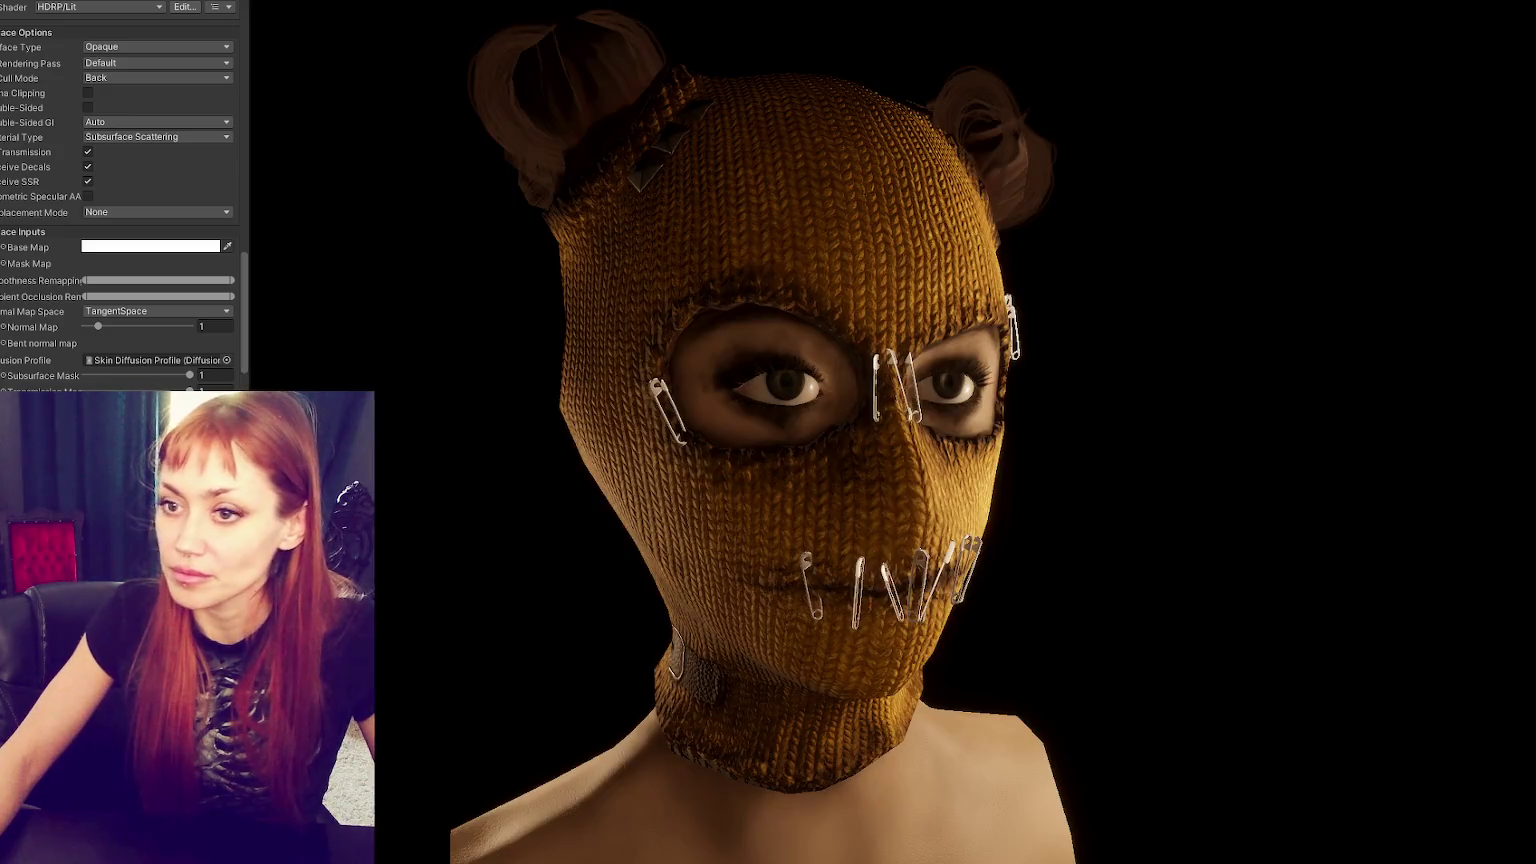
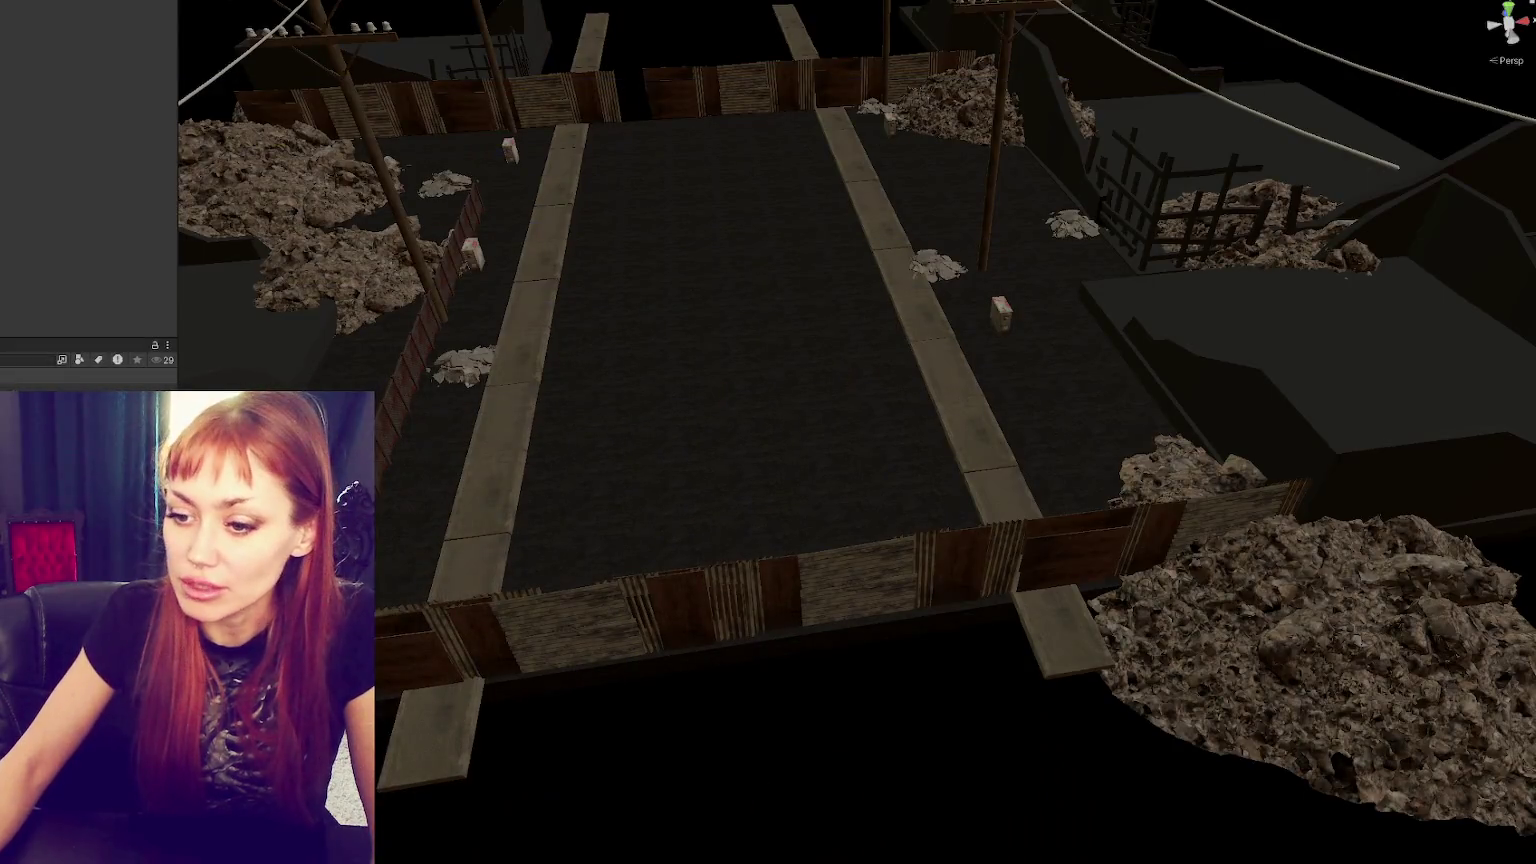
- Review the GenerateCityChunks() call from Start in WastelandControls.cs, then go back to the Unity scene
key("alt+Tab")
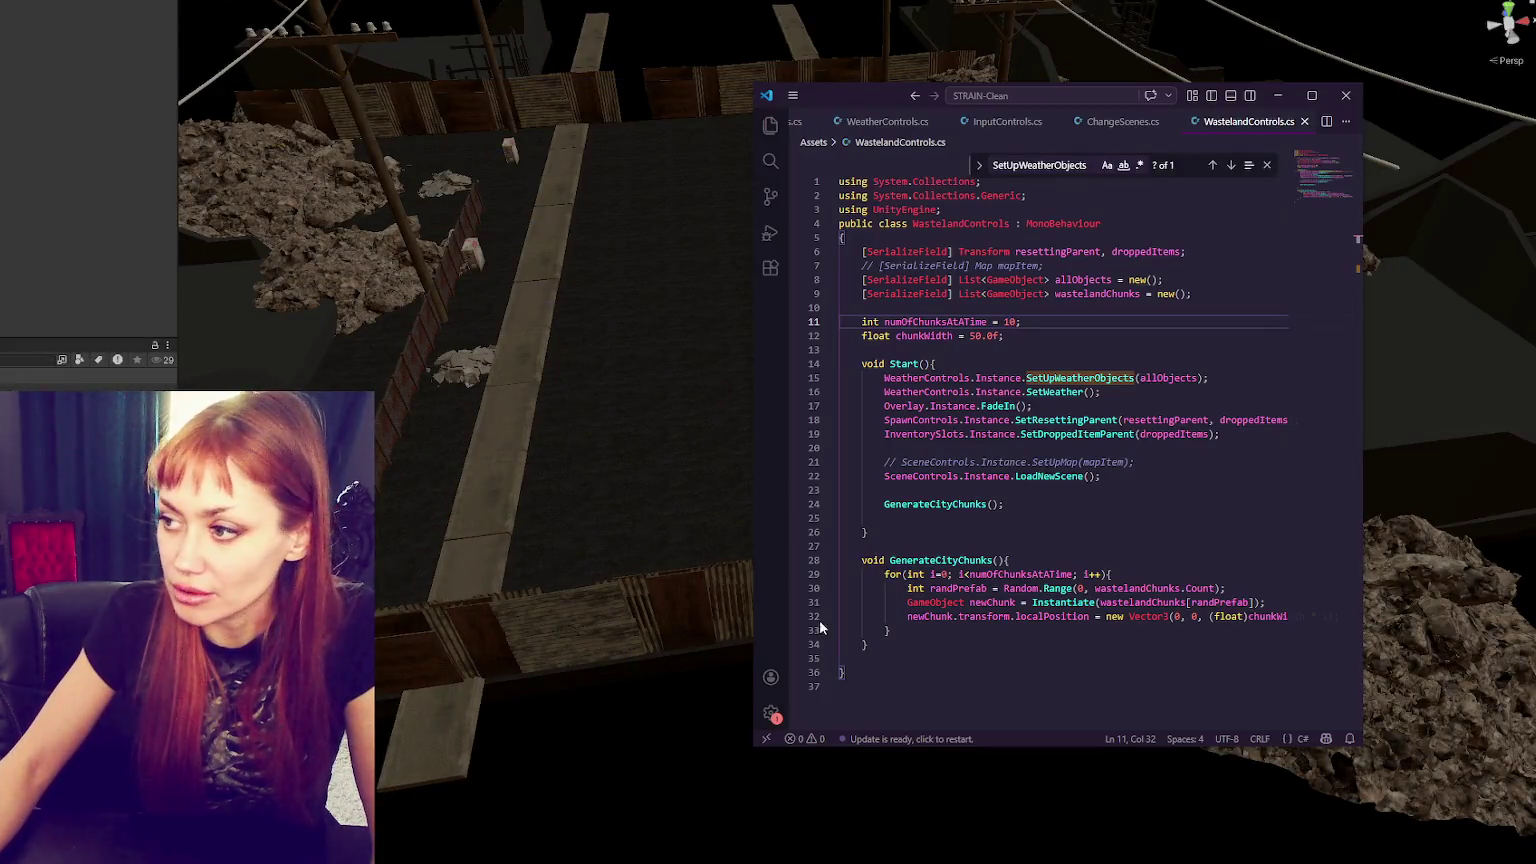
left_click(1088, 541)
left_click(1094, 519)
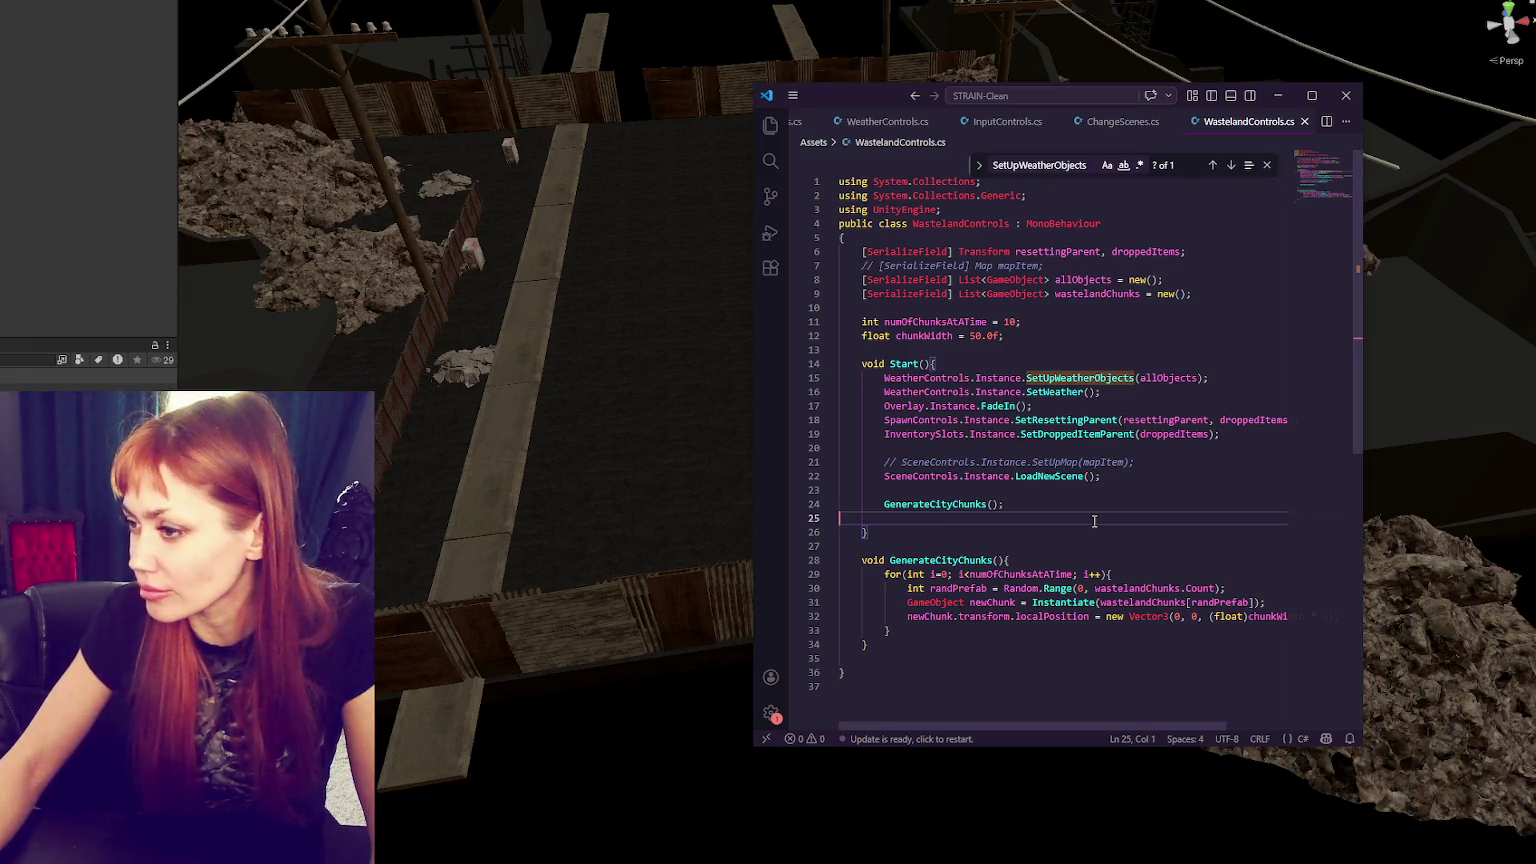
left_click(1032, 504)
key("alt+Tab")
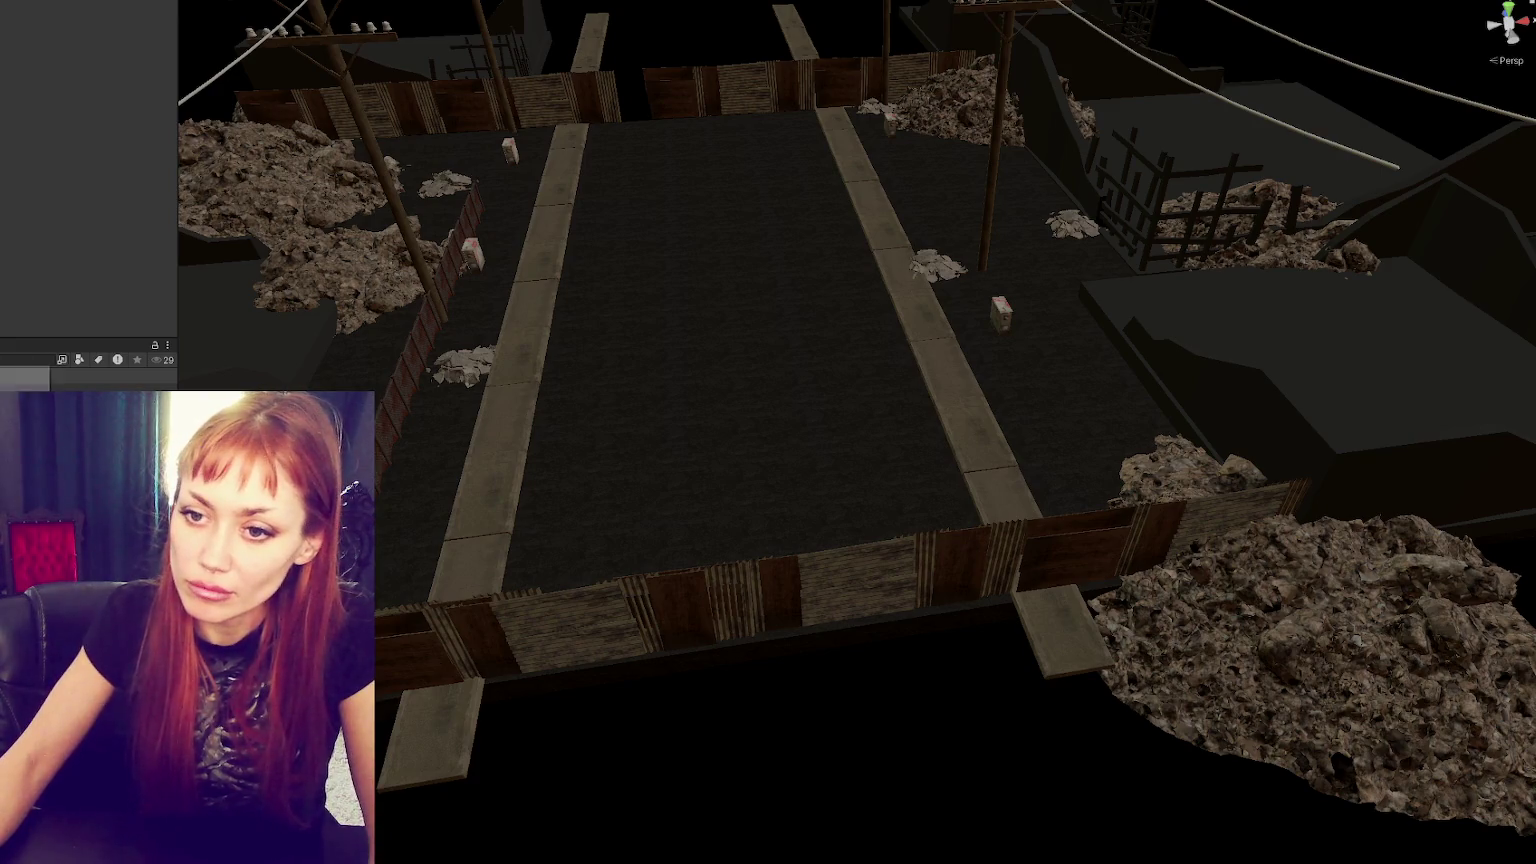
- Create a cube and roughly move and resize it near the street with the gizmos
key("Return")
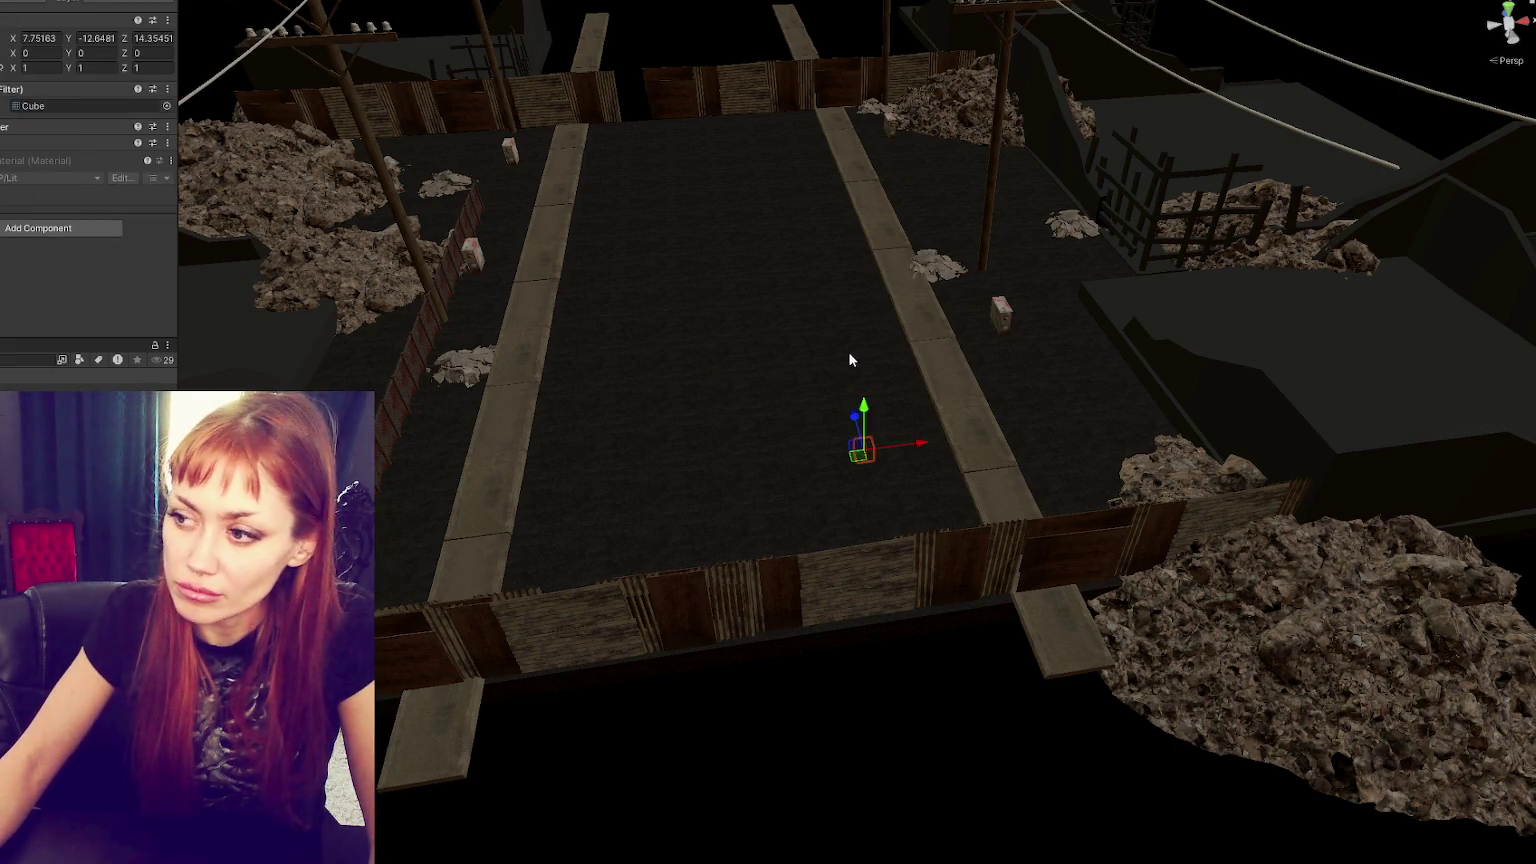
key("f")
scroll(785, 398, "down", 10)
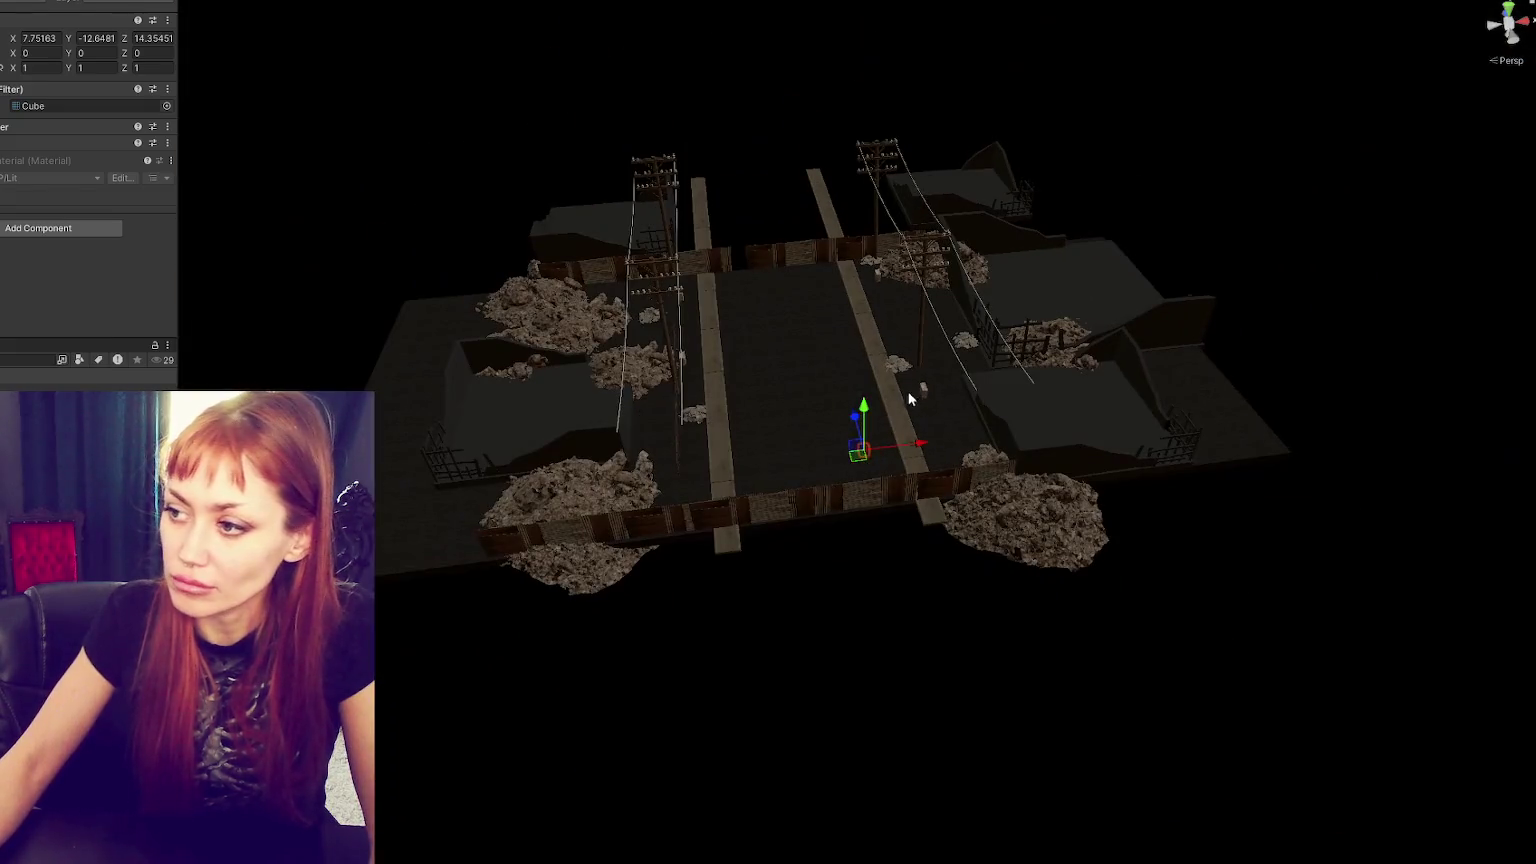
left_click_drag(862, 405, 863, 335)
left_click_drag(912, 386, 867, 386)
key("r")
left_click_drag(818, 335, 822, 72)
left_click_drag(876, 375, 968, 352)
left_click_drag(822, 337, 794, 379)
key("f")
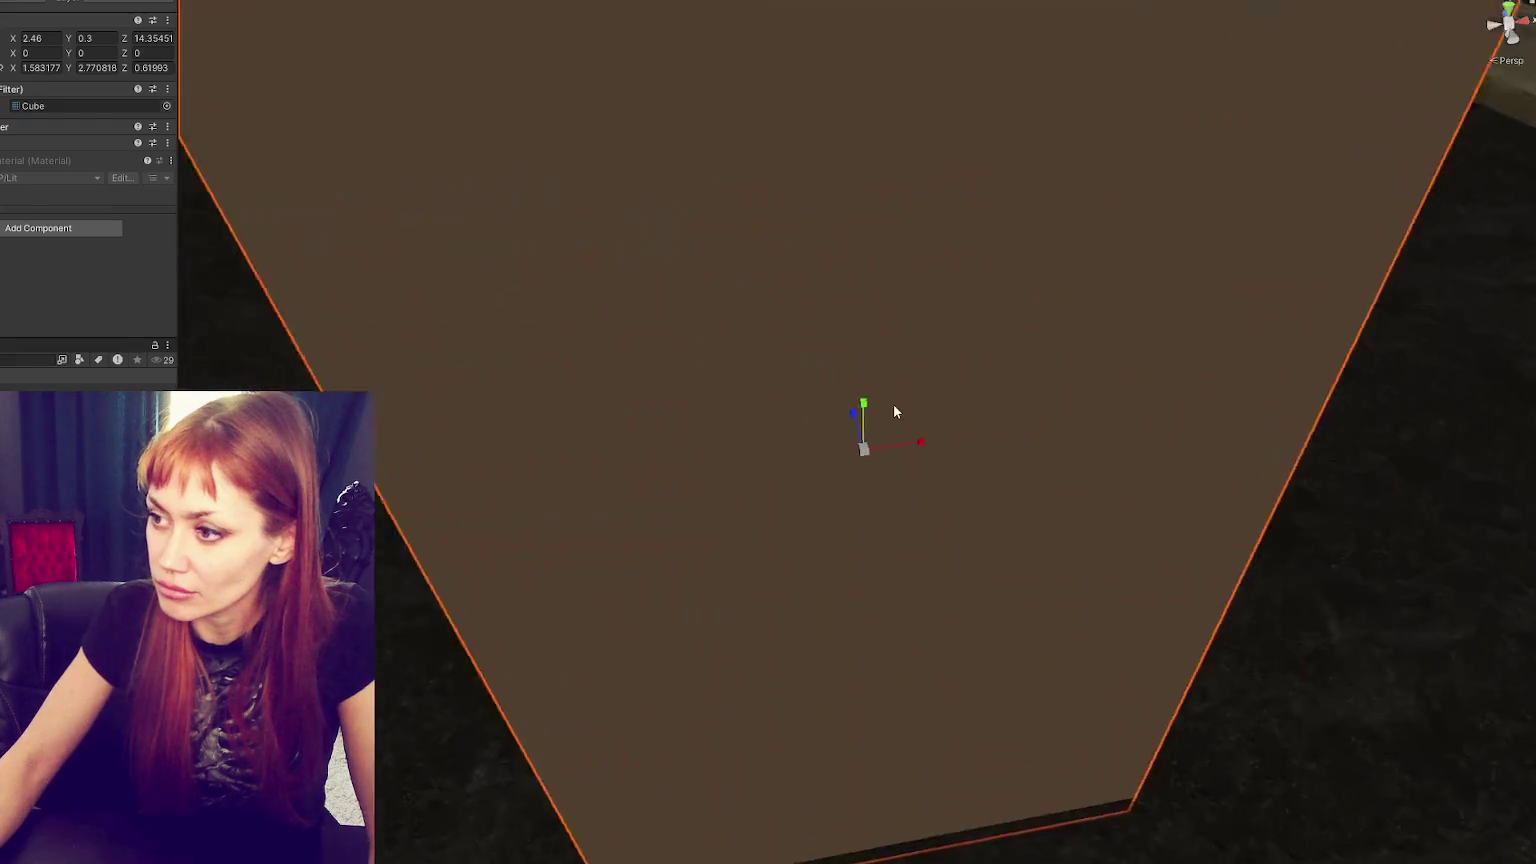
left_click_drag(893, 404, 1163, 470)
- Duplicate the cube, then delete the copy and keep the original selected
key("ctrl+d")
mouse_move(808, 447)
left_mouse_down()
mouse_move(638, 445)
mouse_move(729, 437)
left_mouse_up()
left_click(779, 457)
left_click(814, 517)
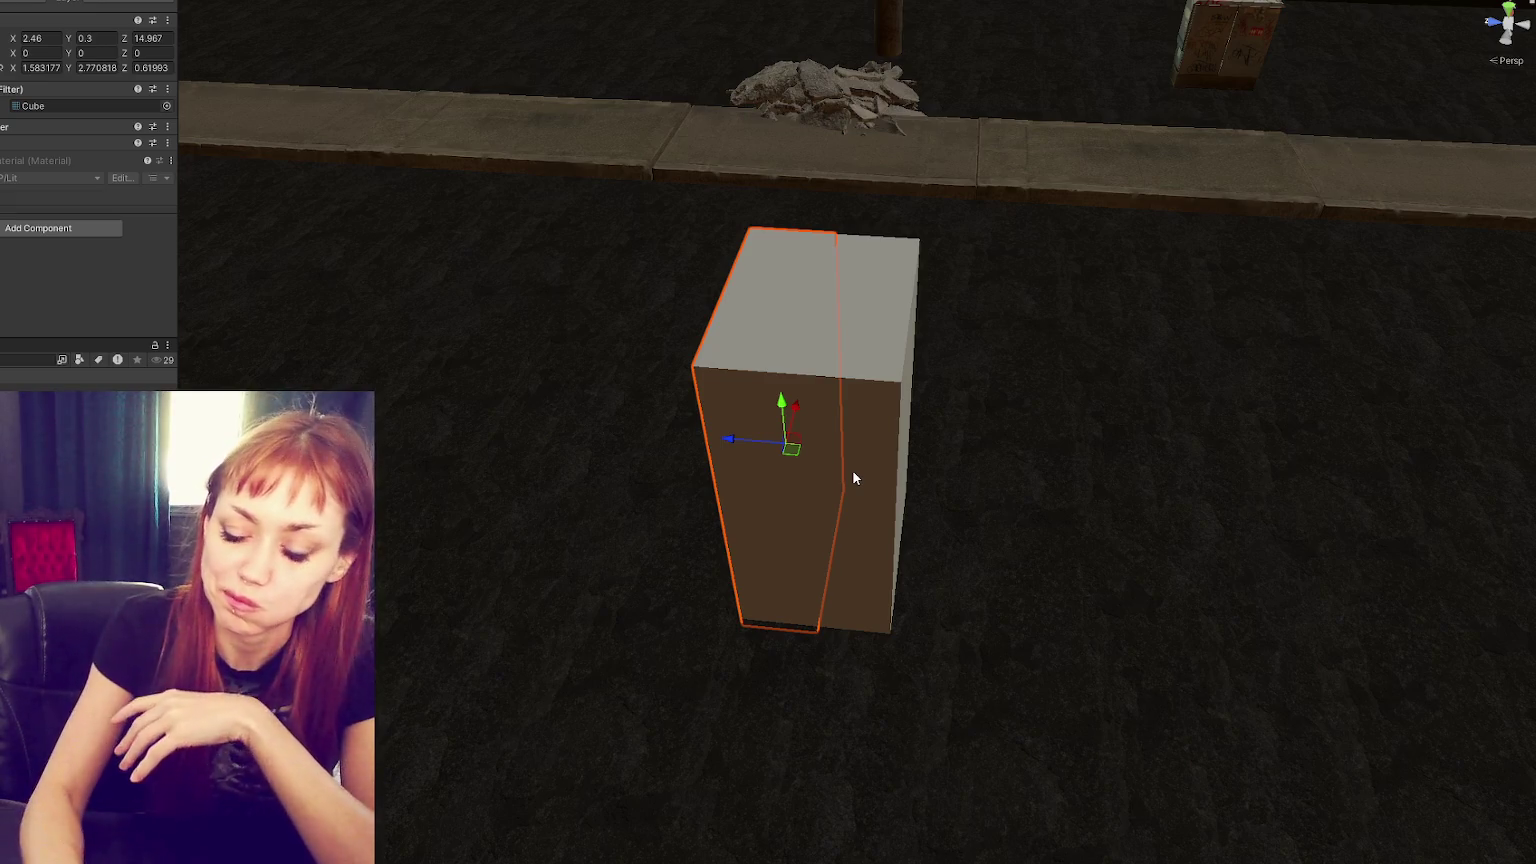
key("Delete")
left_click(852, 469)
- Set the cube's Scale X and Z to 50, Position Y to 0.3 and Scale Y to 0
left_click(40, 67)
type("50")
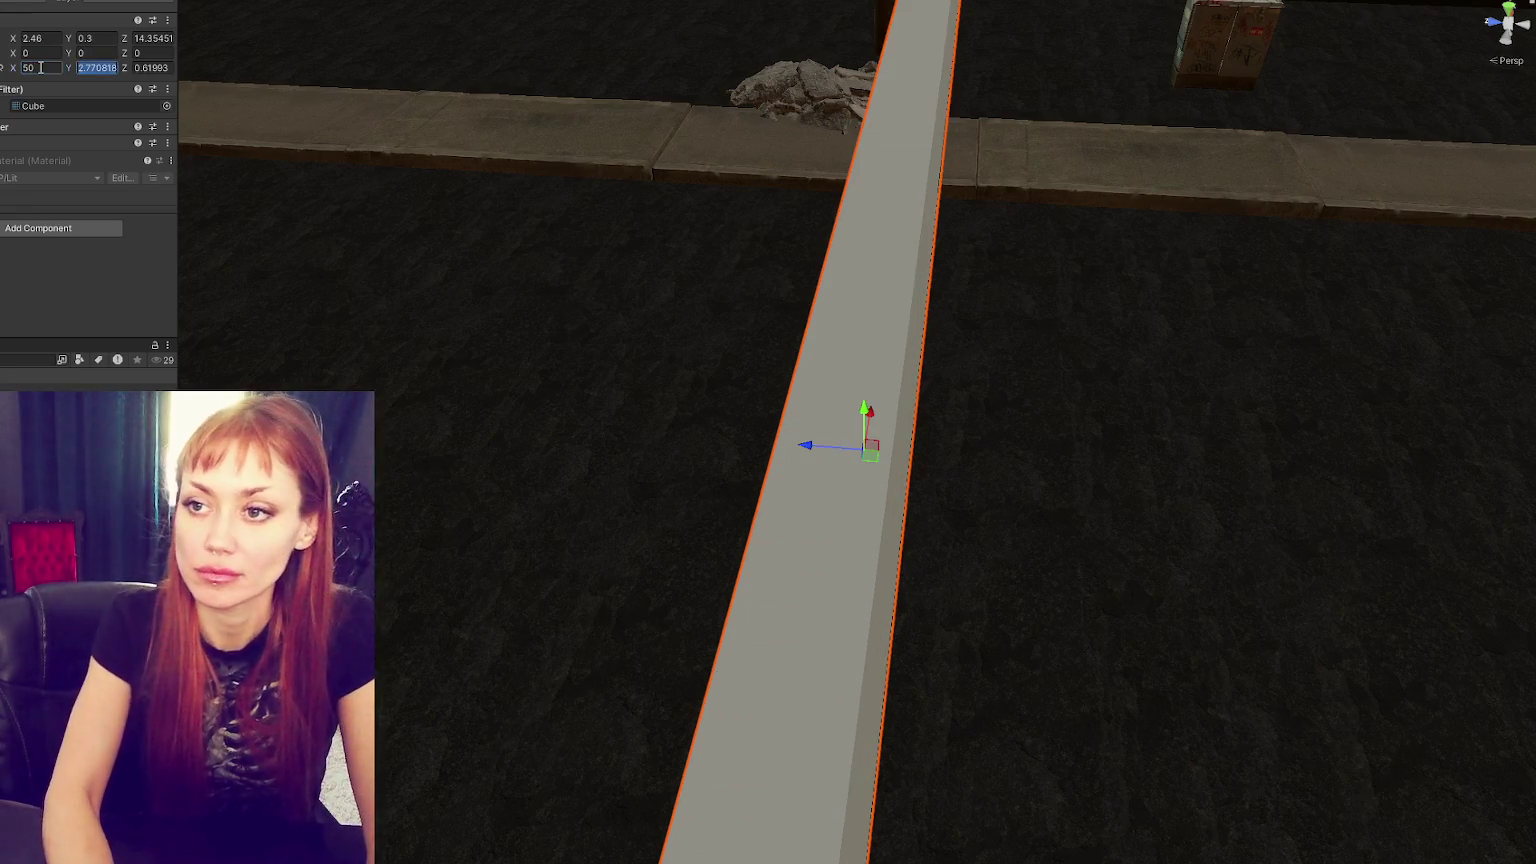
key("Tab")
key("Tab")
type("50")
mouse_move(828, 240)
left_mouse_down()
mouse_move(914, 196)
mouse_move(817, 139)
mouse_move(514, 161)
mouse_move(1053, 432)
mouse_move(315, 267)
left_mouse_up()
key("Tab")
left_click(100, 68)
type("0")
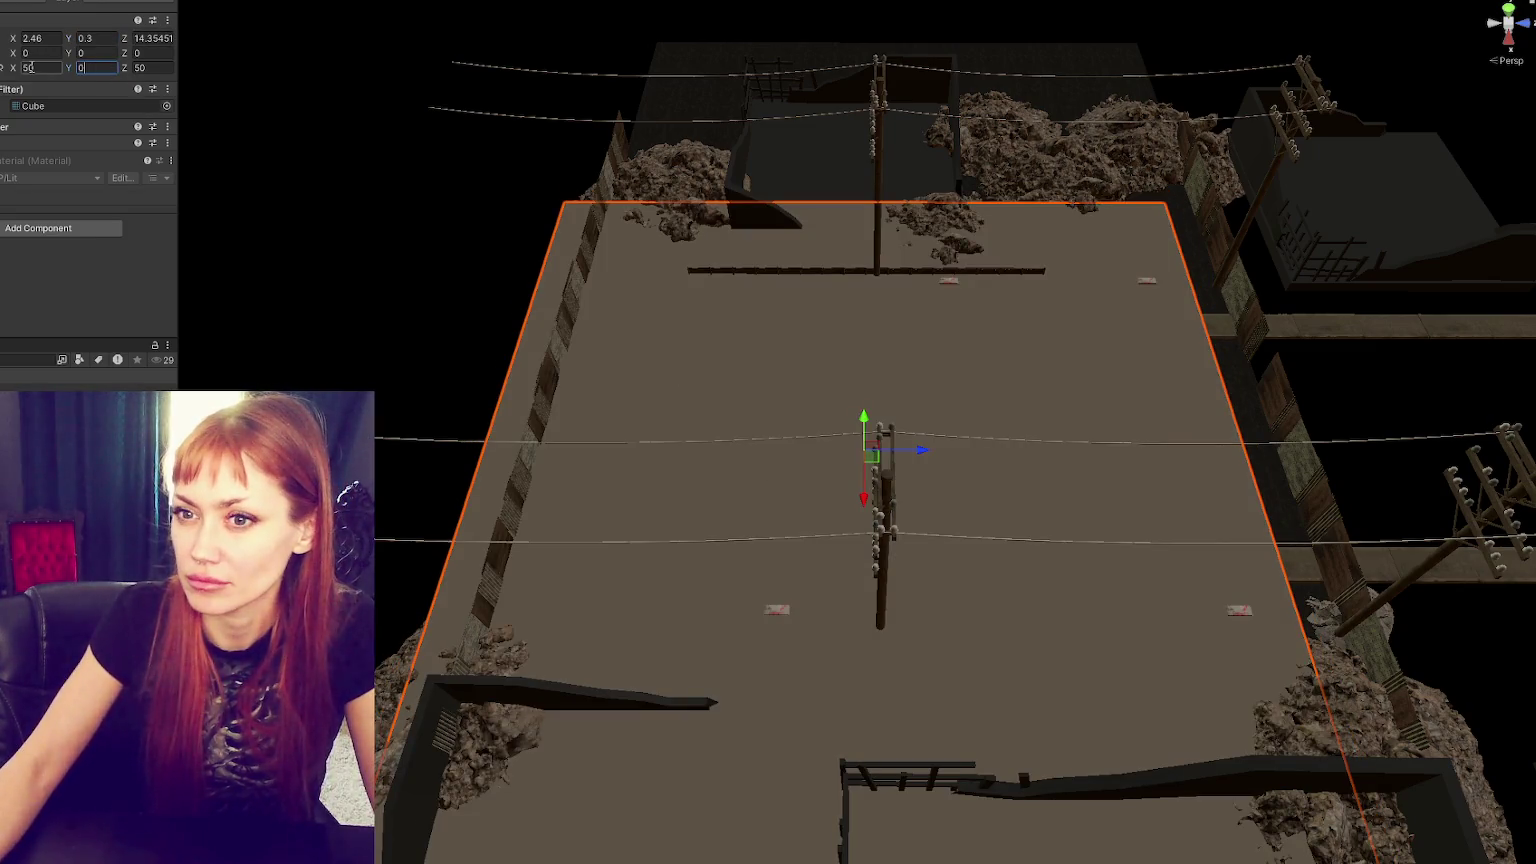
left_click(96, 42)
- Set the slab's Position X and Z to 0
left_click(47, 40)
type("0")
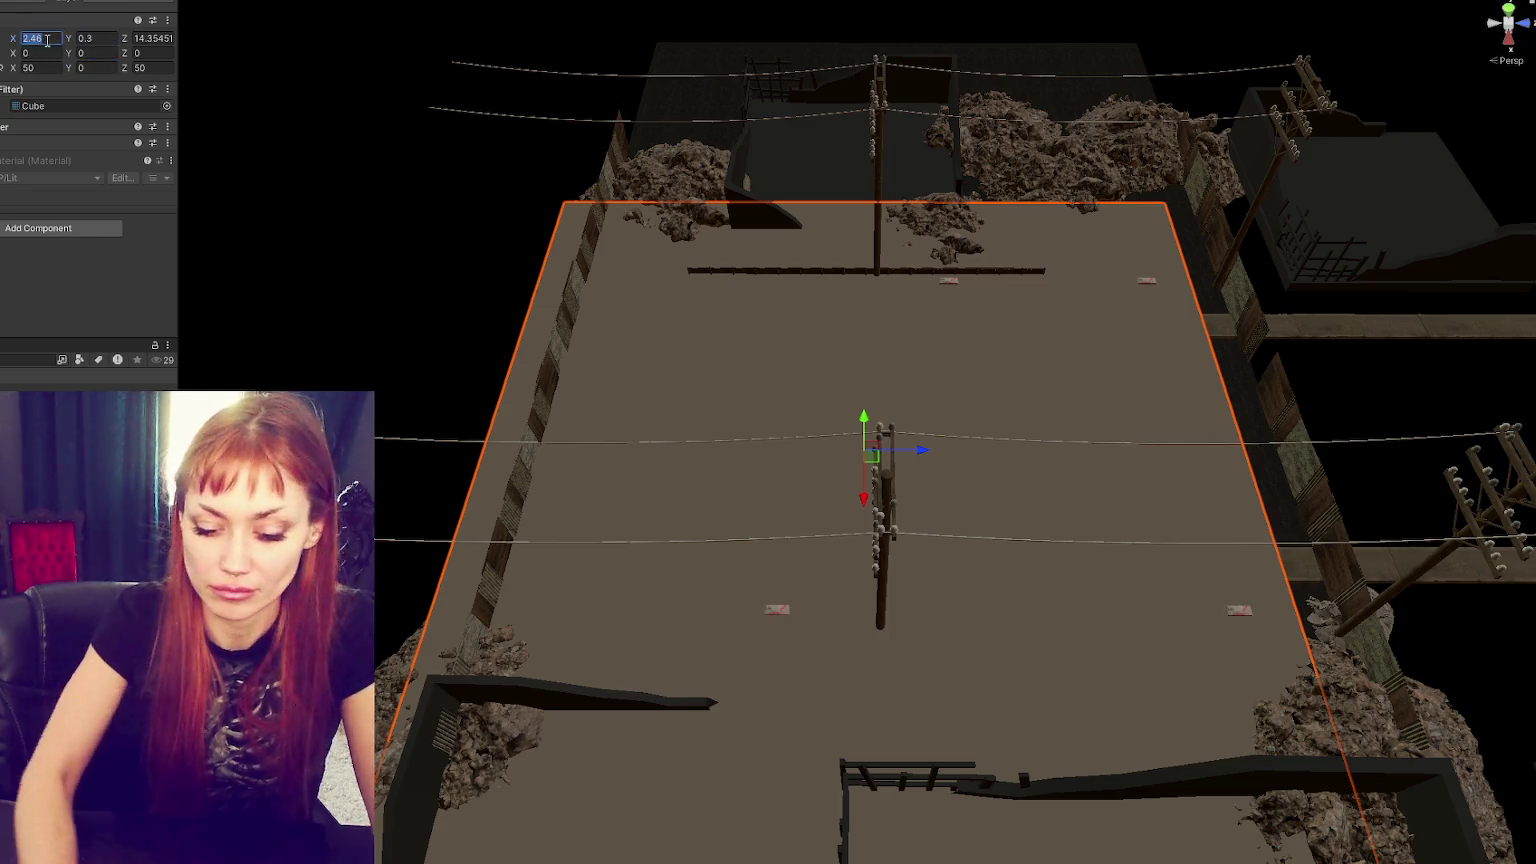
key("Tab")
key("Tab")
type("0")
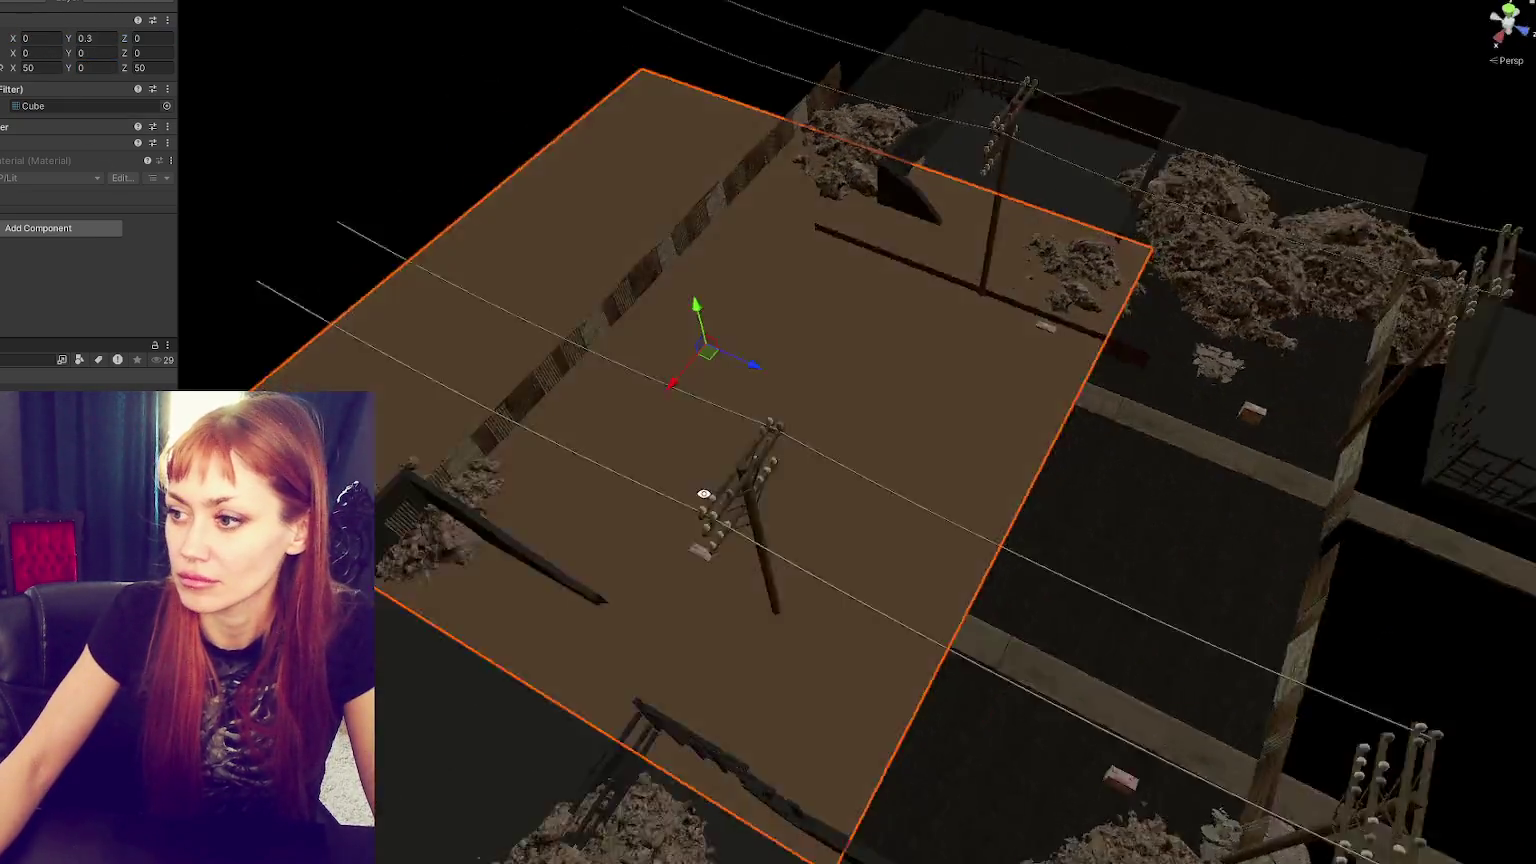
- Move the slab along Z to about 17.36 so it covers the street chunk
mouse_move(1000, 380)
left_mouse_down()
mouse_move(1046, 368)
mouse_move(1086, 551)
mouse_move(874, 402)
mouse_move(954, 425)
mouse_move(1409, 363)
mouse_move(892, 418)
left_mouse_up()
scroll(904, 416, "up", 4)
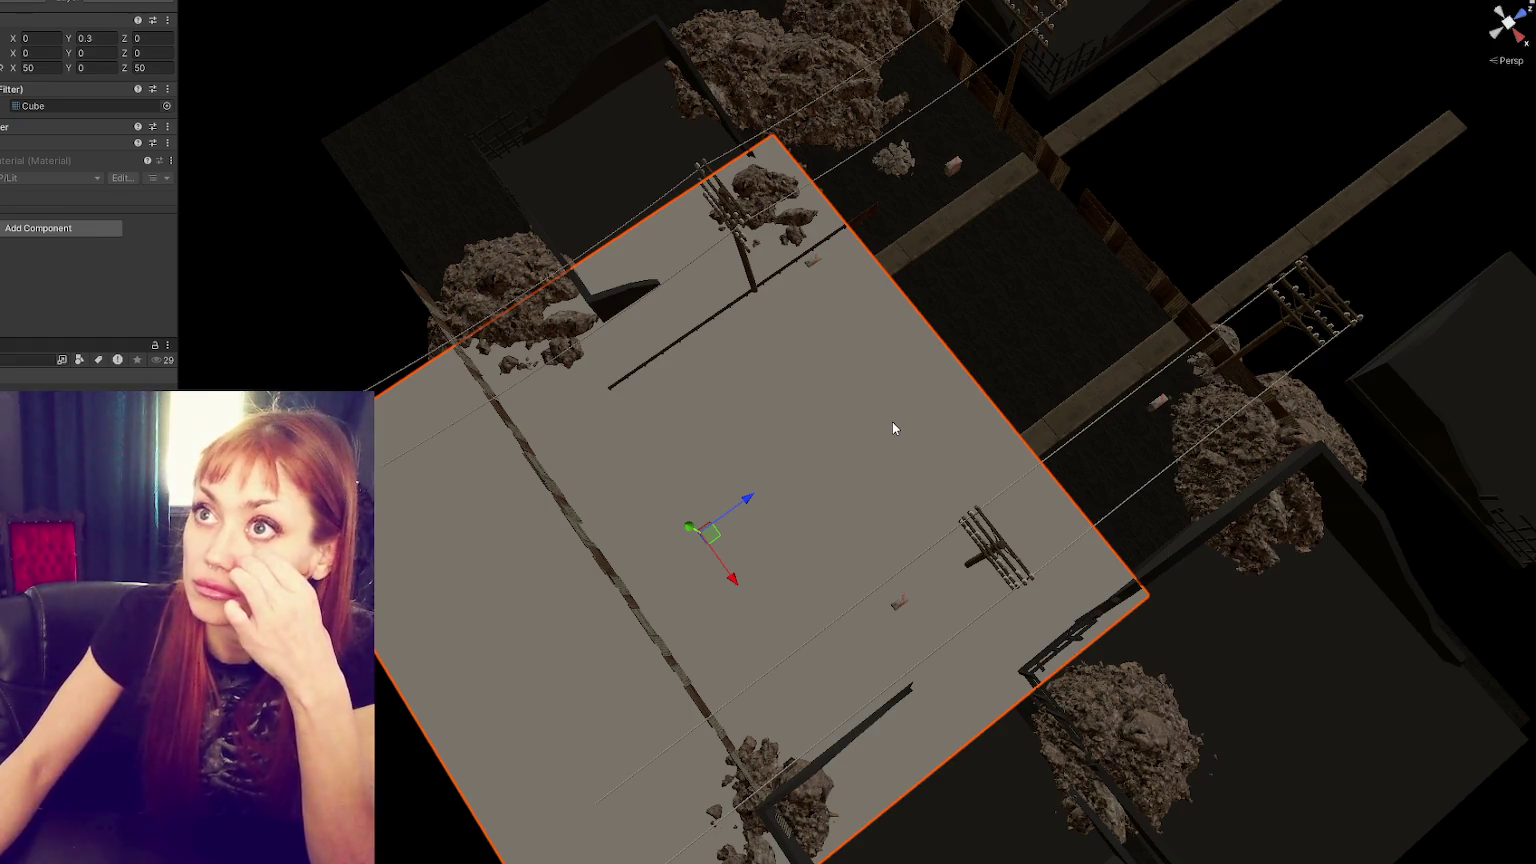
left_click_drag(736, 500, 941, 400)
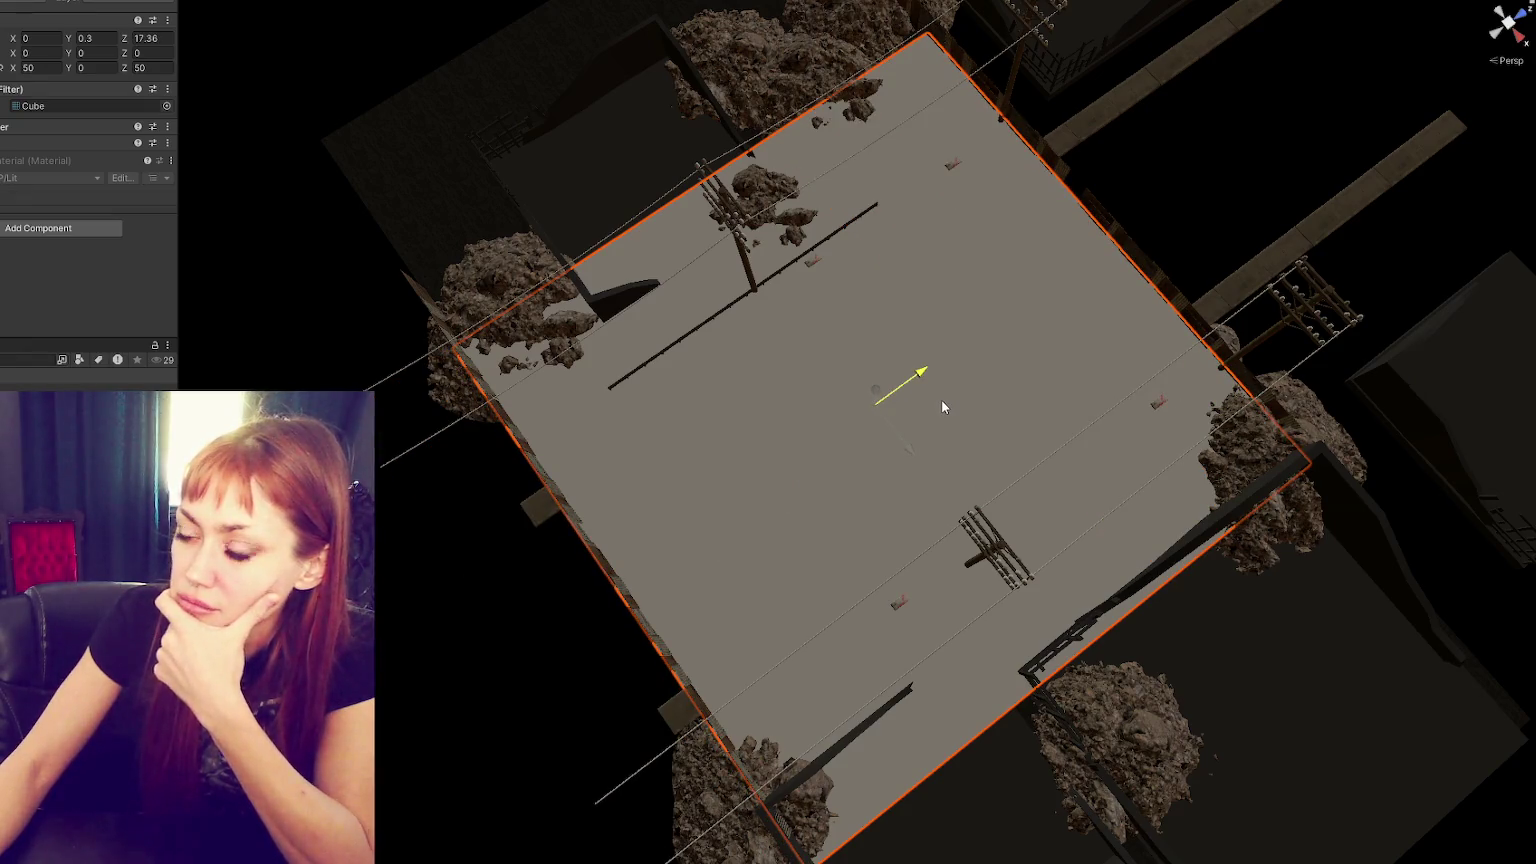
left_click_drag(838, 480, 878, 392)
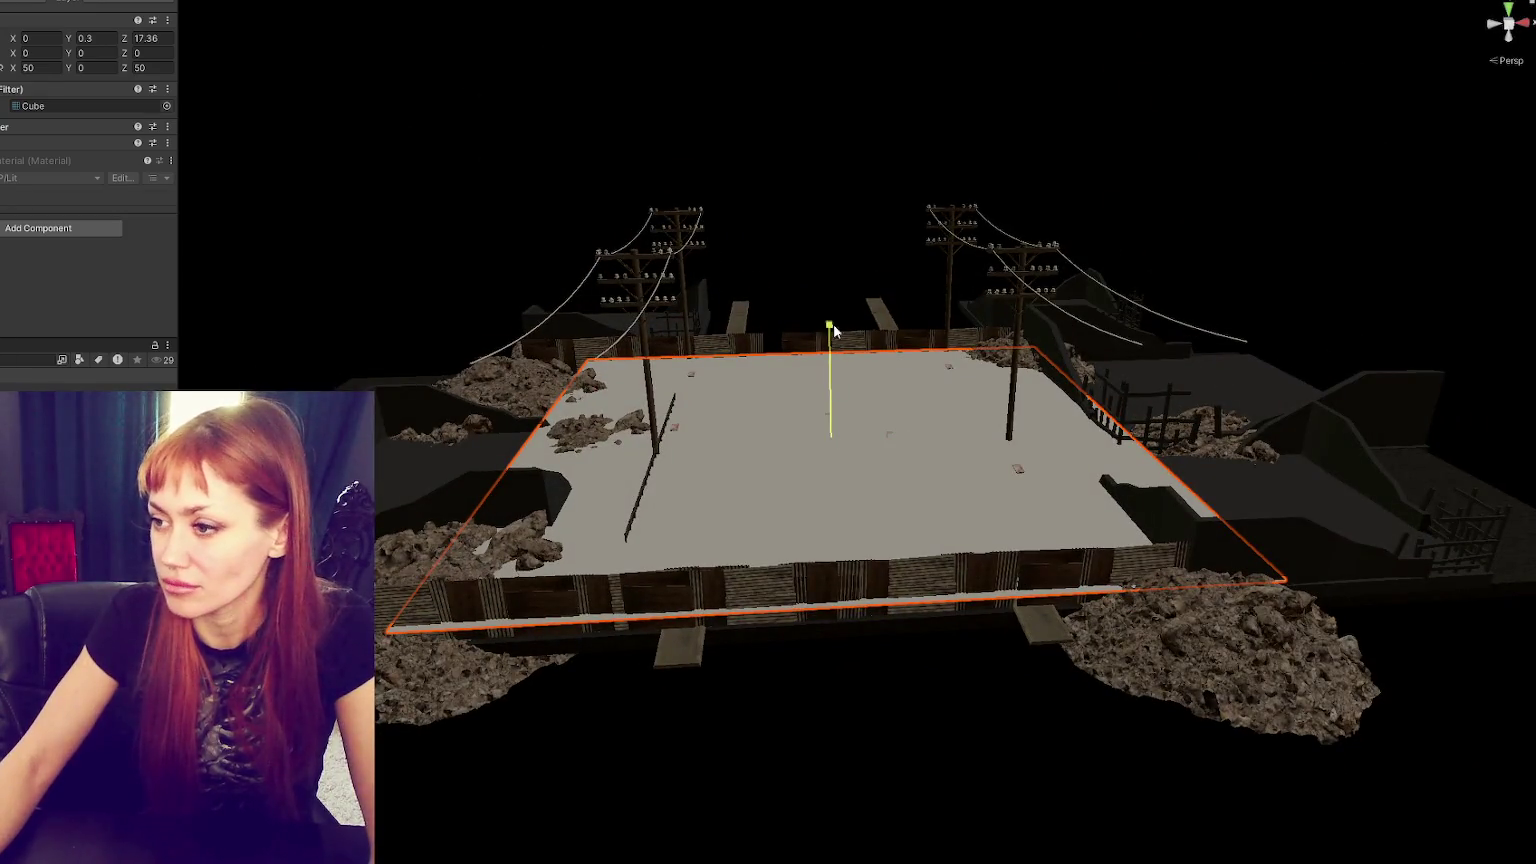
key("ctrl+z")
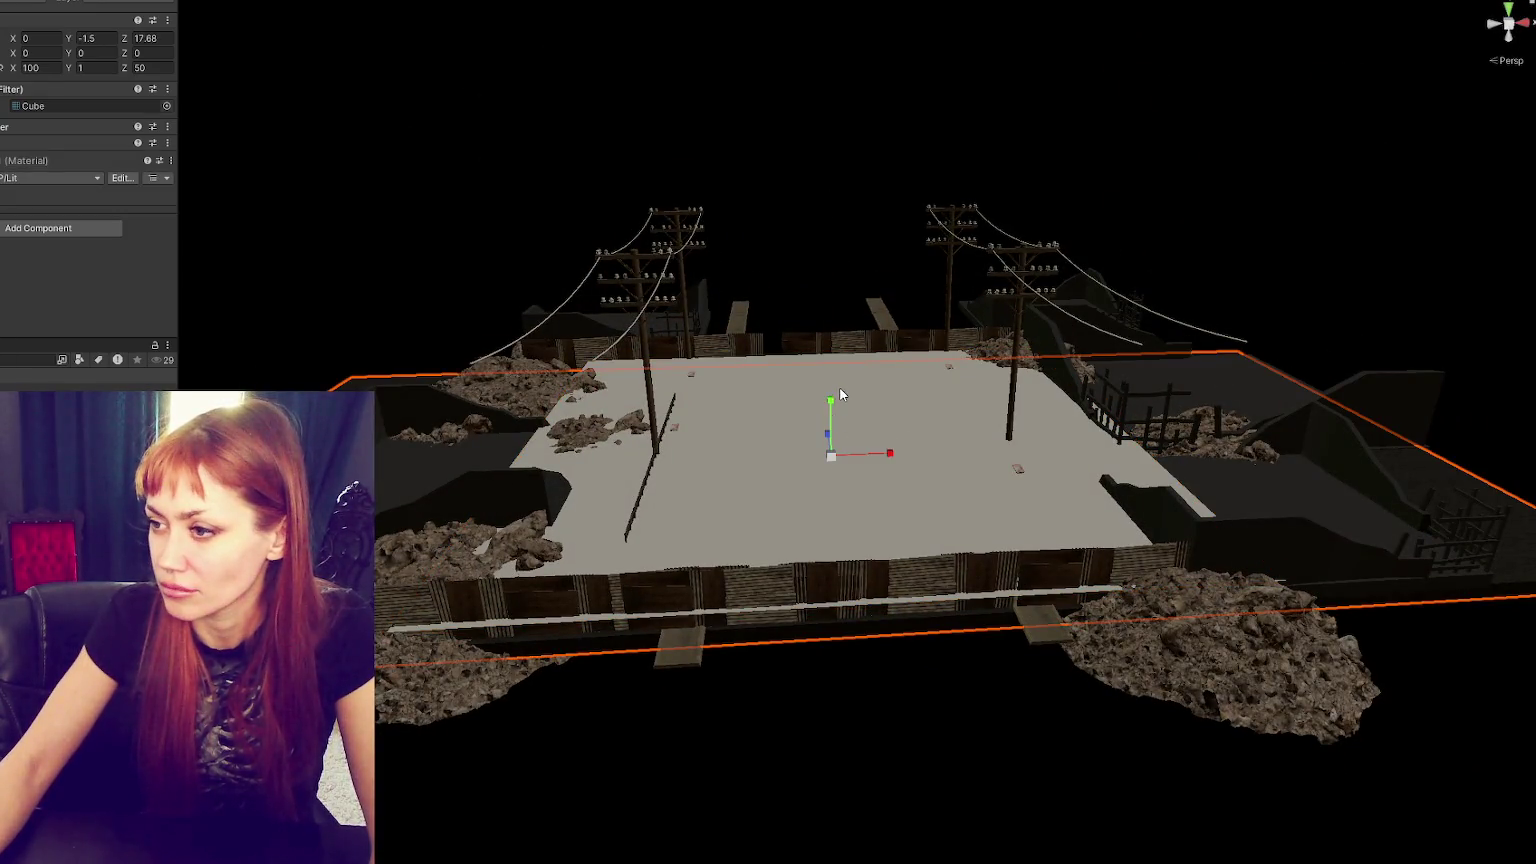
key("ctrl+y")
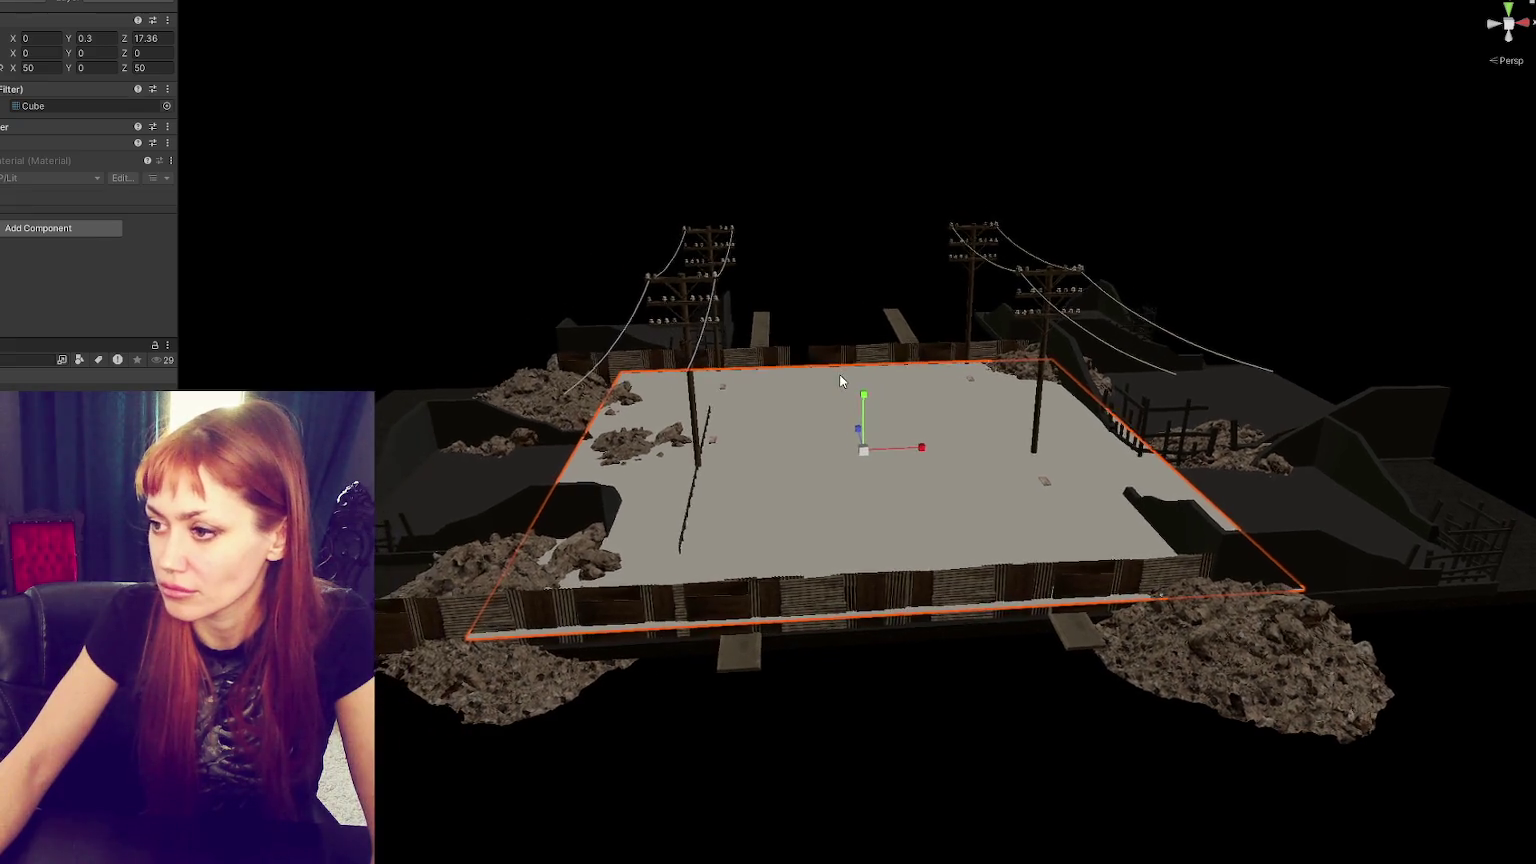
- Set the box's Scale Y to 10 and disable its Mesh Renderer
left_click(93, 68)
type("10")
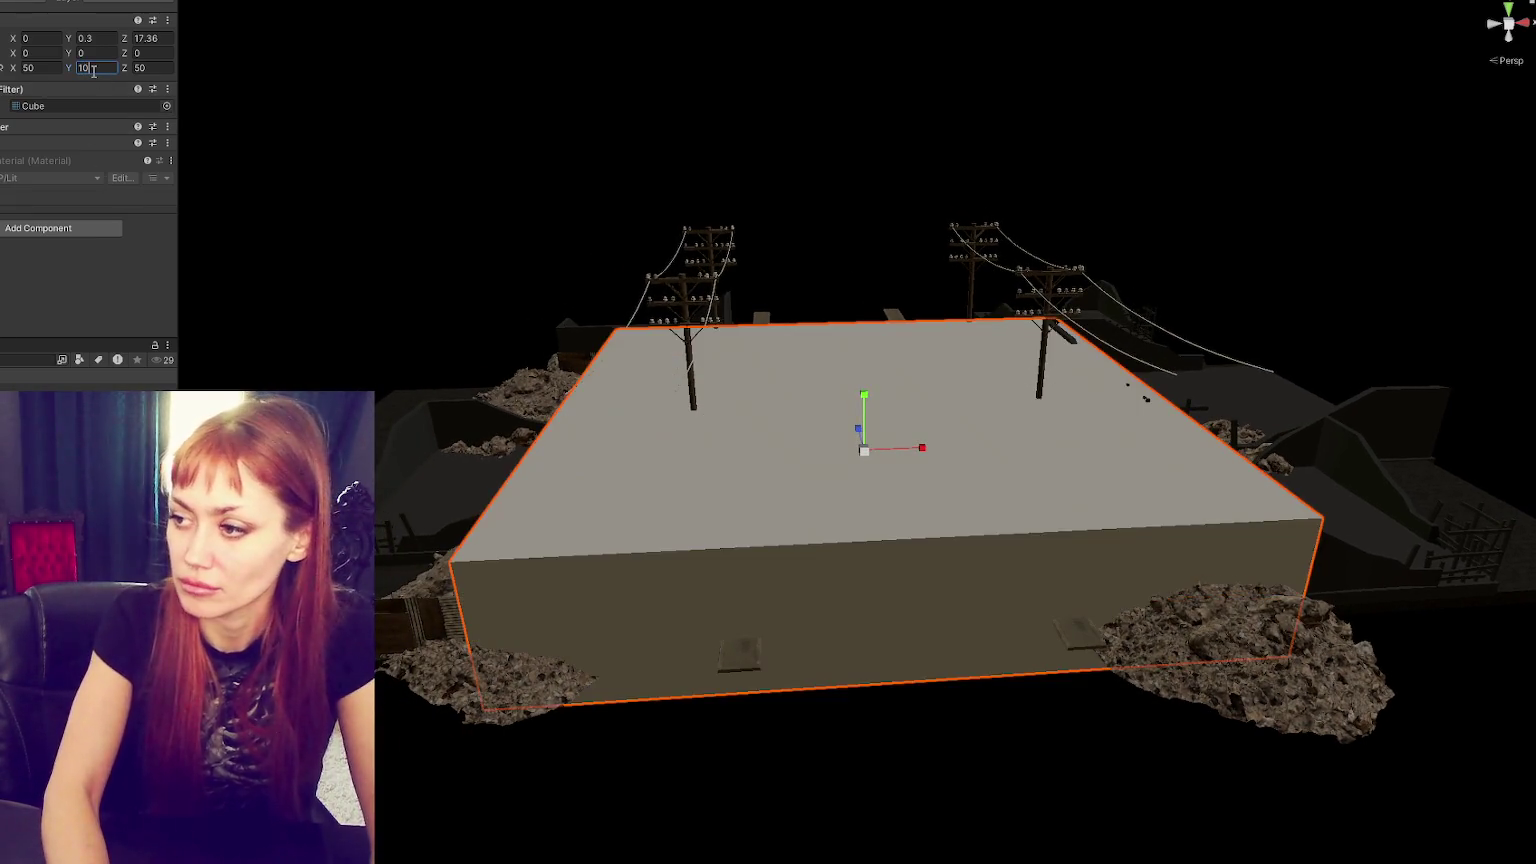
left_click(8, 142)
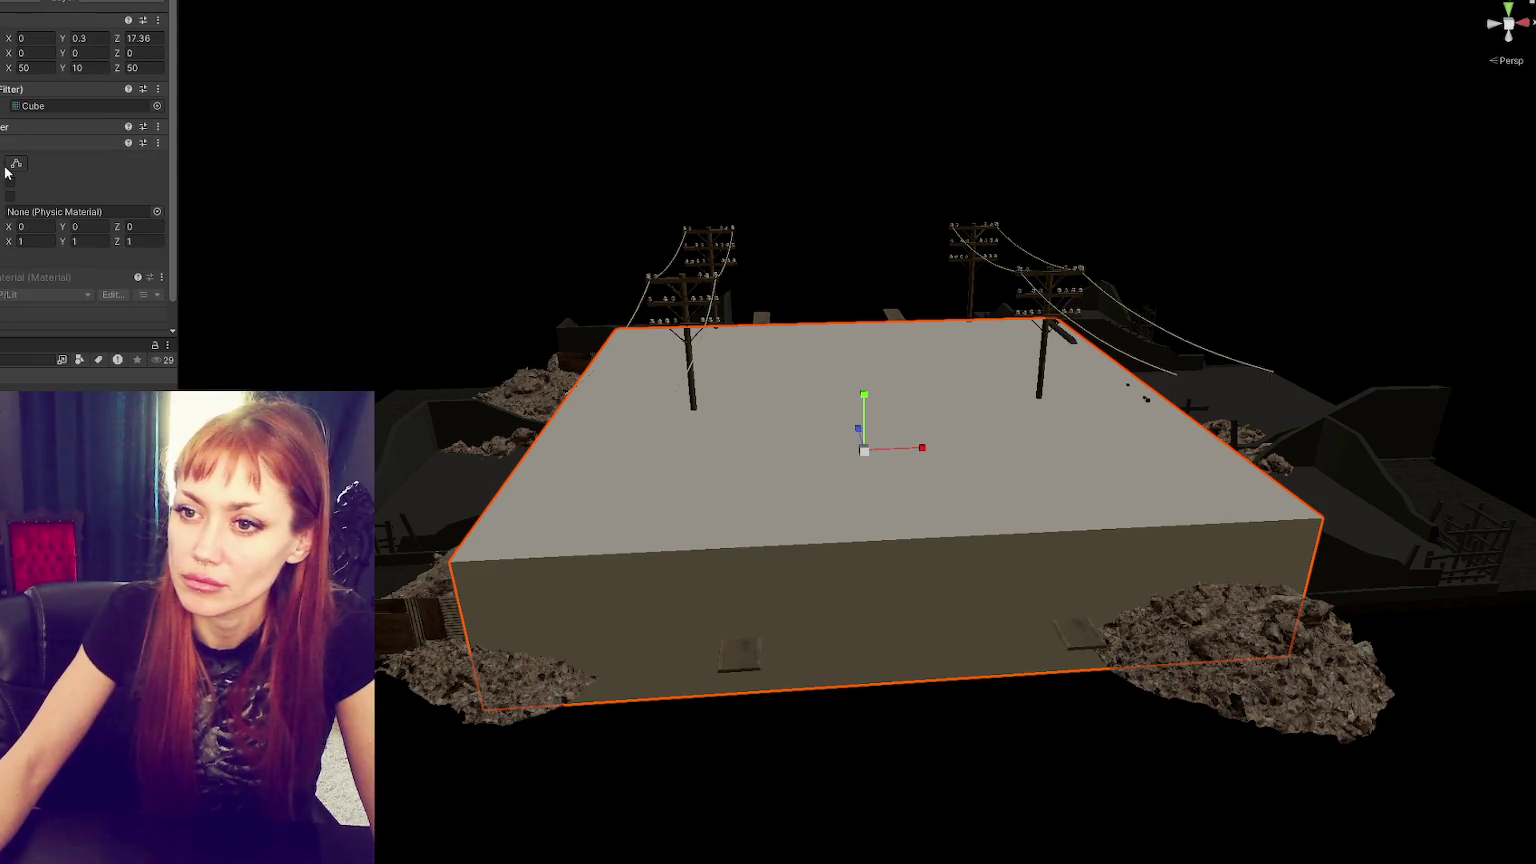
left_click(8, 126)
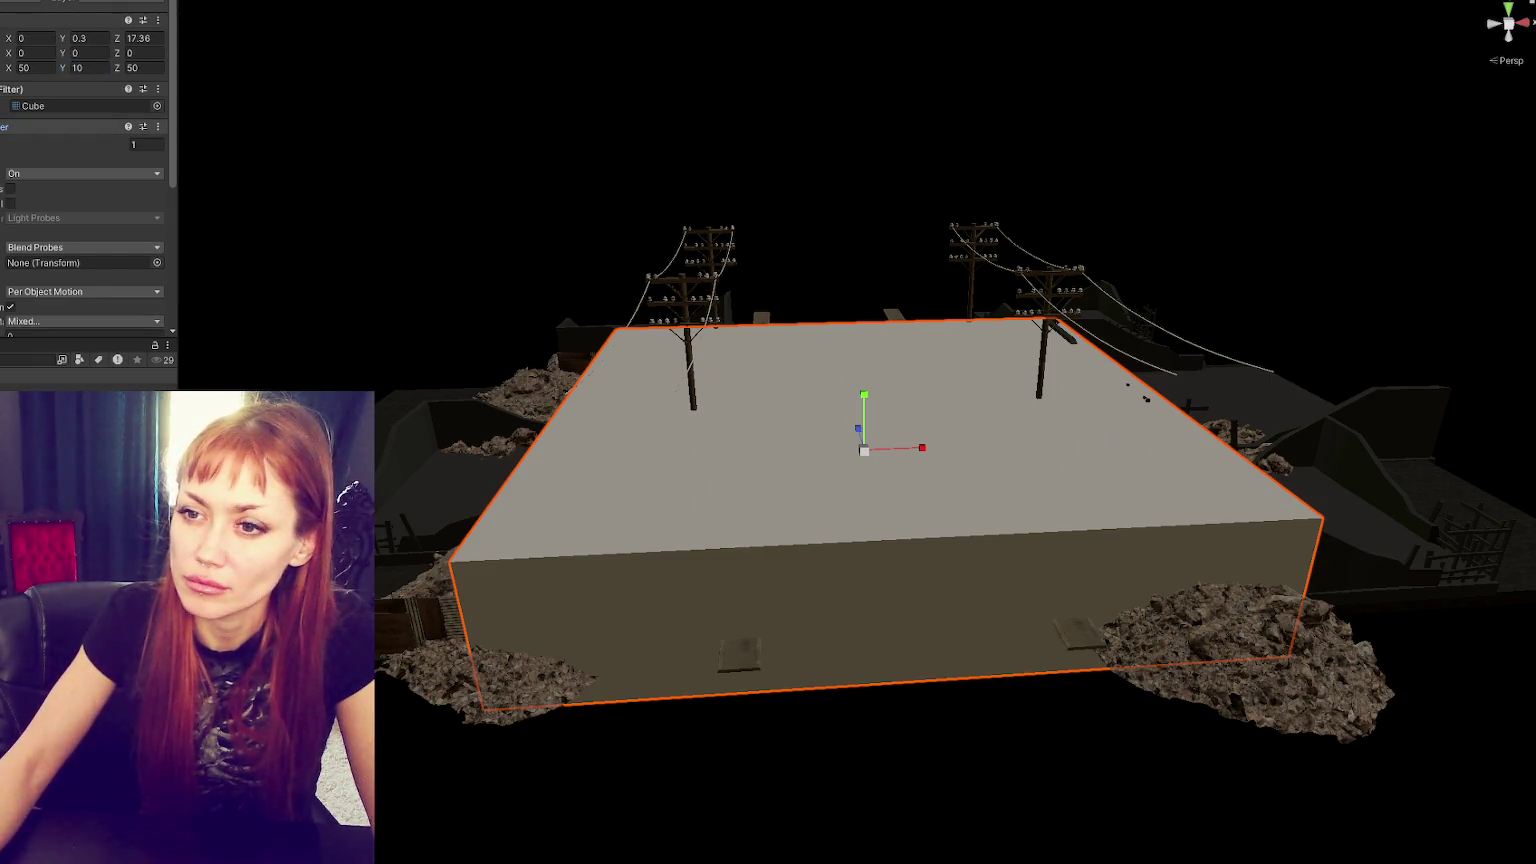
left_click(3, 126)
left_click(8, 126)
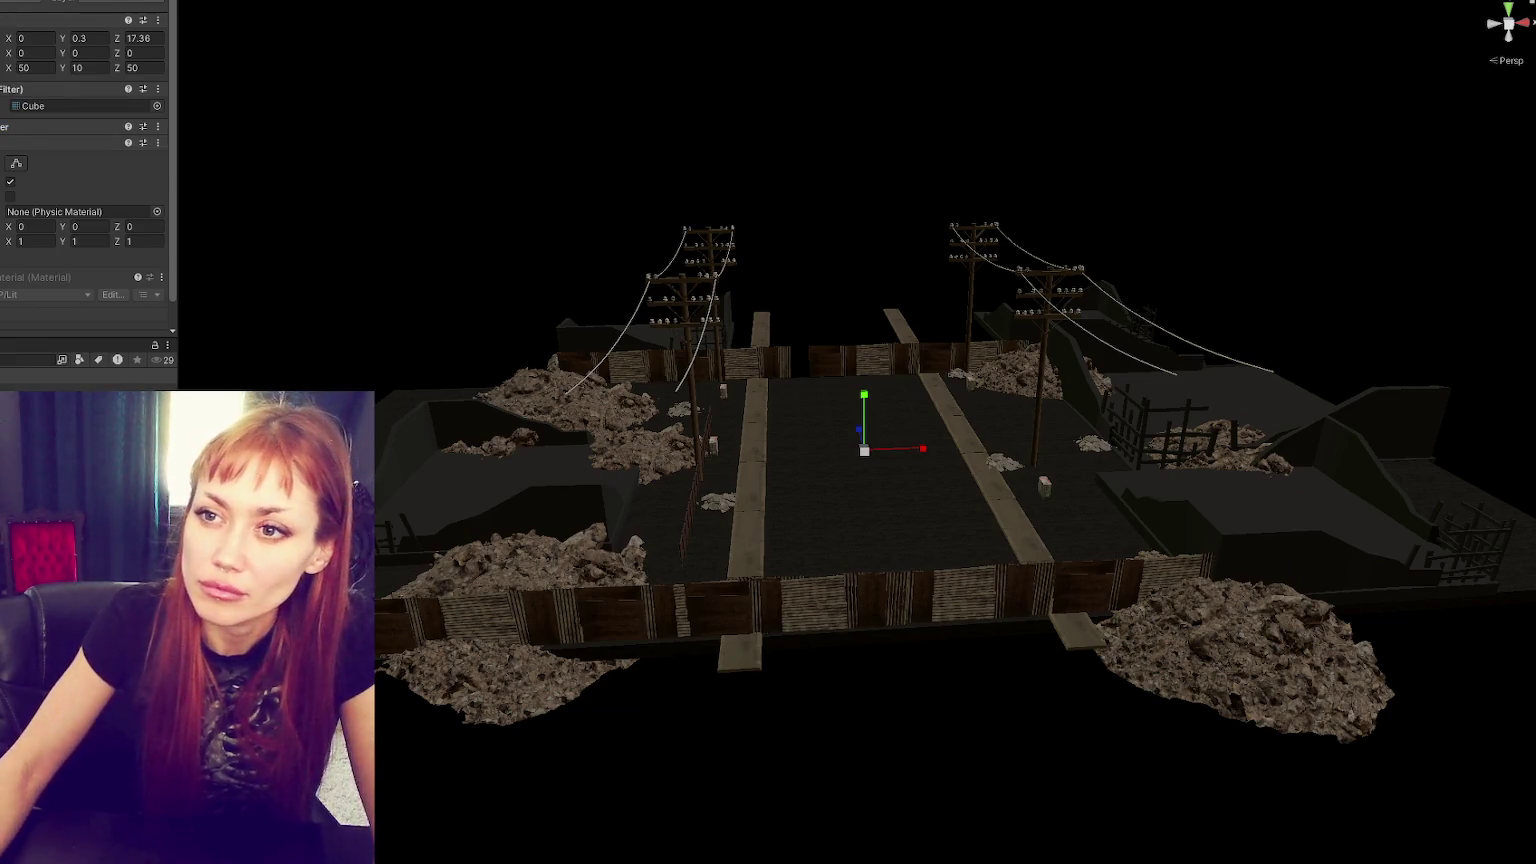
left_click(22, 143)
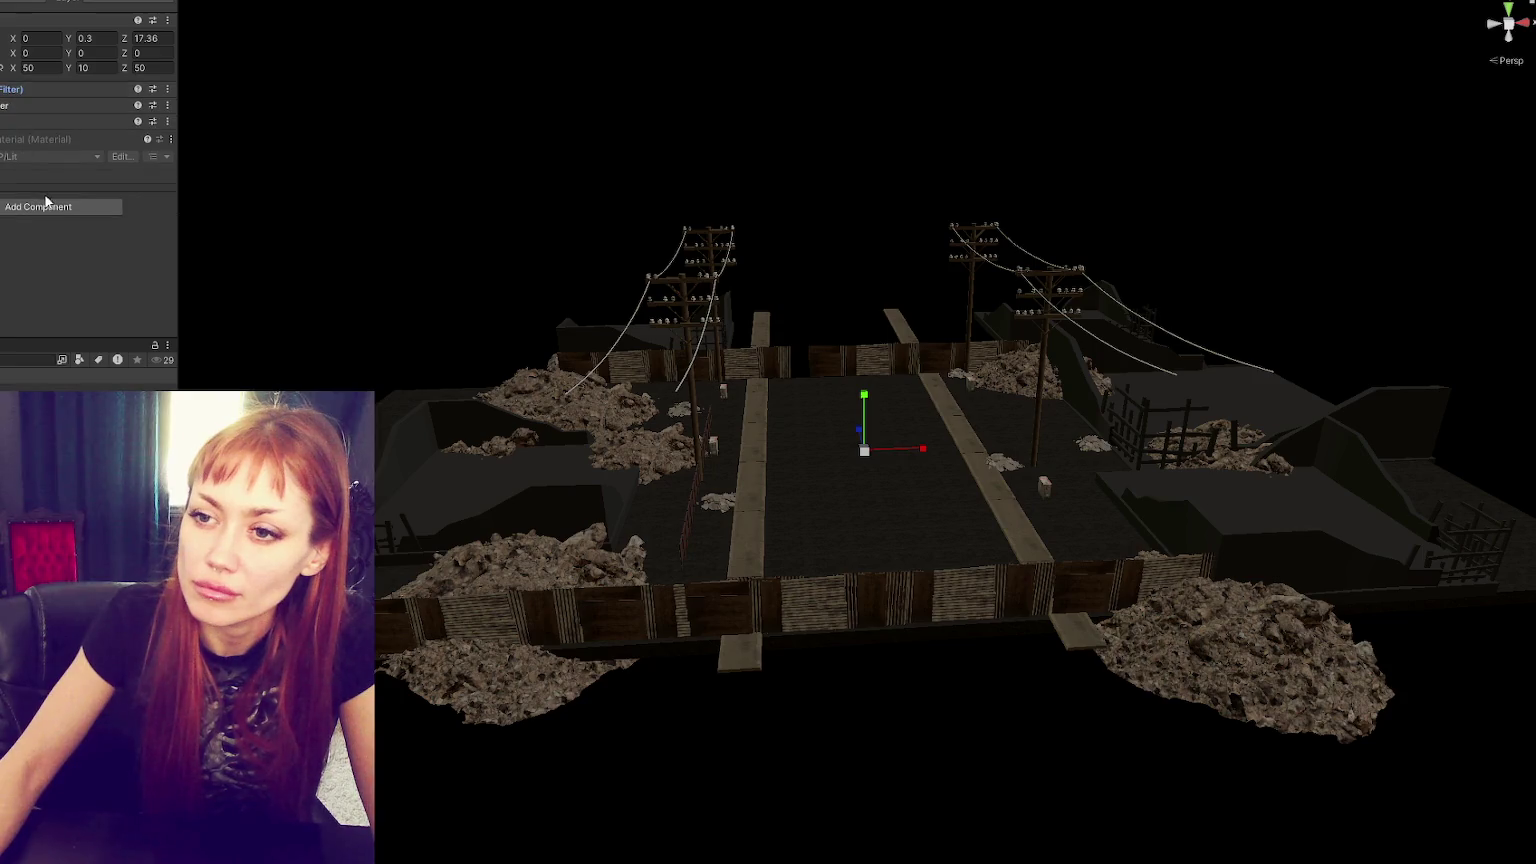
- Add the WastelandTrigger script component to the box
left_click(45, 203)
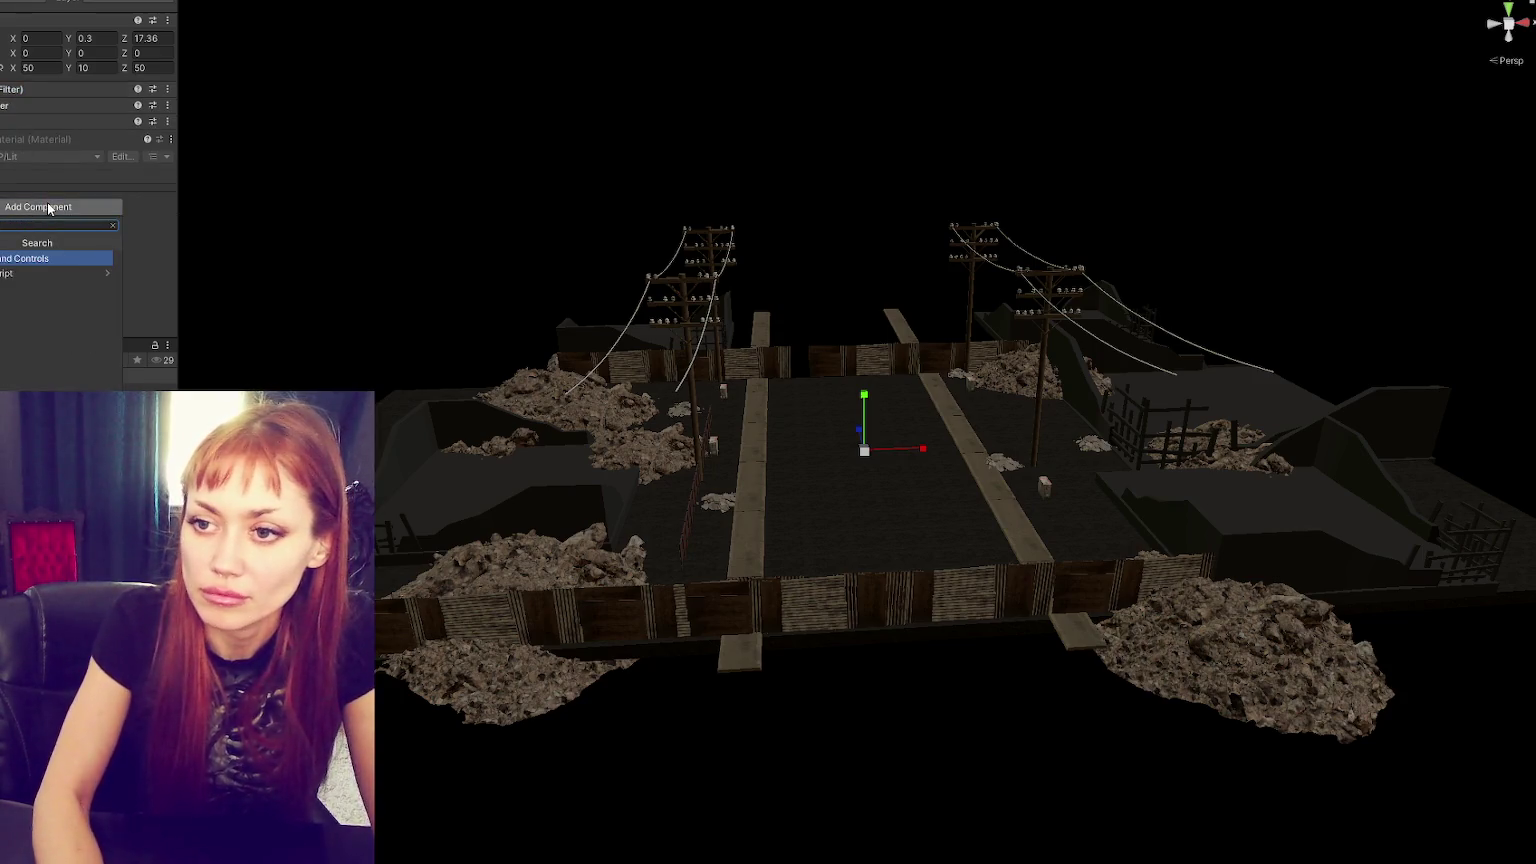
type("ndTrigger")
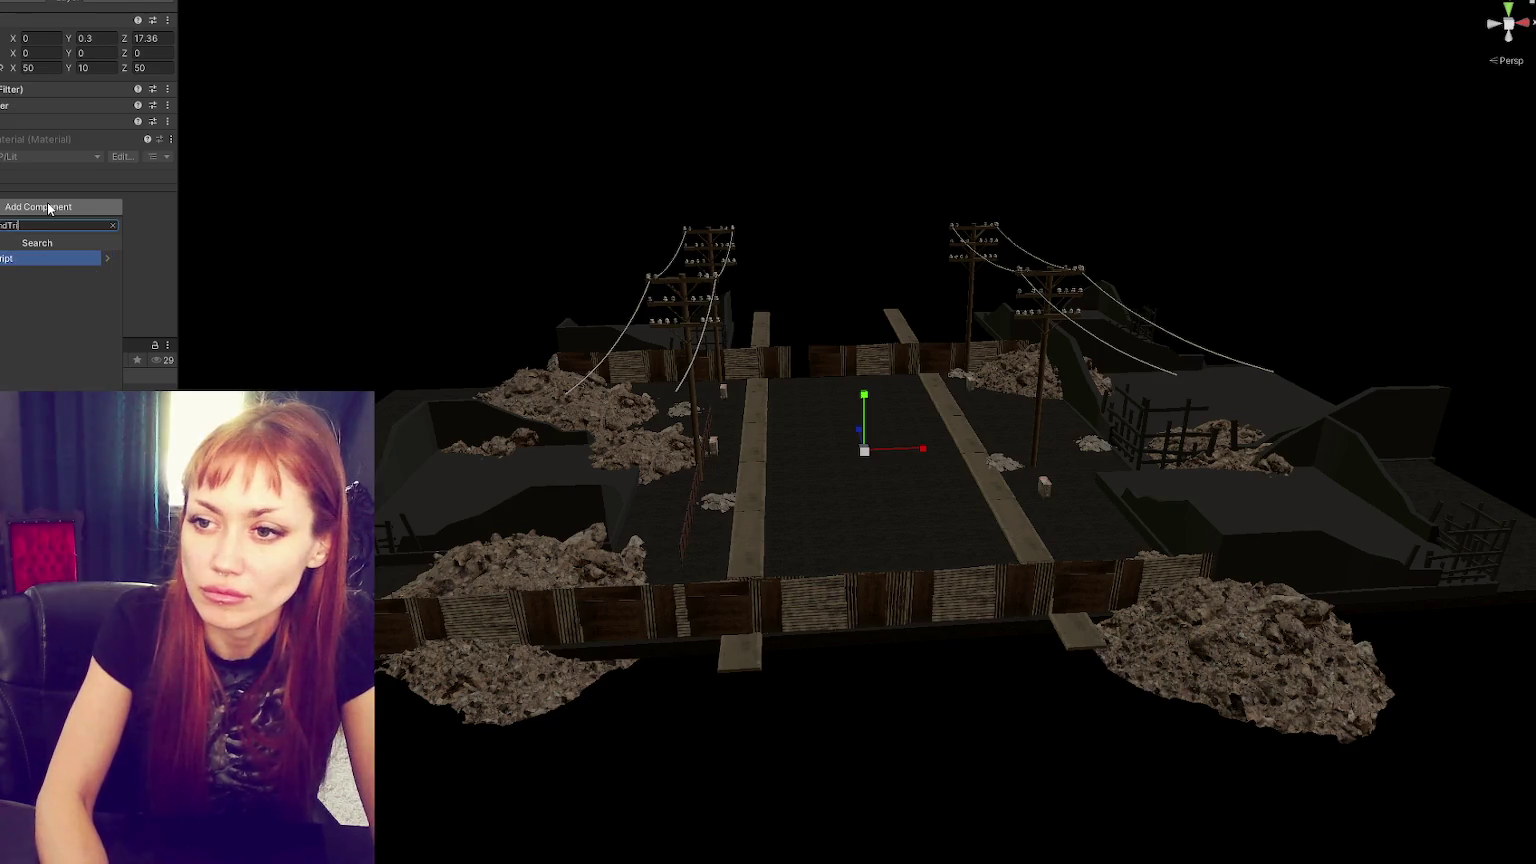
key("Return")
key("Return")
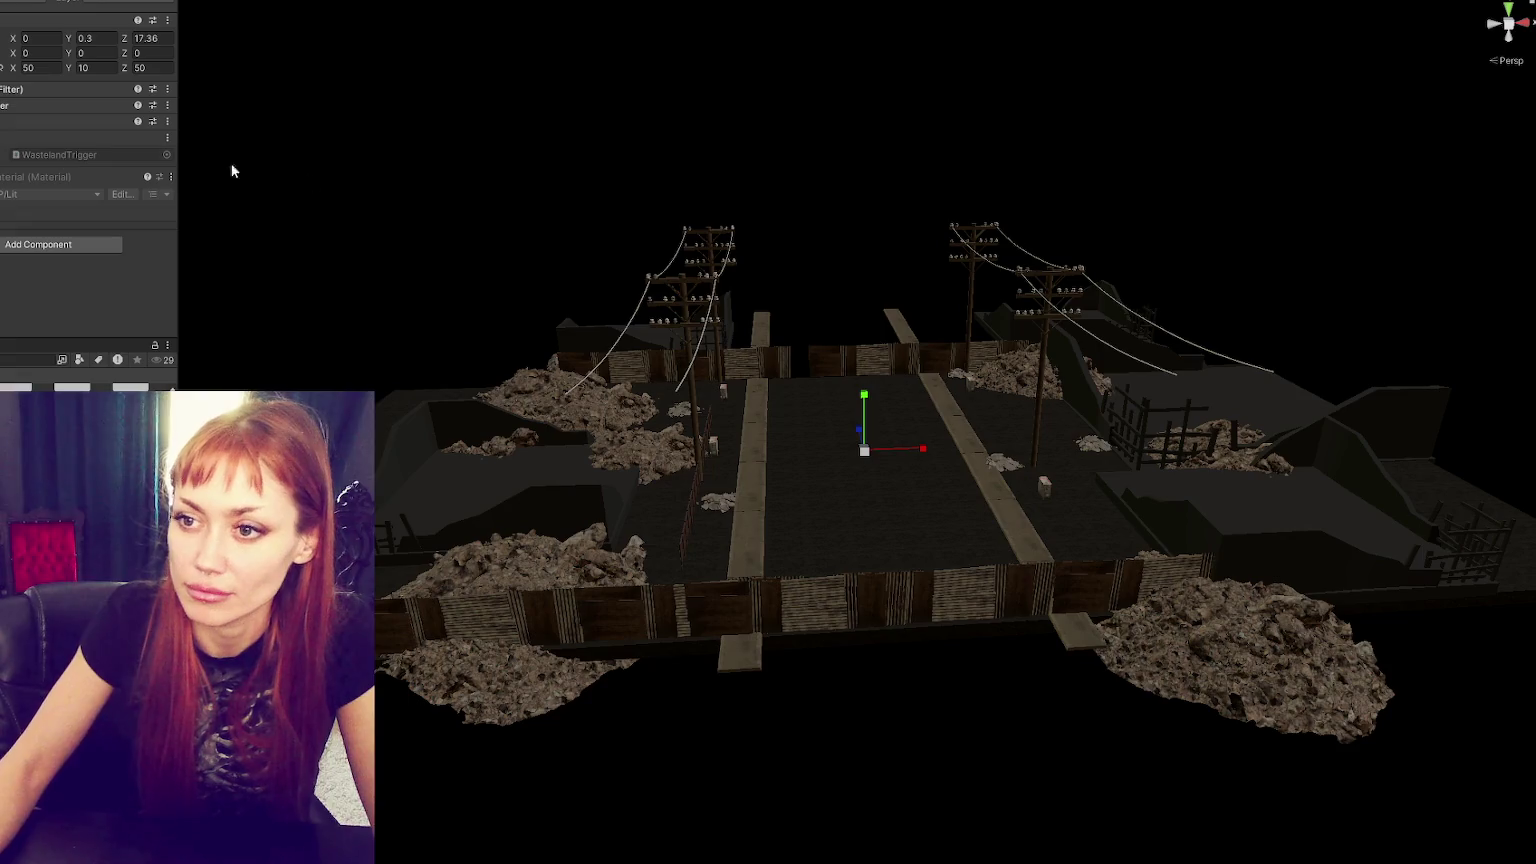
- Open WastelandTrigger.cs and delete the default Start and Update methods
double_click(64, 154)
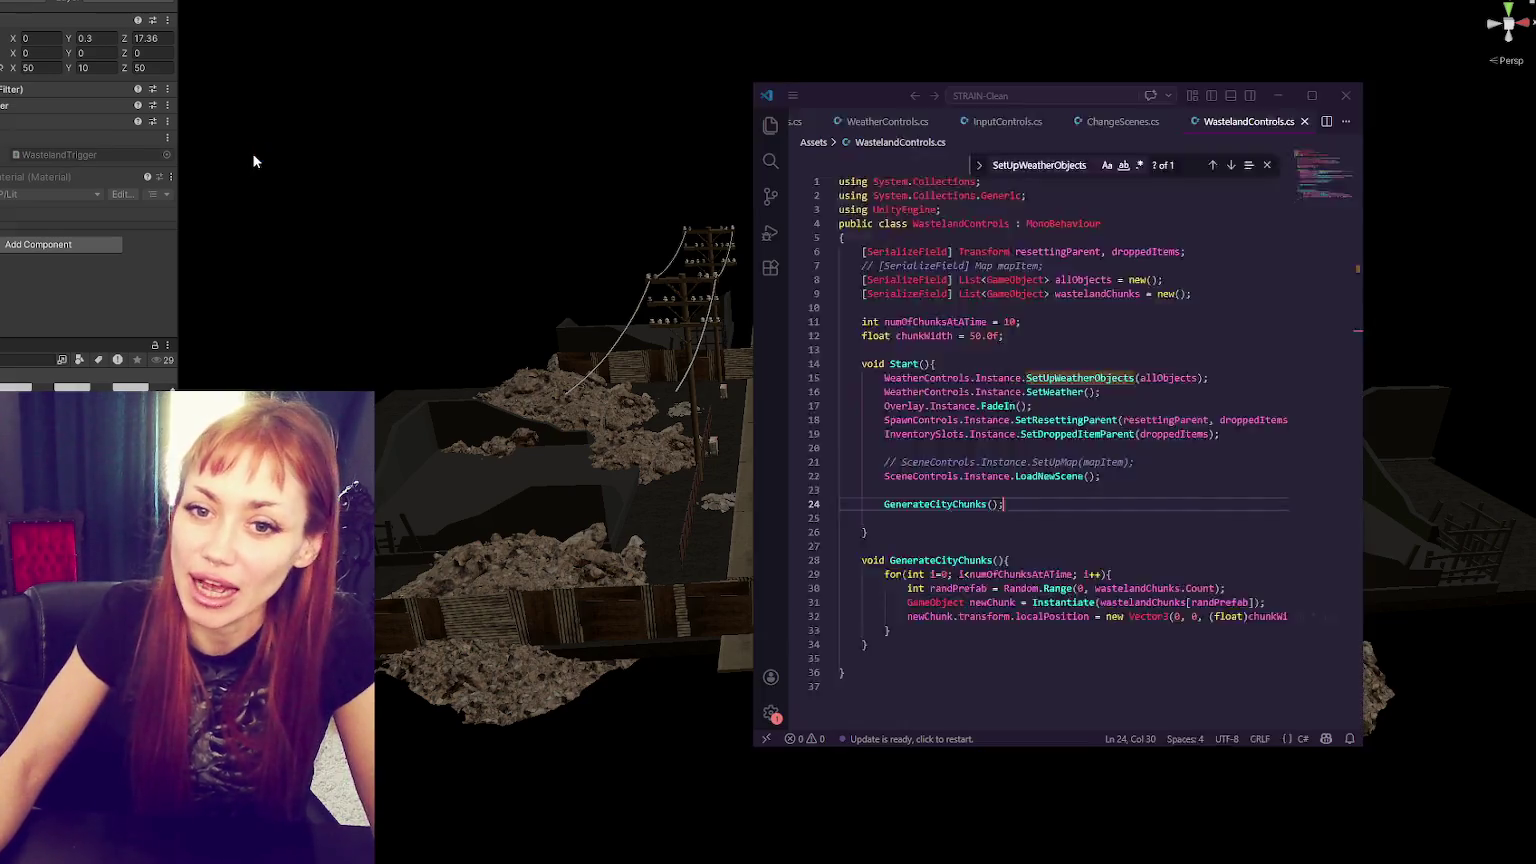
mouse_move(878, 90)
left_mouse_down()
mouse_move(494, 43)
mouse_move(333, 41)
left_mouse_up()
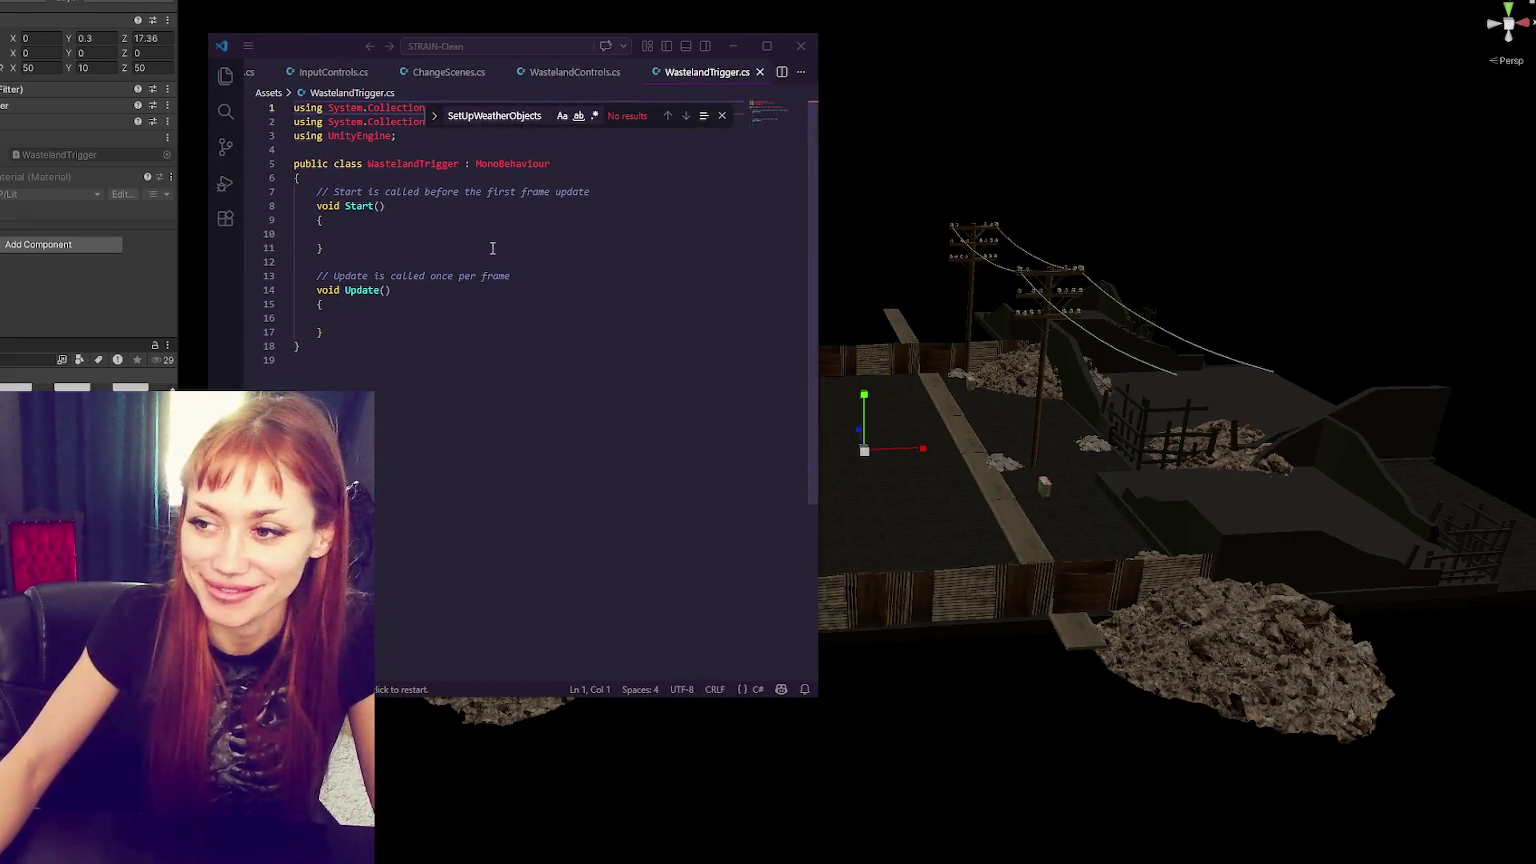
left_click_drag(390, 332, 242, 197)
key("Delete")
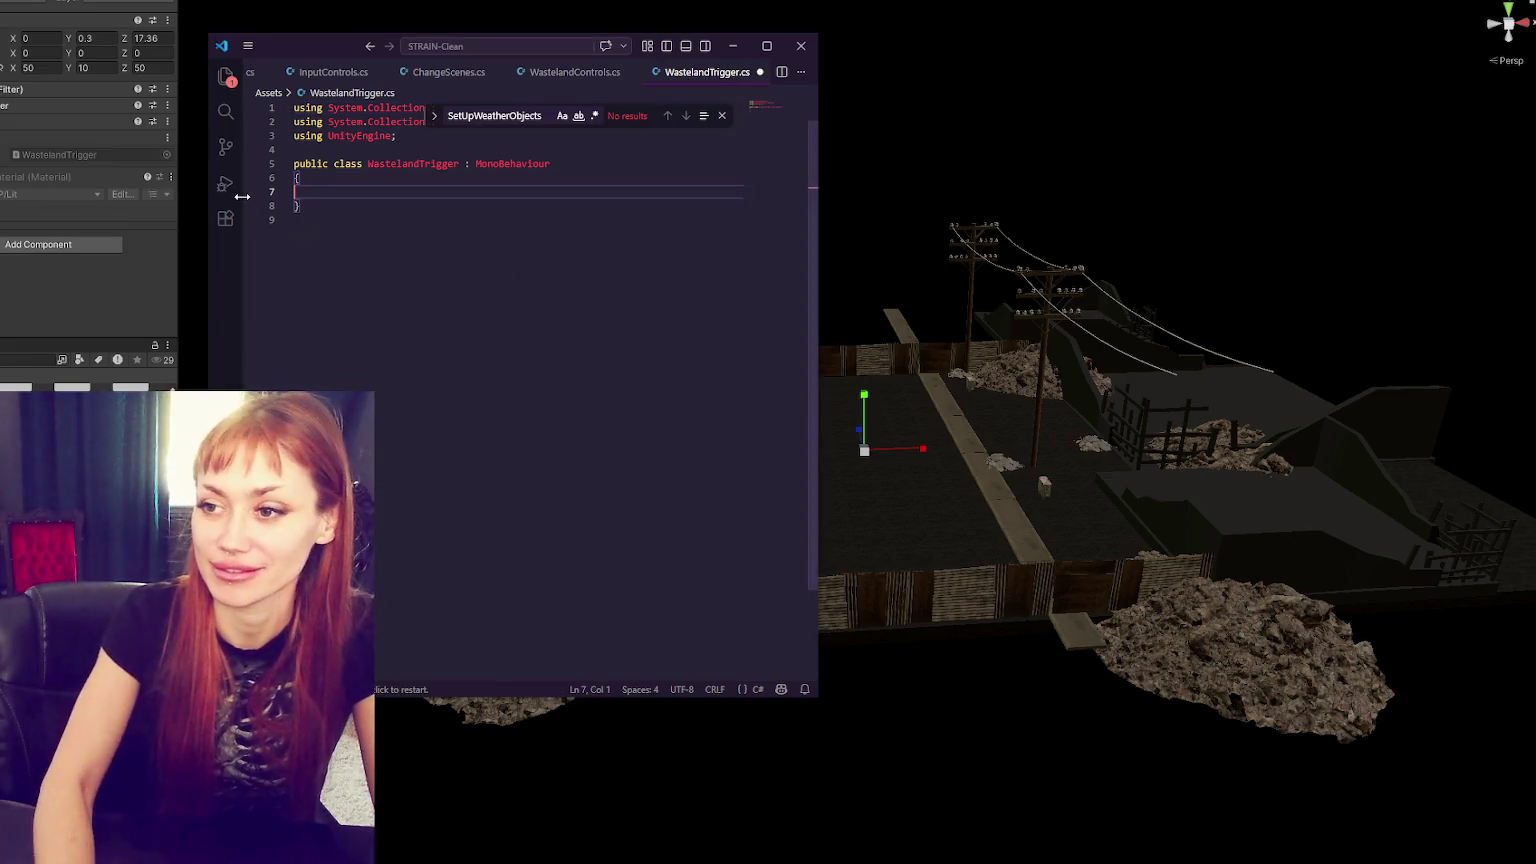
key("Tab")
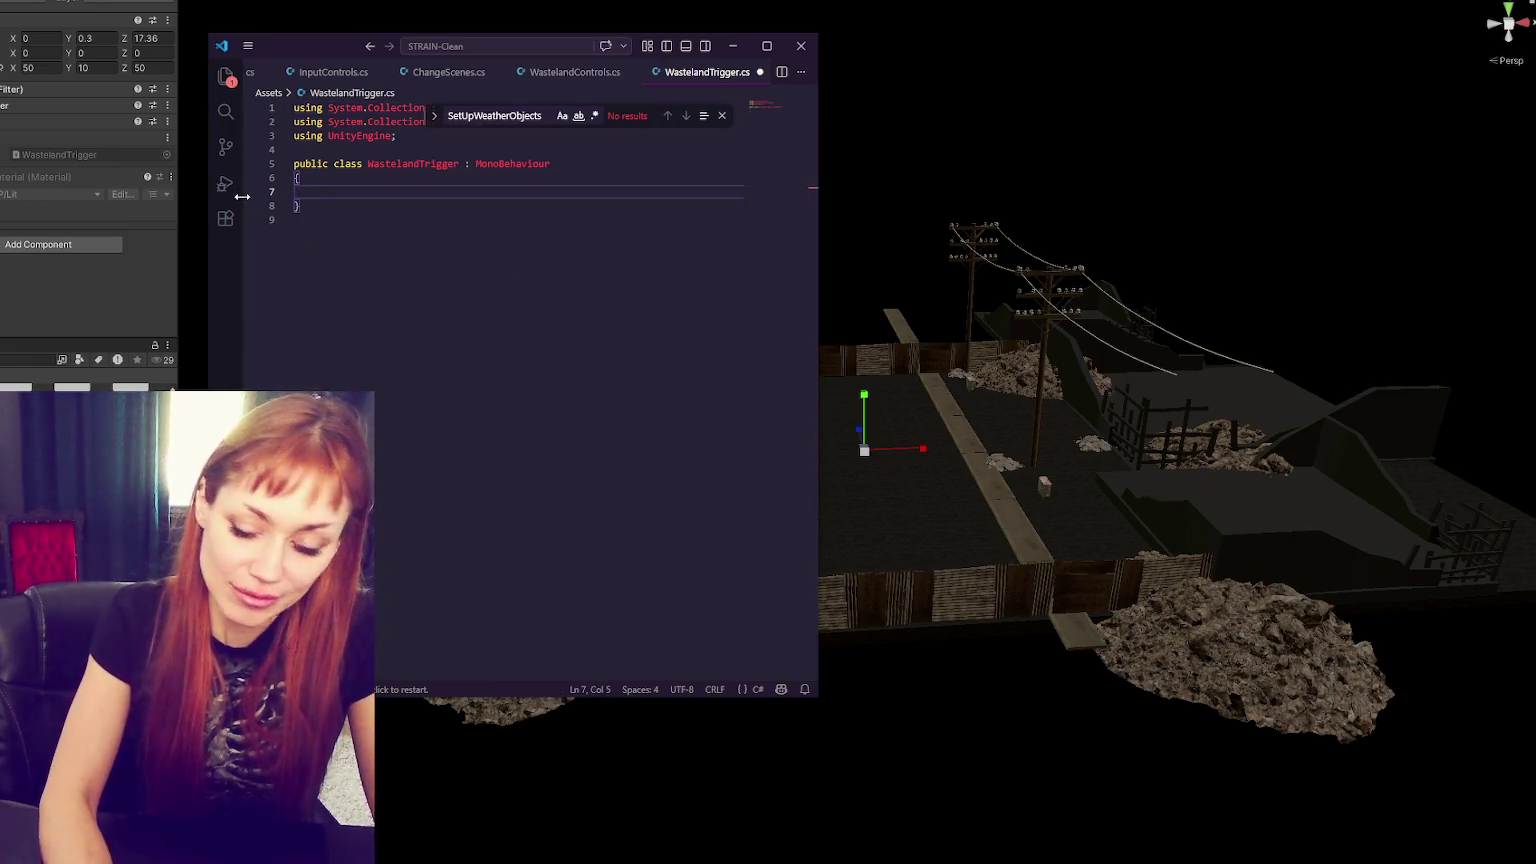
- Add empty OnTriggerEnter(Collider col) and OnTriggerExit(Collider col) methods
type("void OnTriggerEnter(")
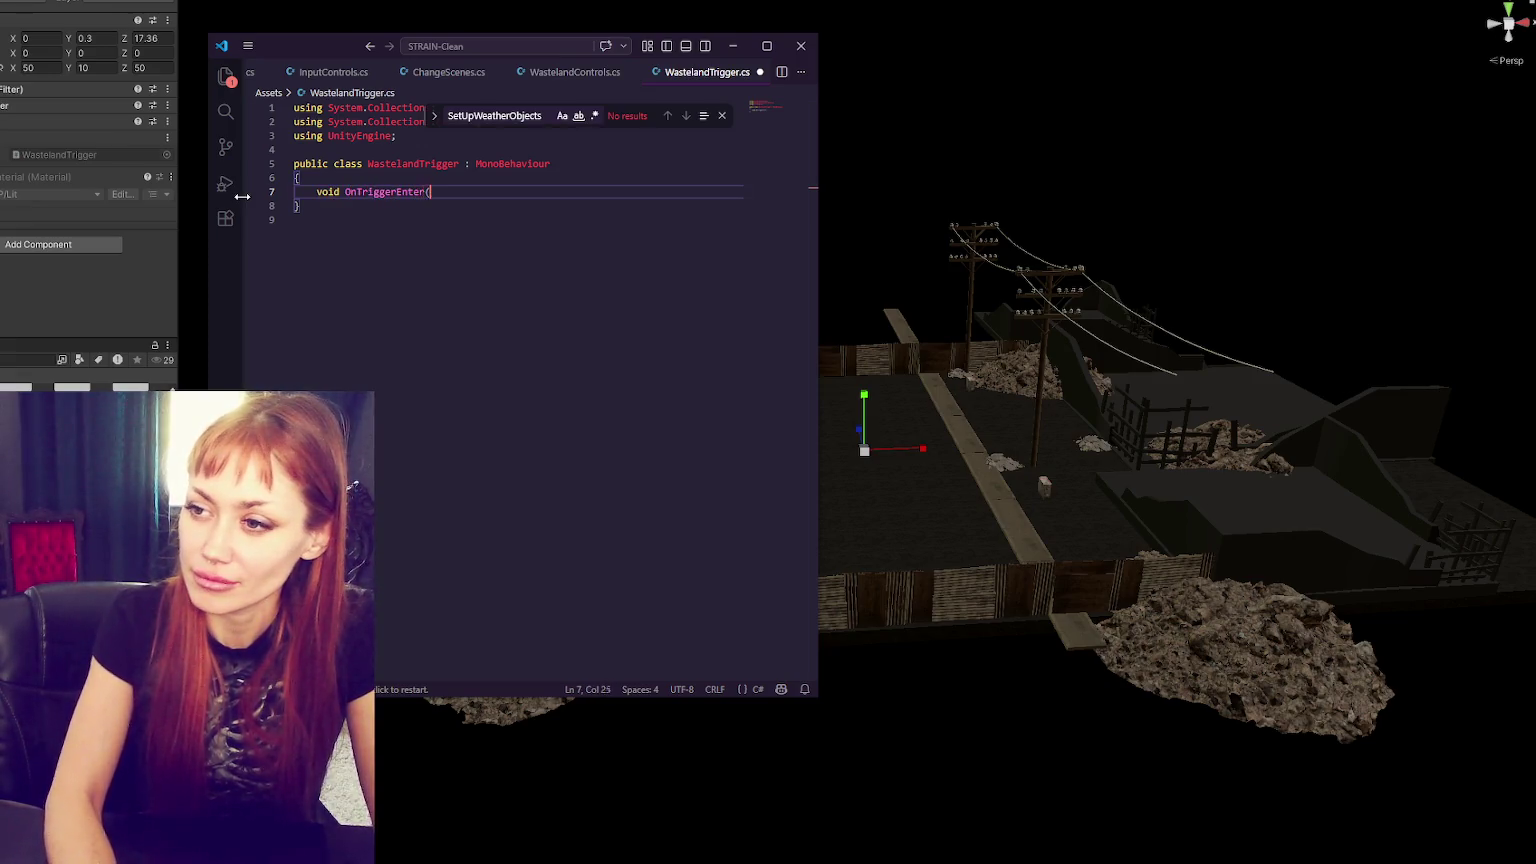
type("Collidre")
key("BackSpace")
key("BackSpace")
key("BackSpace")
type("er col){")
key("Return")
key("Return")
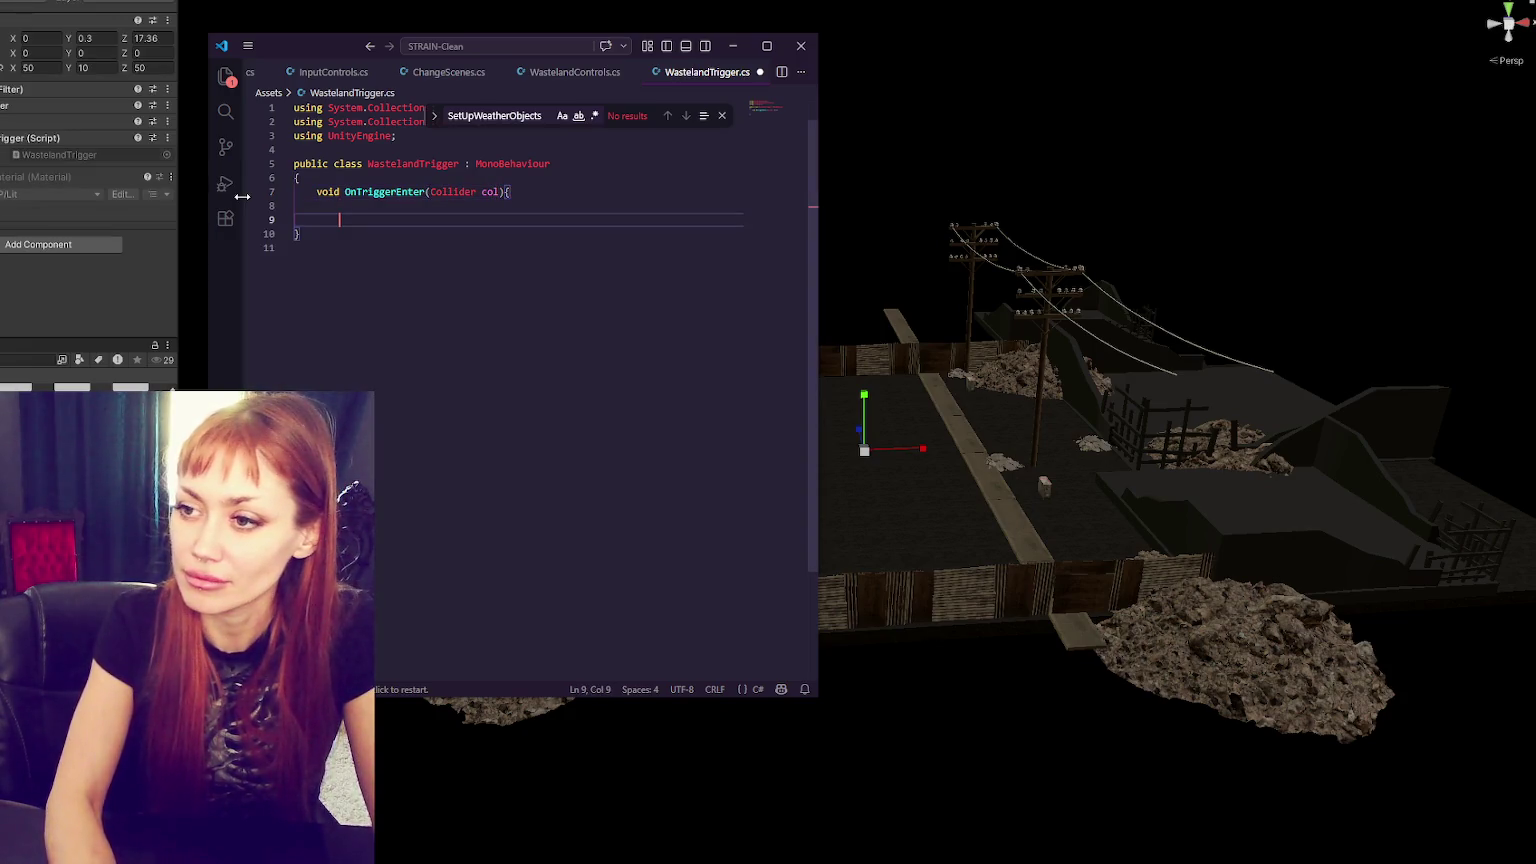
type("}")
key("Return")
key("Return")
type("void ")
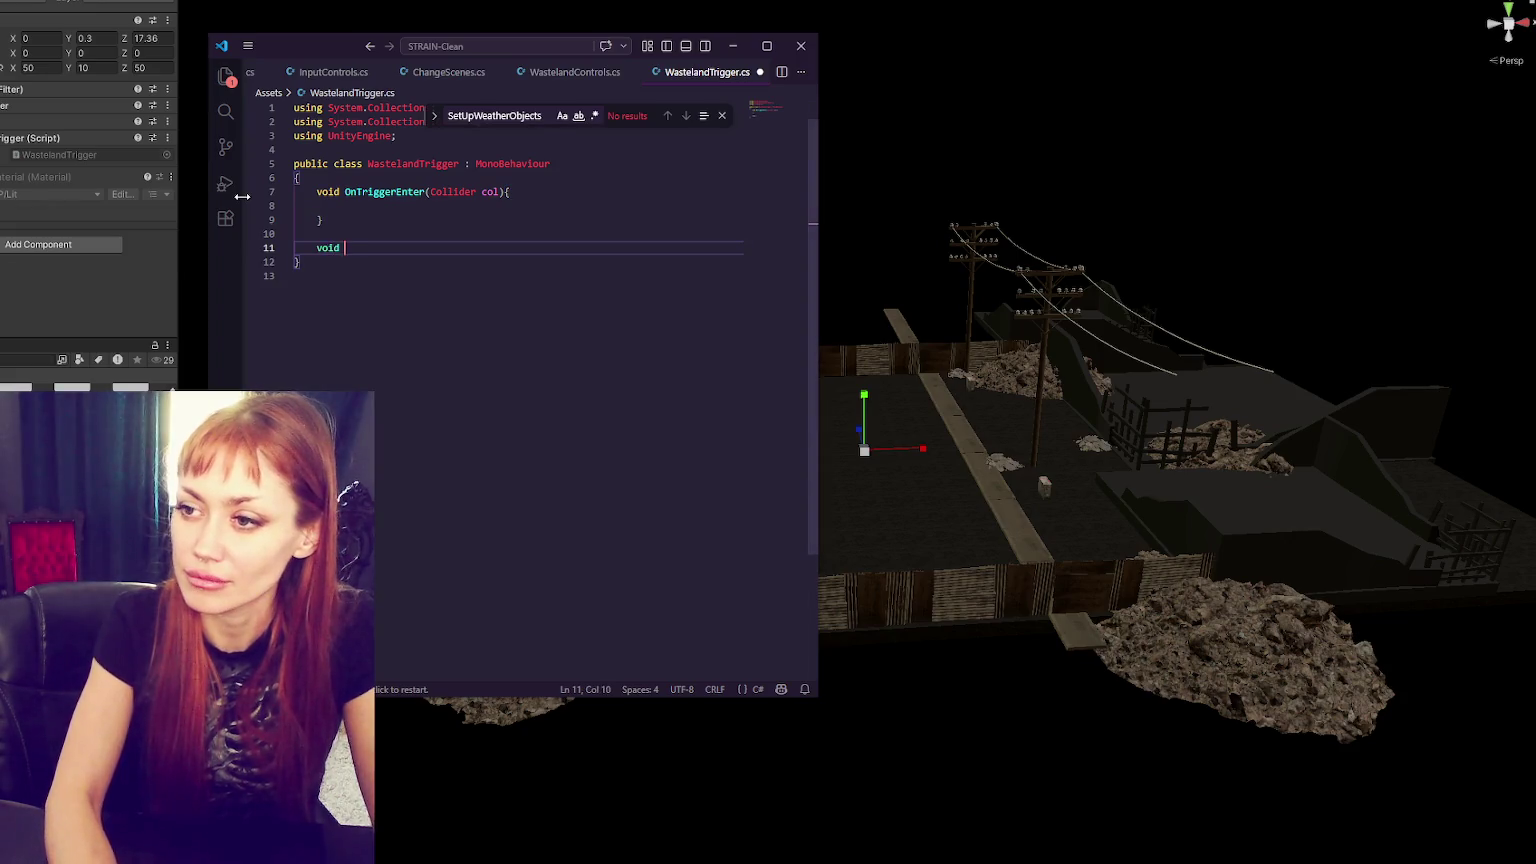
type("OnTriggerExit(")
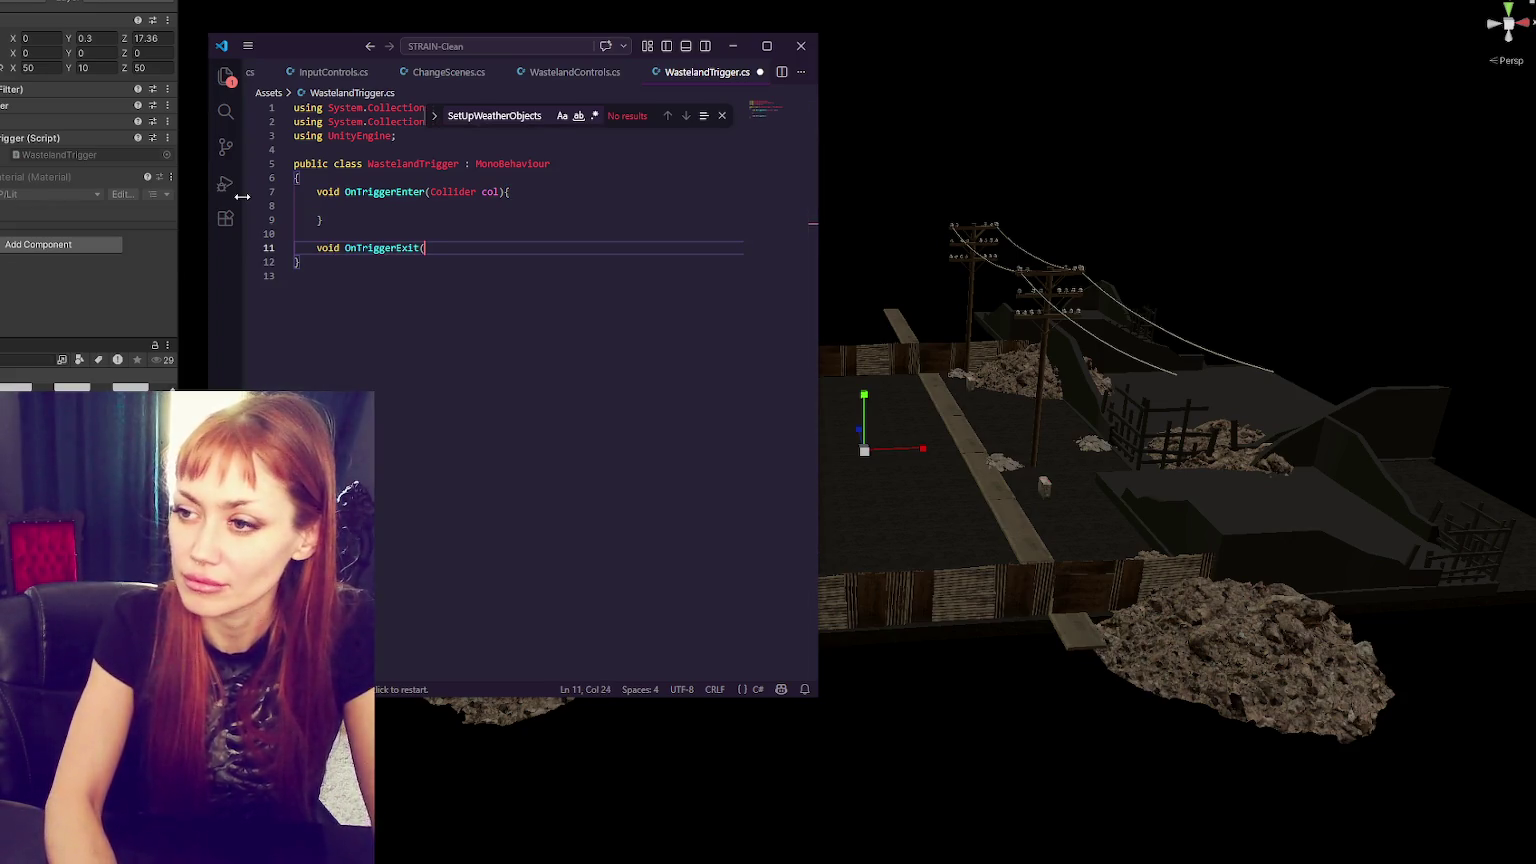
type("Collider col){")
key("Return")
key("Return")
type("}")
- In OnTriggerEnter, add a player-layer check that calls Debug.Log("entered")
left_click(336, 207)
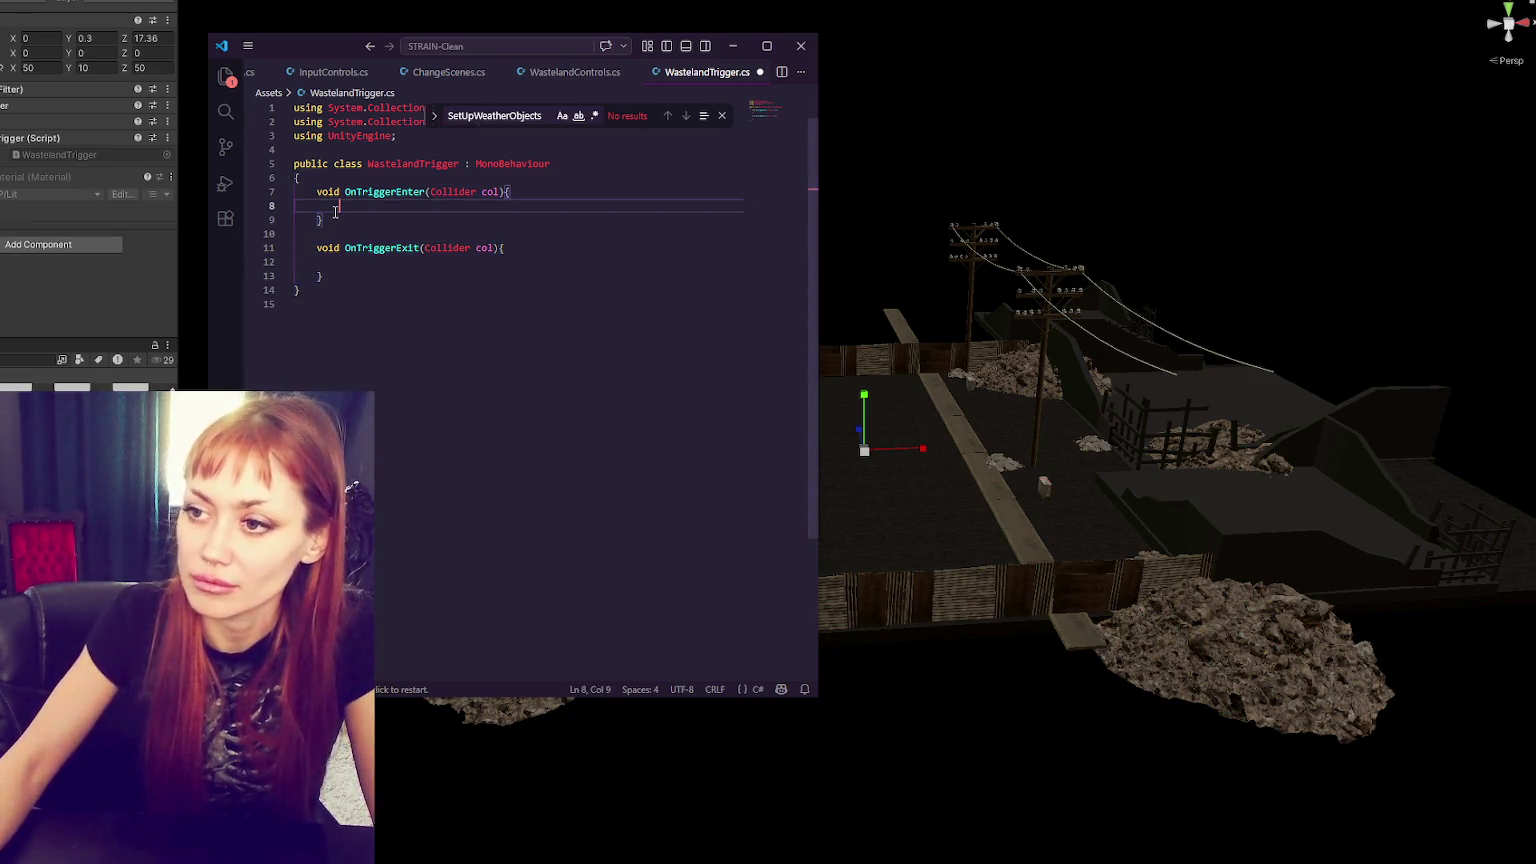
type("if(")
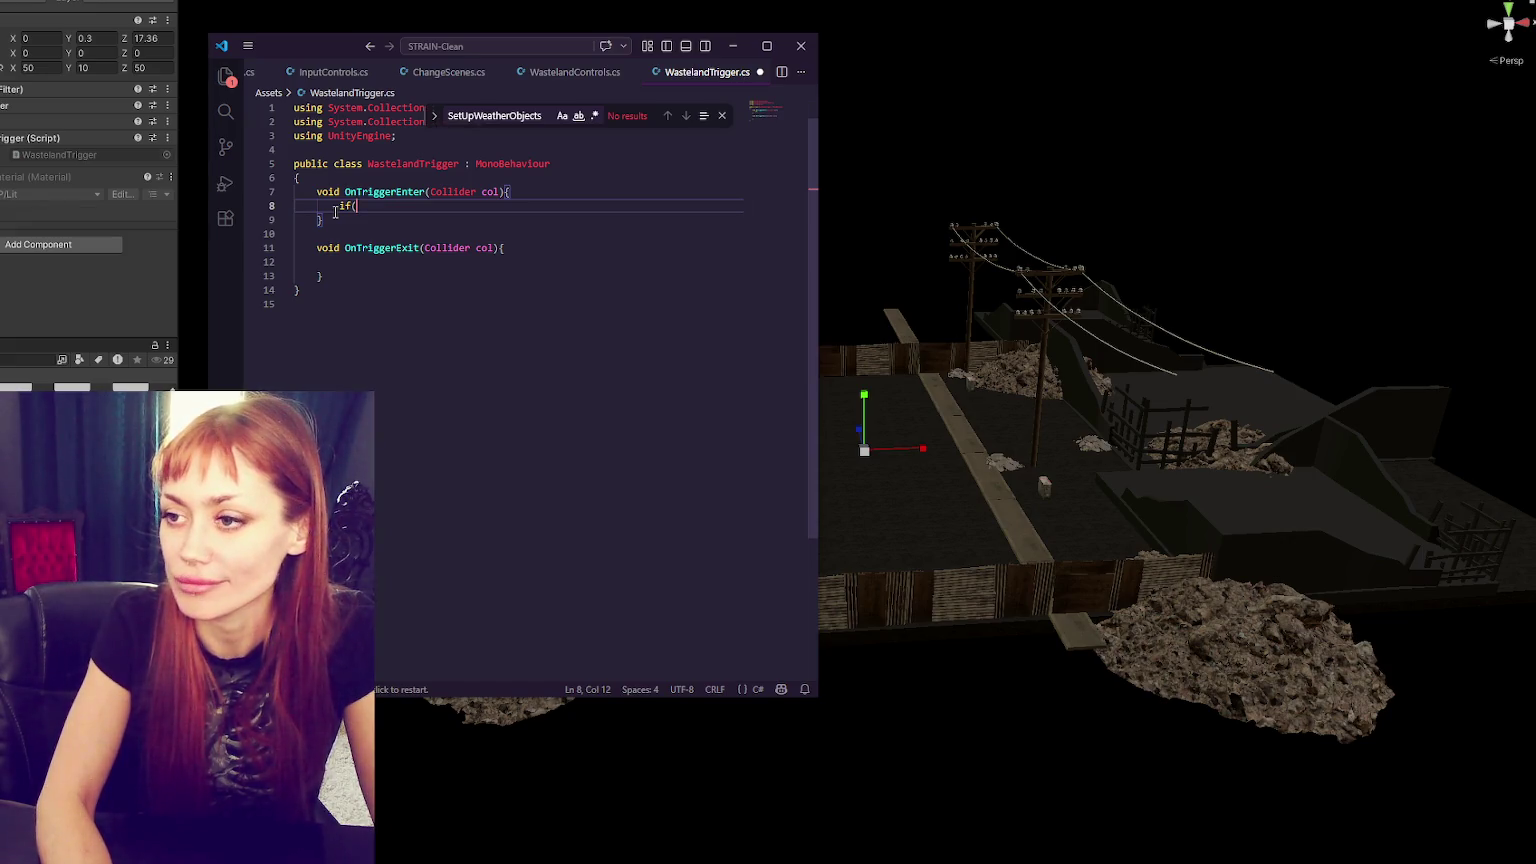
type("col.")
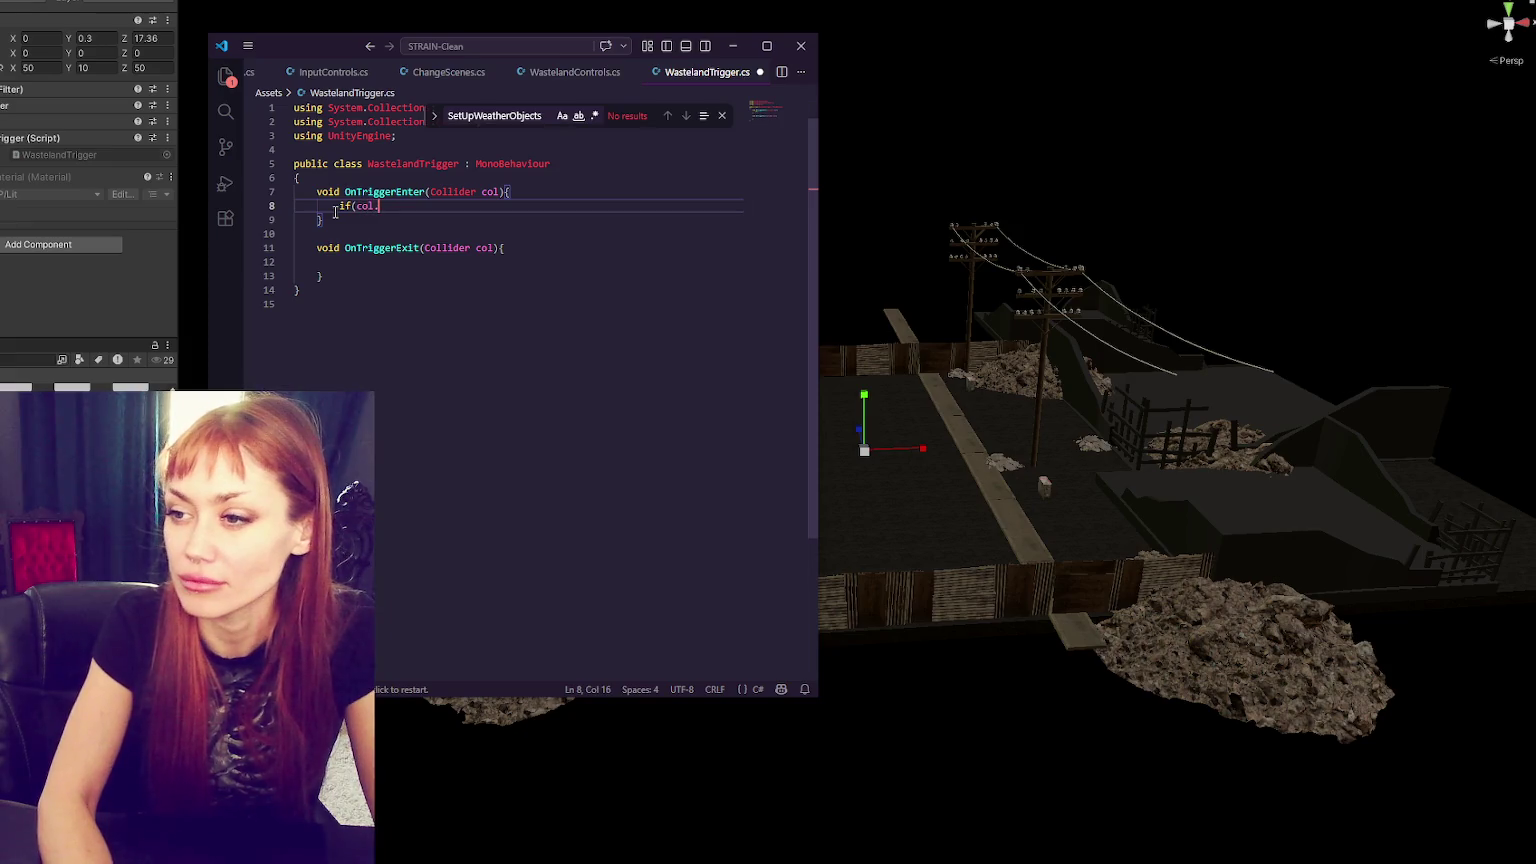
type("gameObject.l")
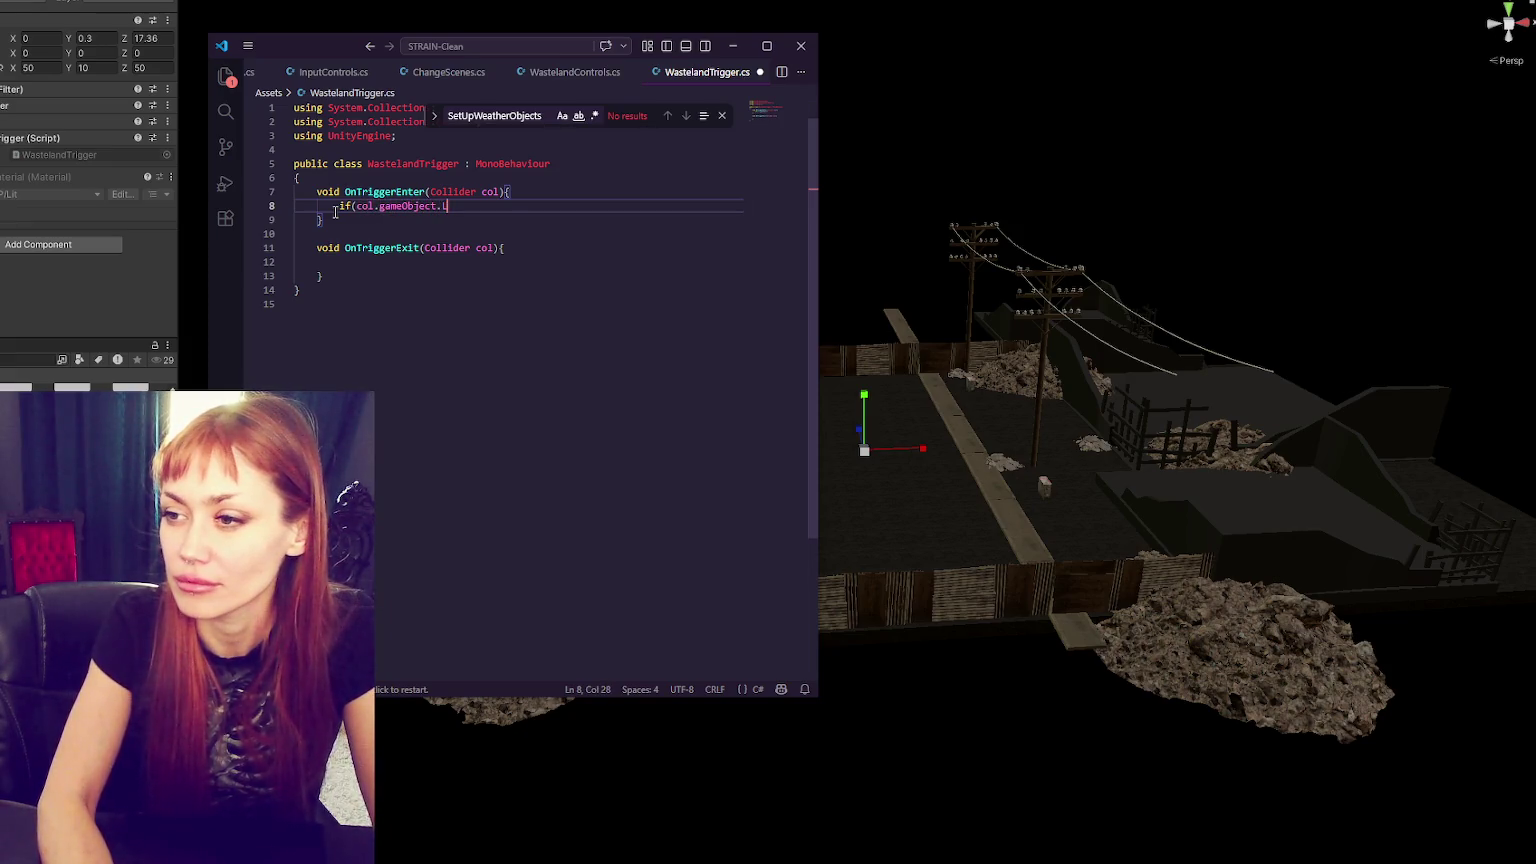
type("ayer")
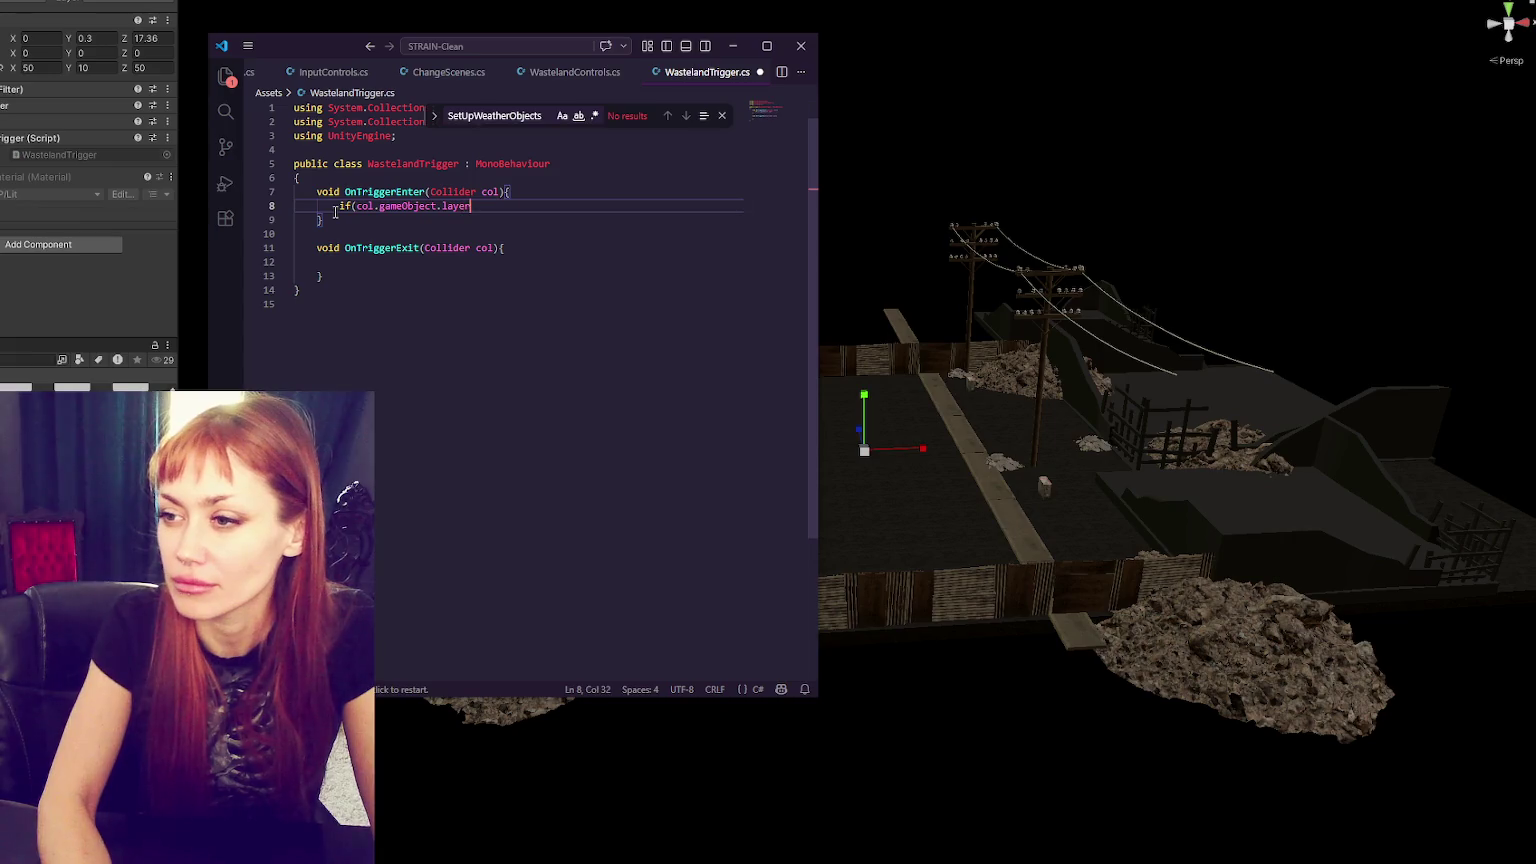
type(" = Lay")
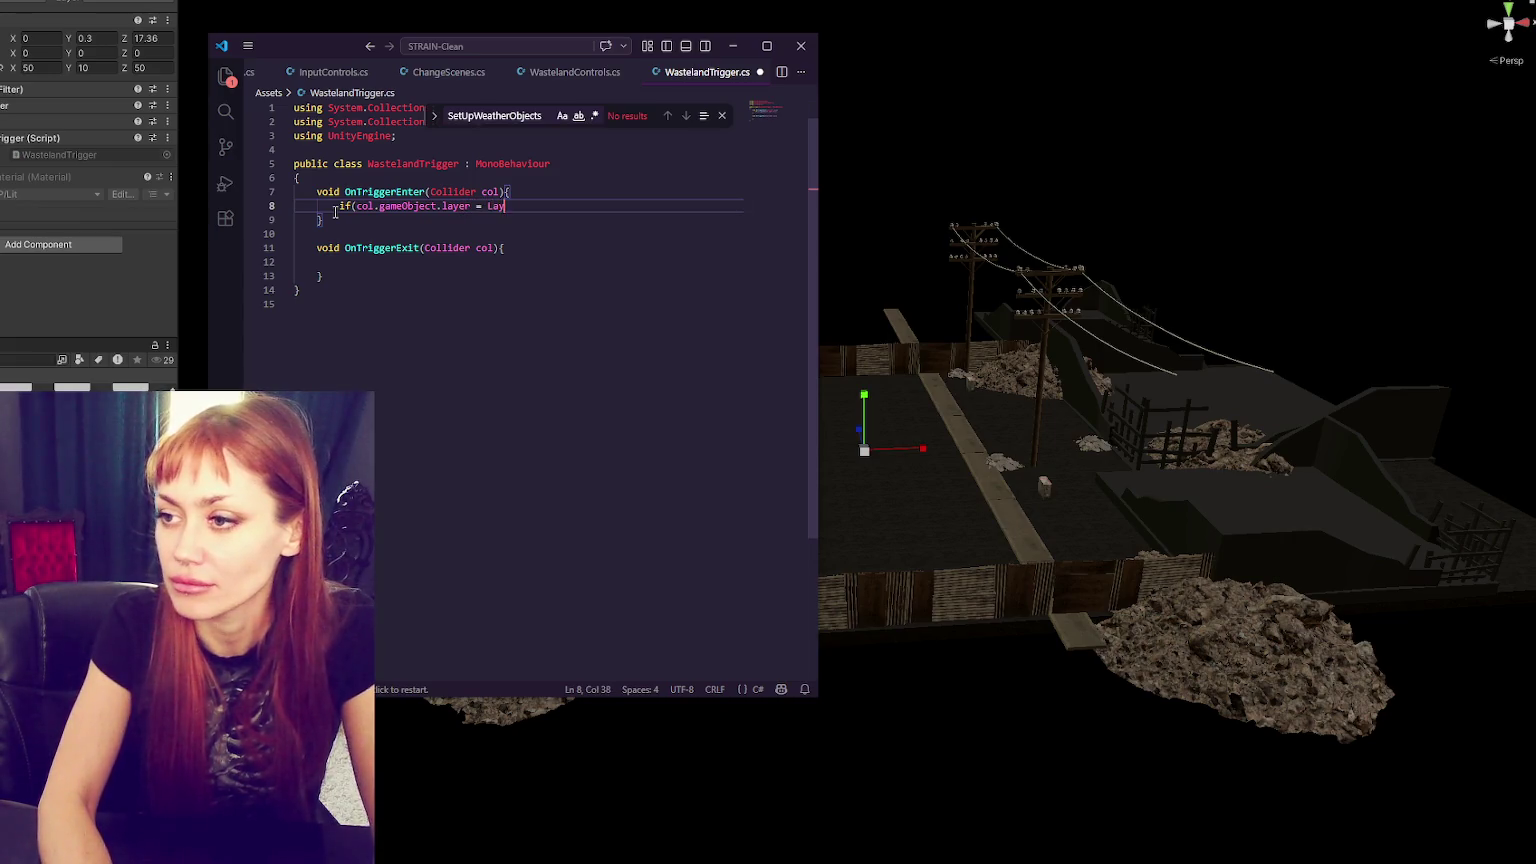
type("erMask.Layer")
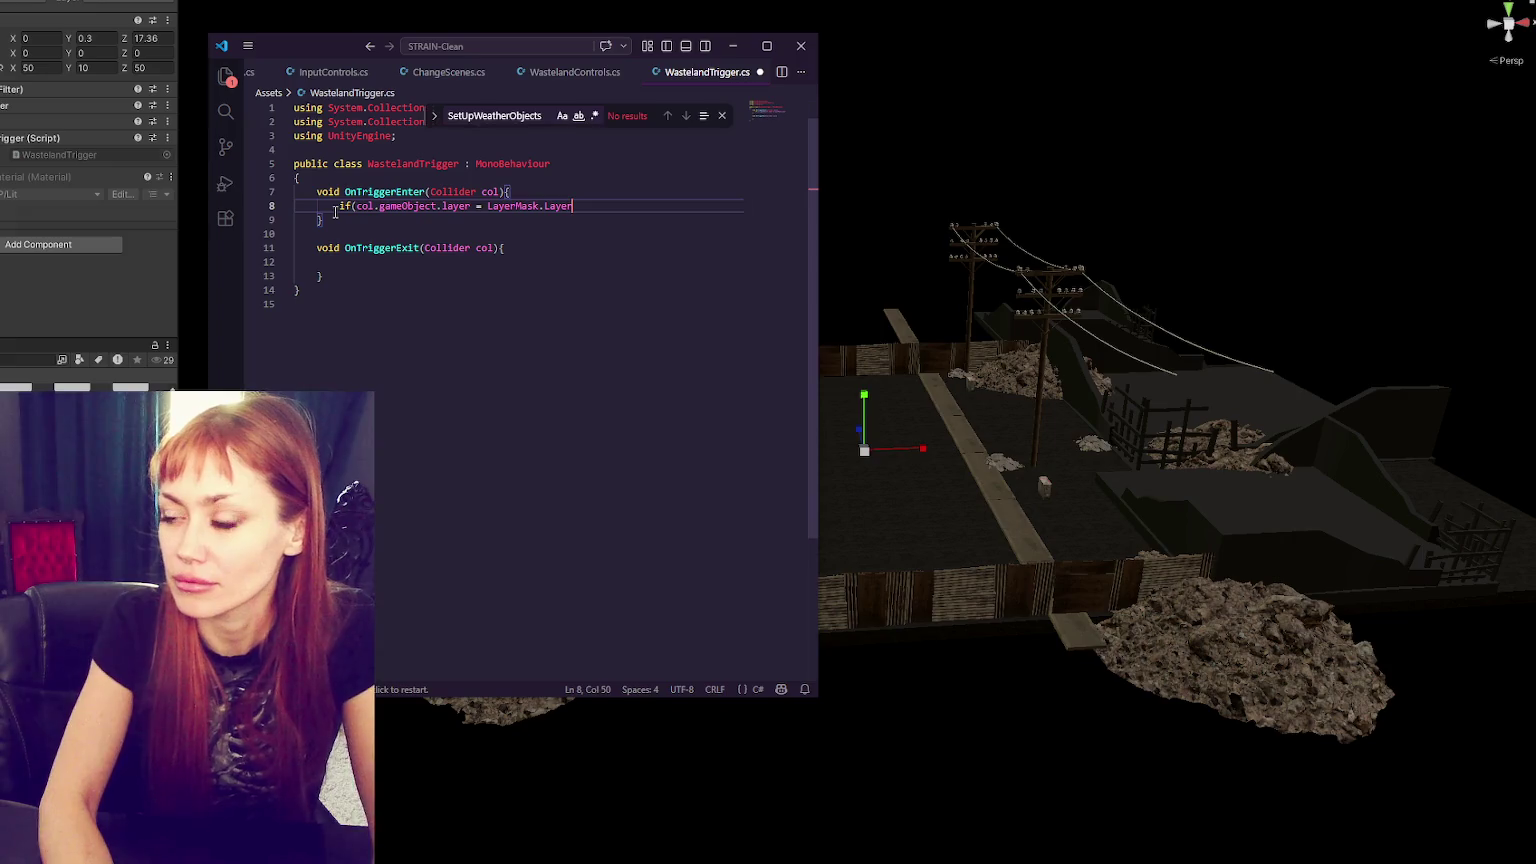
key("BackSpace")
key("BackSpace")
key("BackSpace")
key("BackSpace")
key("BackSpace")
type("n")
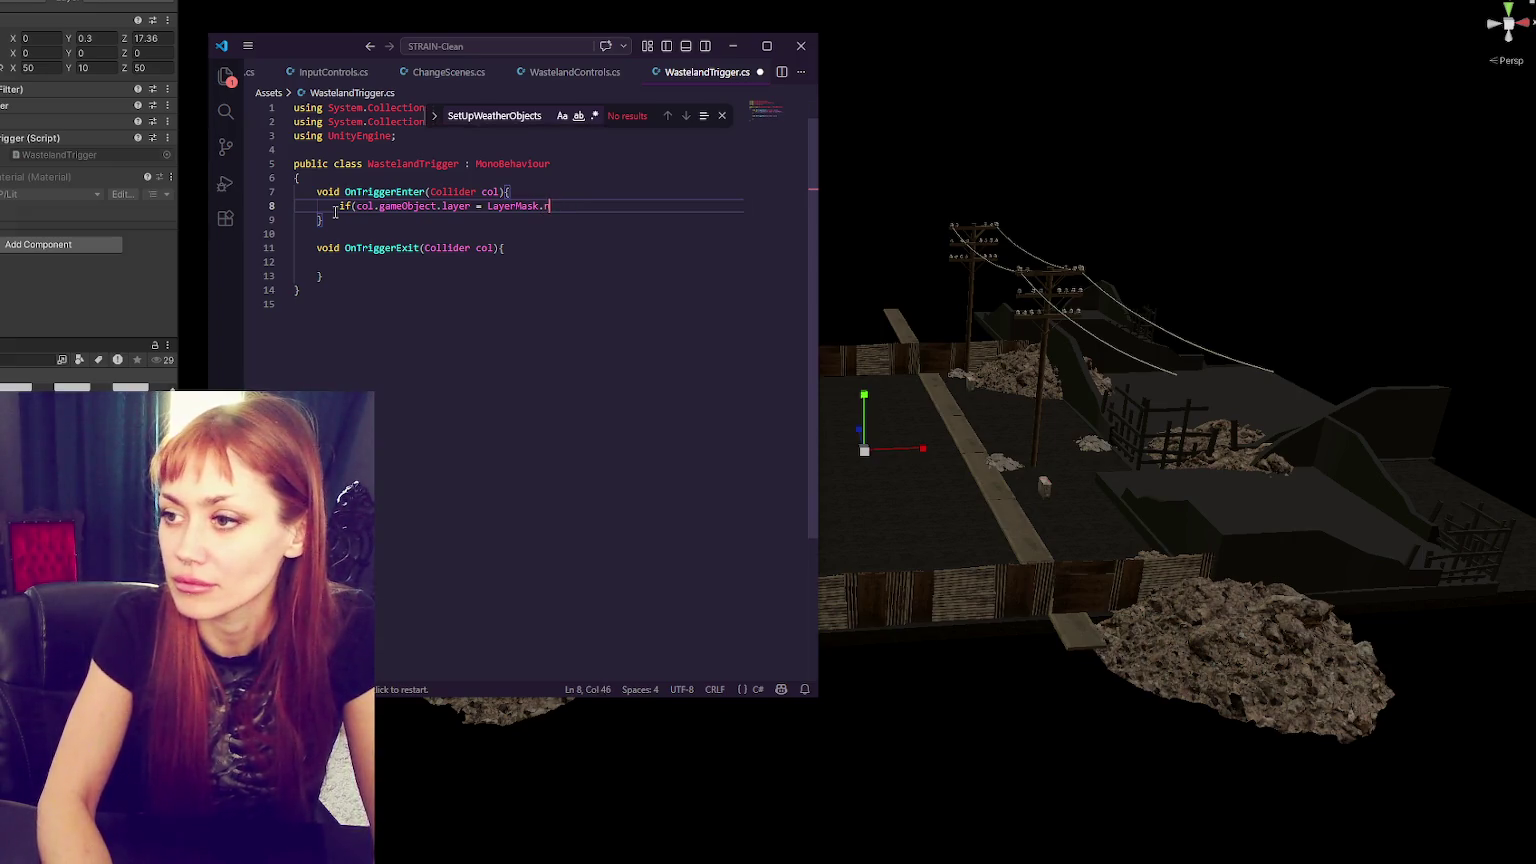
type("ameToLayer")
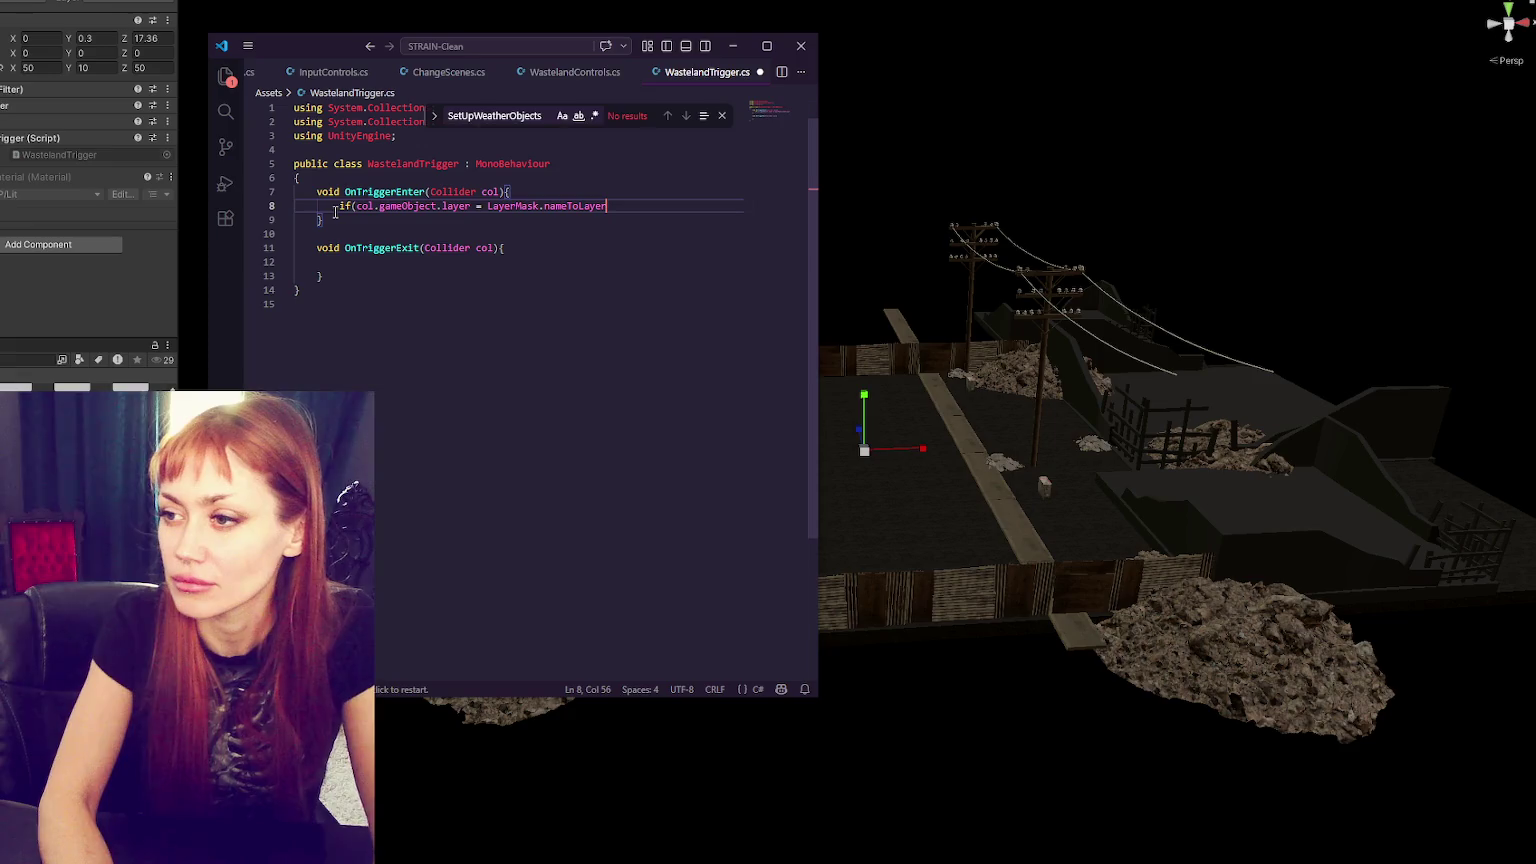
type("('playe")
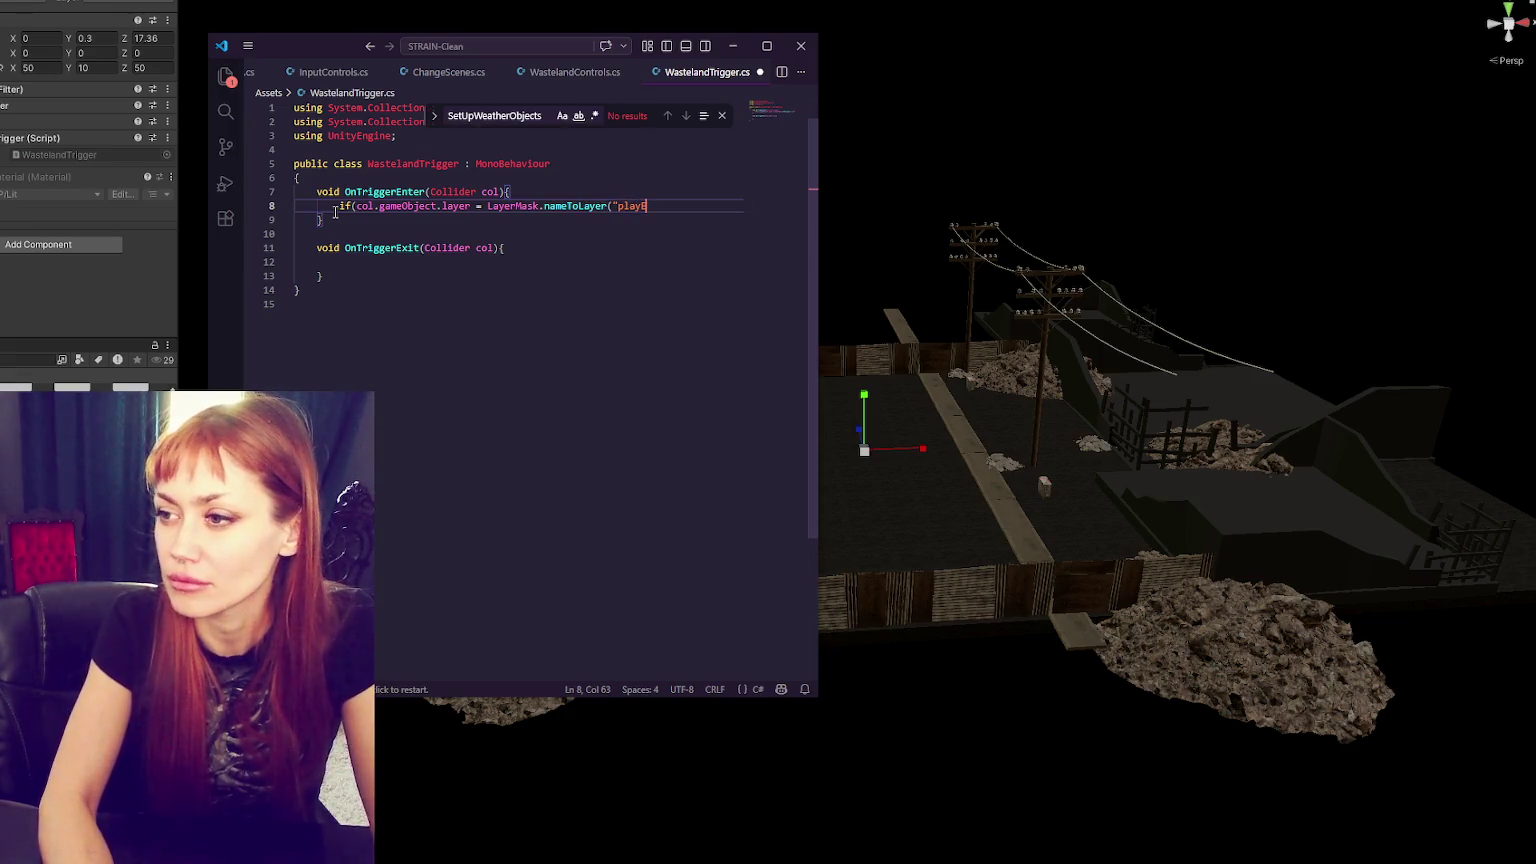
type("r\")){")
key("Return")
key("Return")
type("}")
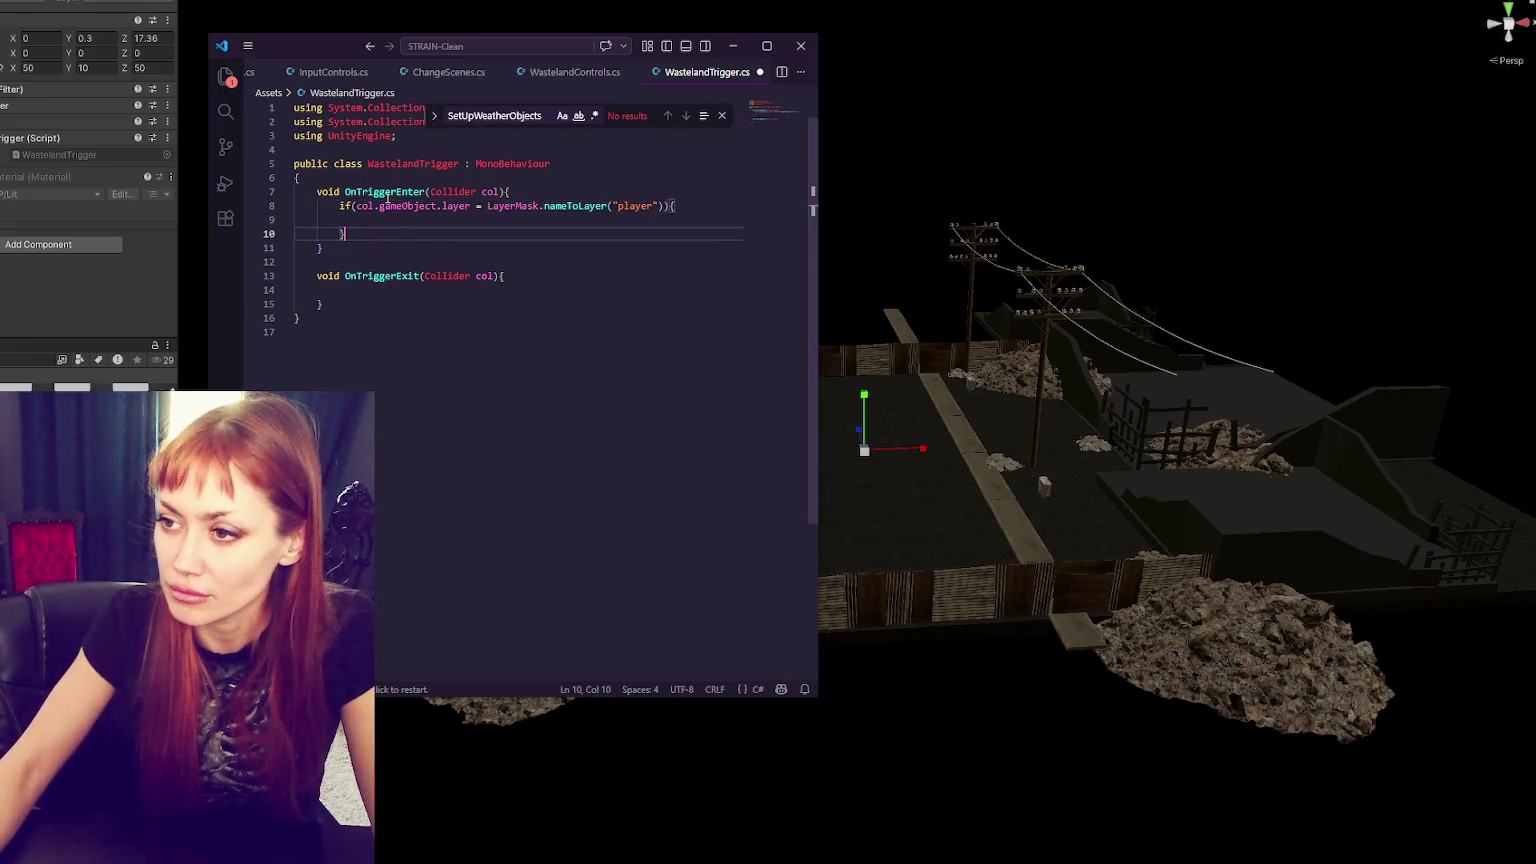
key("Left")
key("Return")
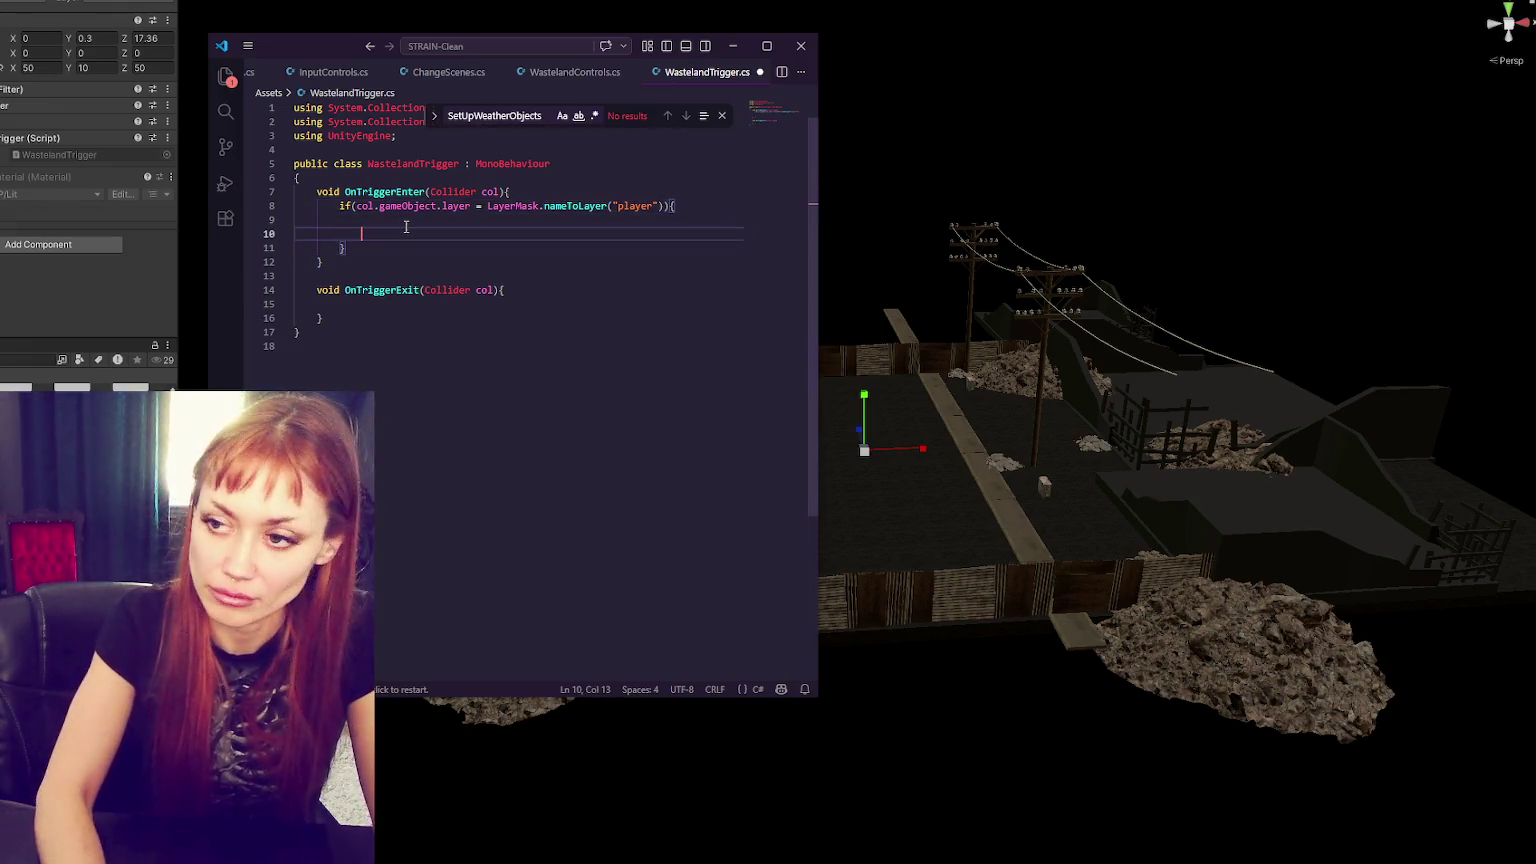
type("Debug.Log")
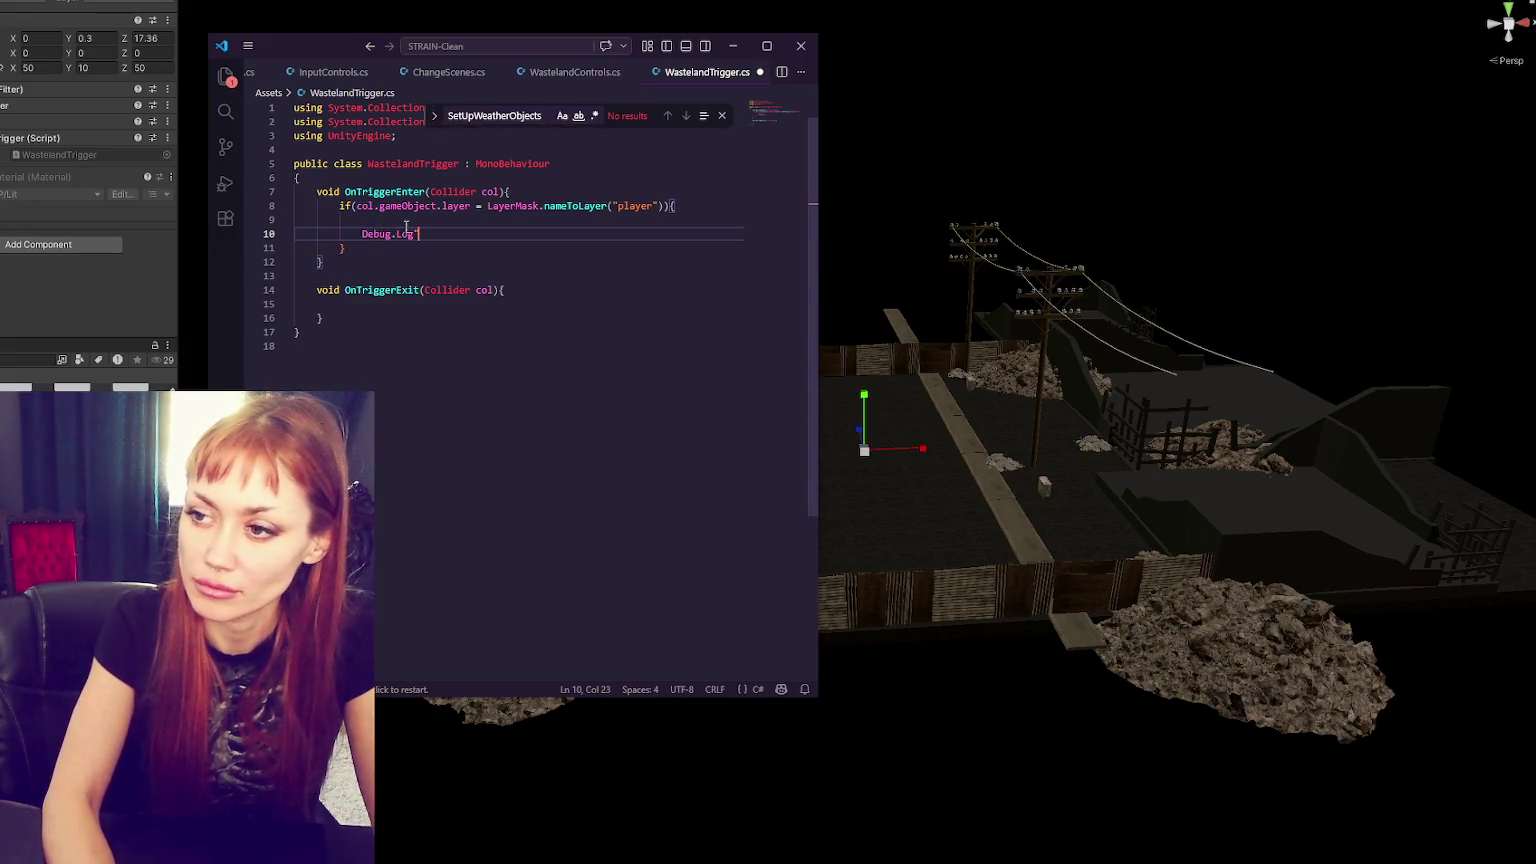
type("(\"entere")
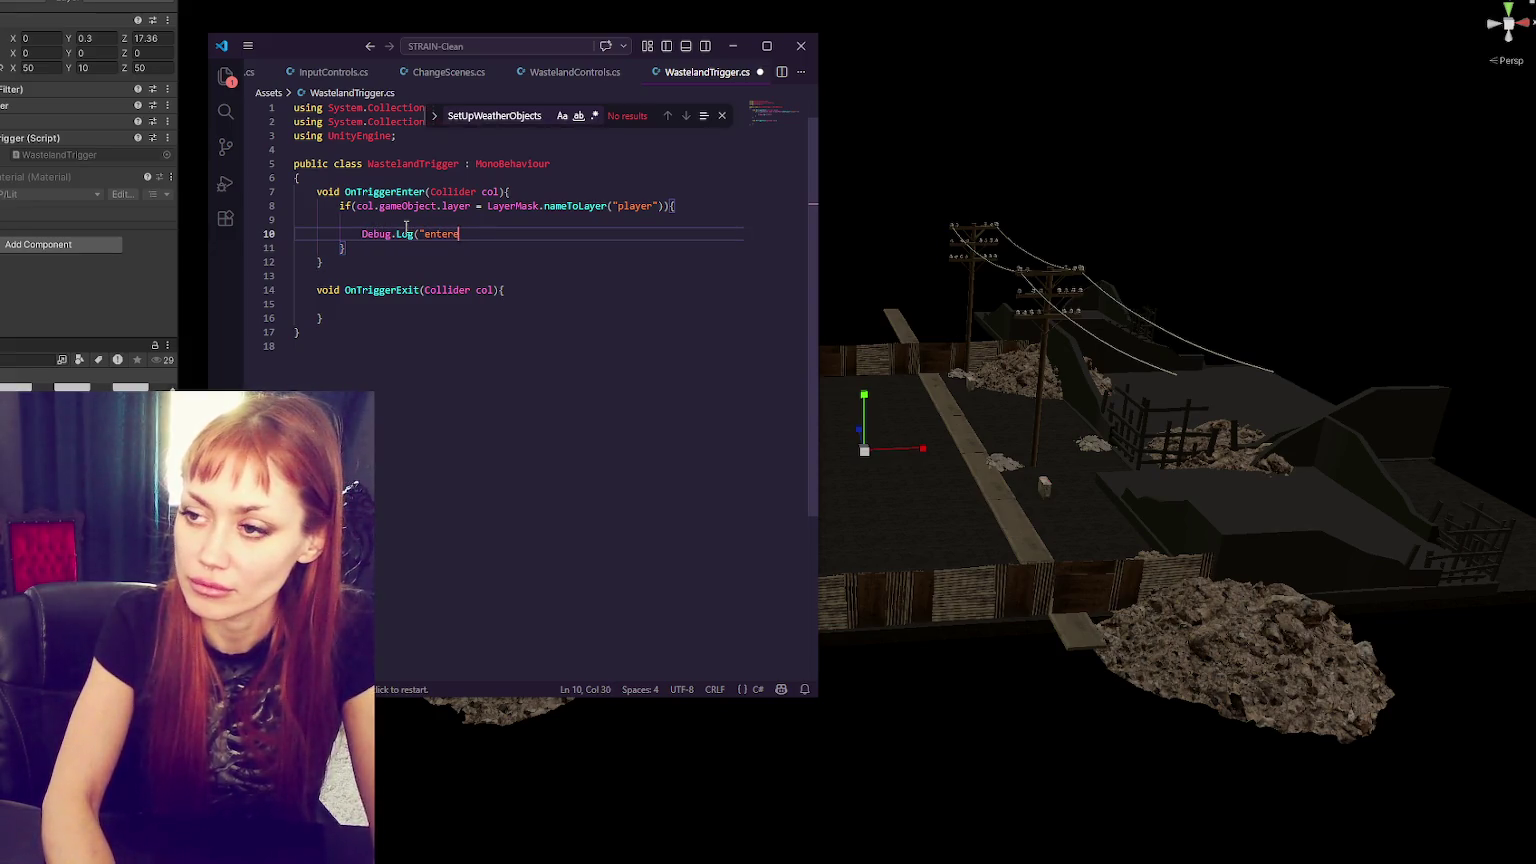
type("d\");")
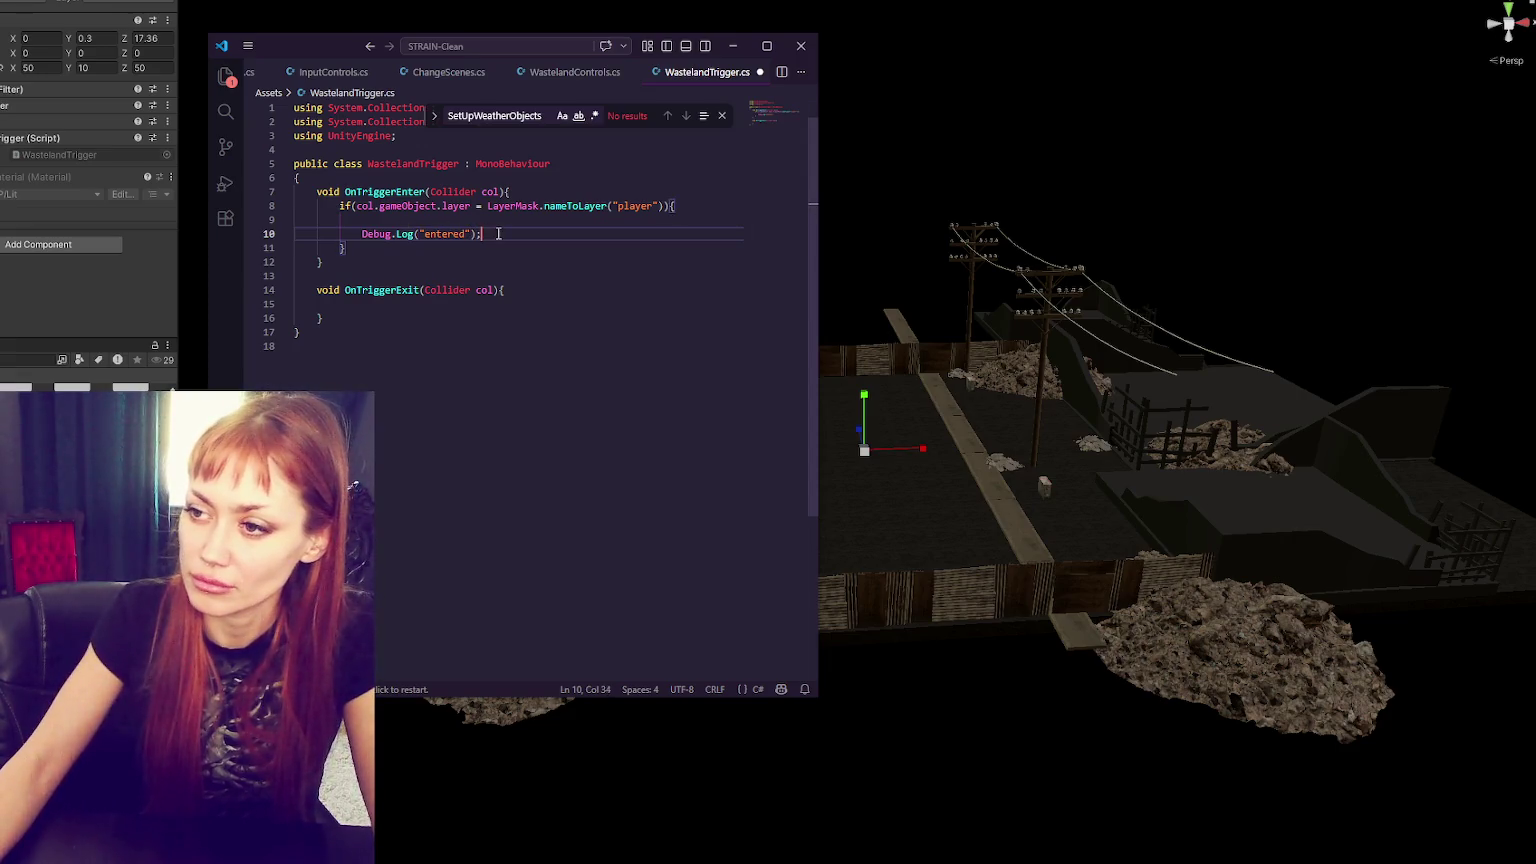
- Add a public int chunkIndex = 0; field at the top of the class and save
left_click(538, 150)
left_click(600, 160)
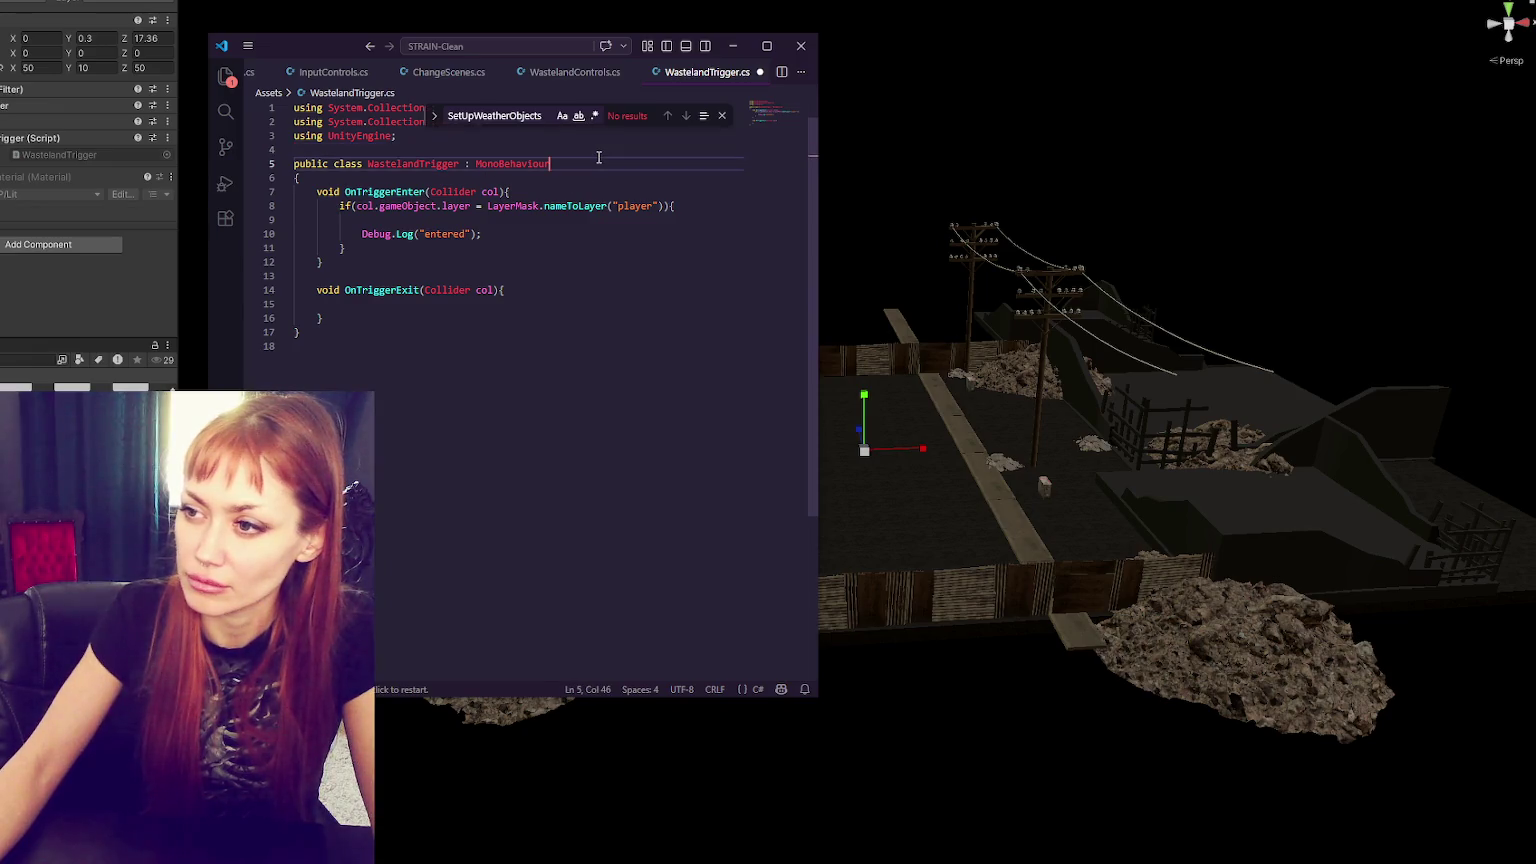
key("Return")
key("Return")
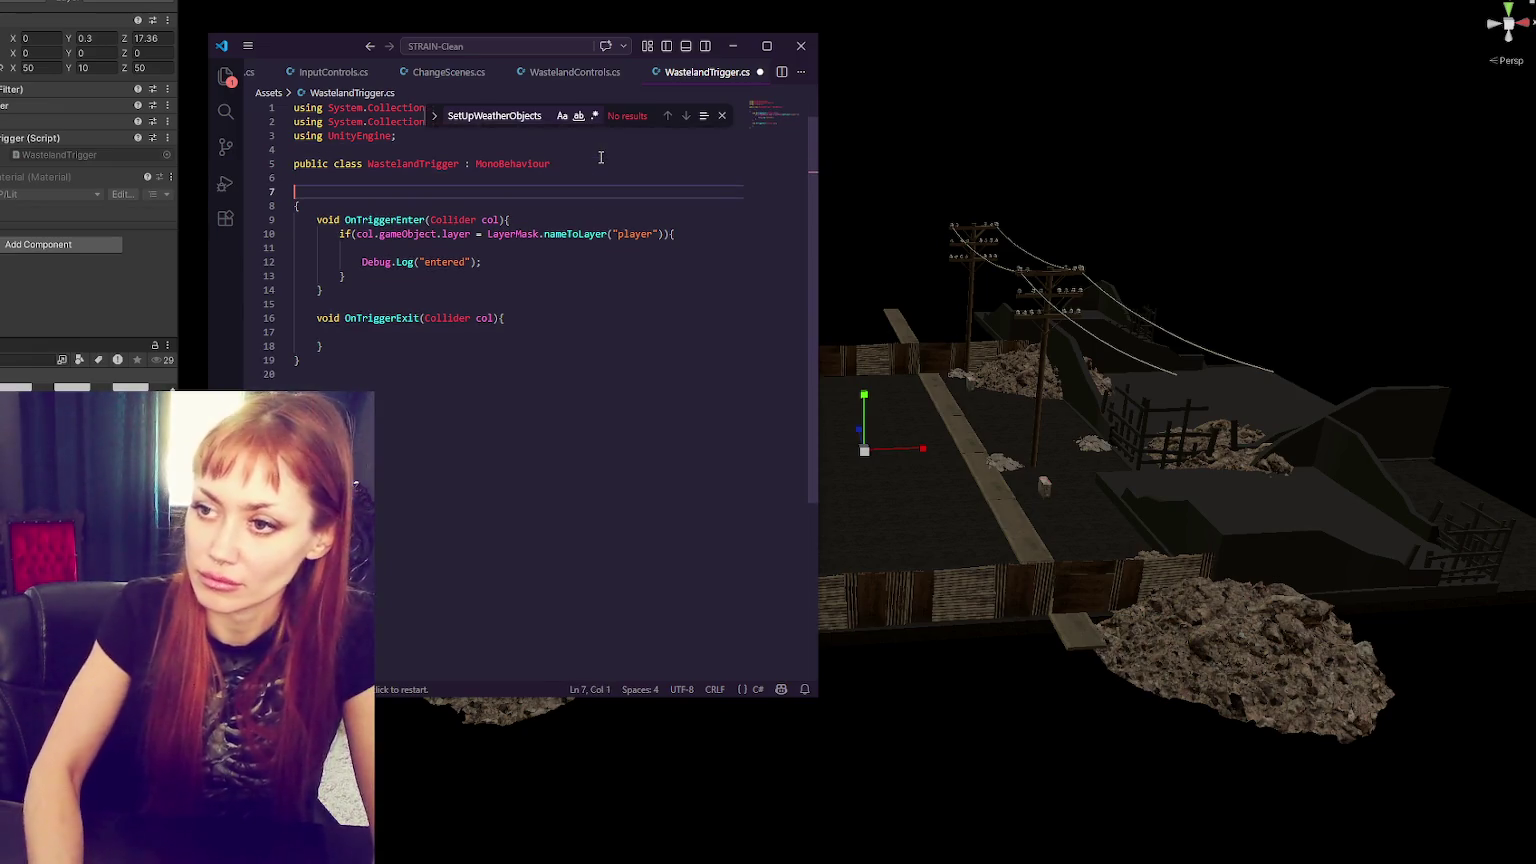
key("BackSpace")
key("BackSpace")
left_click(595, 177)
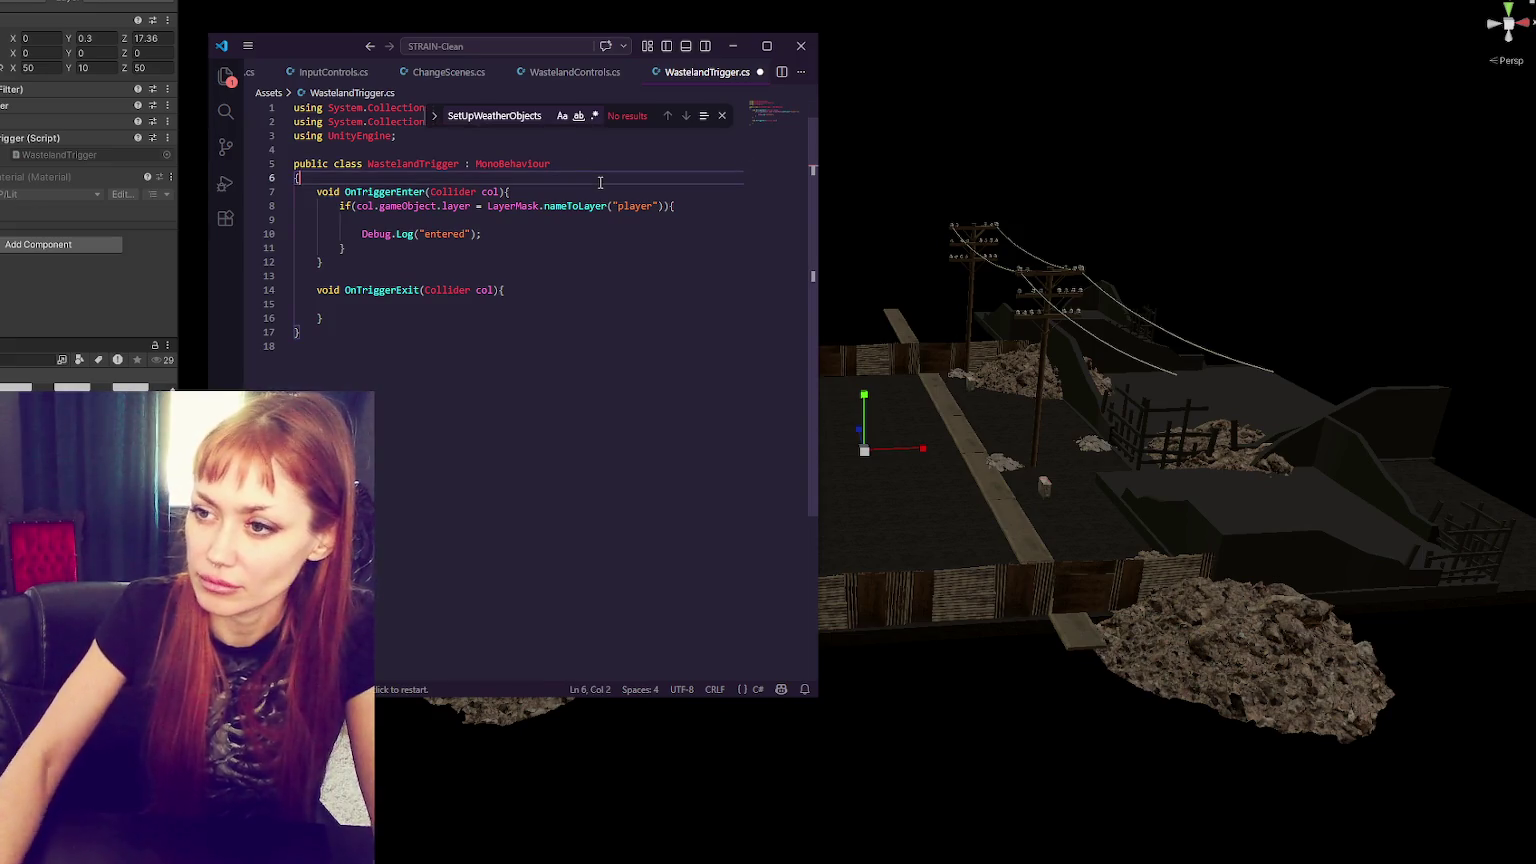
key("Return")
key("Return")
key("Return")
left_click(613, 204)
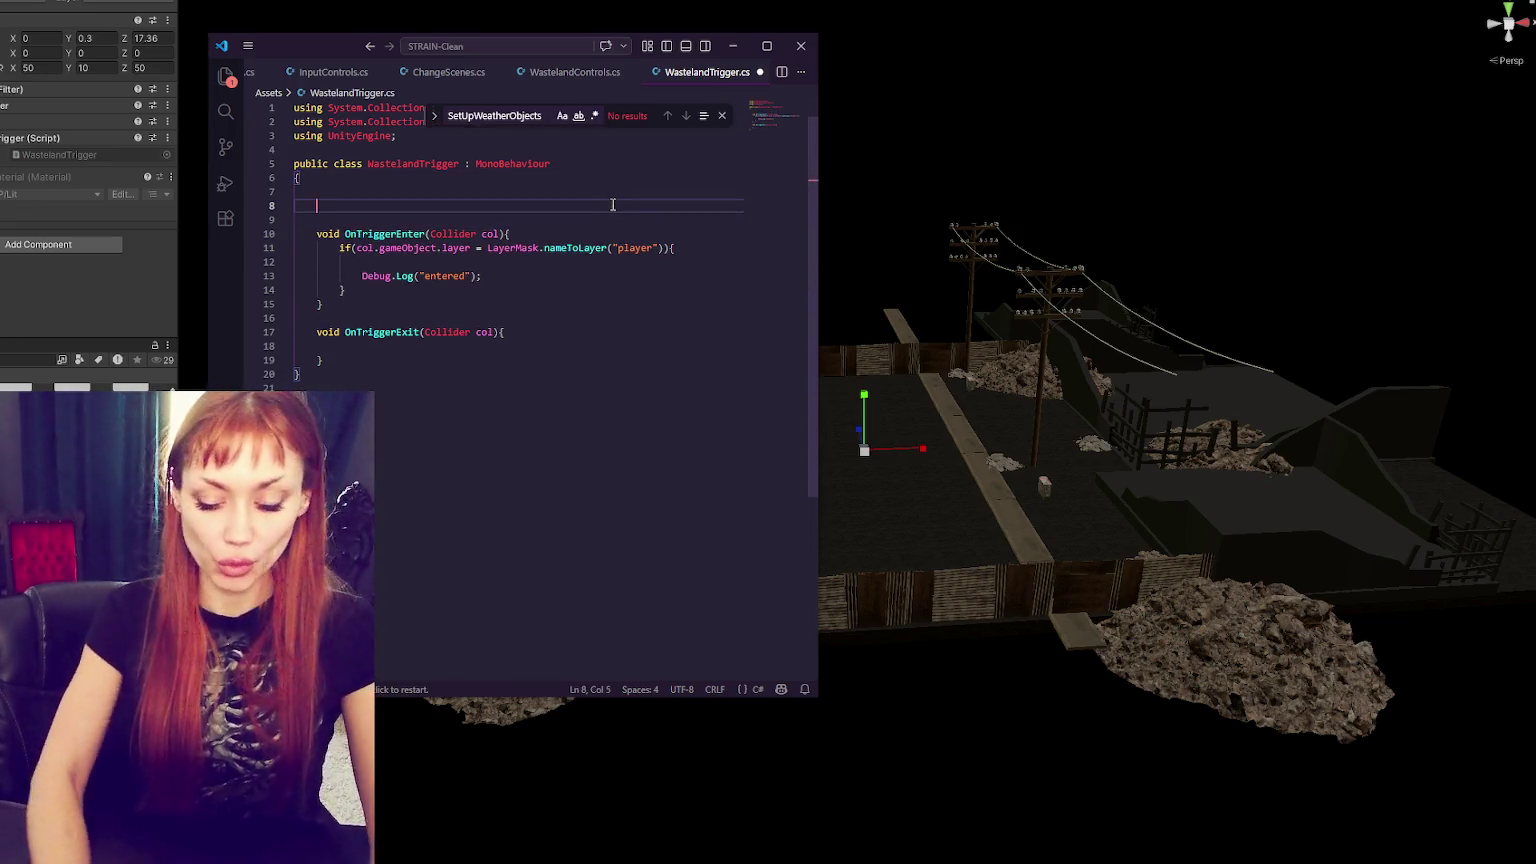
type("int")
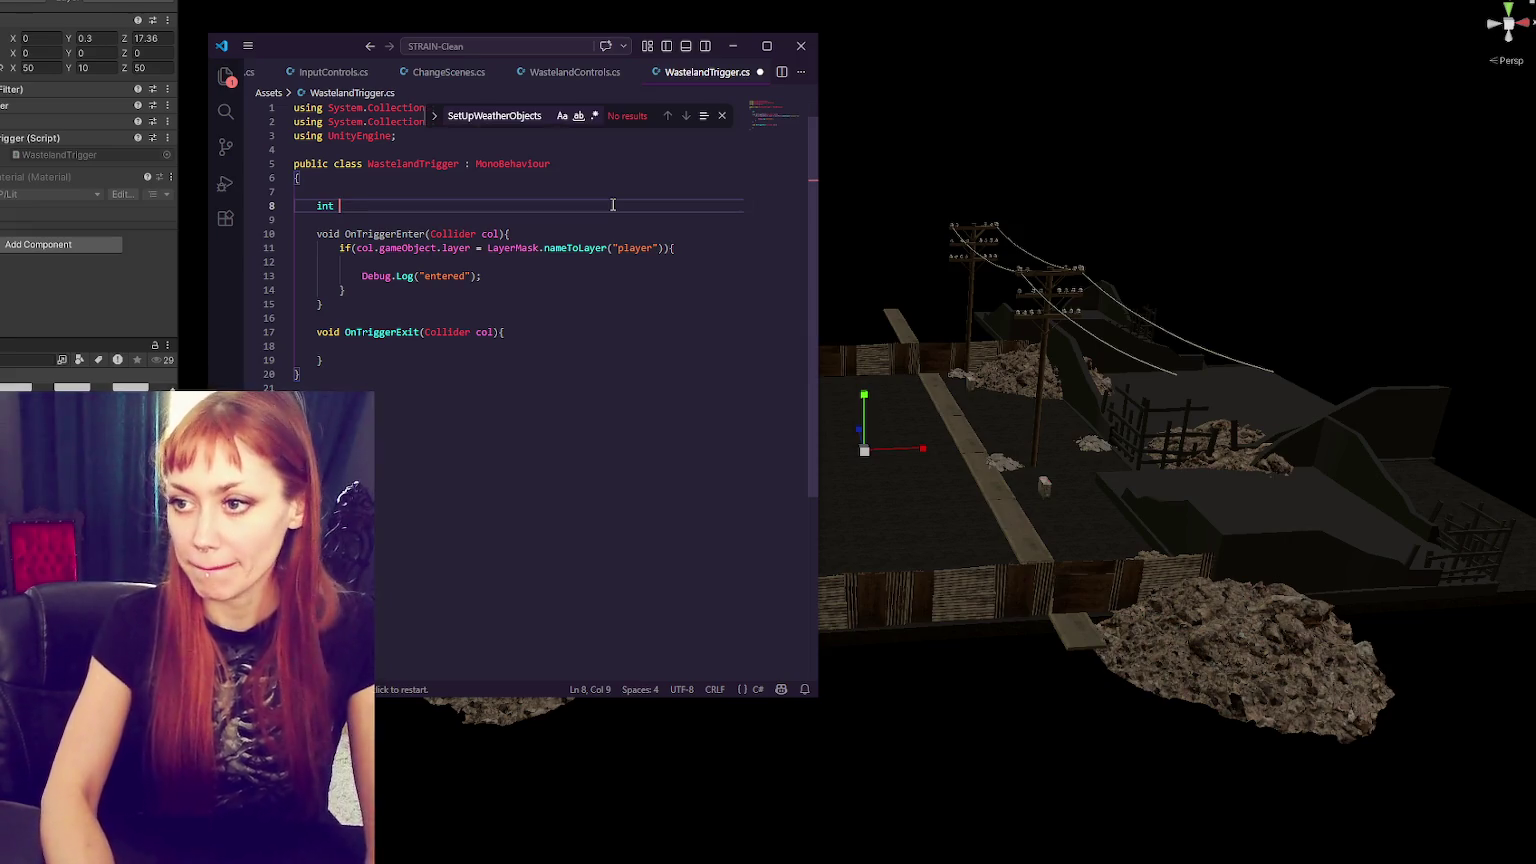
key("BackSpace")
key("BackSpace")
key("BackSpace")
type("public int")
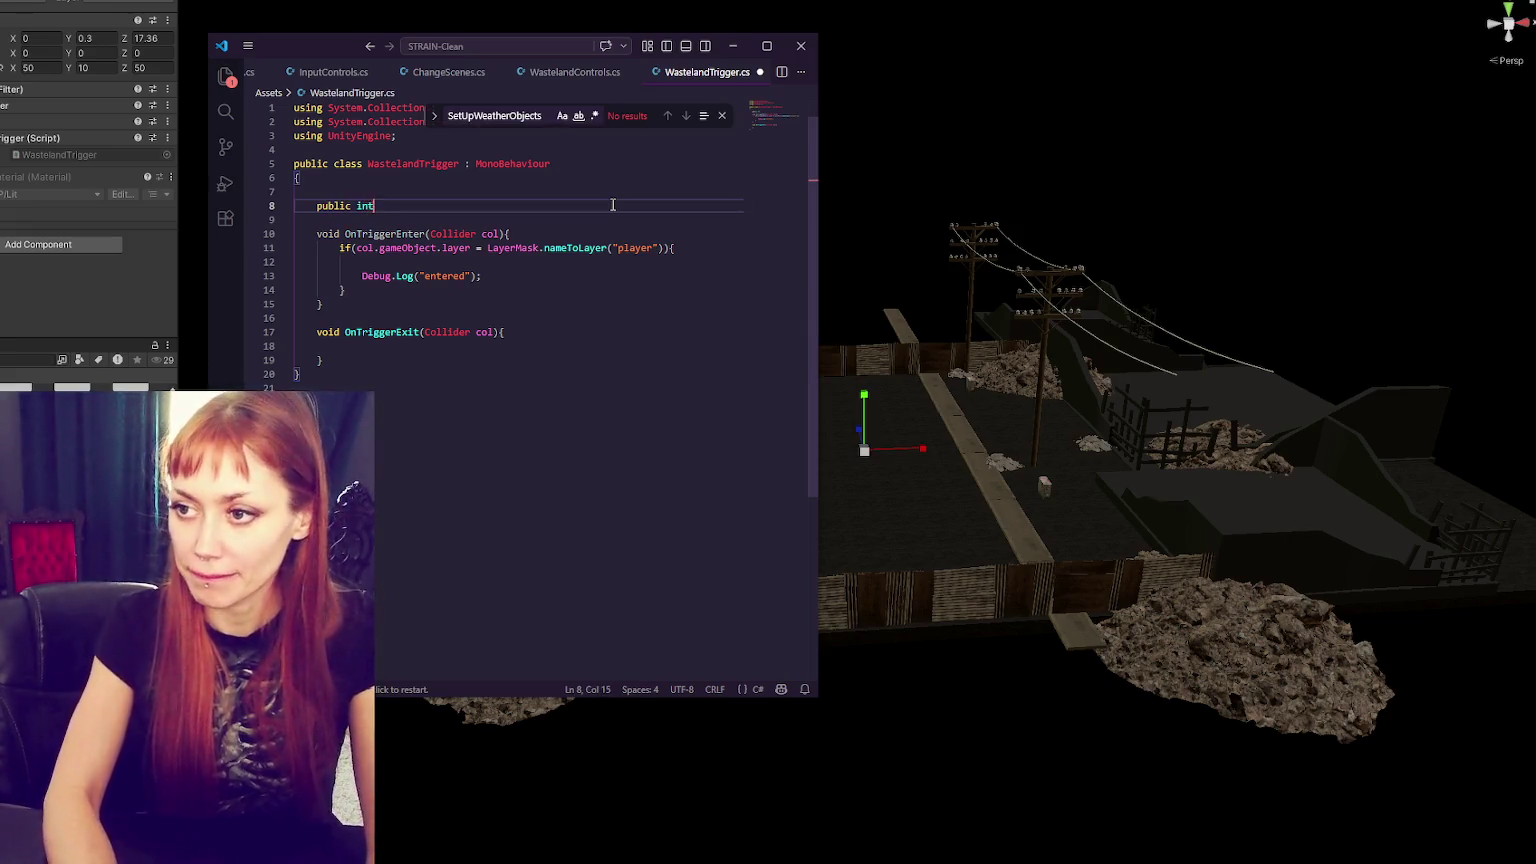
type(" currentP")
key("BackSpace")
key("BackSpace")
key("BackSpace")
type("chunkIndex = 0;")
key("ctrl+s")
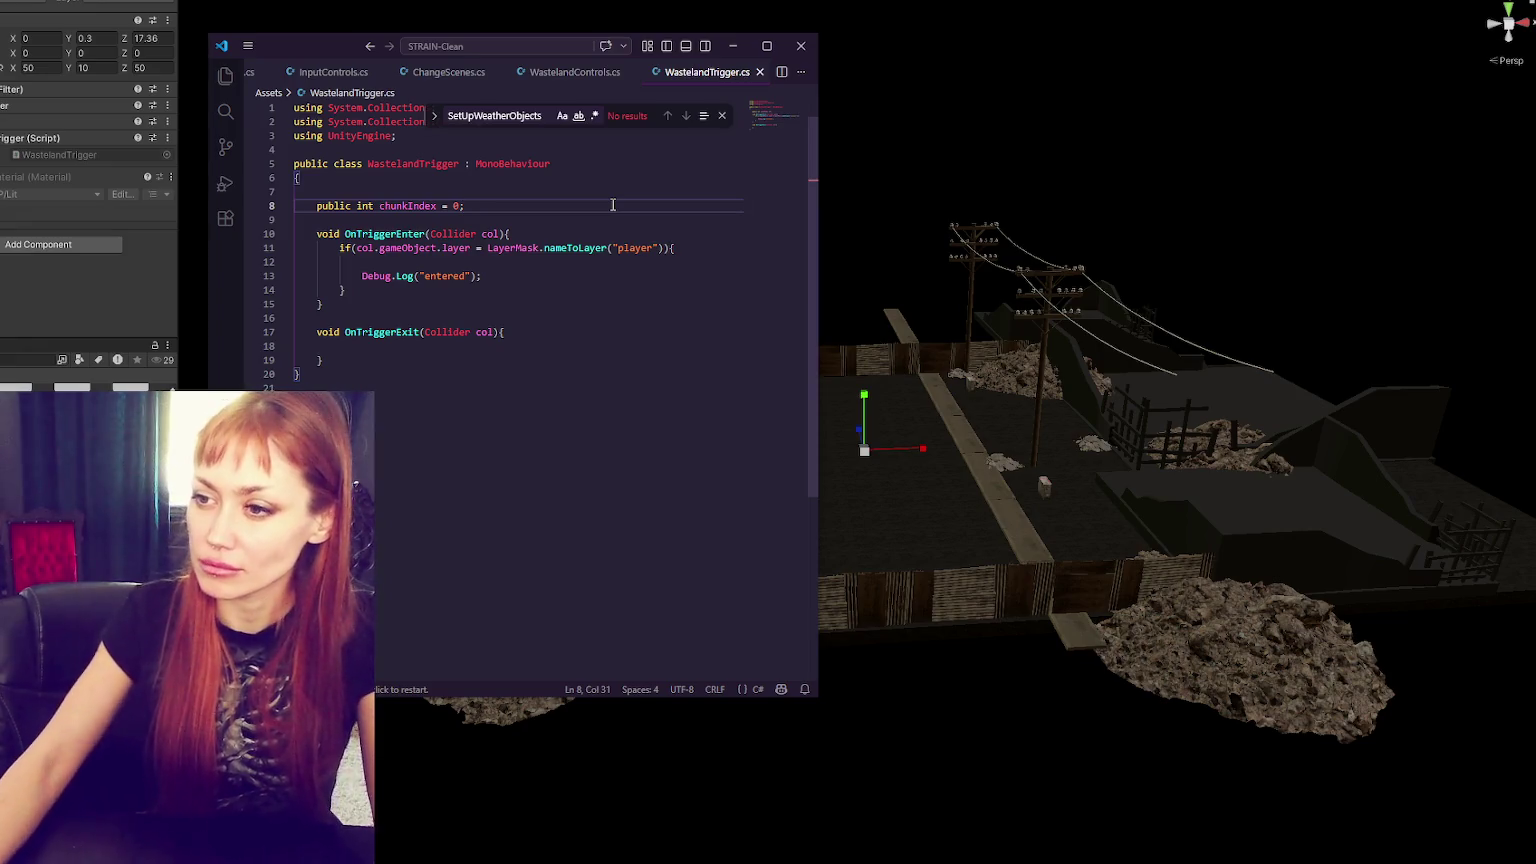
- Copy the player-layer check into OnTriggerExit, logging "exited" instead, and save
double_click(440, 275)
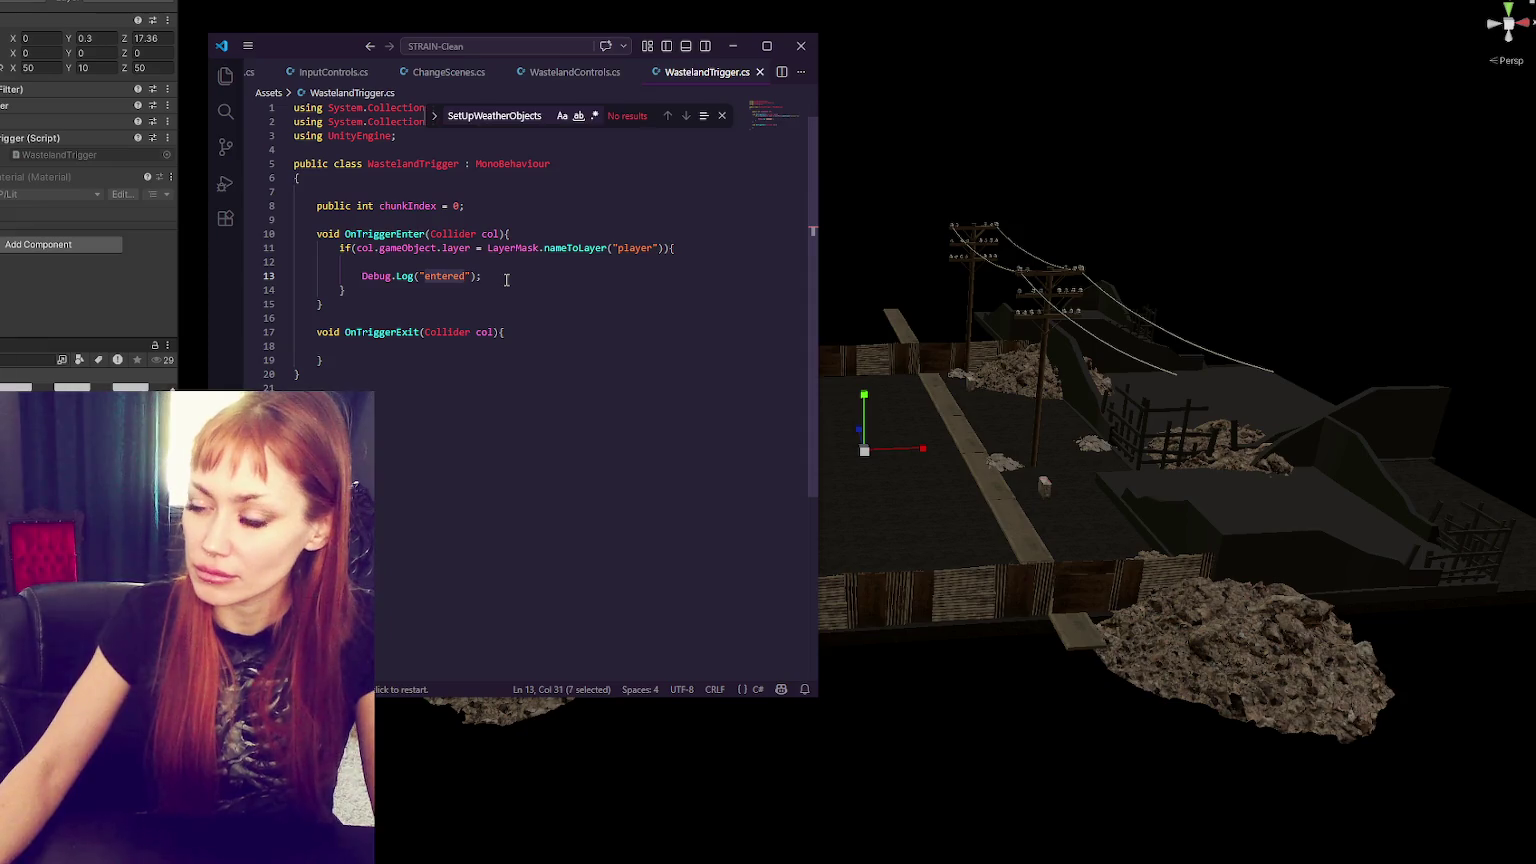
left_click_drag(505, 277, 543, 237)
key("ctrl+c")
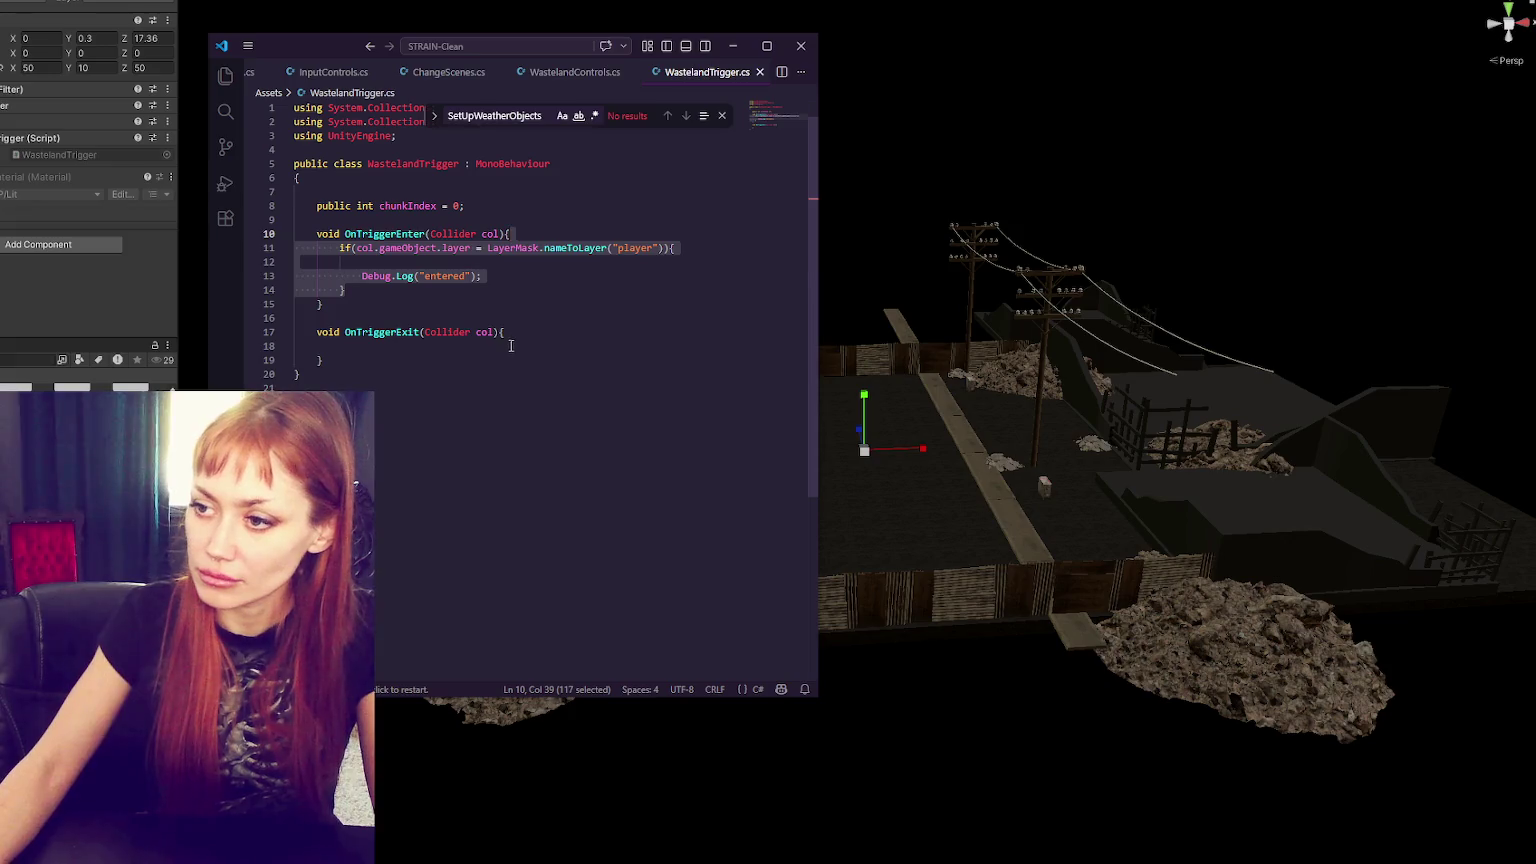
left_click(507, 348)
key("ctrl+v")
double_click(445, 388)
type("exited")
key("ctrl+s")
- Fix the layer comparison operators in both trigger checks, save, and return to Unity
left_click(475, 360)
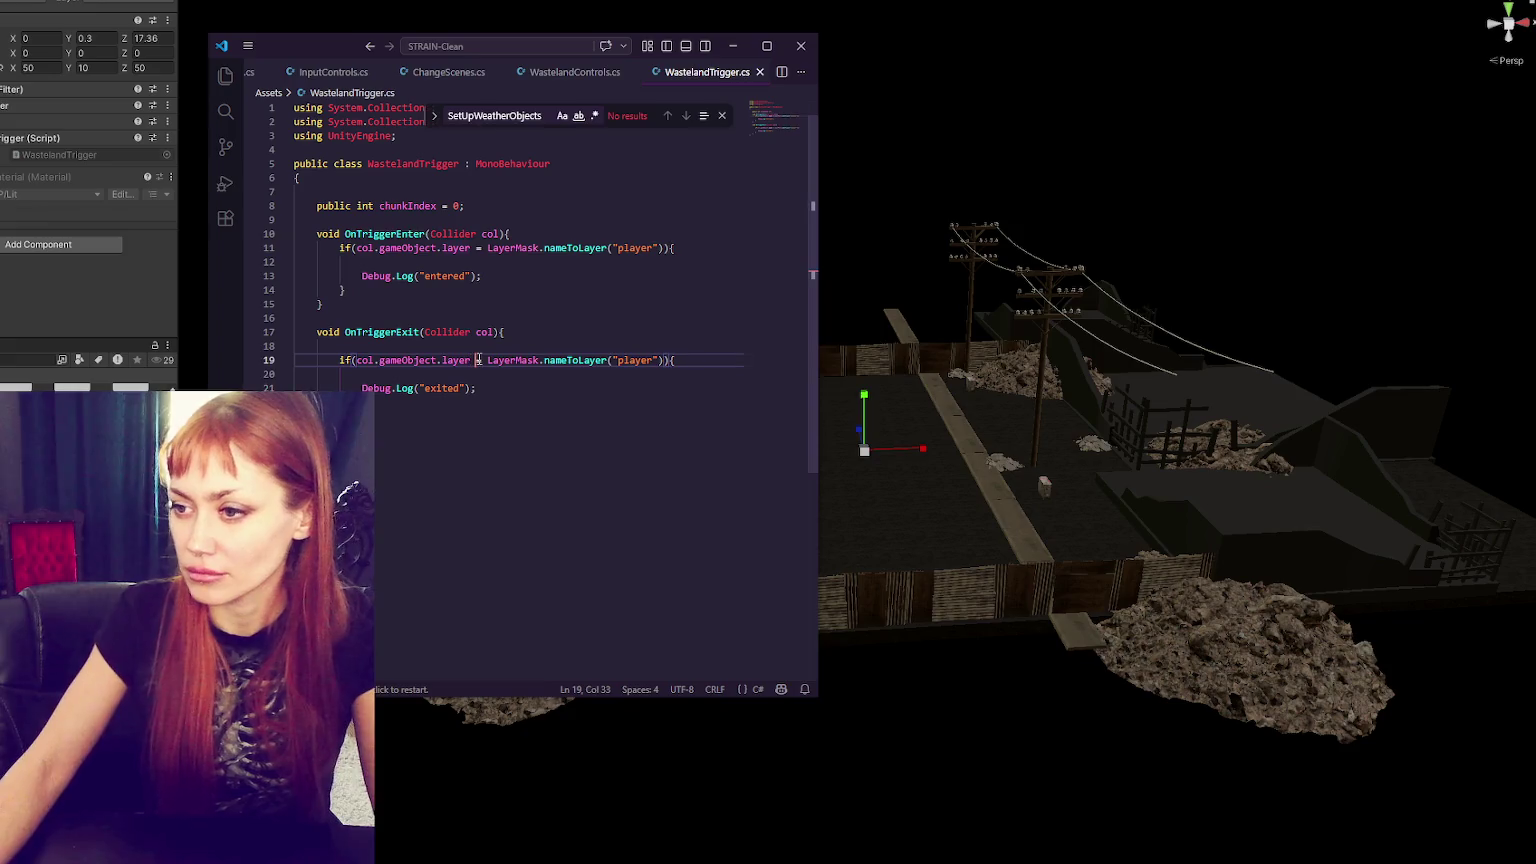
type("!")
left_click(481, 248)
type("=")
key("ctrl+s")
left_click(54, 294)
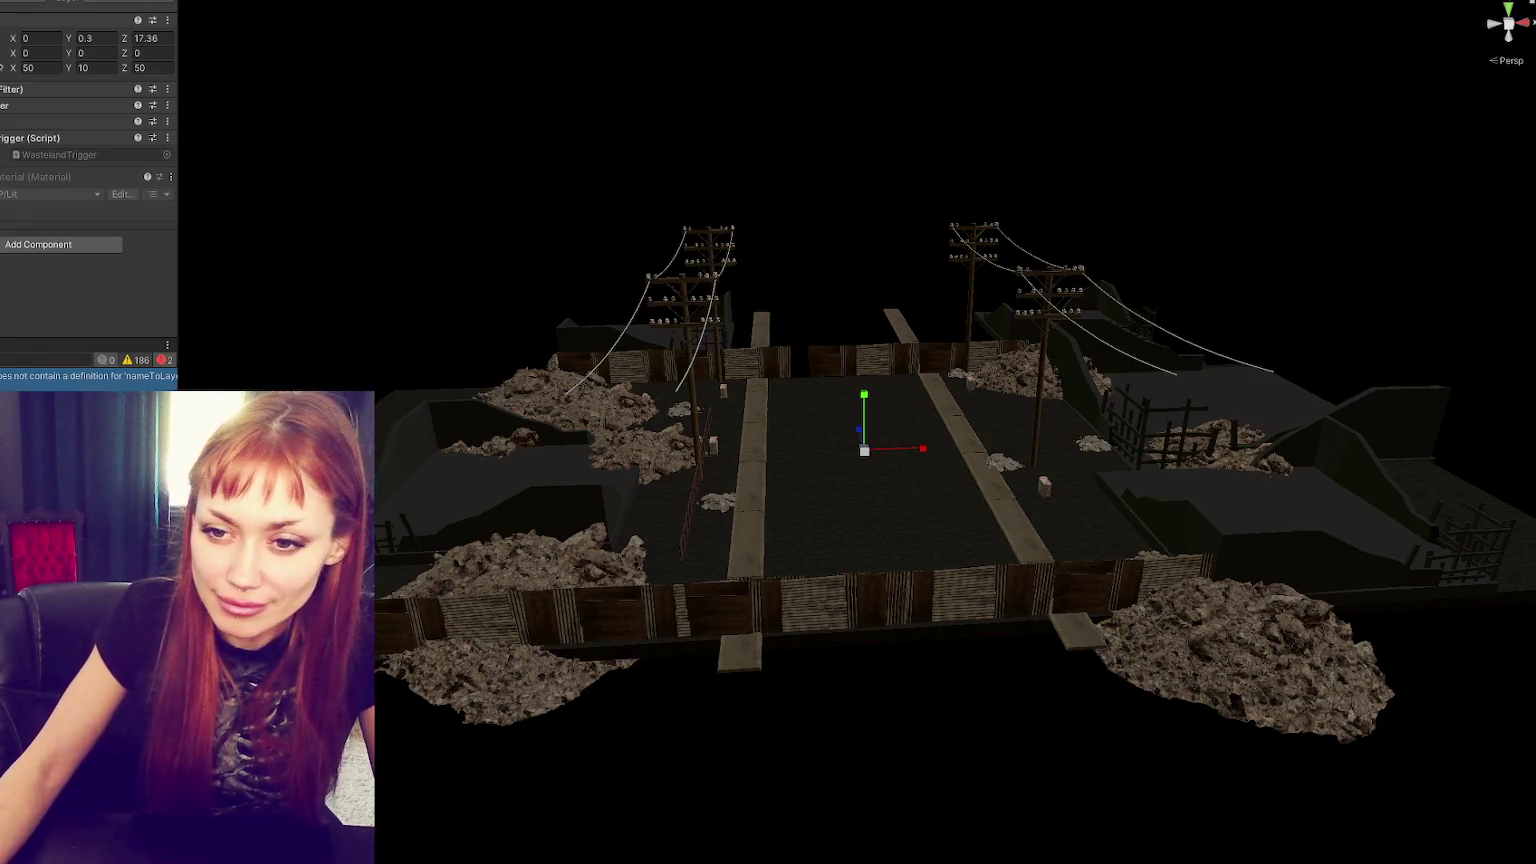
- Capitalise the n of nameToLayer on lines 11 and 19, then switch back to Unity
key("alt+Tab")
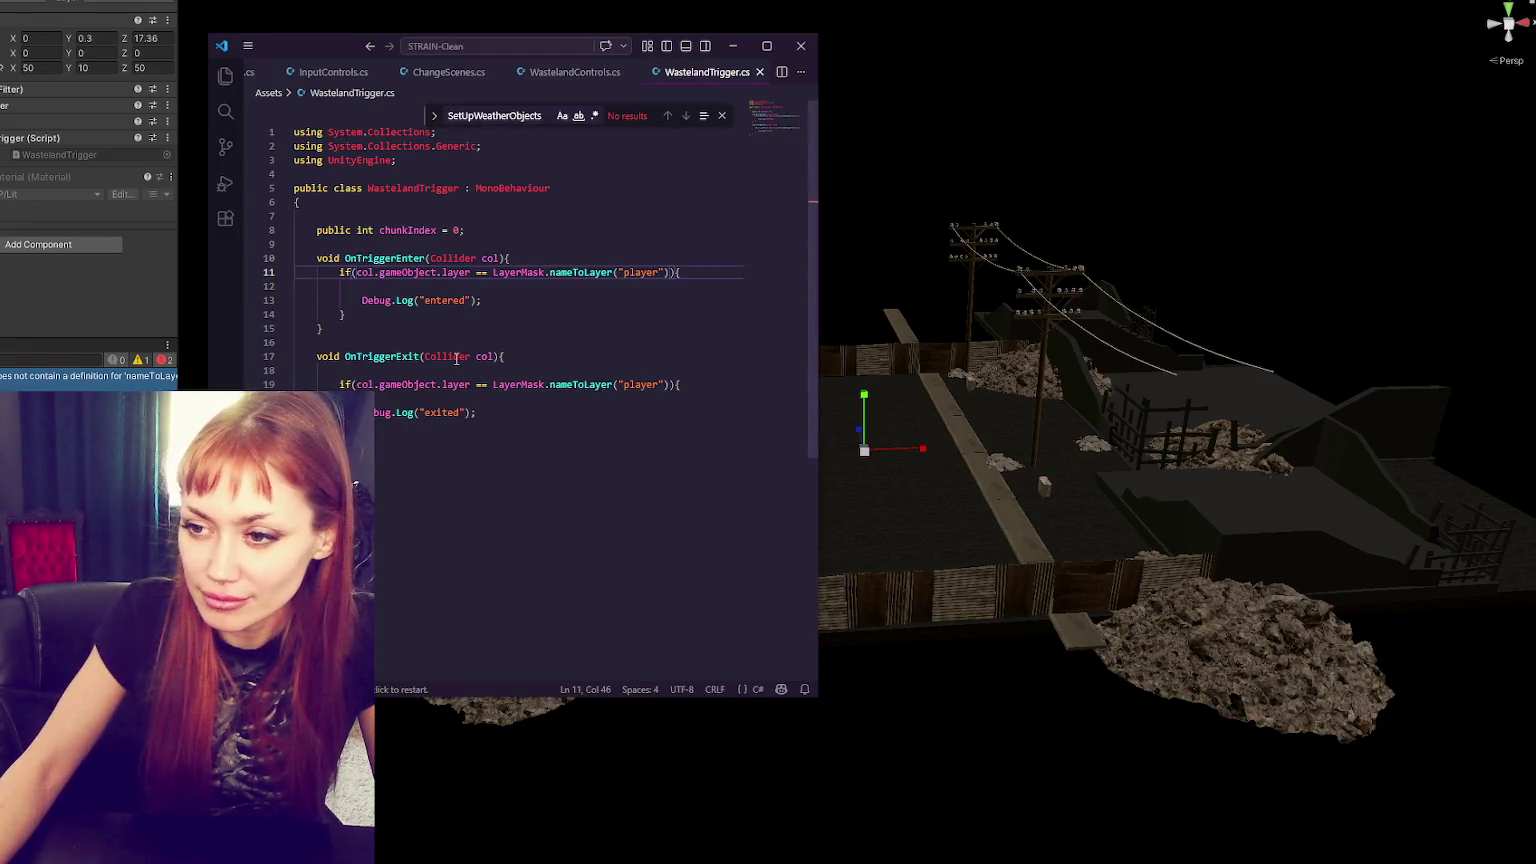
left_click_drag(557, 273, 550, 273)
type("N")
left_click_drag(557, 385, 550, 385)
type("N")
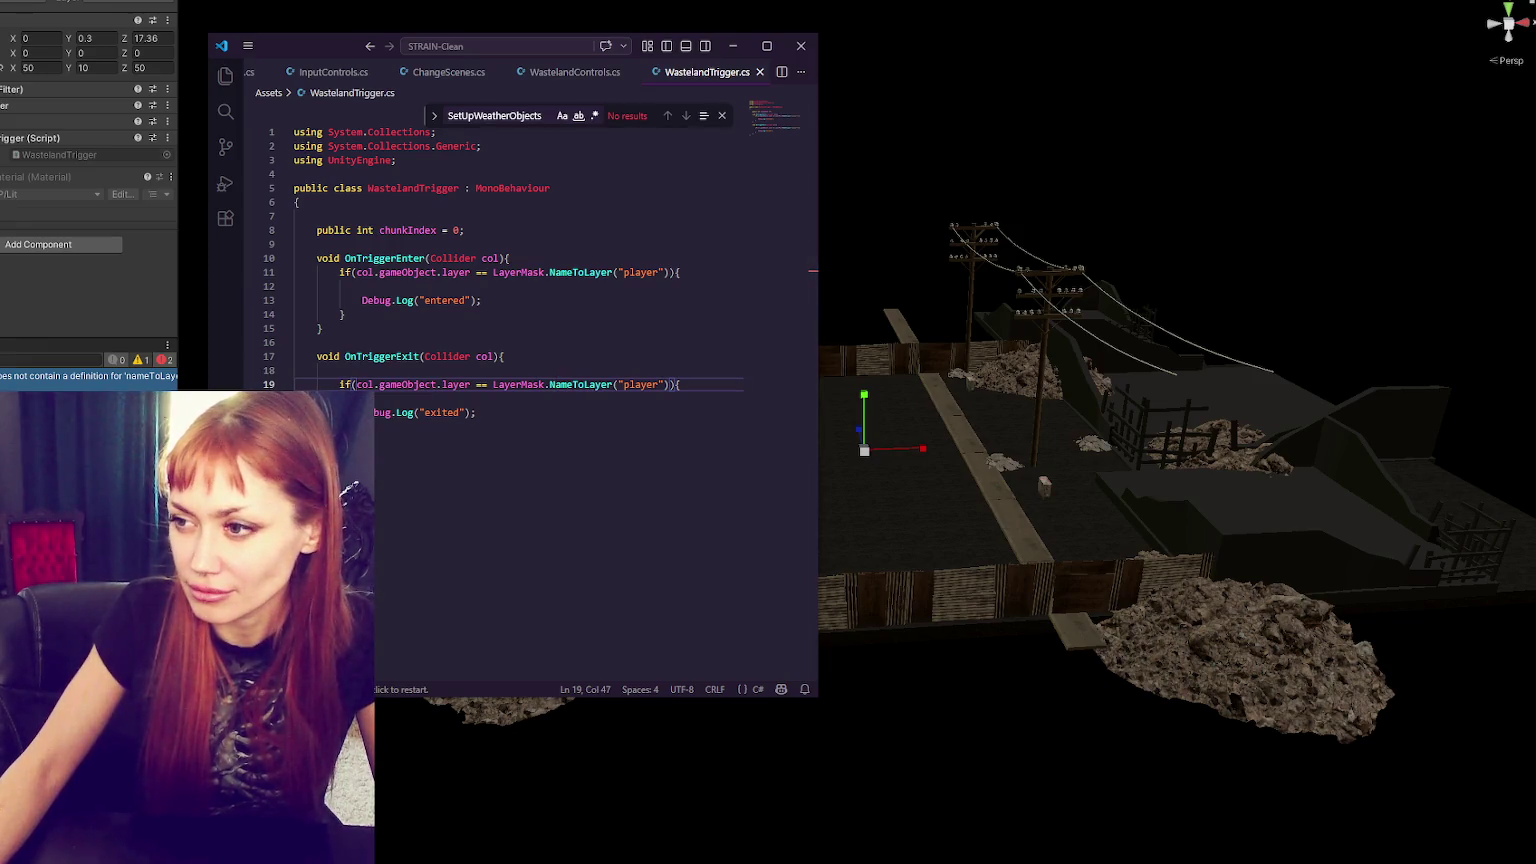
key("alt+Tab")
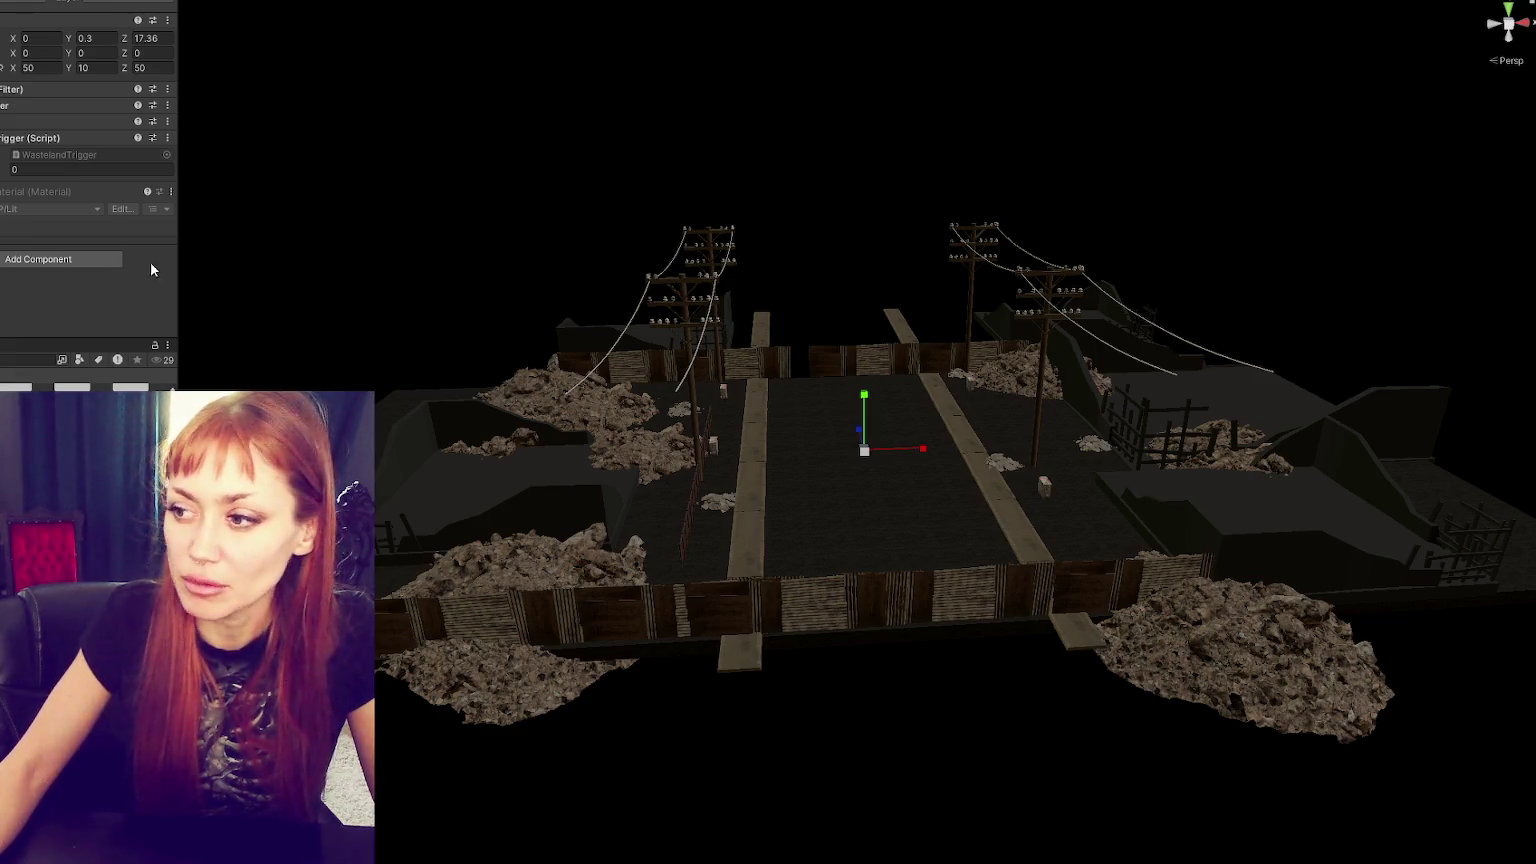
- Reduce the trigger Box Collider's Z size and delete the street chunk from the scene
left_click(60, 121)
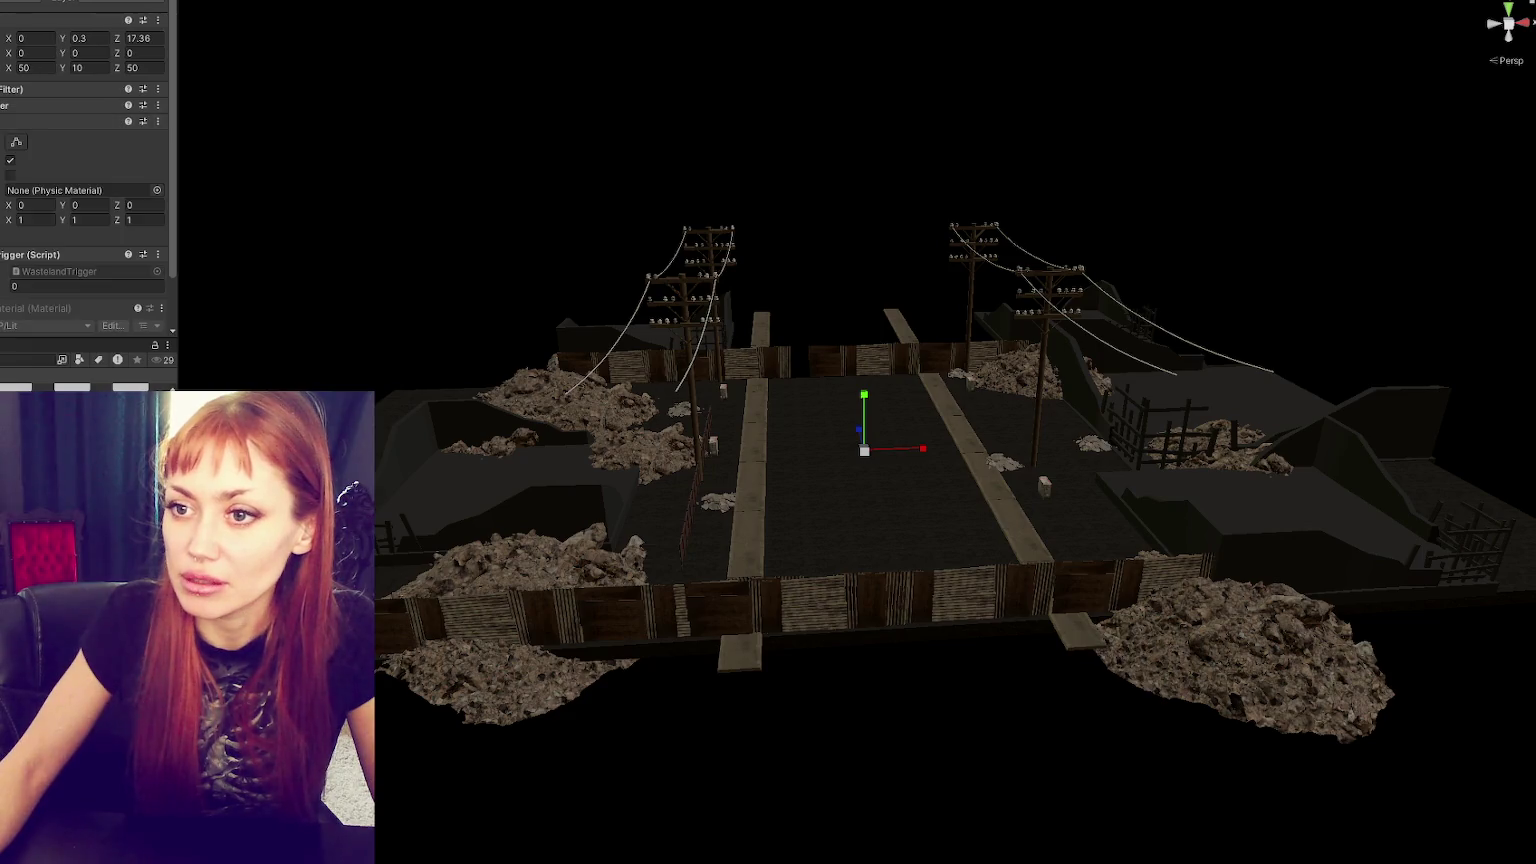
left_click_drag(871, 430, 862, 446)
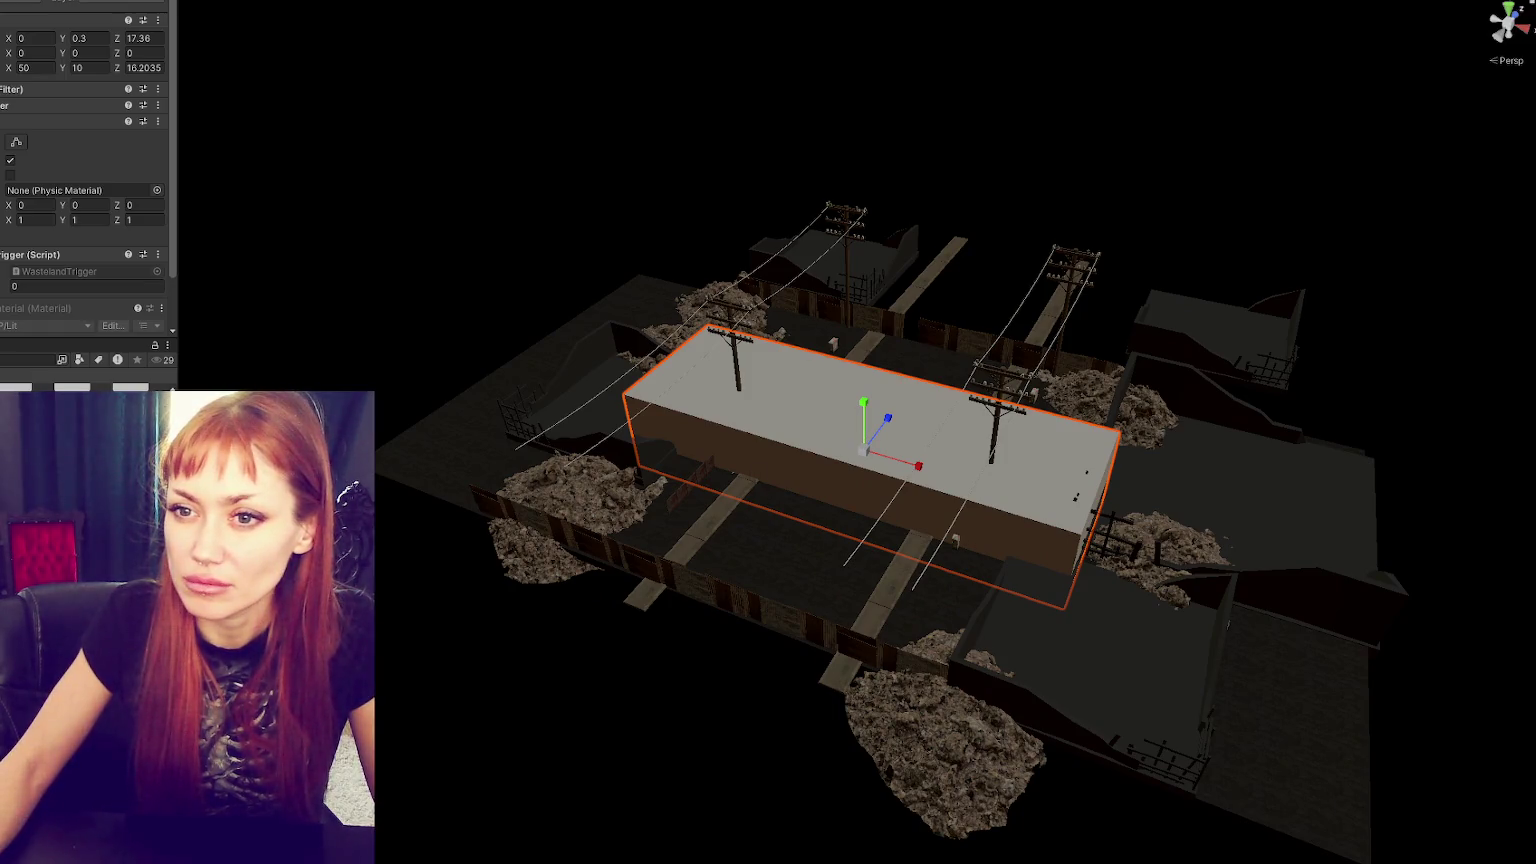
left_click(862, 446)
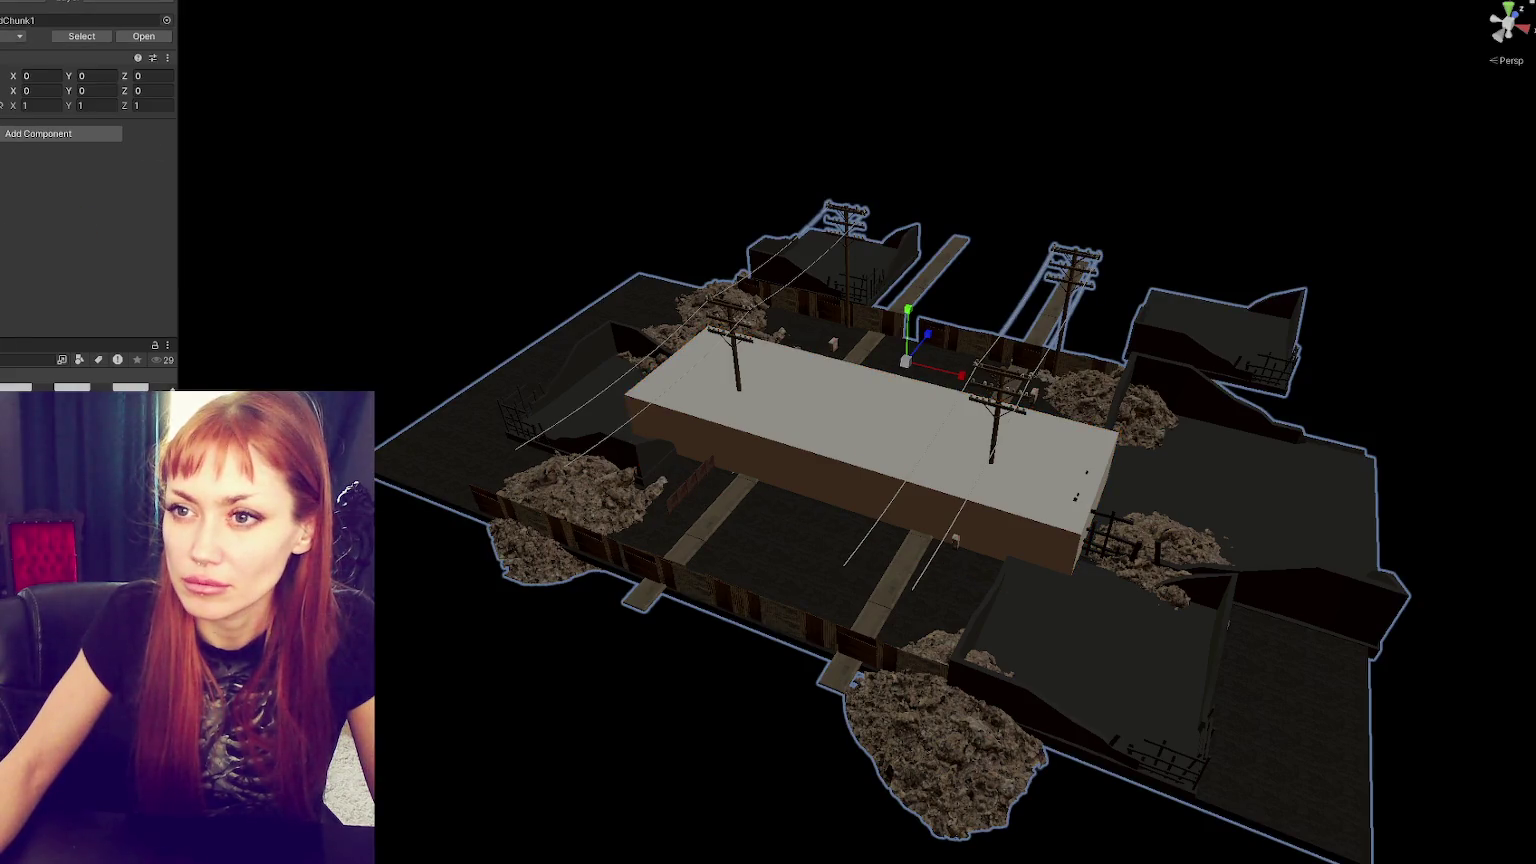
key("h")
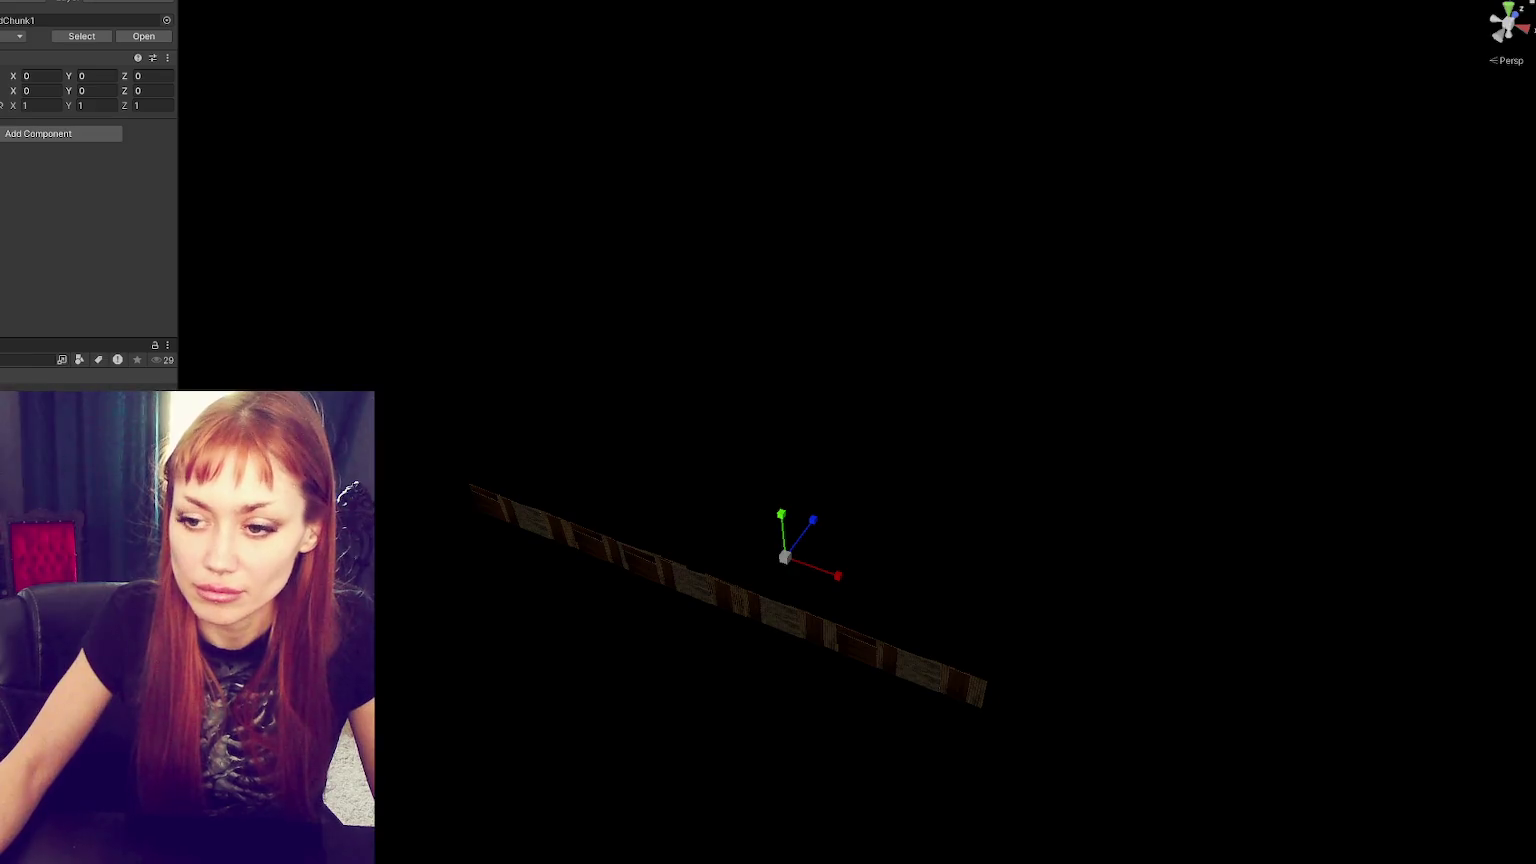
key("shift+d")
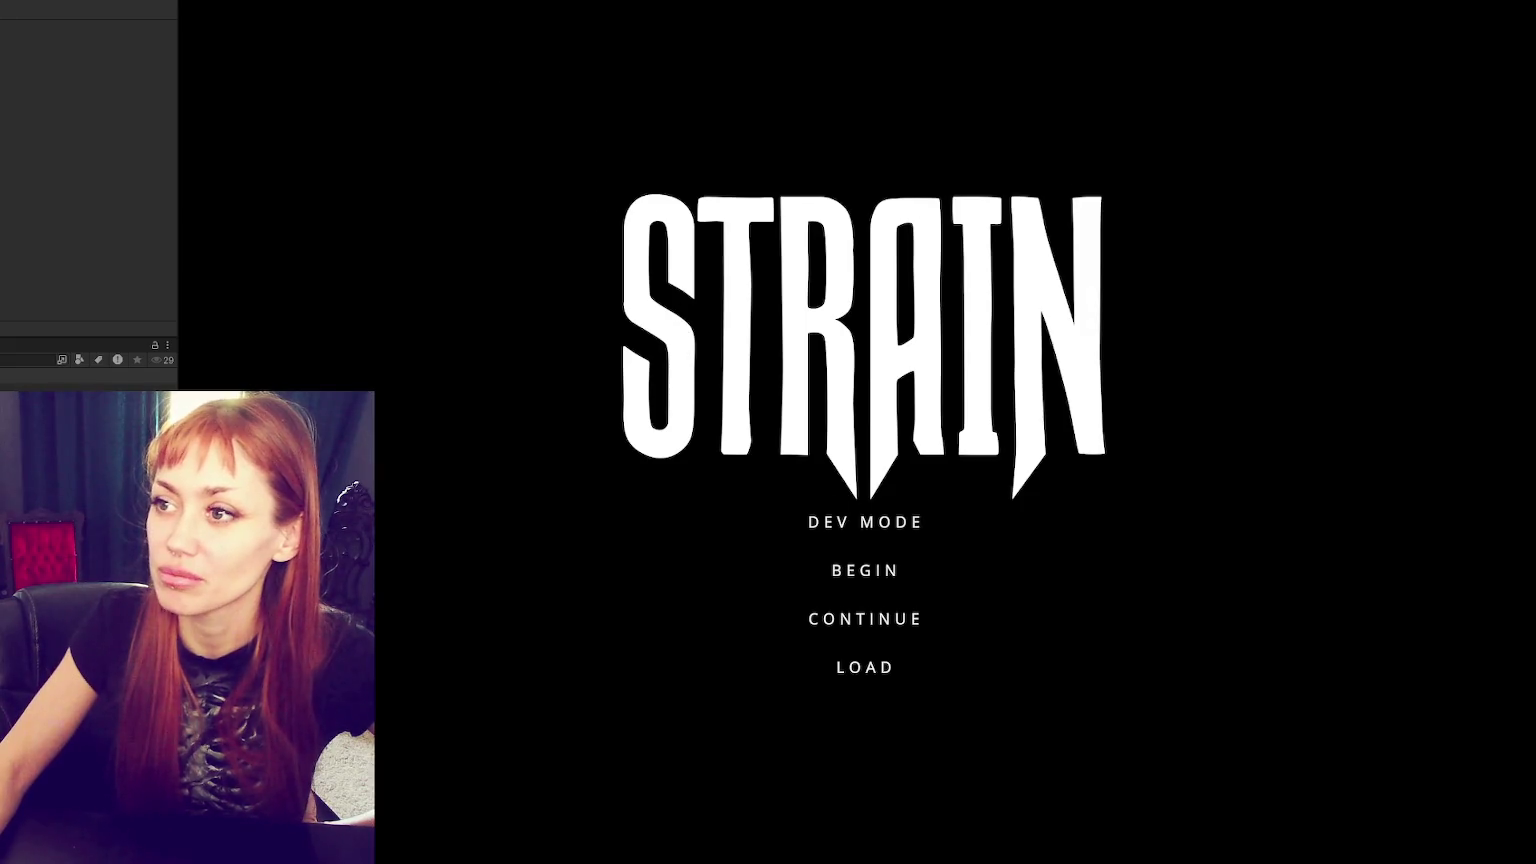
- Choose DEV MODE on the STRAIN title menu
left_click(823, 510)
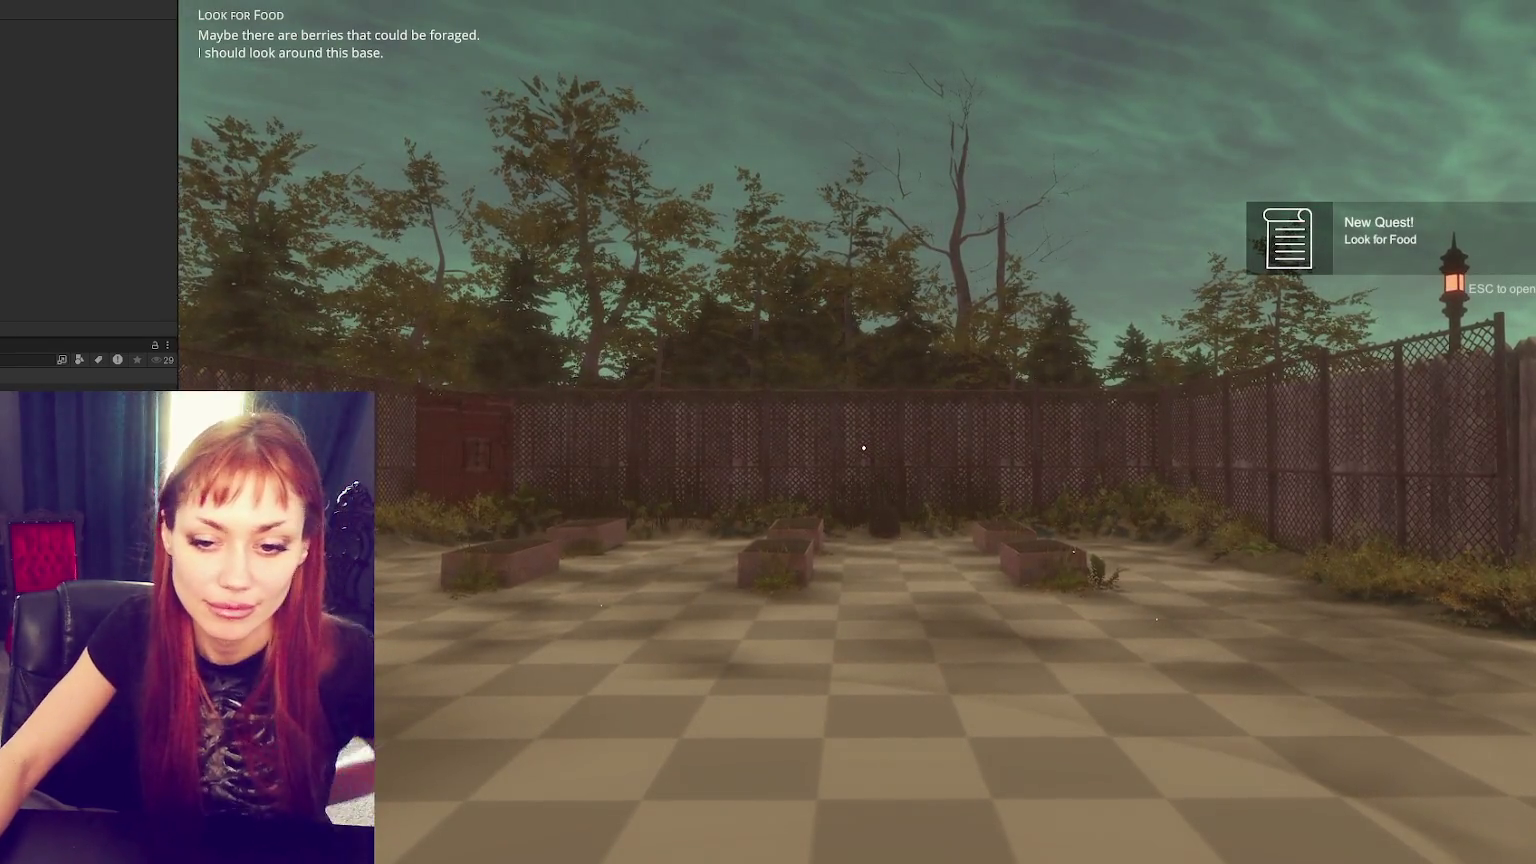
- Walk the player to the red gate and enter the wasteland test area
key("w")
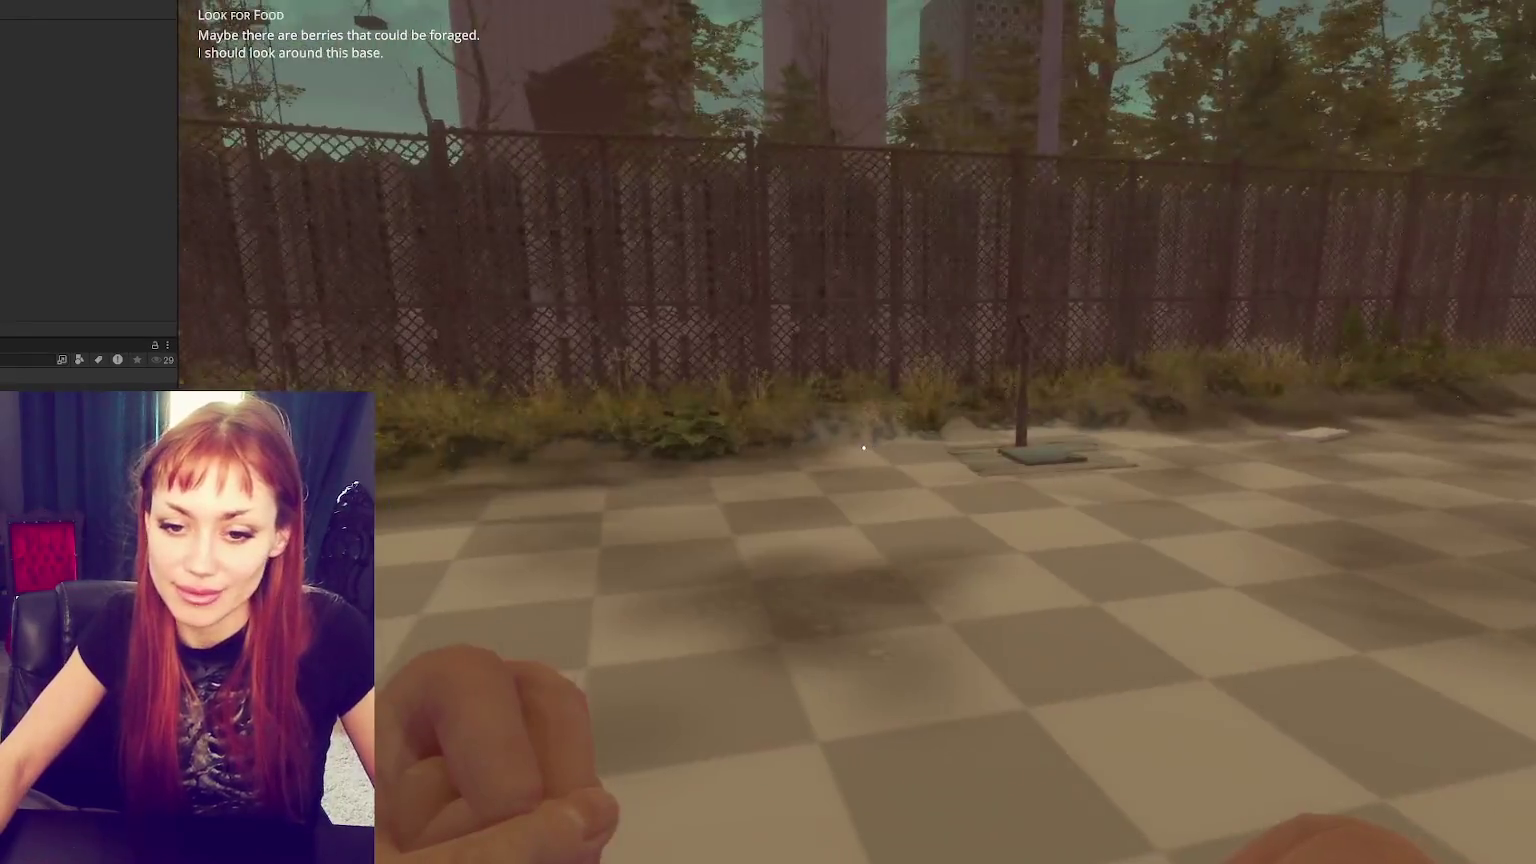
key("w")
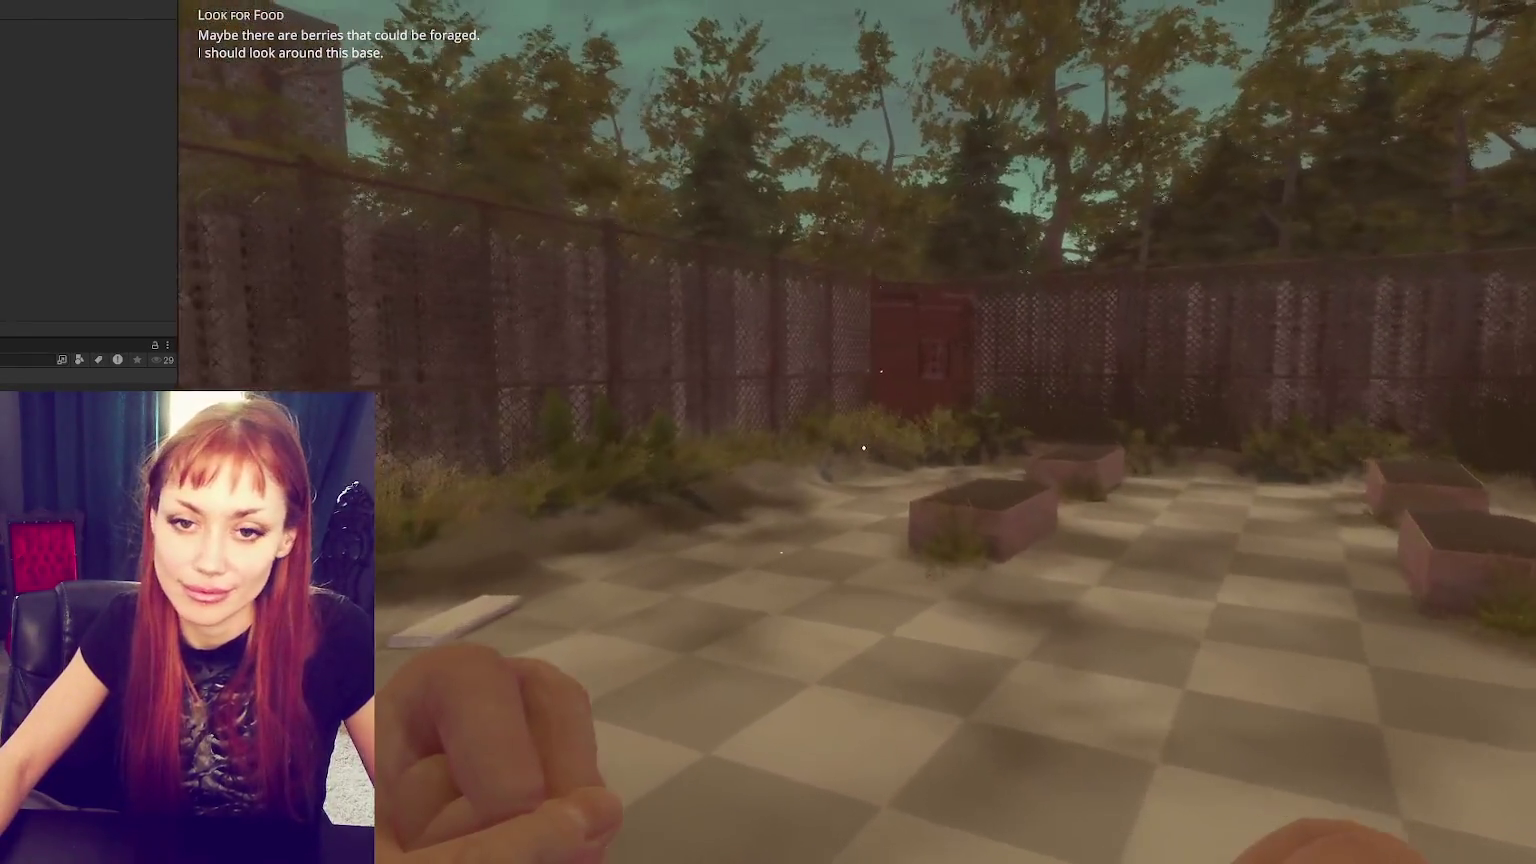
key("w")
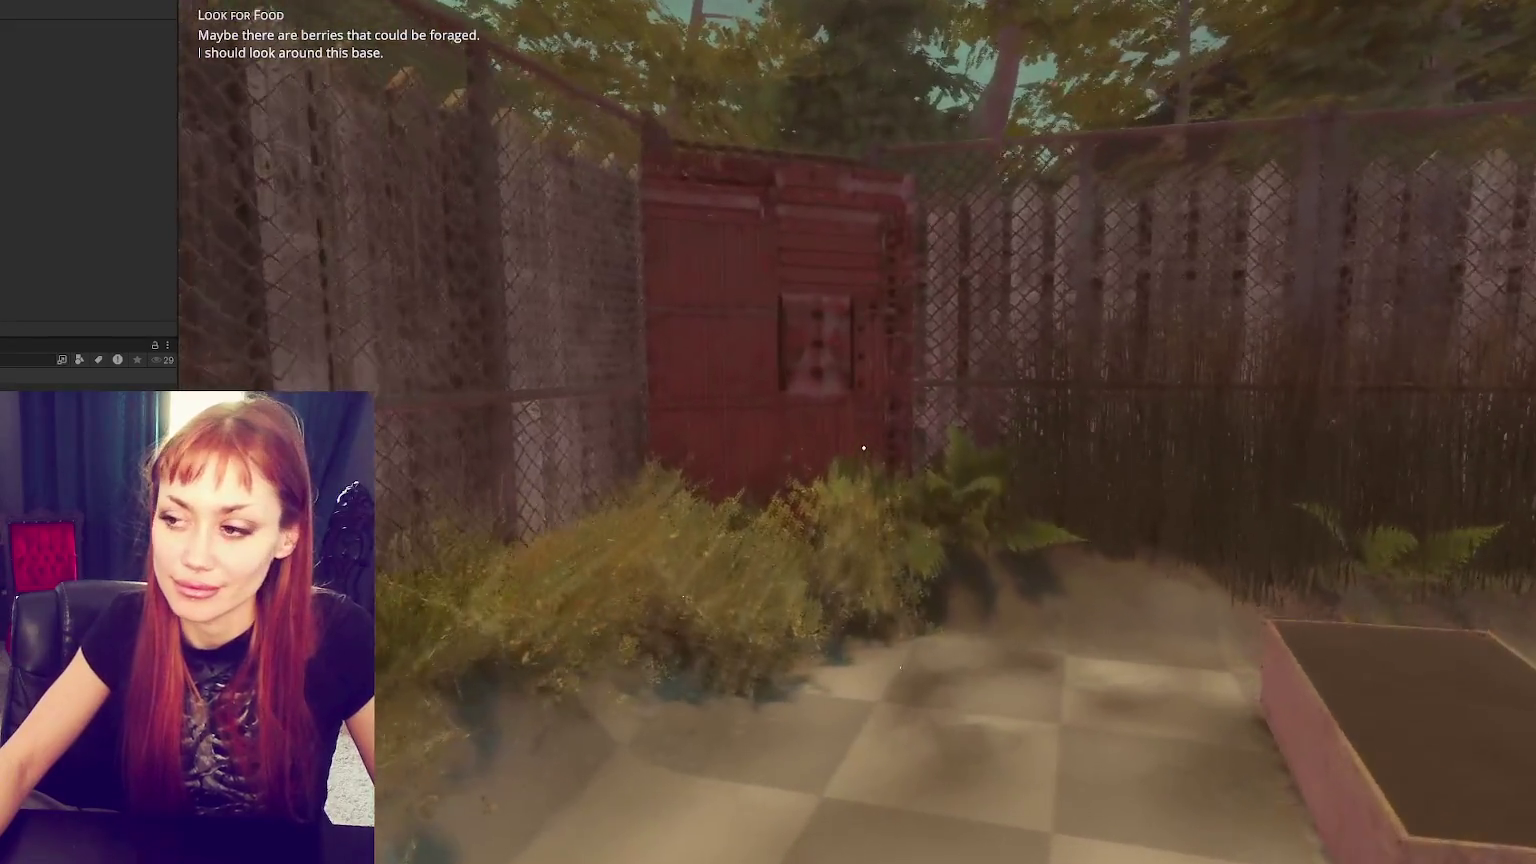
key("f")
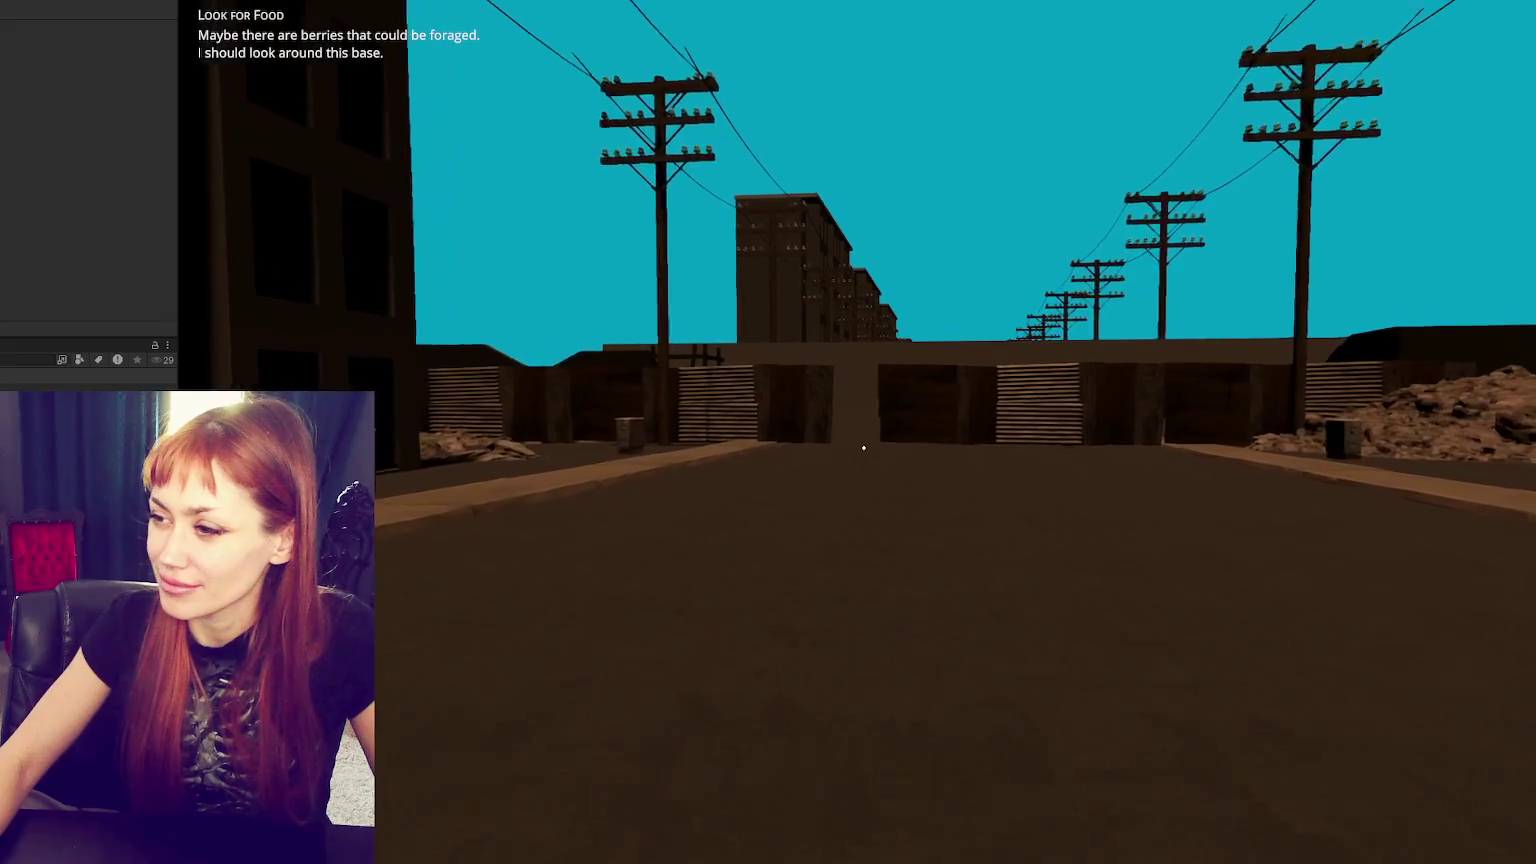
- Walk down the road and through the gap between the walls
key("w")
key("w")
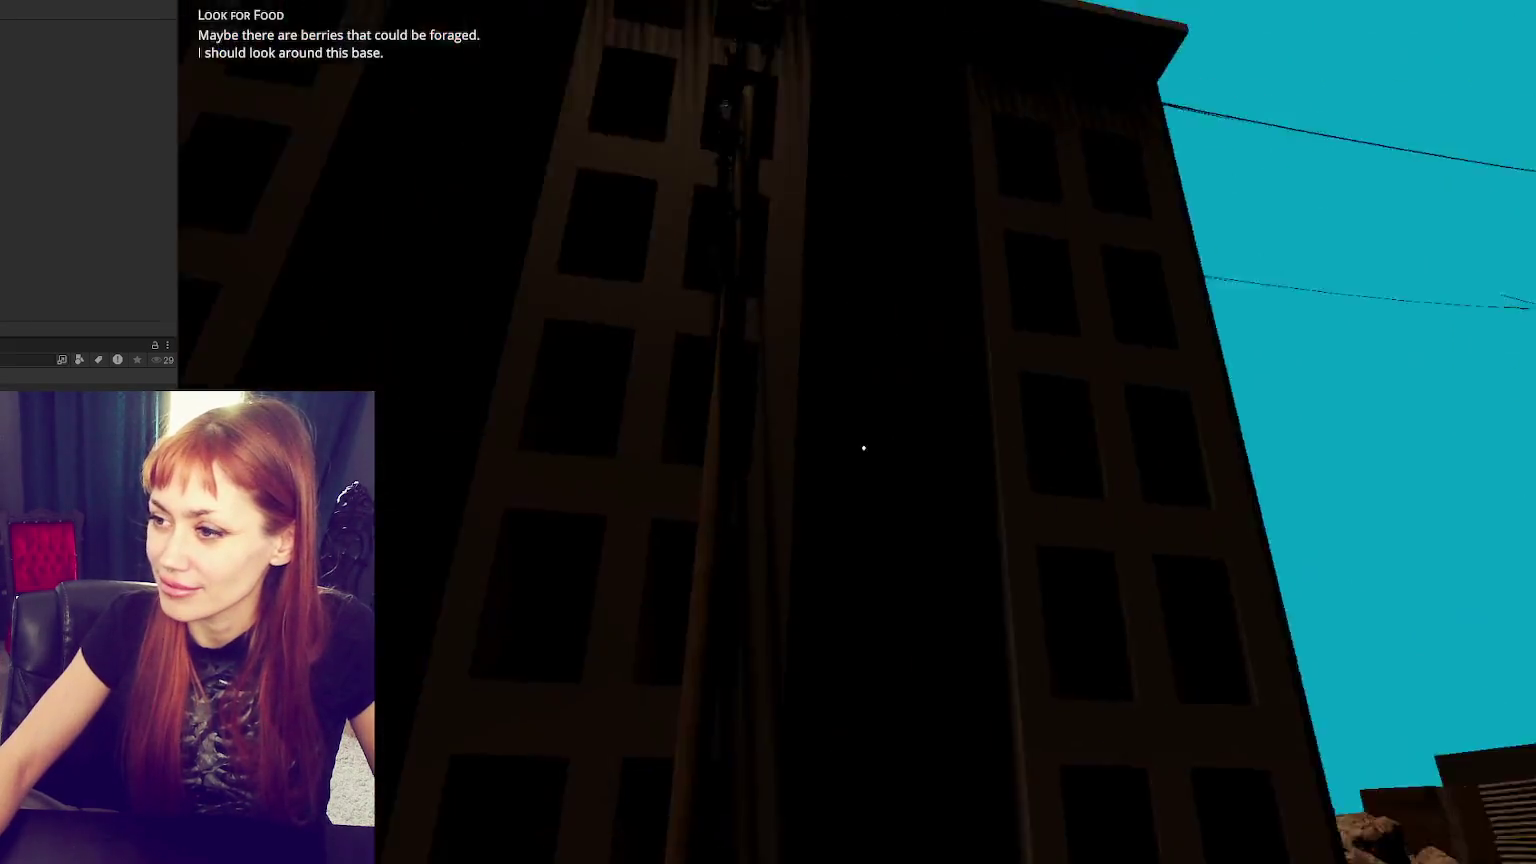
key("w")
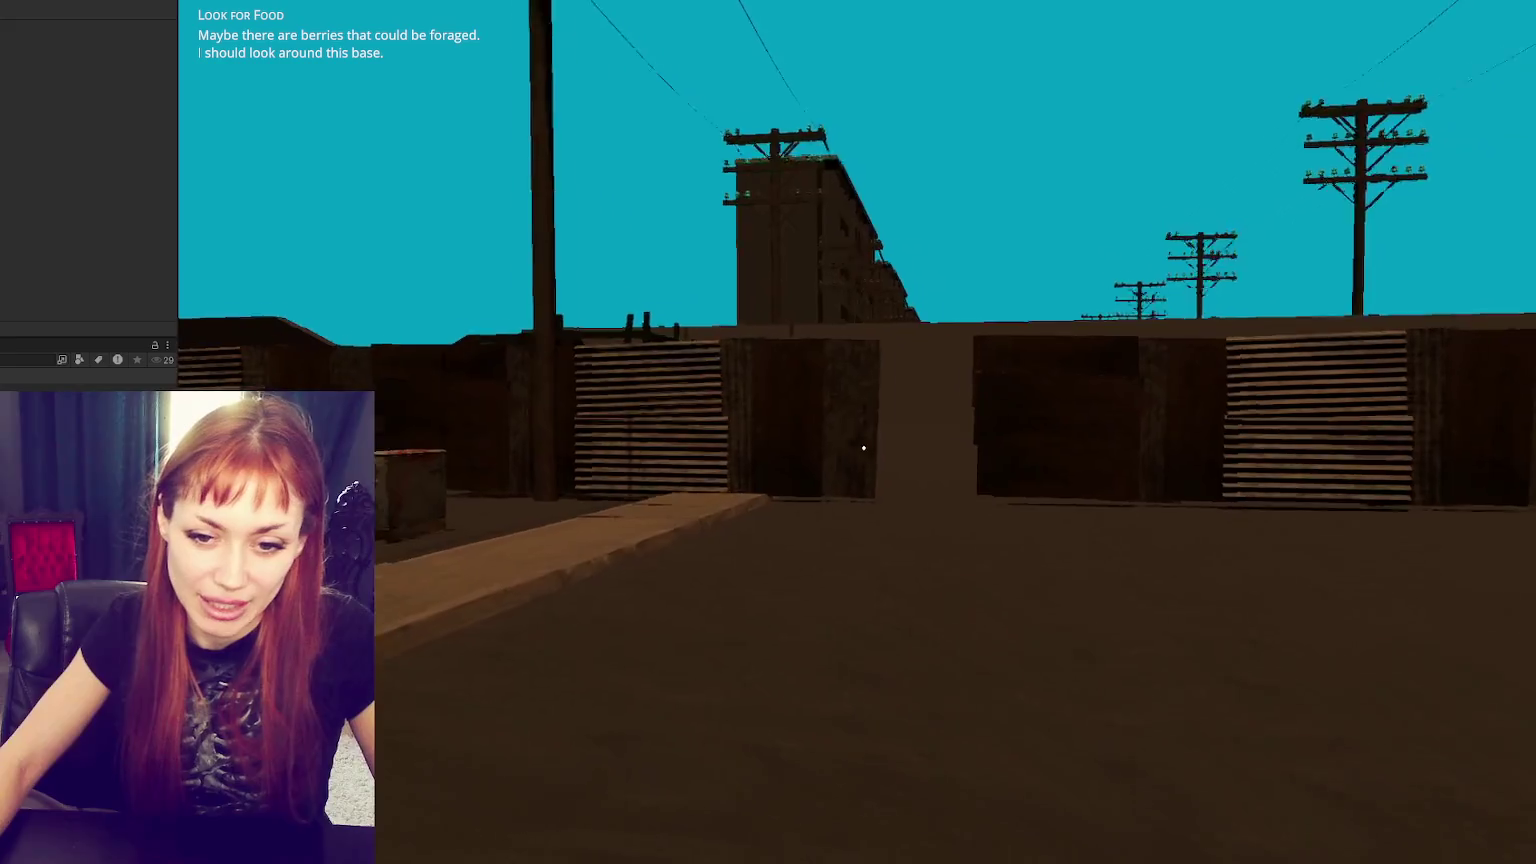
key("w")
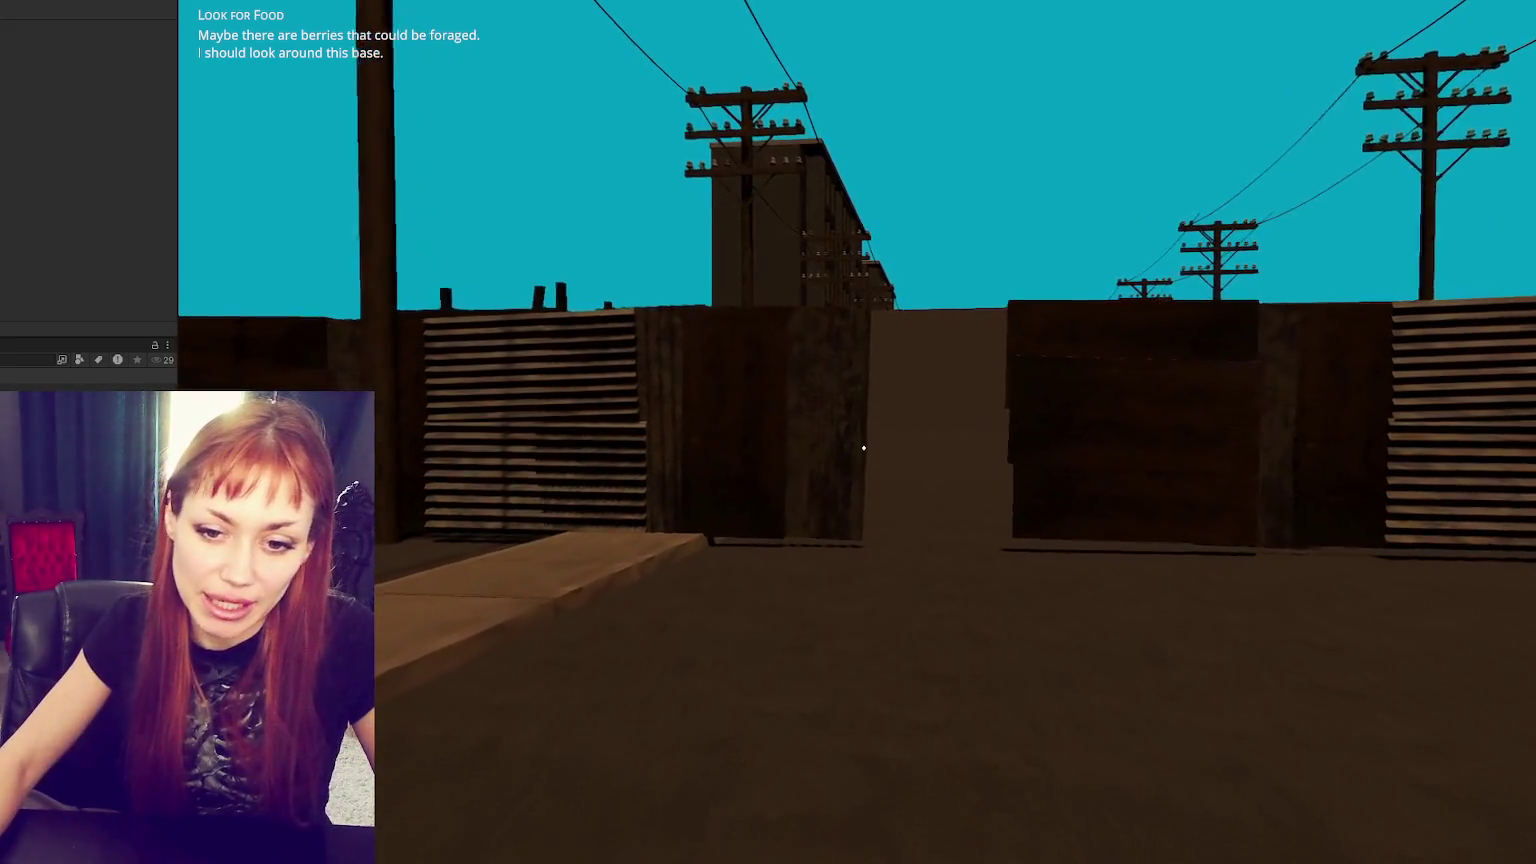
key("w")
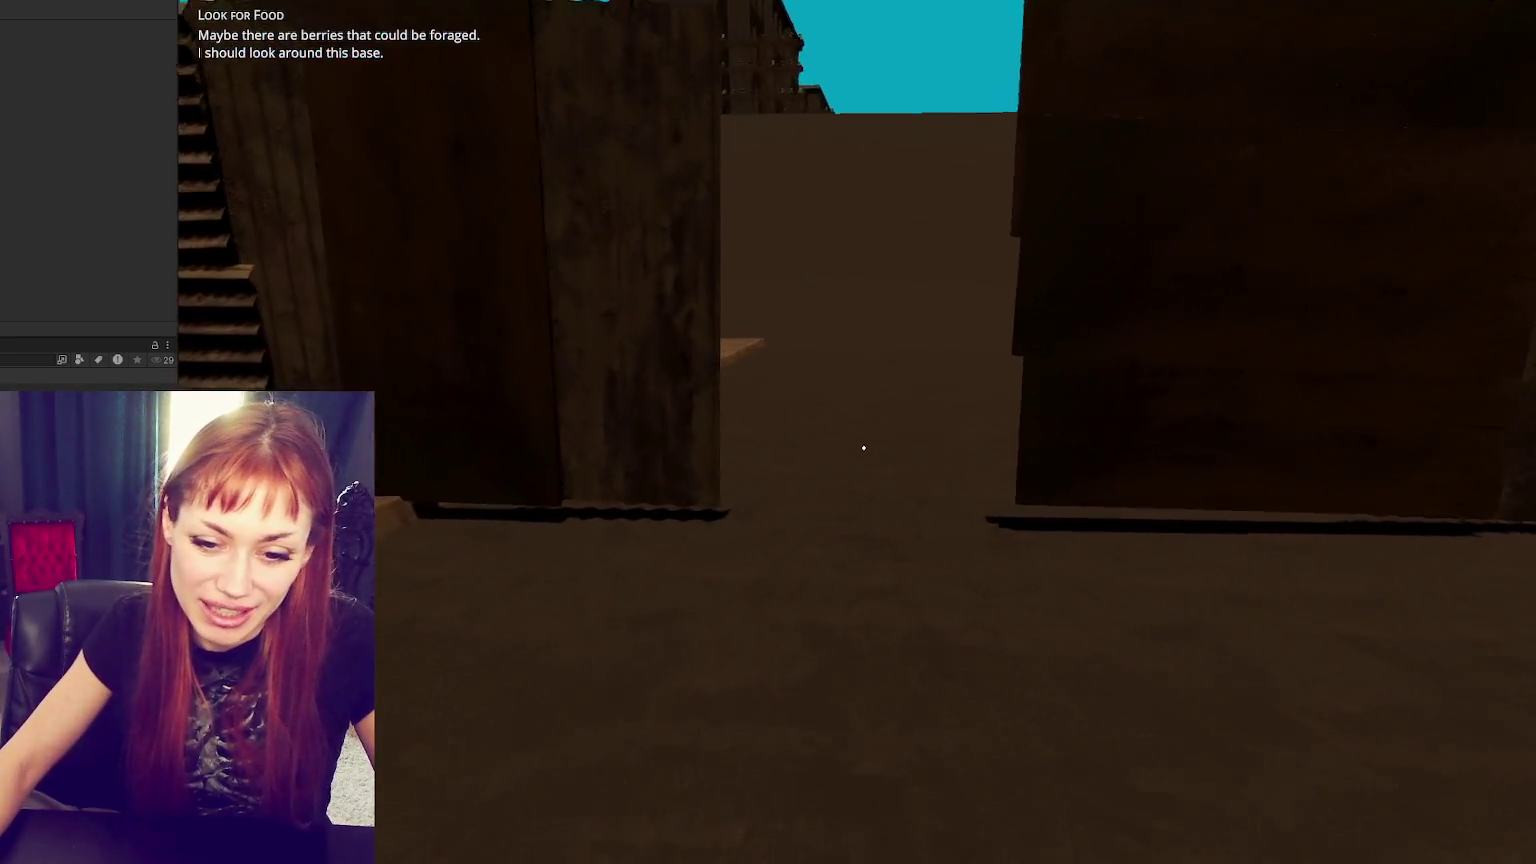
key("w")
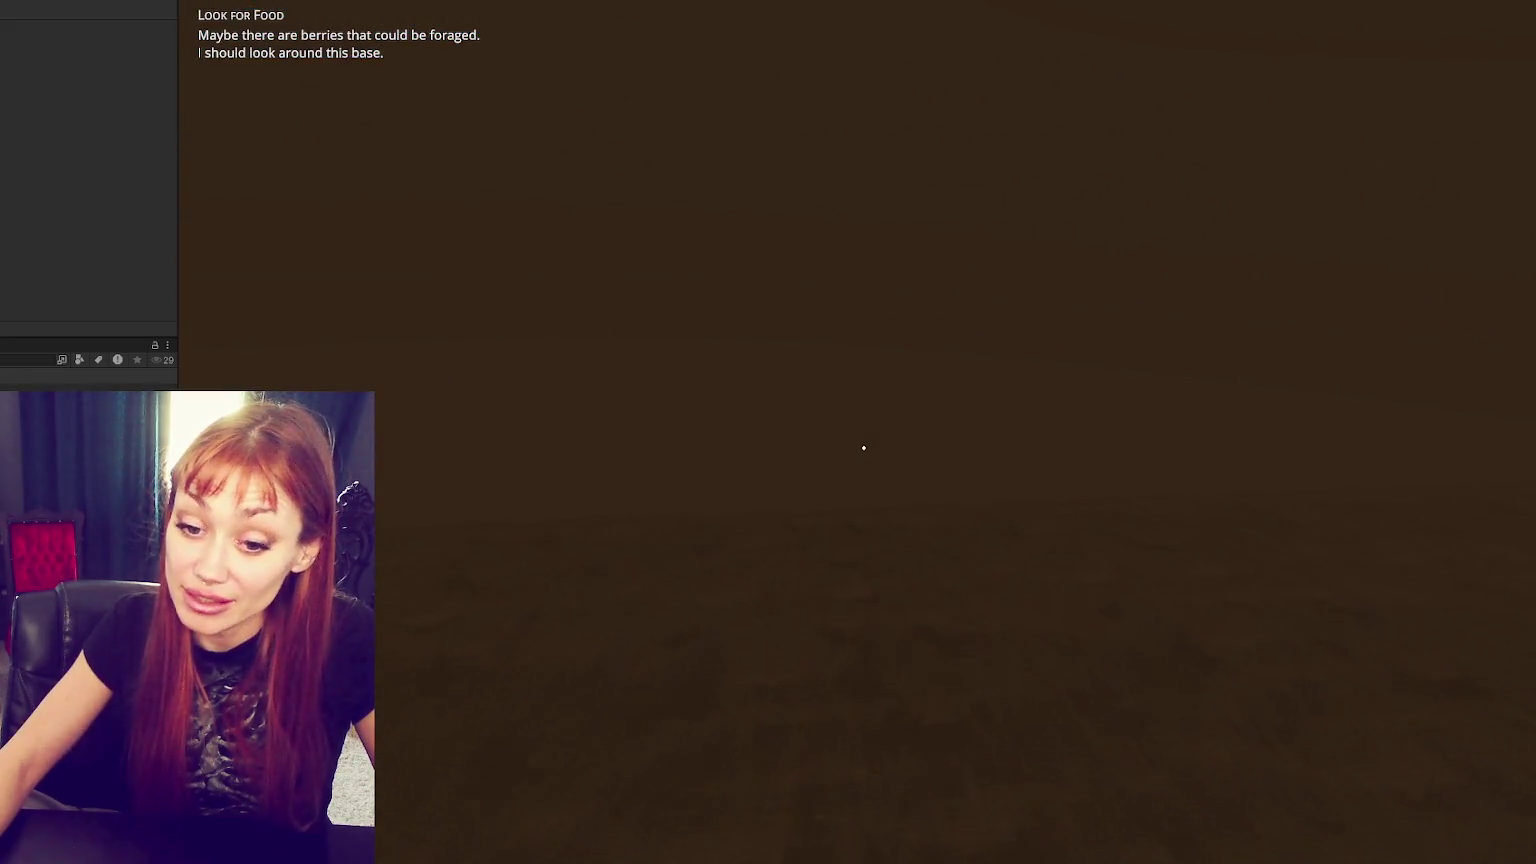
mouse_move(863, 447)
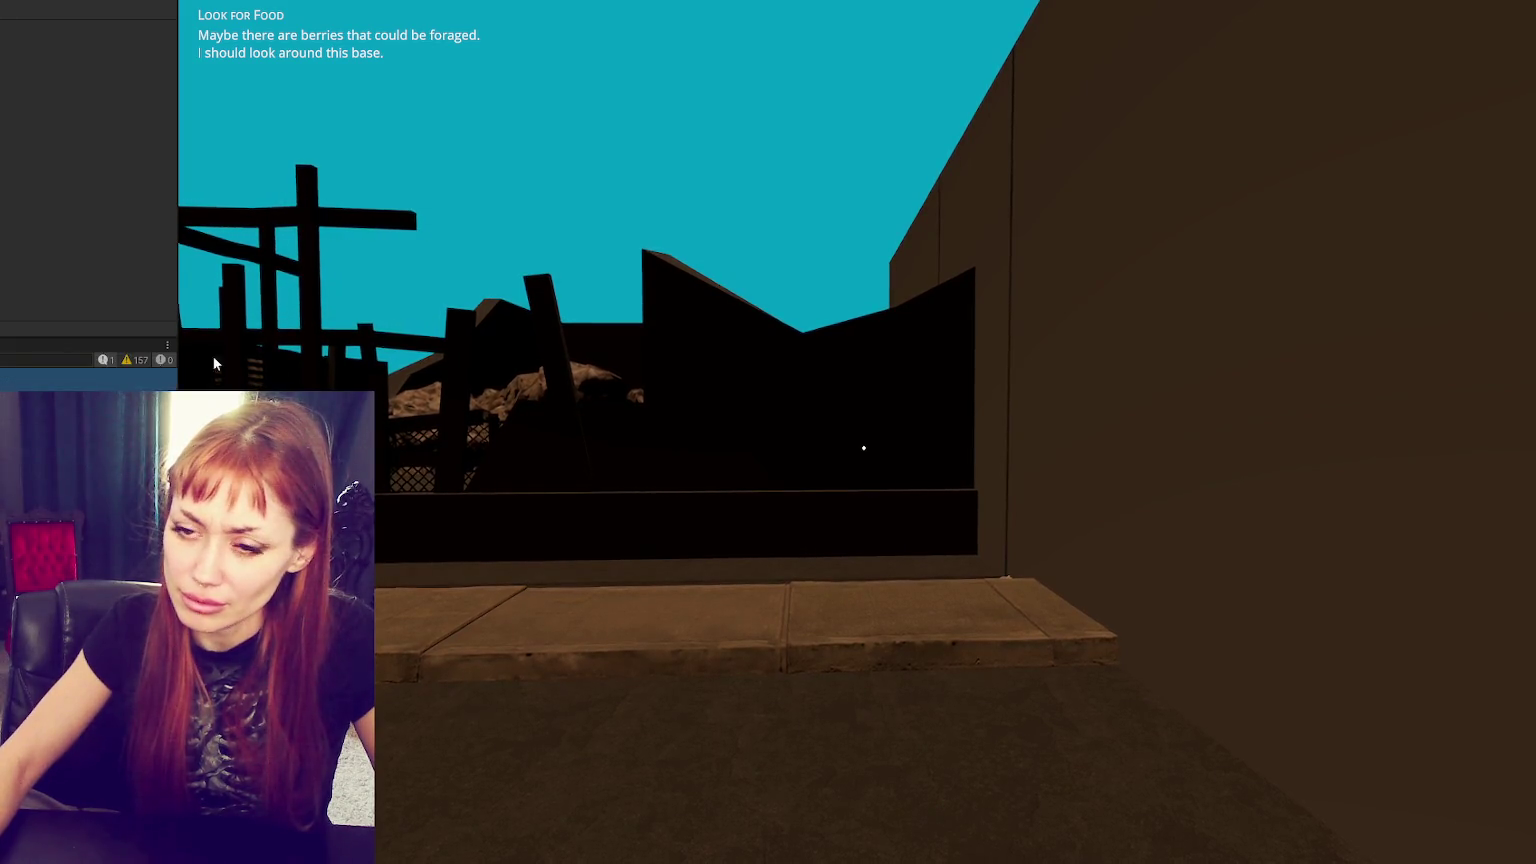
key("alt+Tab")
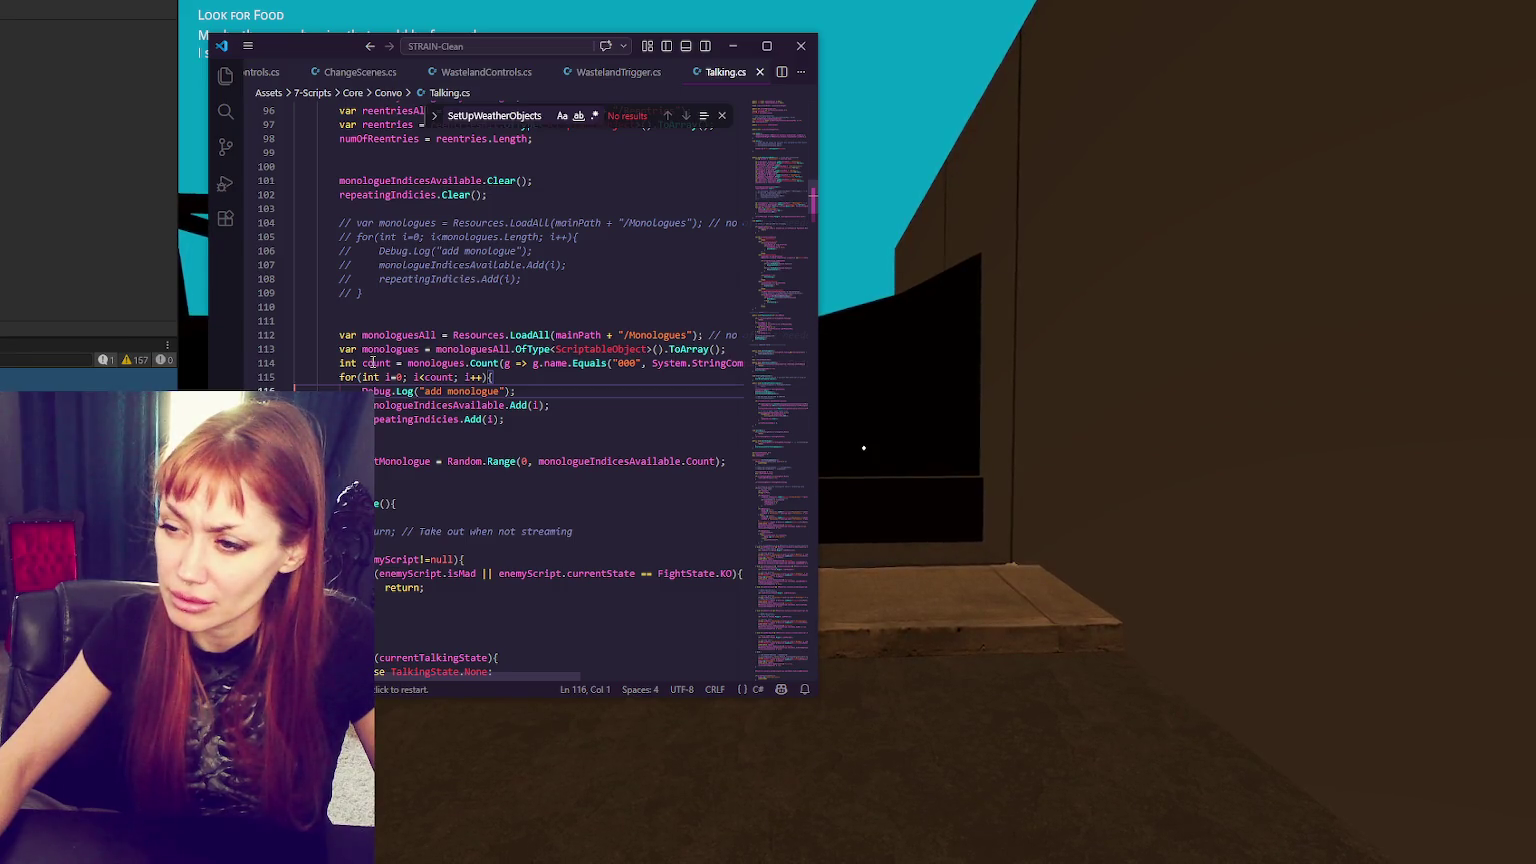
- Scroll through Talking.cs and NPCControls.cs, then go back to the running game
scroll(372, 363, "up", 5)
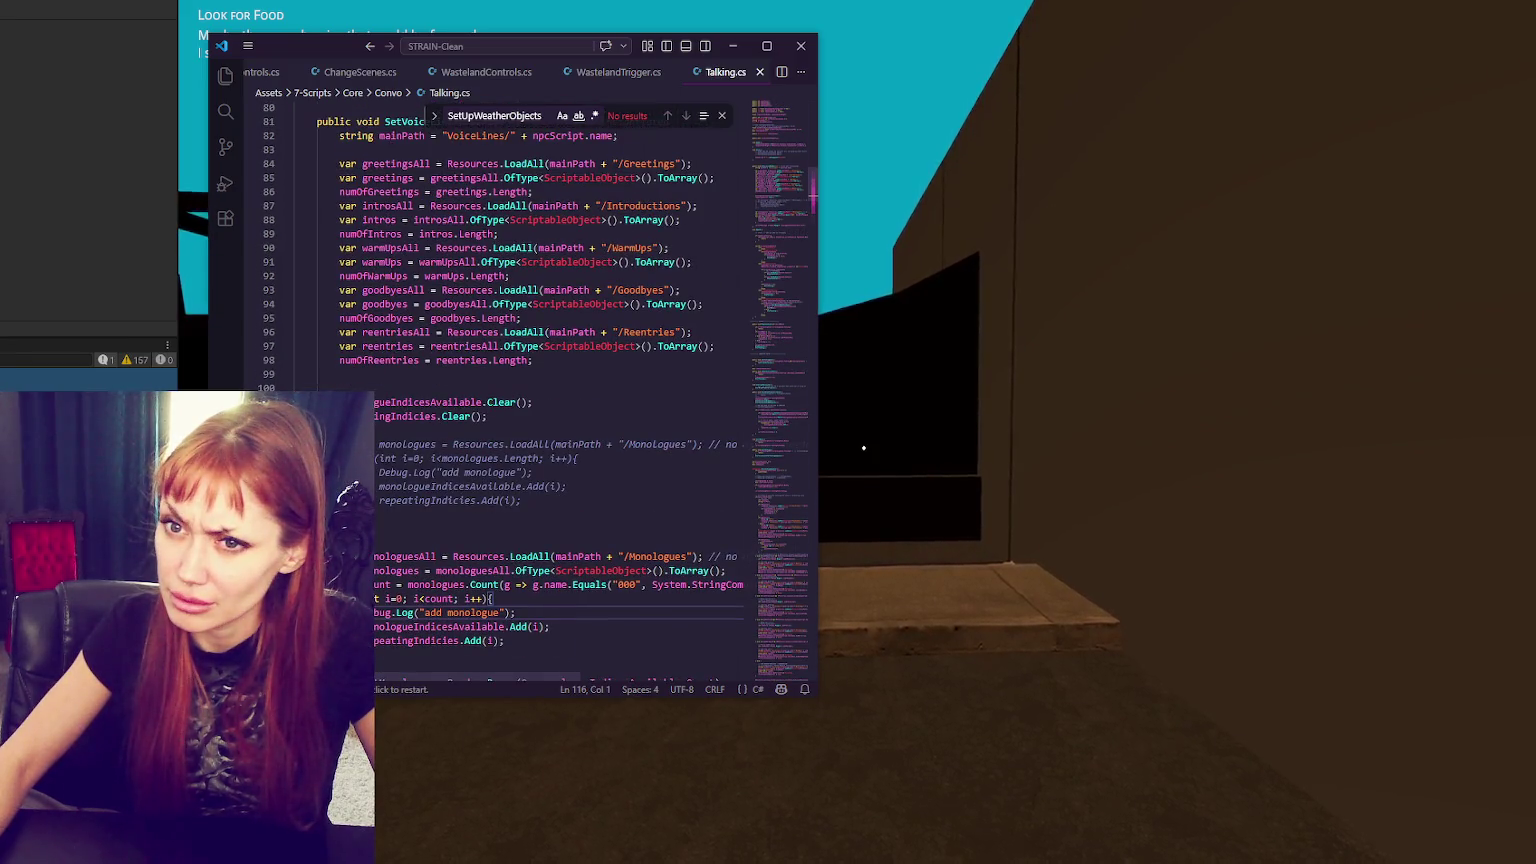
key("alt+Tab")
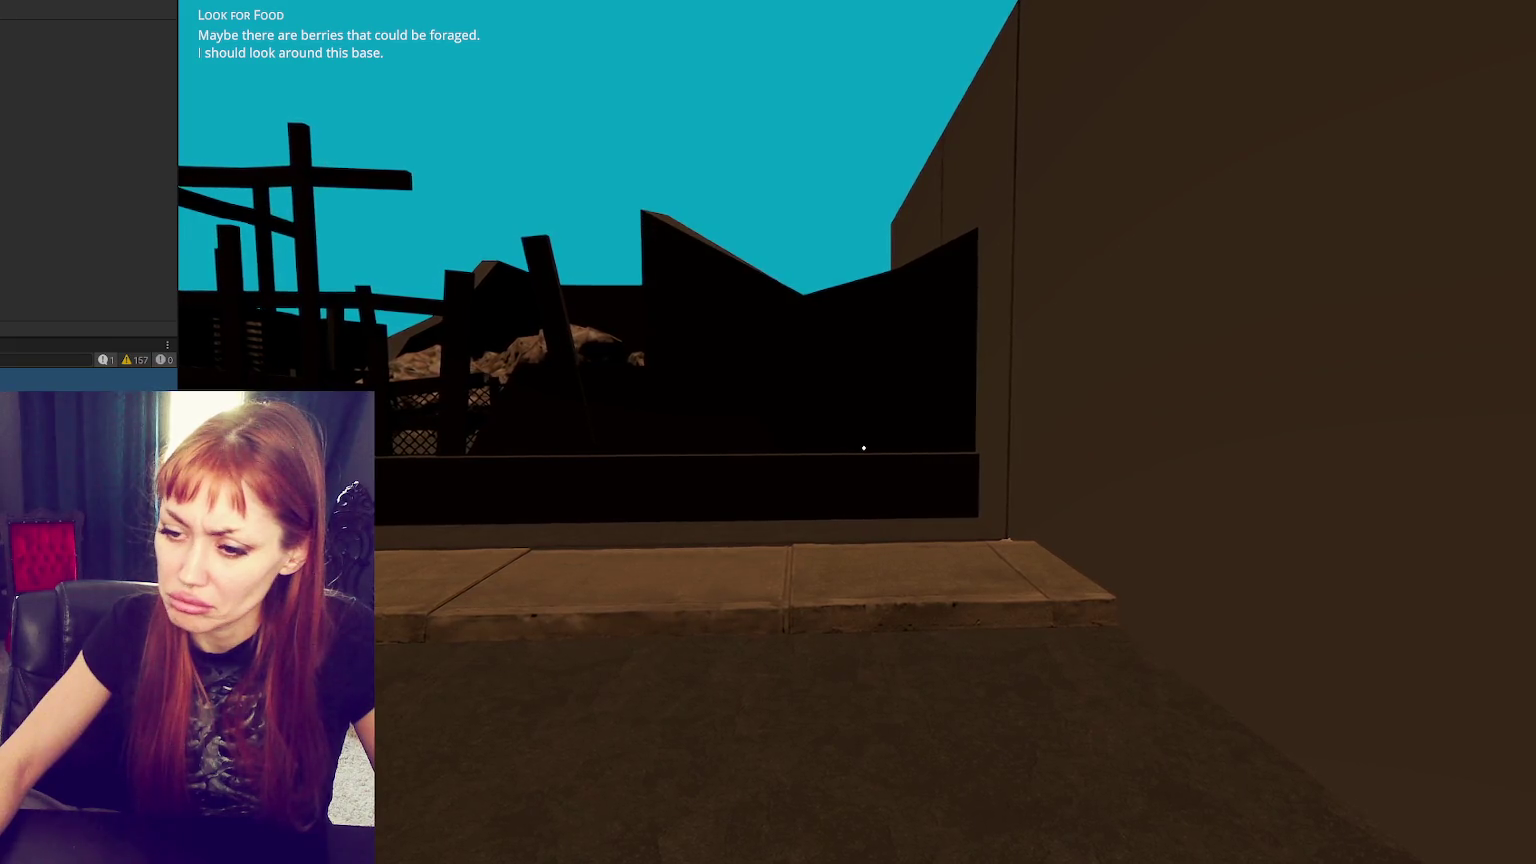
key("alt+Tab")
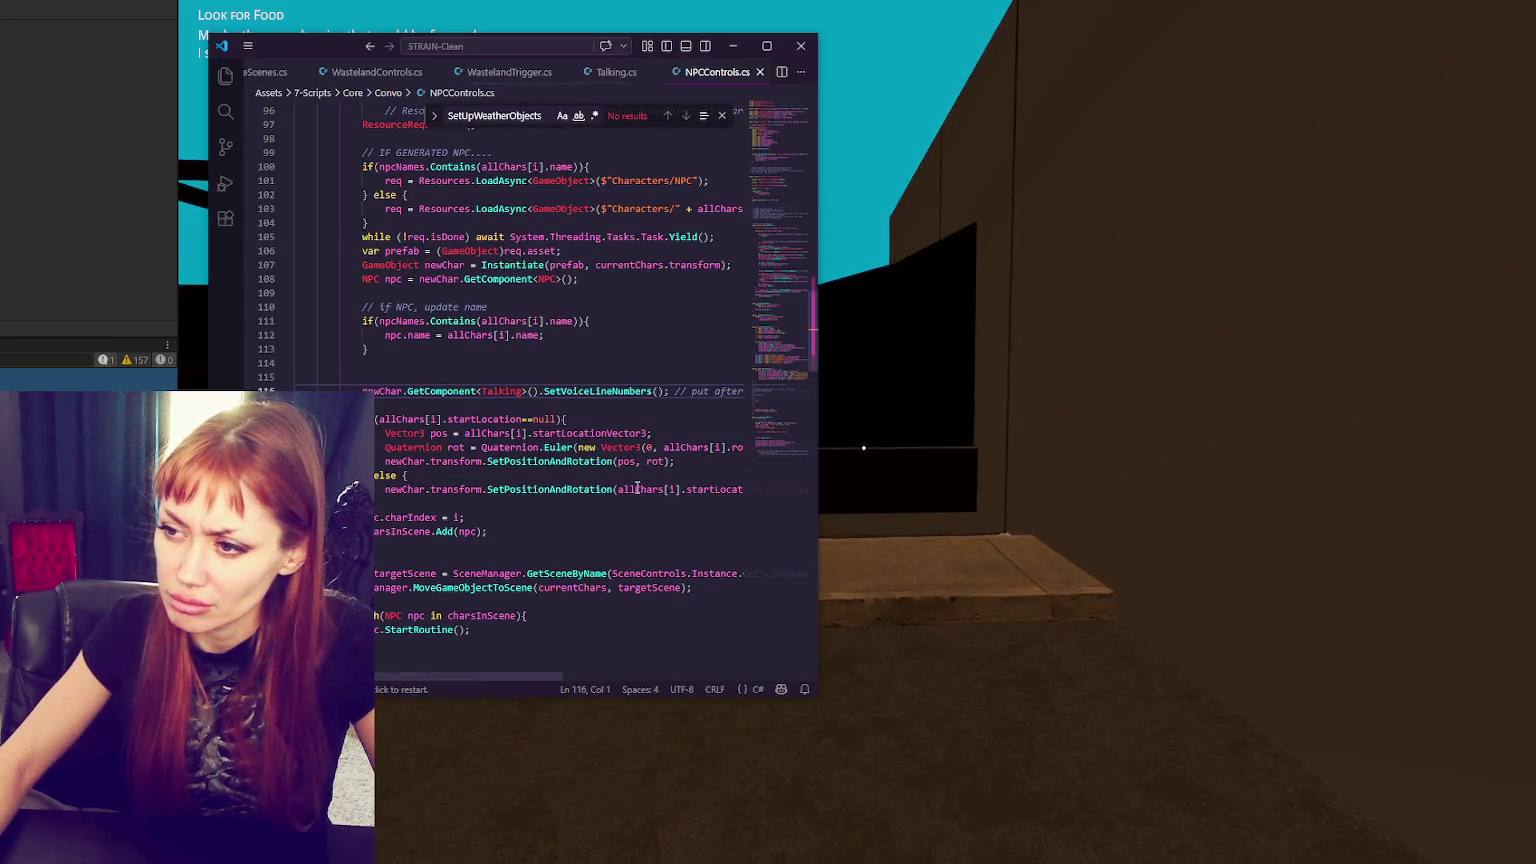
scroll(637, 488, "up", 5)
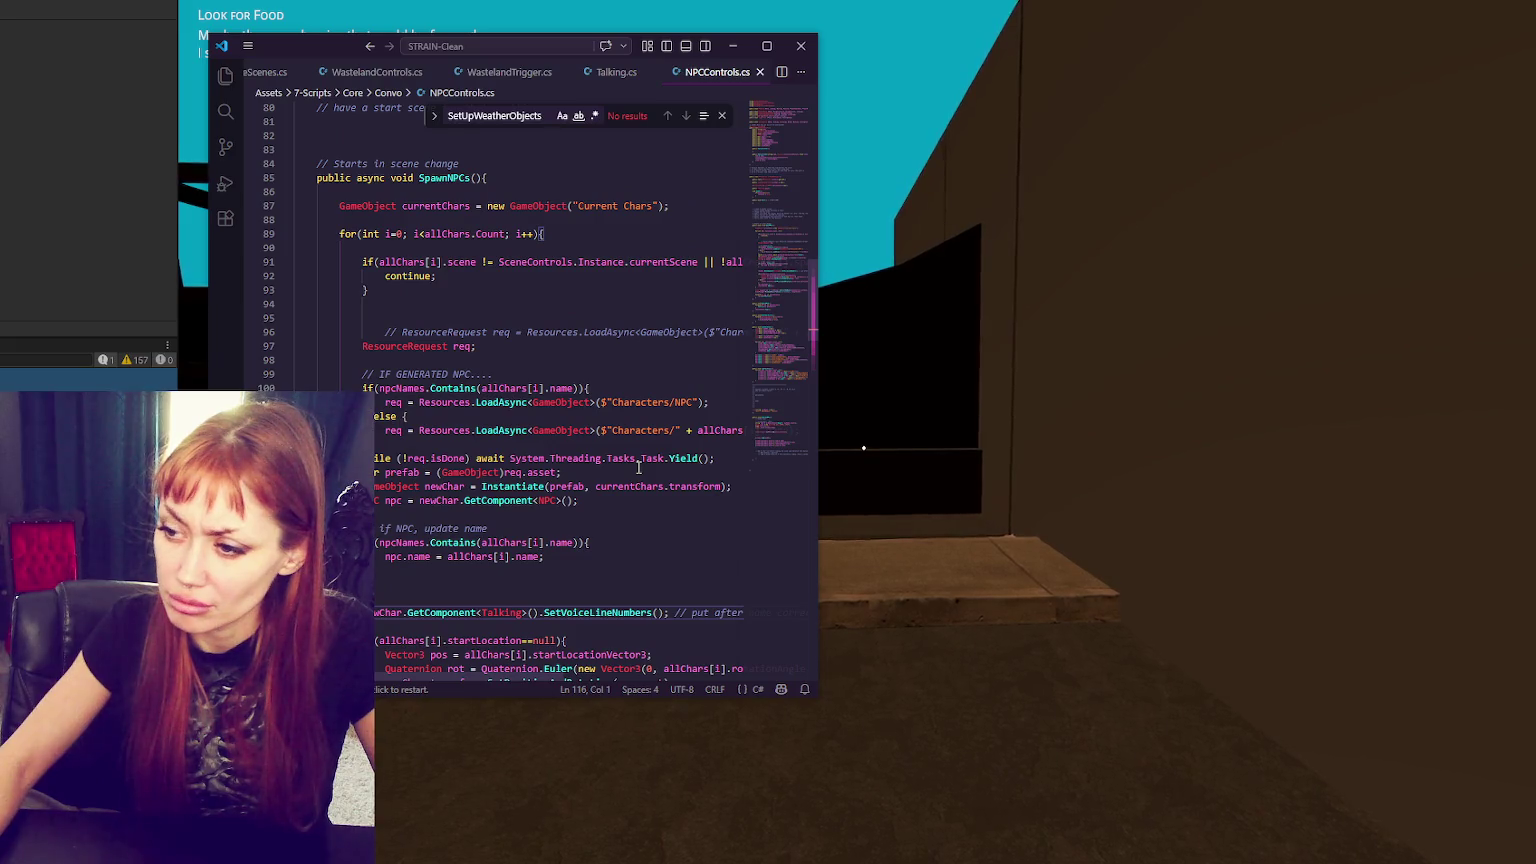
scroll(638, 467, "down", 4)
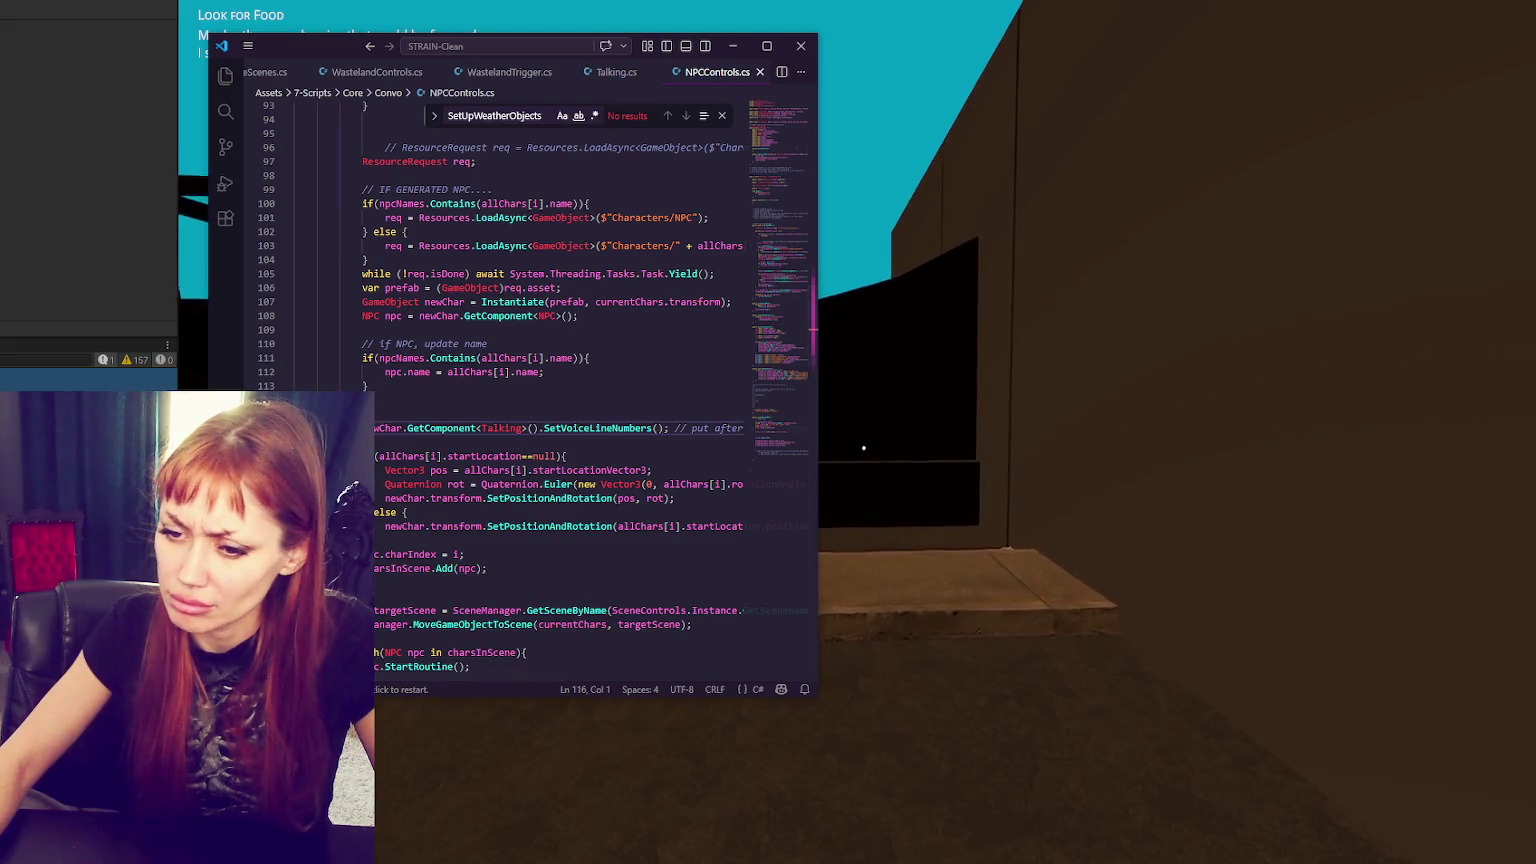
scroll(641, 476, "down", 1)
key("ctrl+Tab")
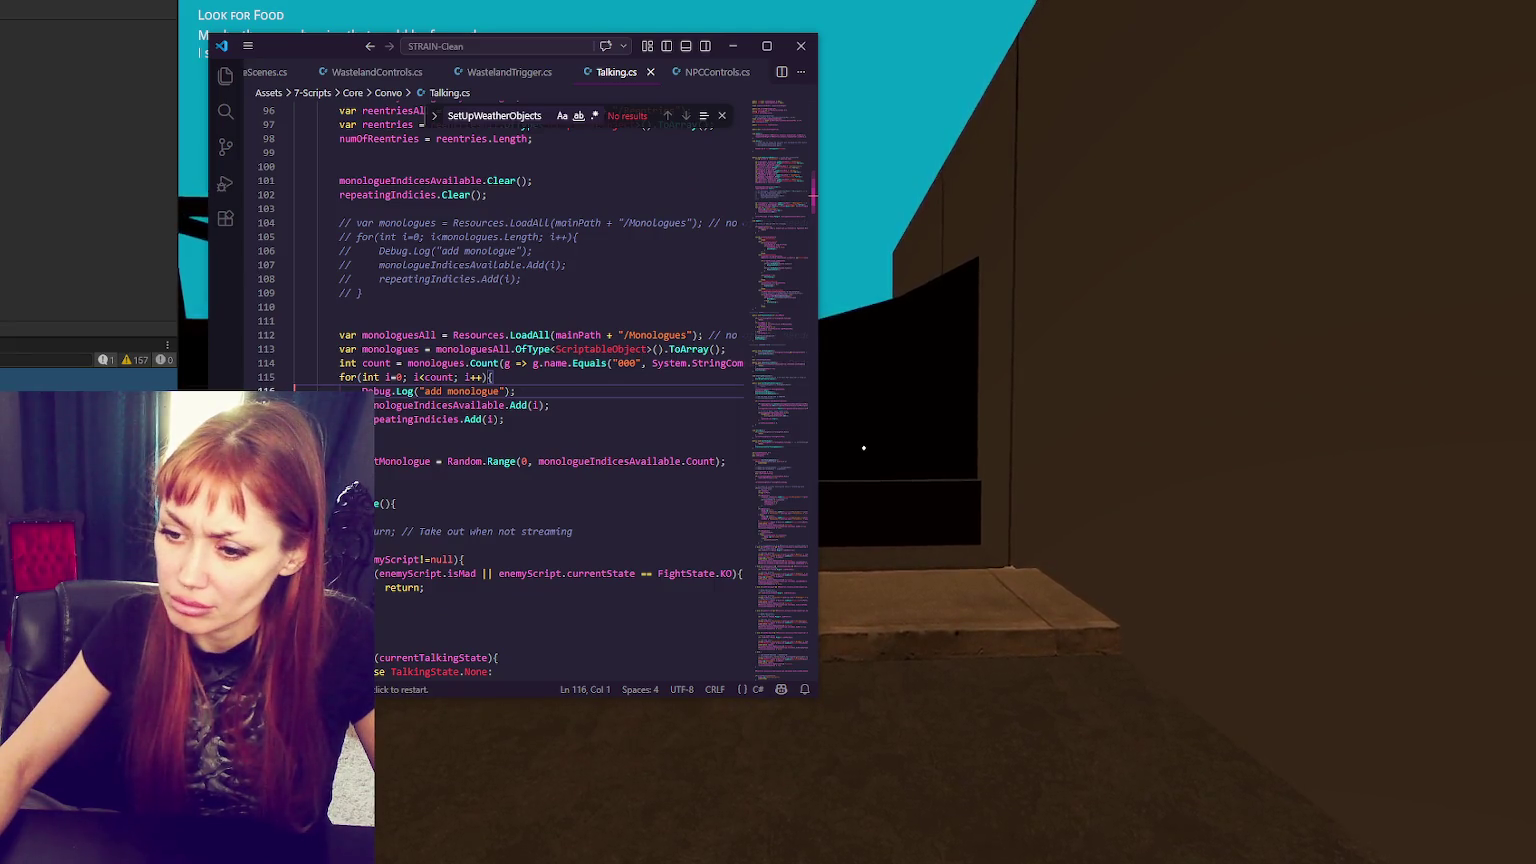
key("alt+Tab")
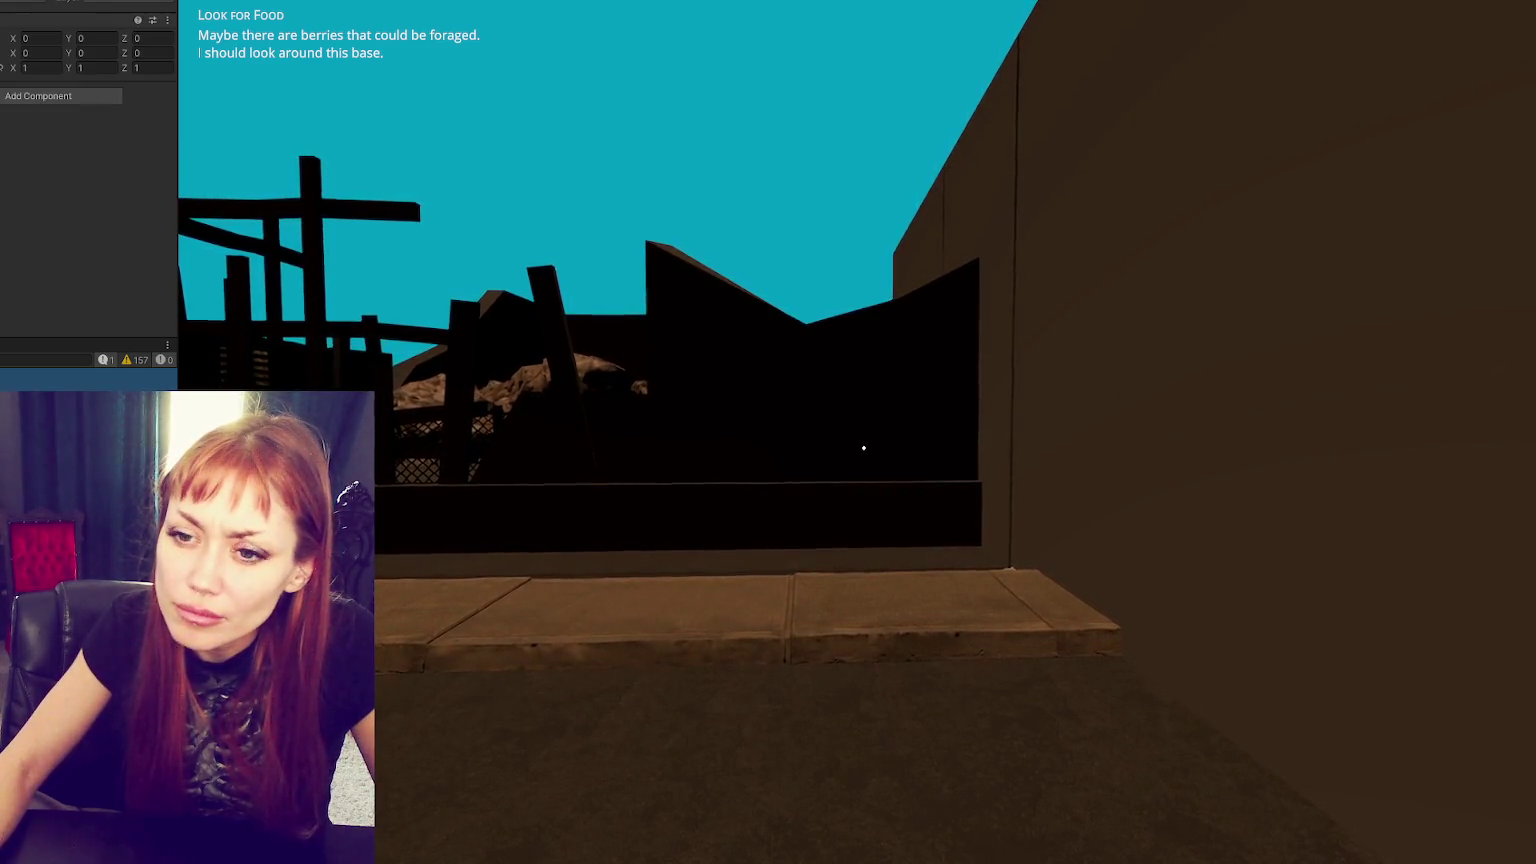
- Walk toward the wall, check the Tasks menu, then exit play mode with Ctrl+P
key("w")
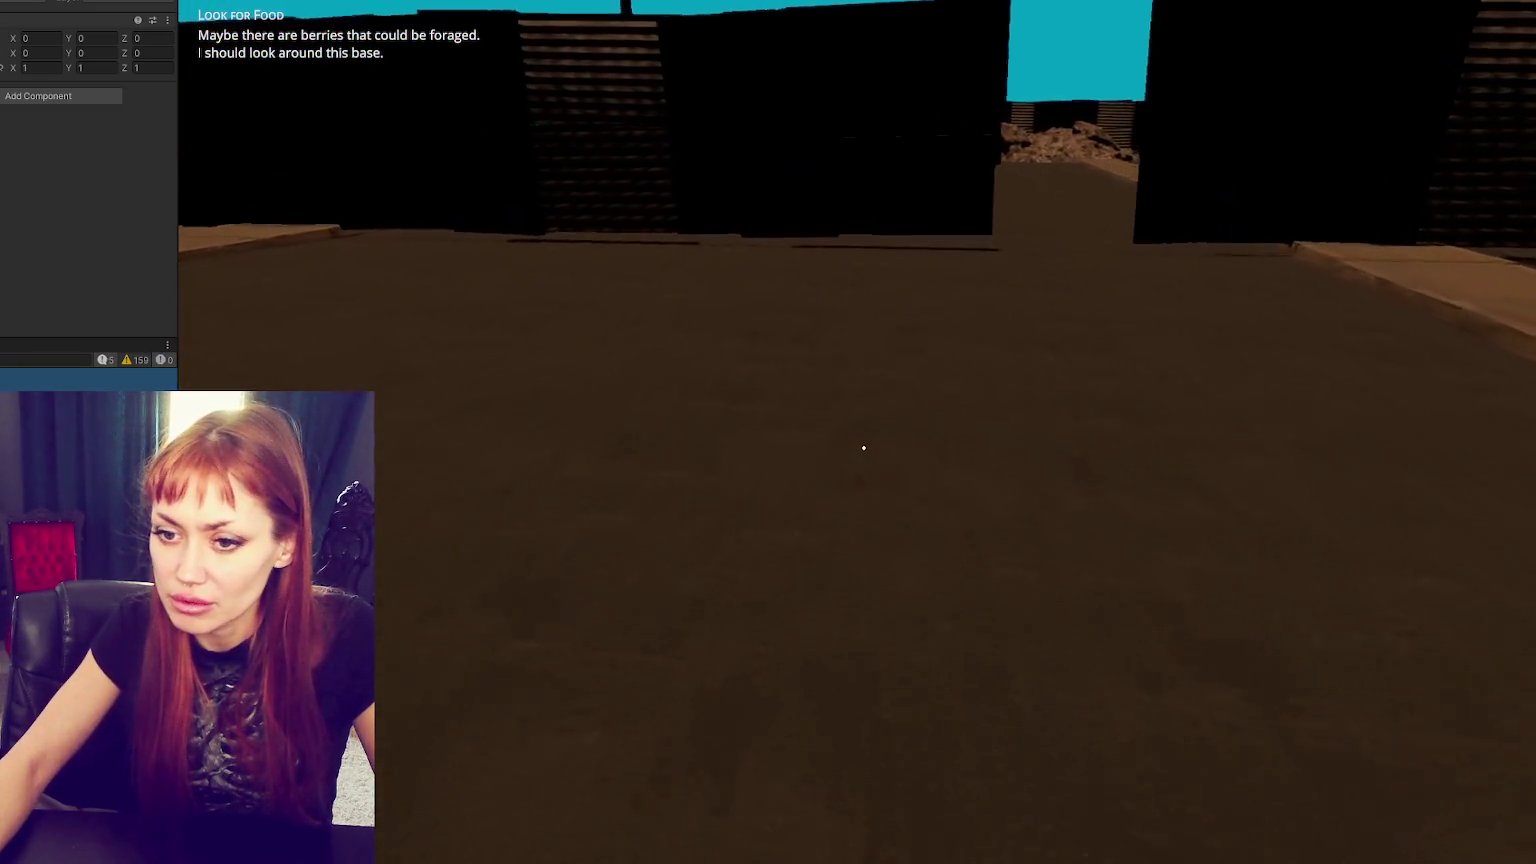
key("Tab")
key("ctrl+p")
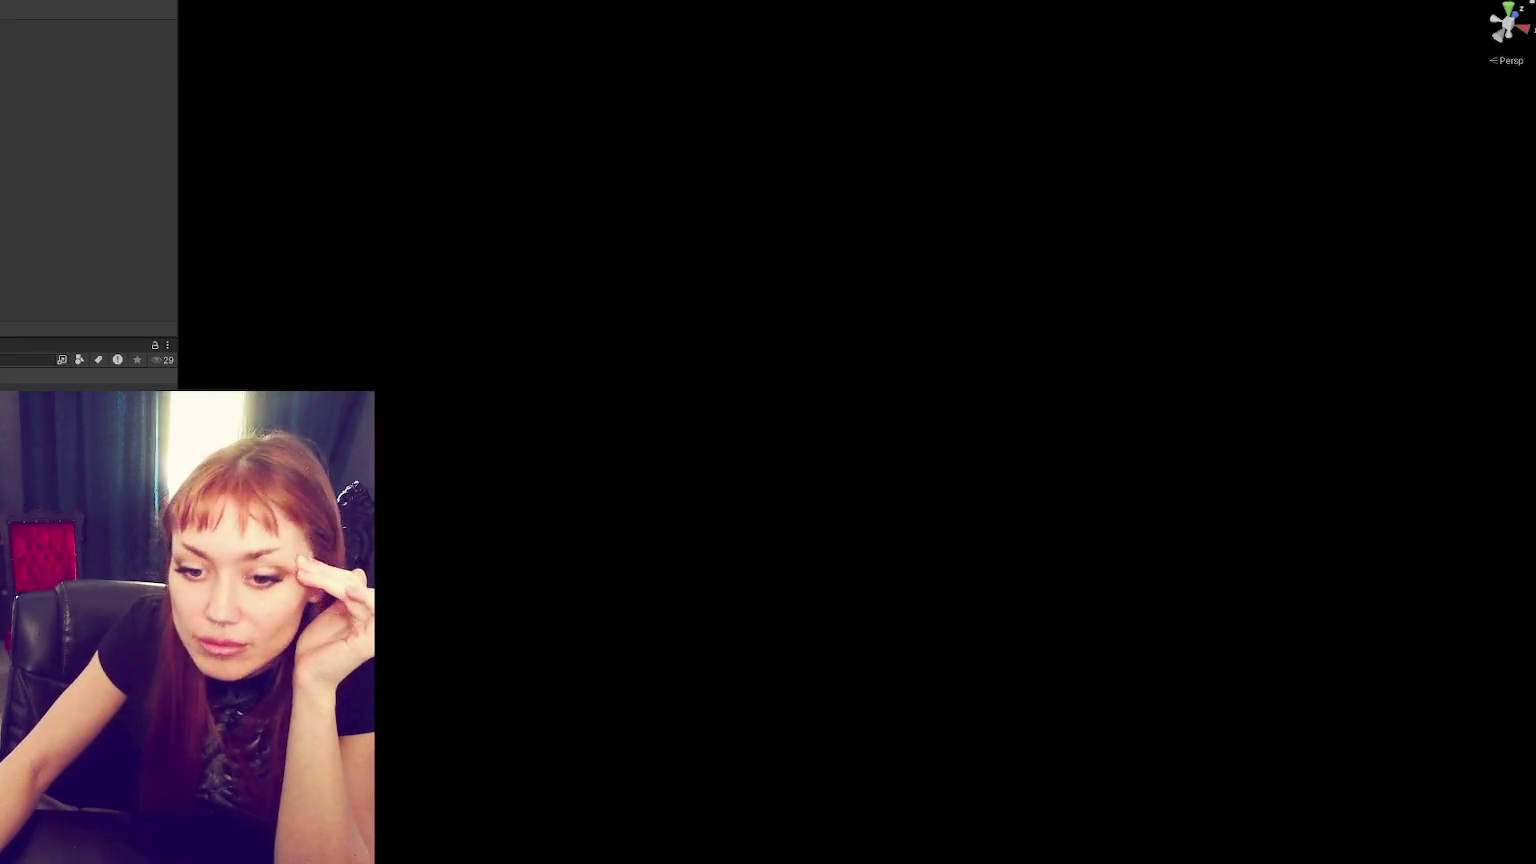
- Inspect the WastelandTrigger component on the chunk's central trigger box, then enter play mode
left_click(785, 557)
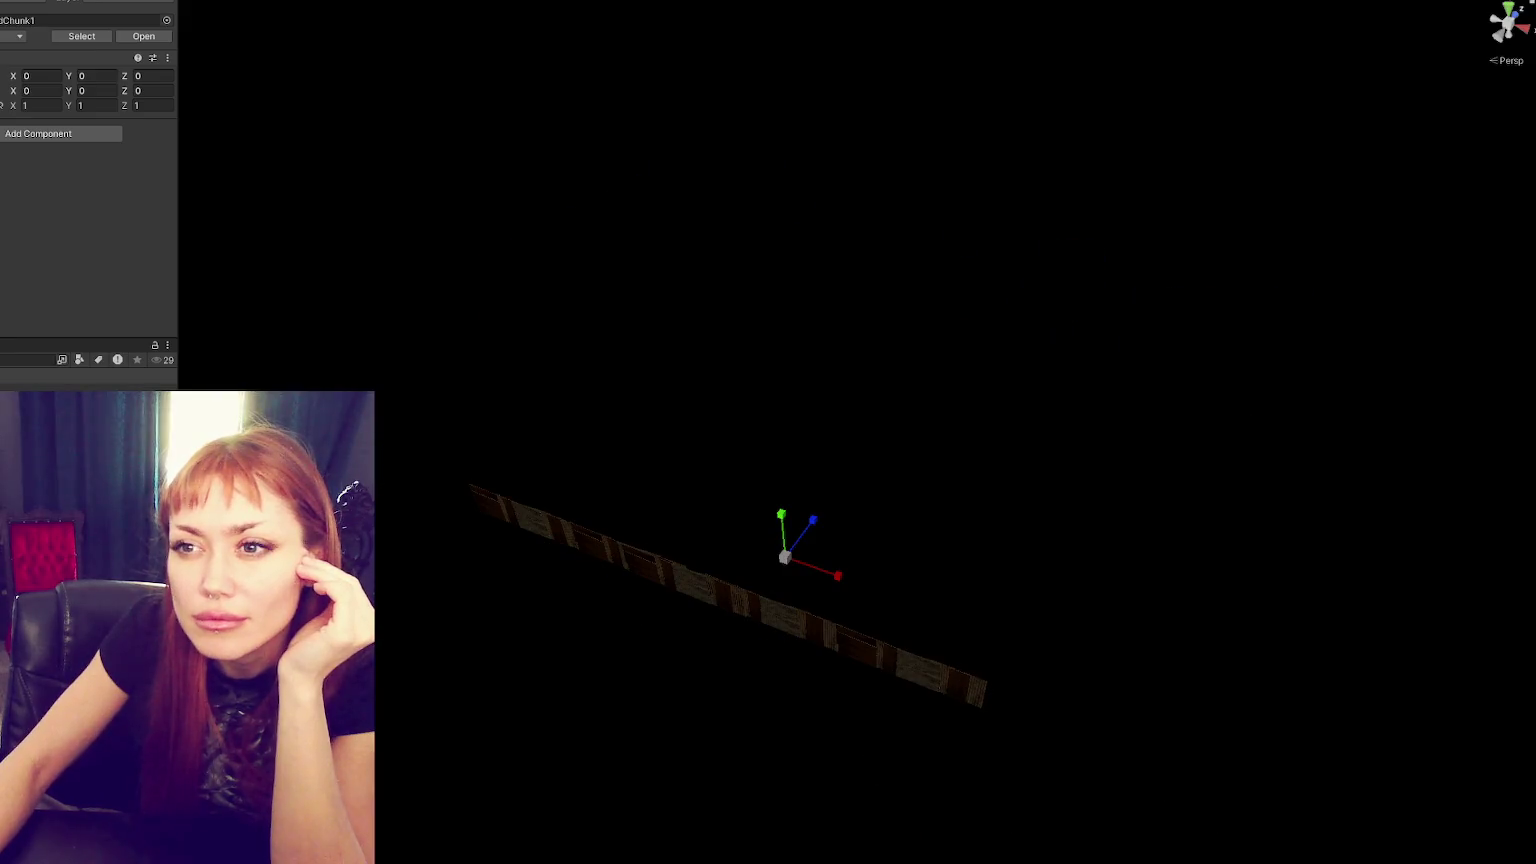
left_click(764, 455)
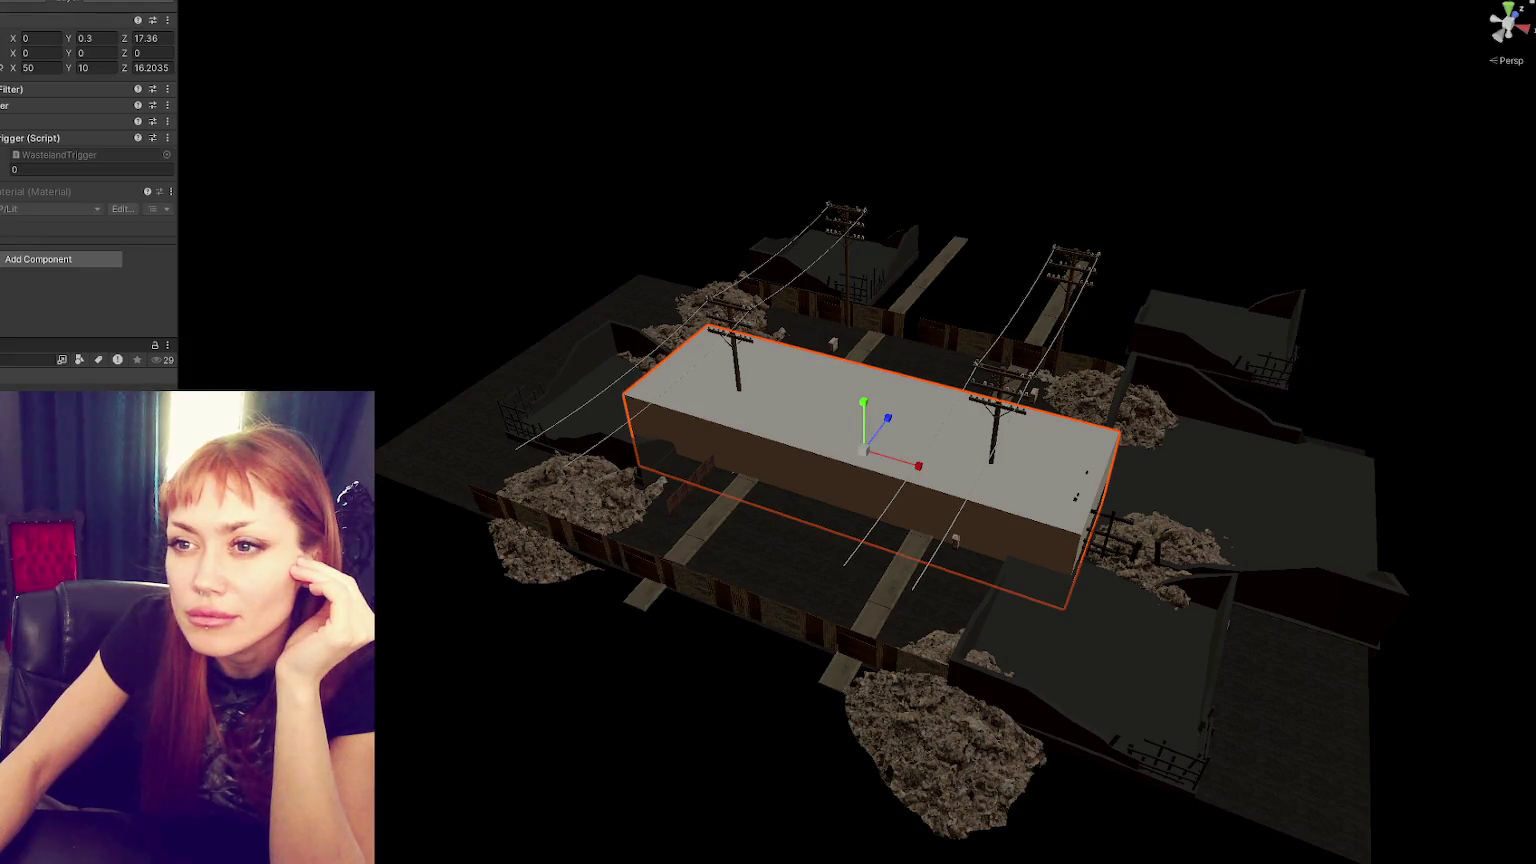
left_click(5, 143)
left_click(7, 144)
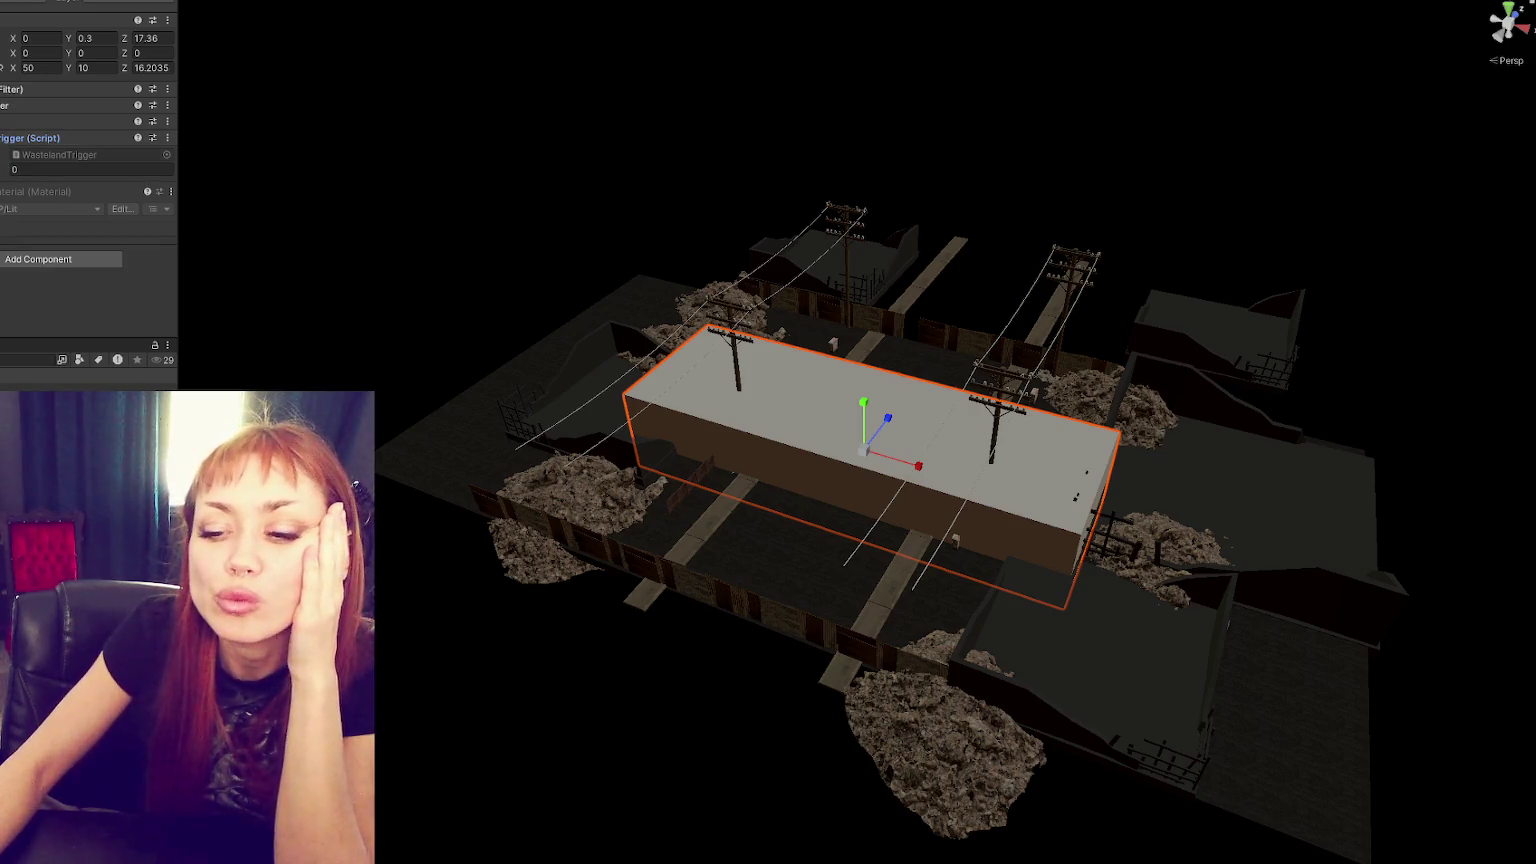
key("Escape")
left_click(590, 455)
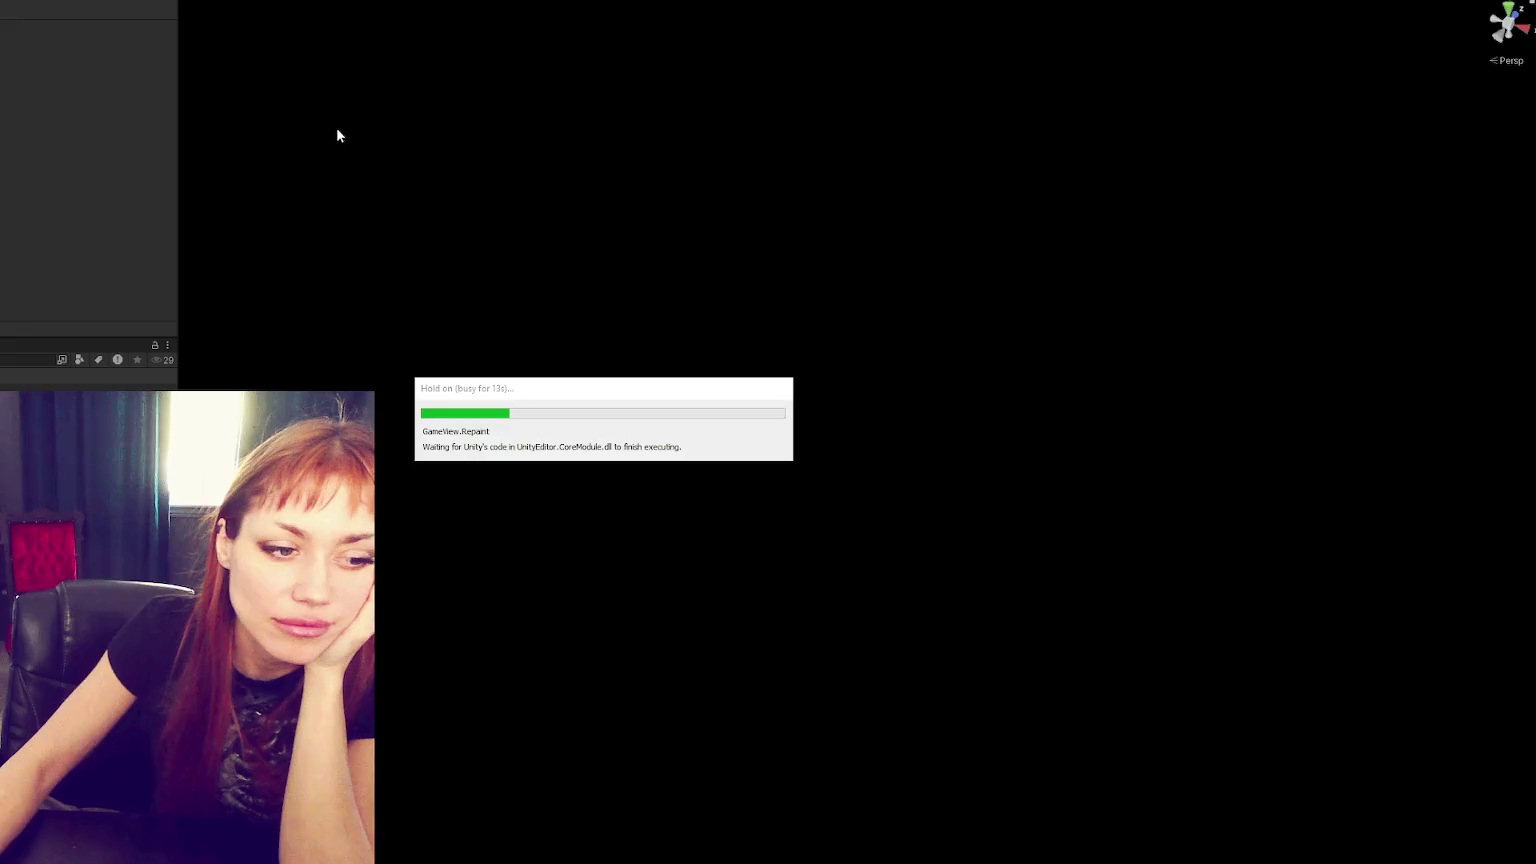
- Start in DEV MODE, walk to the red door, enter the test, and head toward the rock pile
left_click(871, 518)
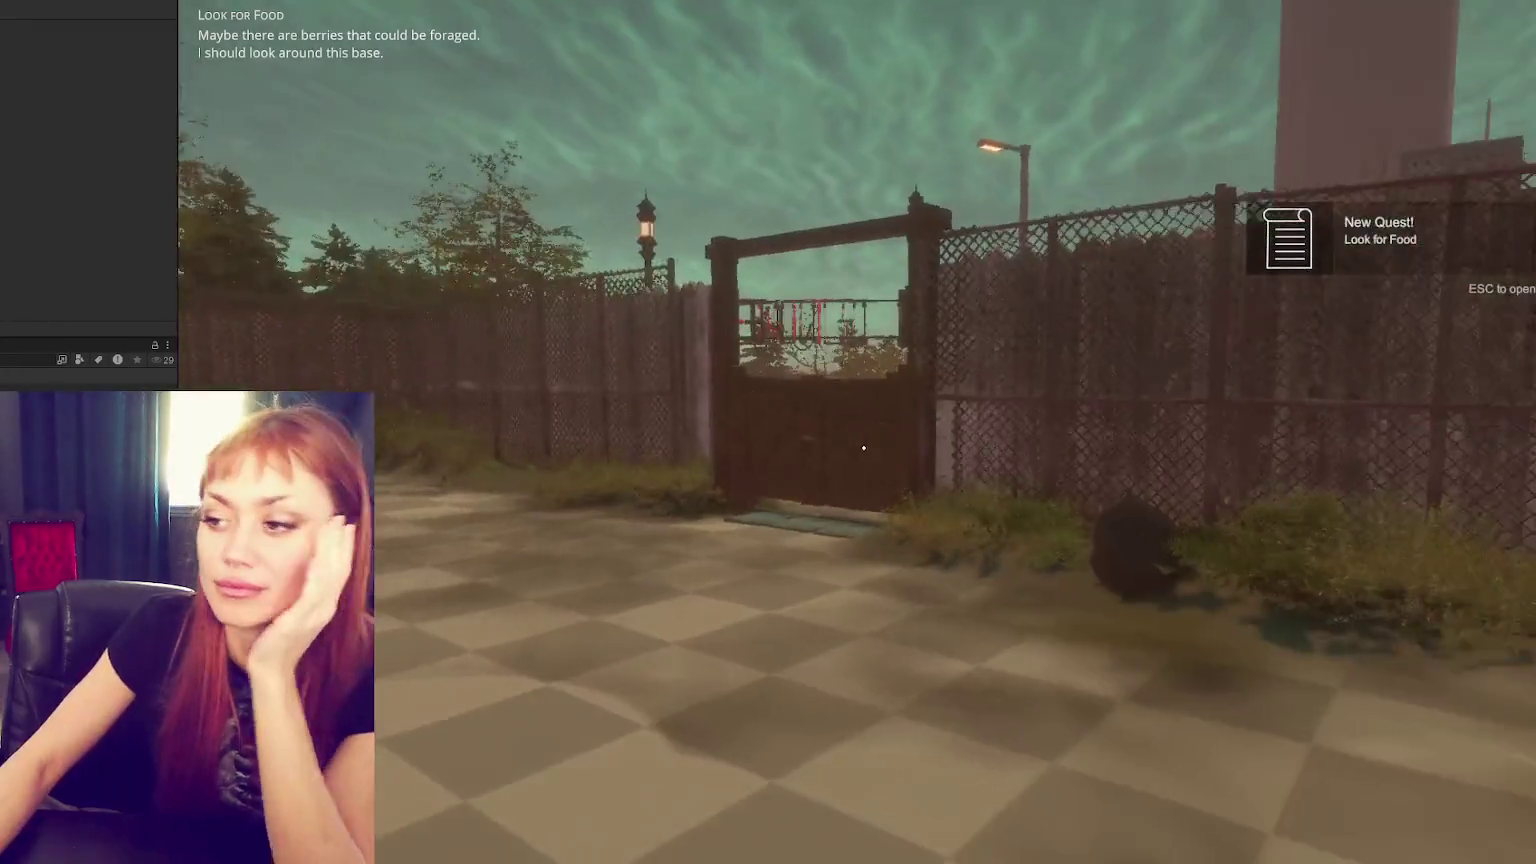
key("w")
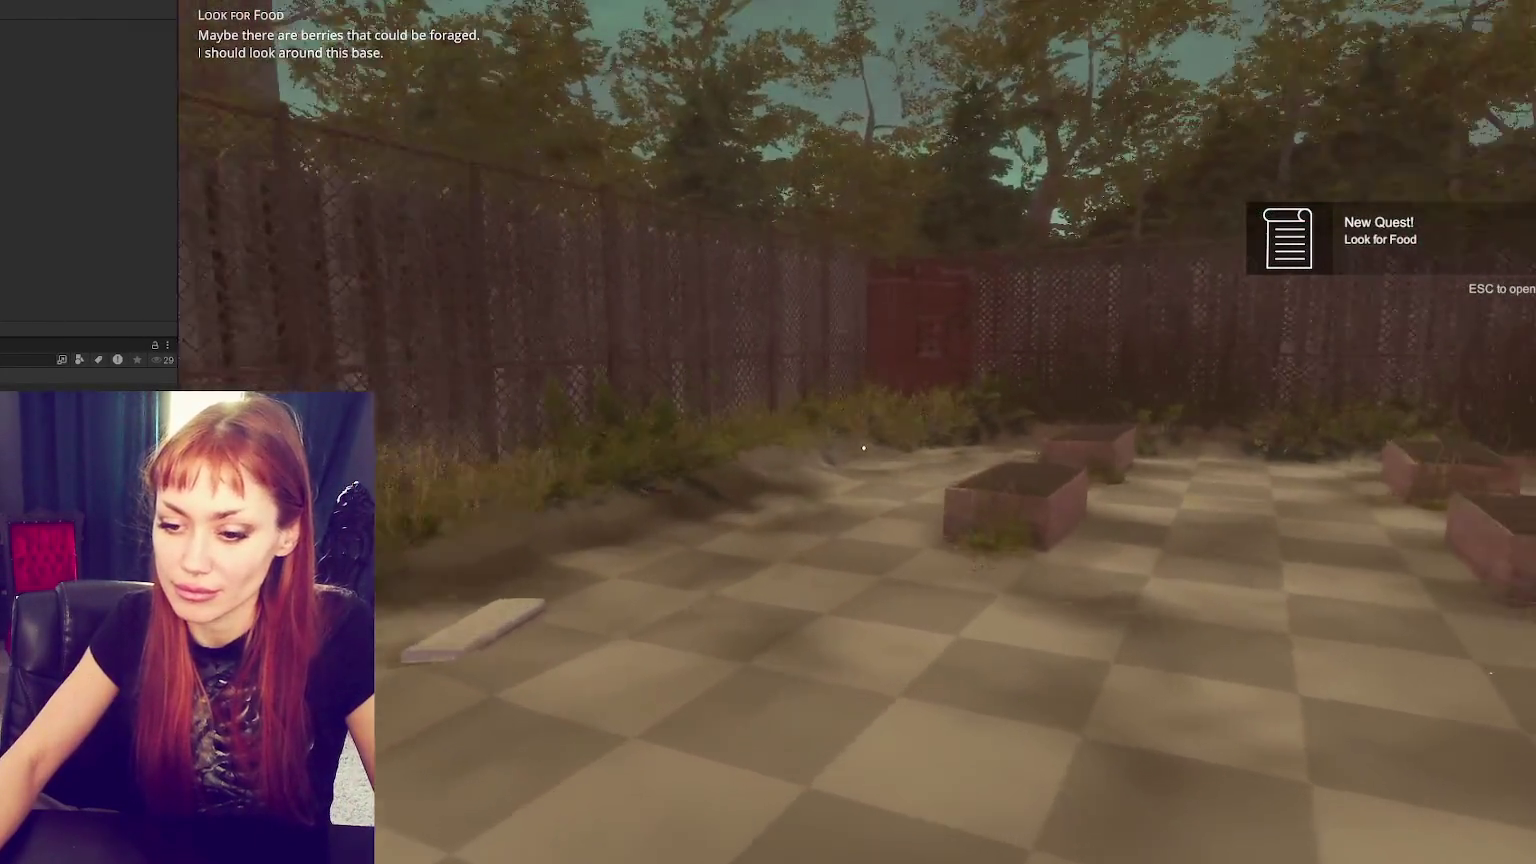
key("w")
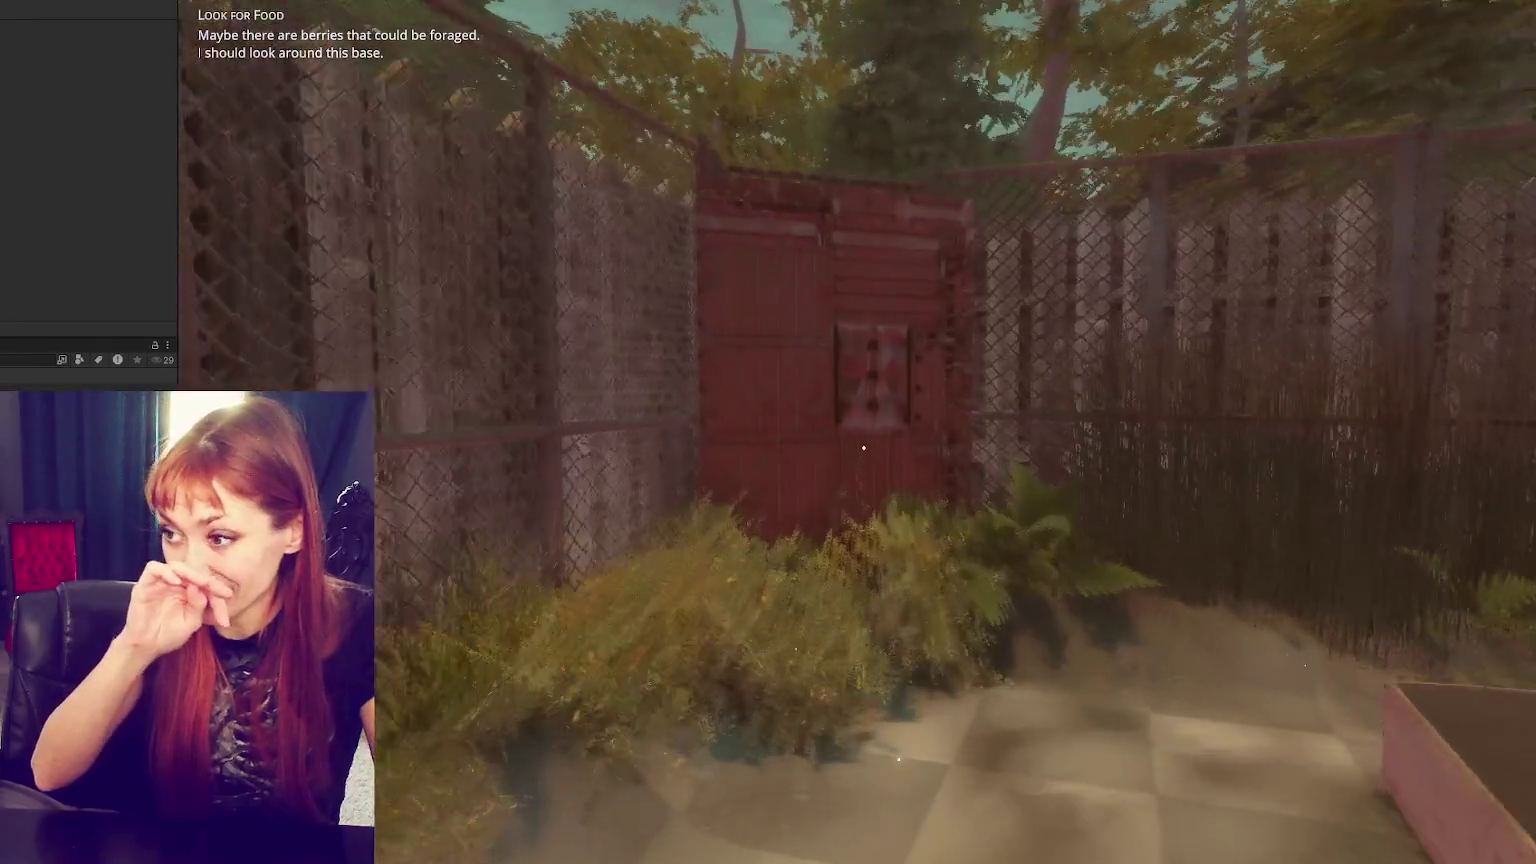
key("e")
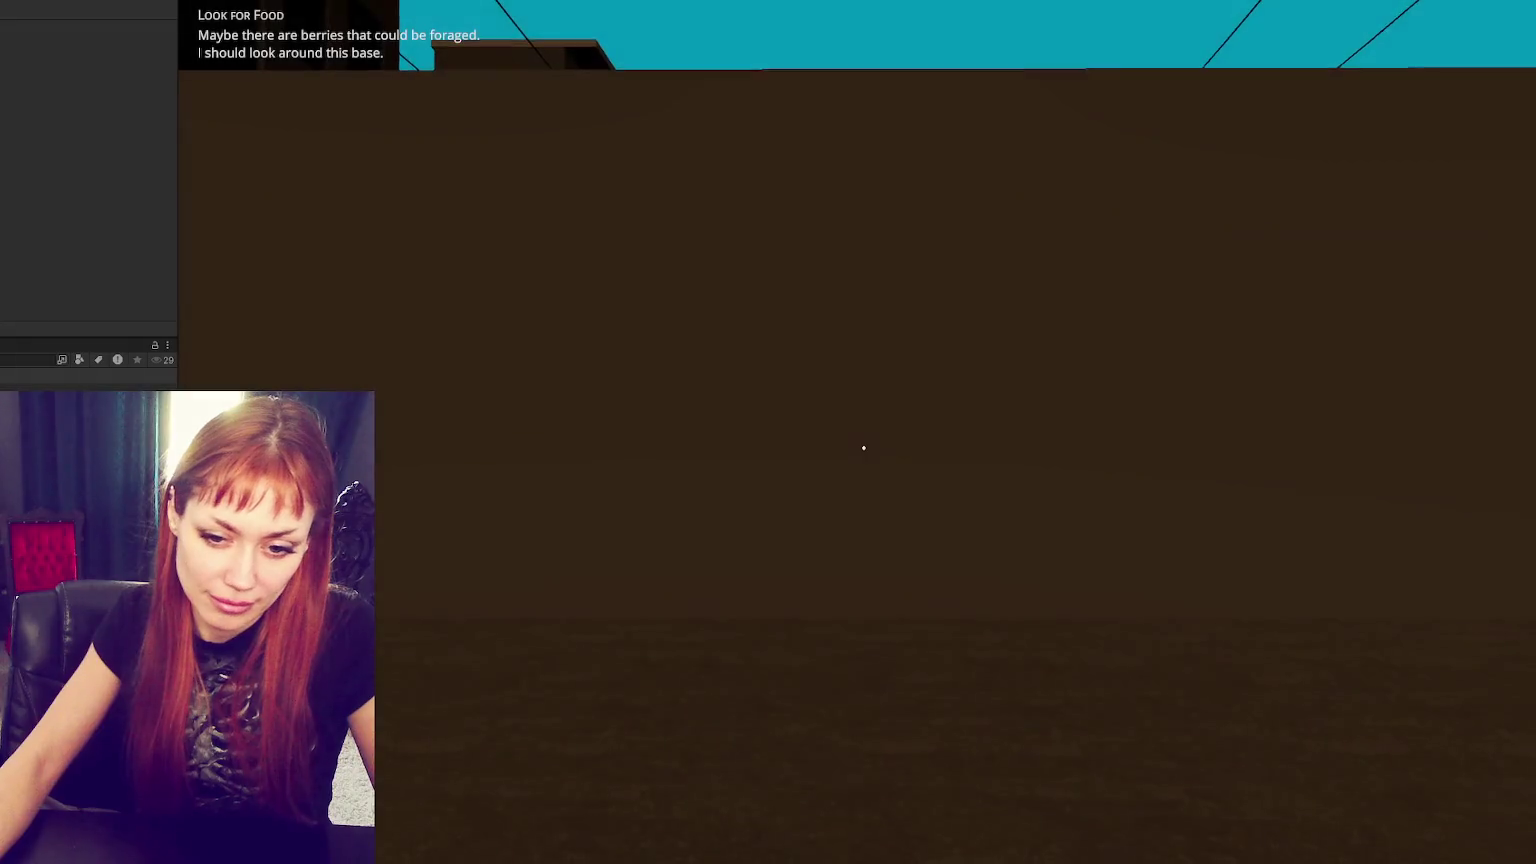
key("w")
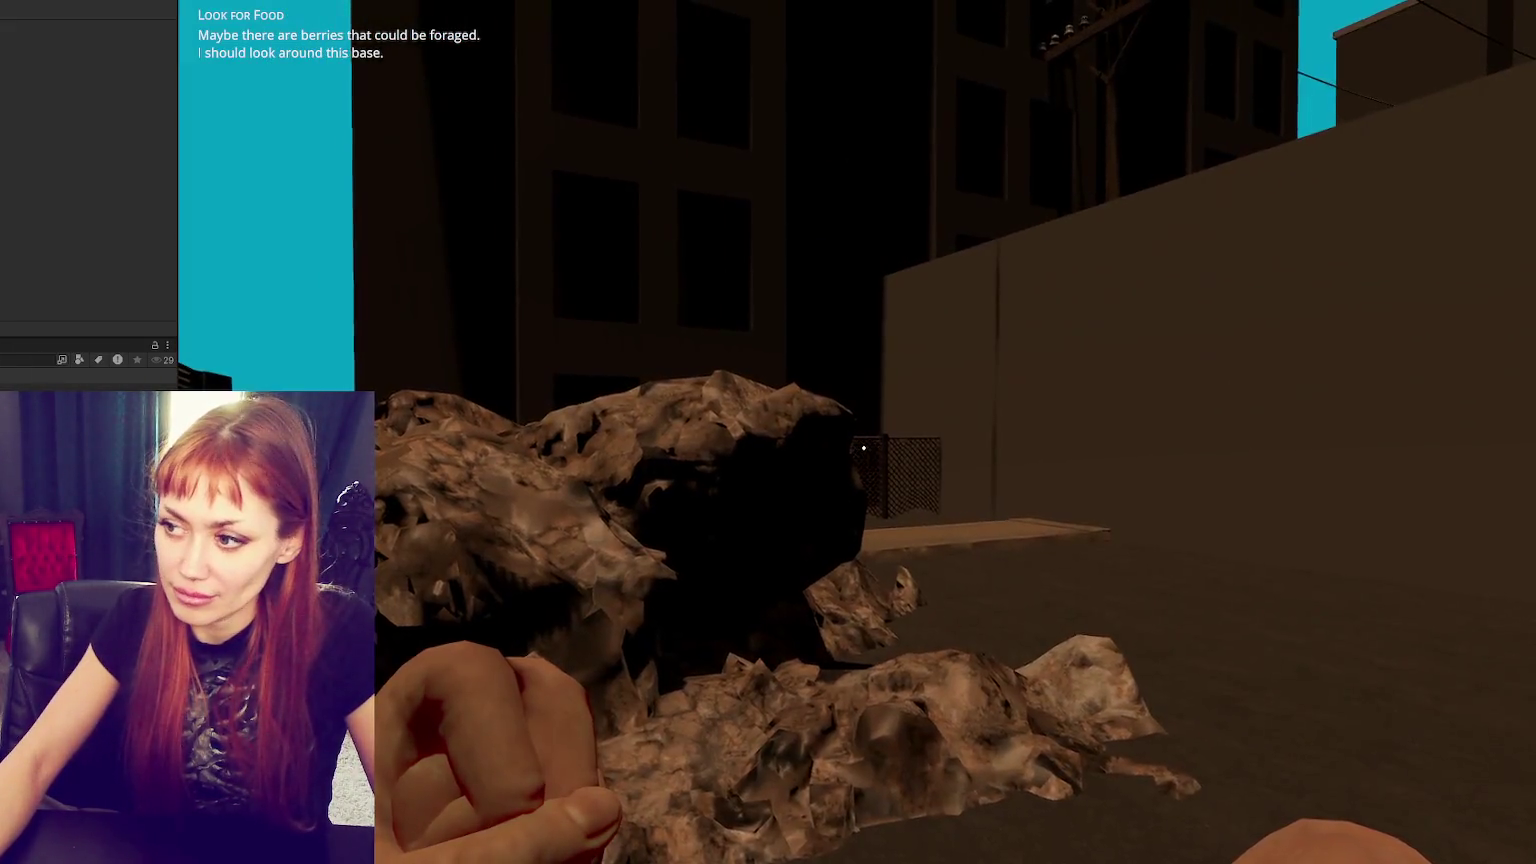
mouse_move(863, 447)
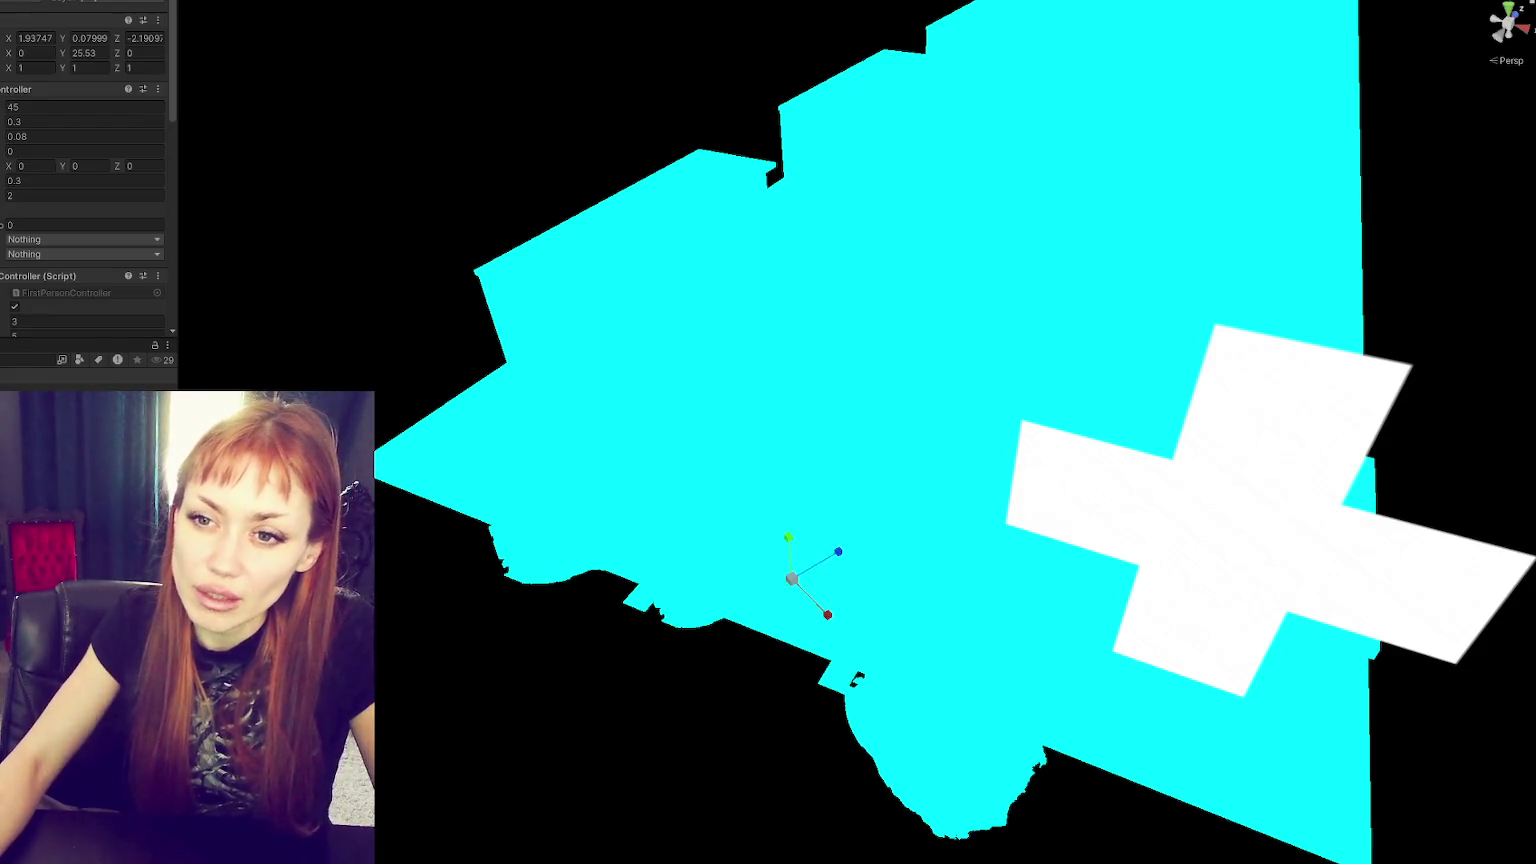
- Frame the player object, then select its arms camera and HandCollider children
key("f")
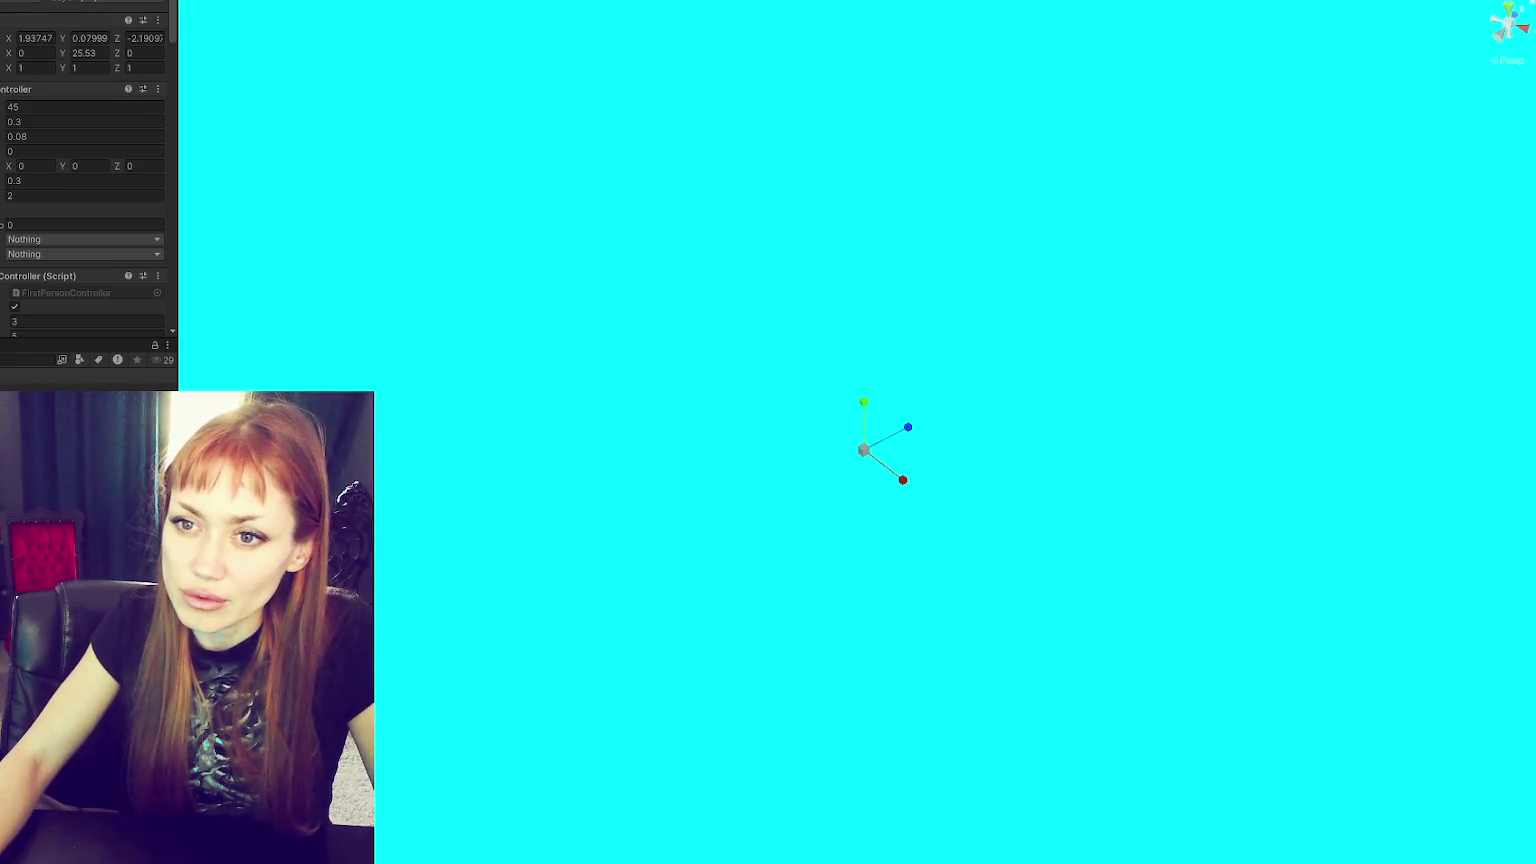
key("Down")
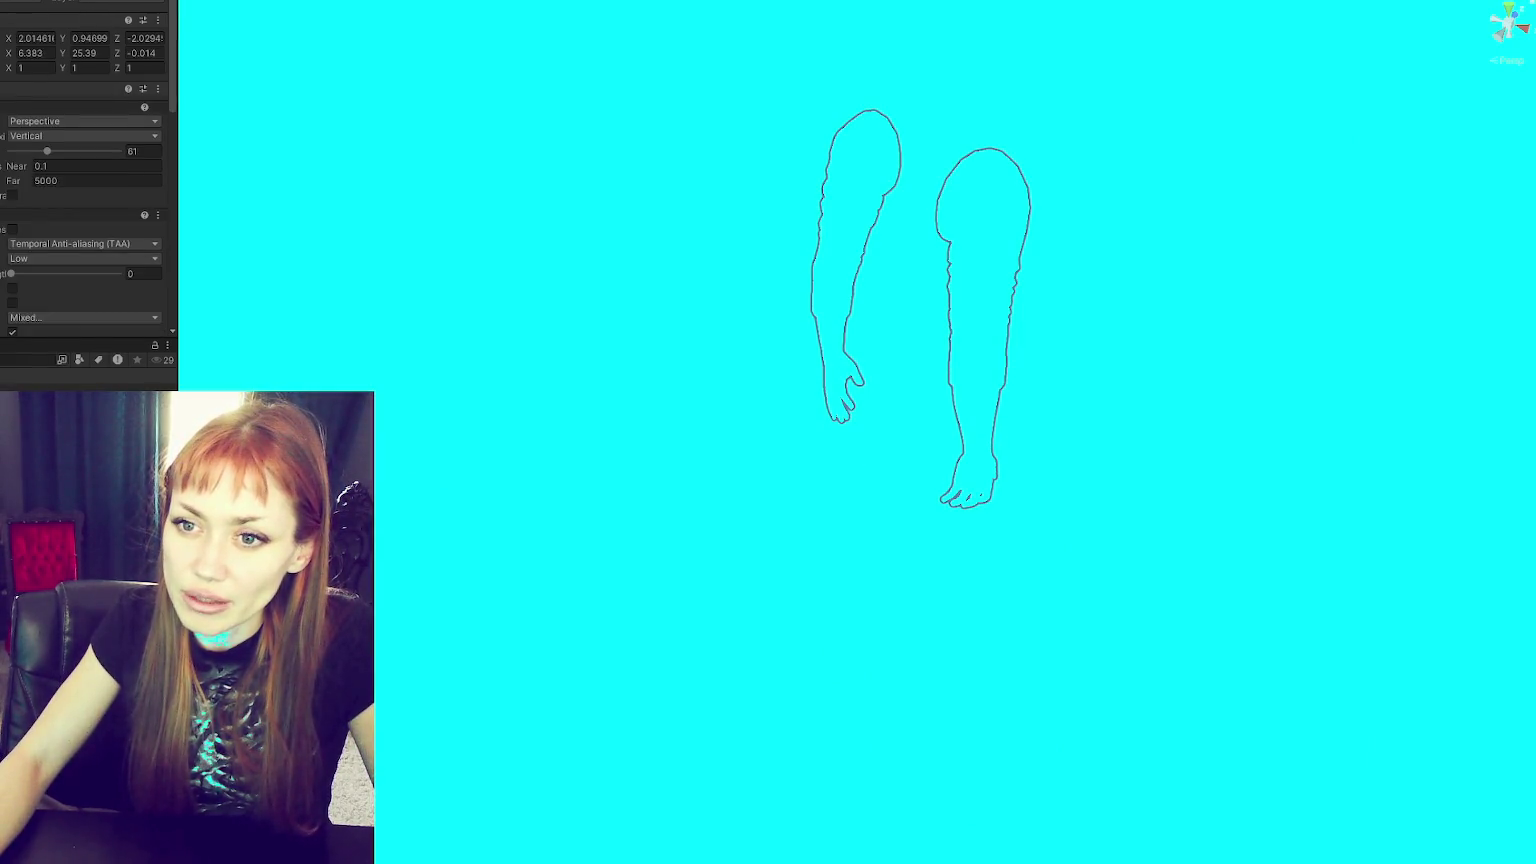
key("Down")
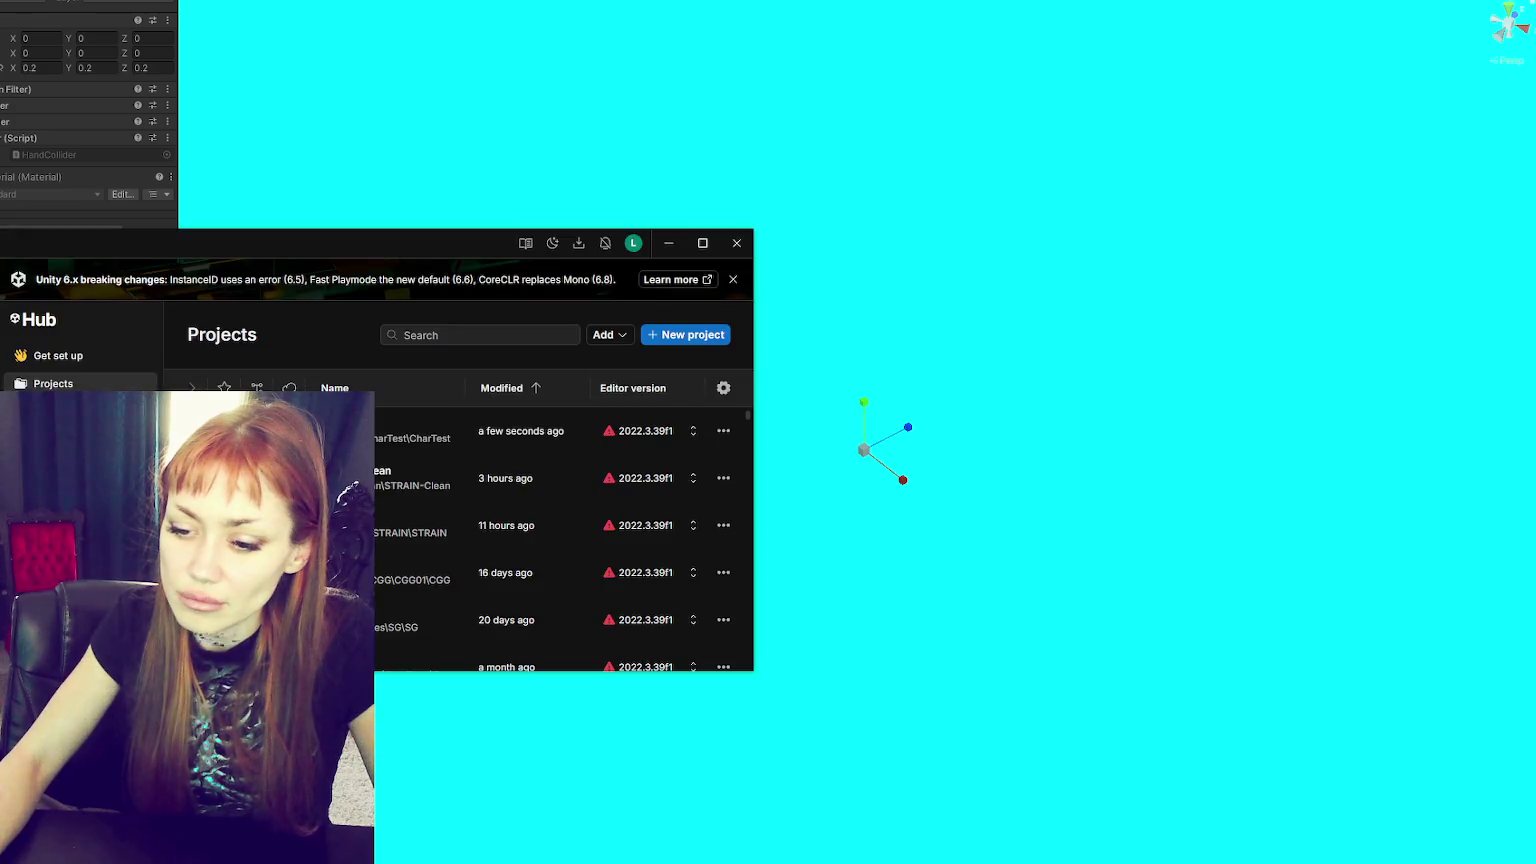
- Close the Unity Hub projects window to get back to the editor
left_click(737, 243)
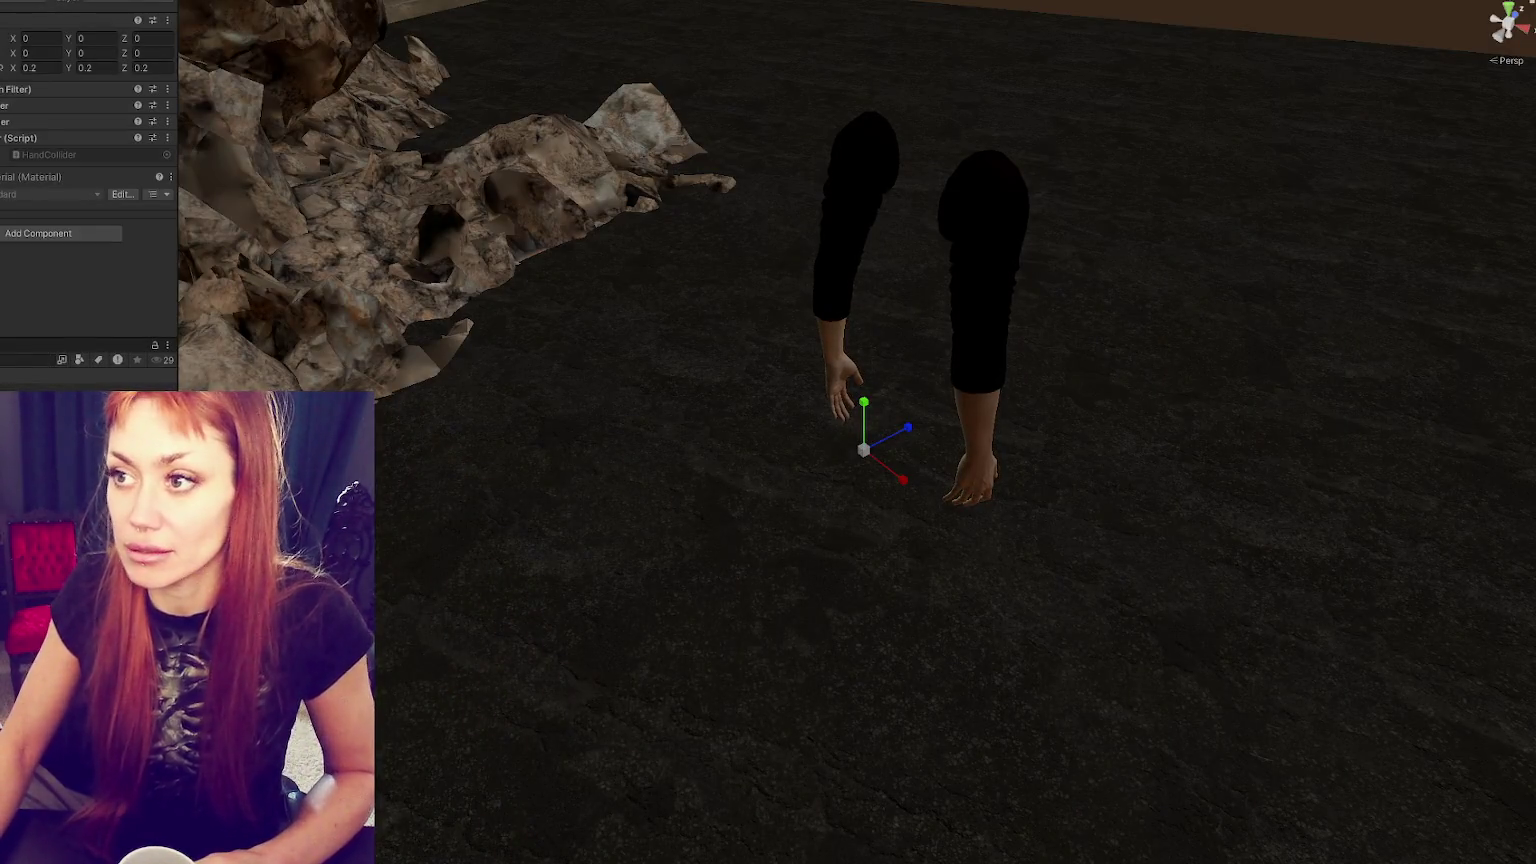
- Hide the large building block to check the street beneath, restore it, then switch to VS Code
scroll(623, 391, "down", 10)
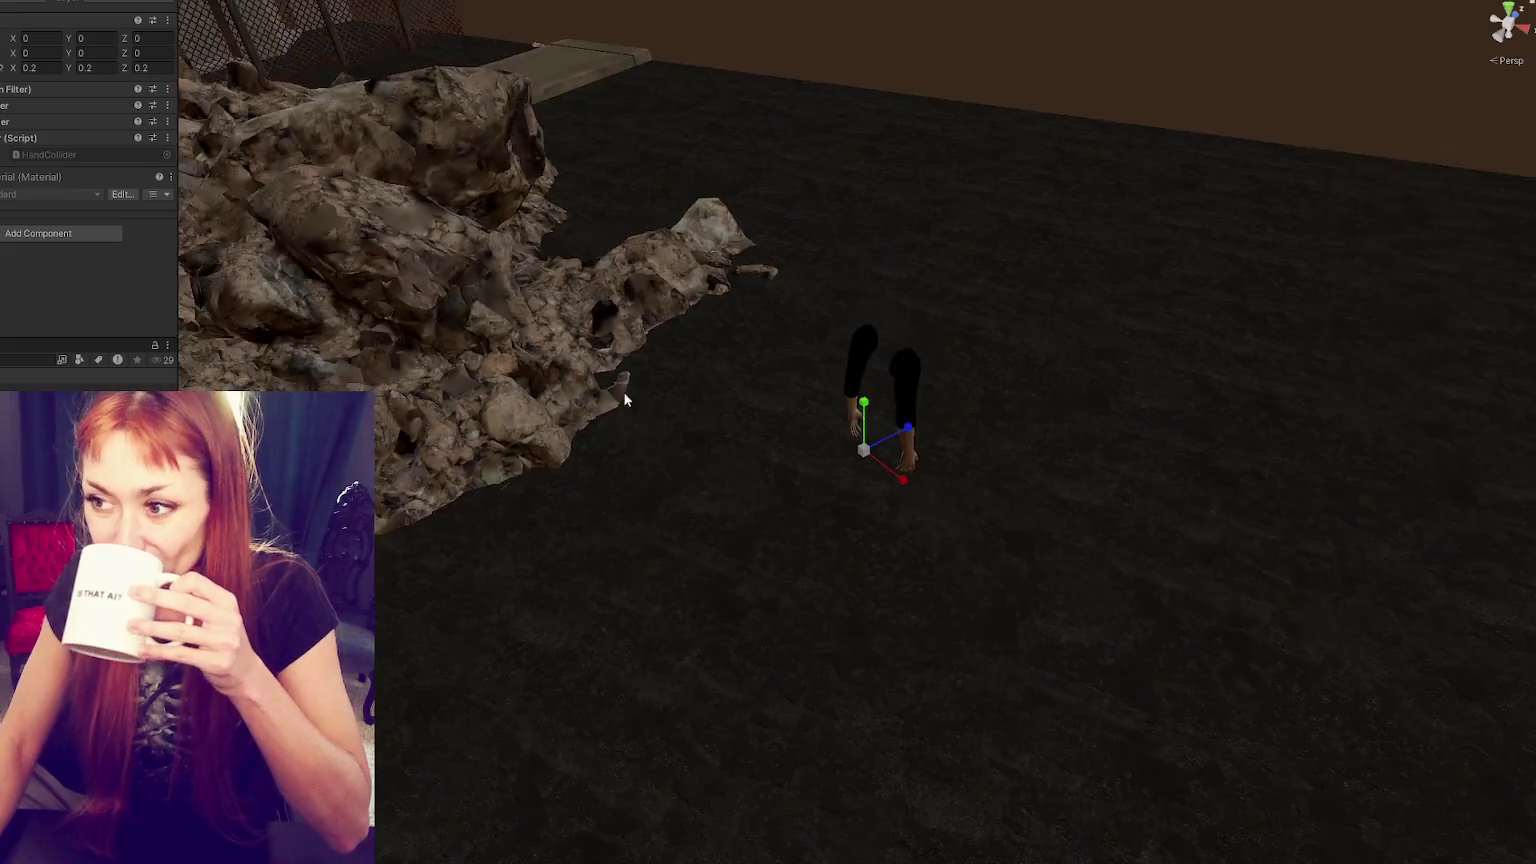
scroll(700, 360, "down", 5)
left_click(812, 305)
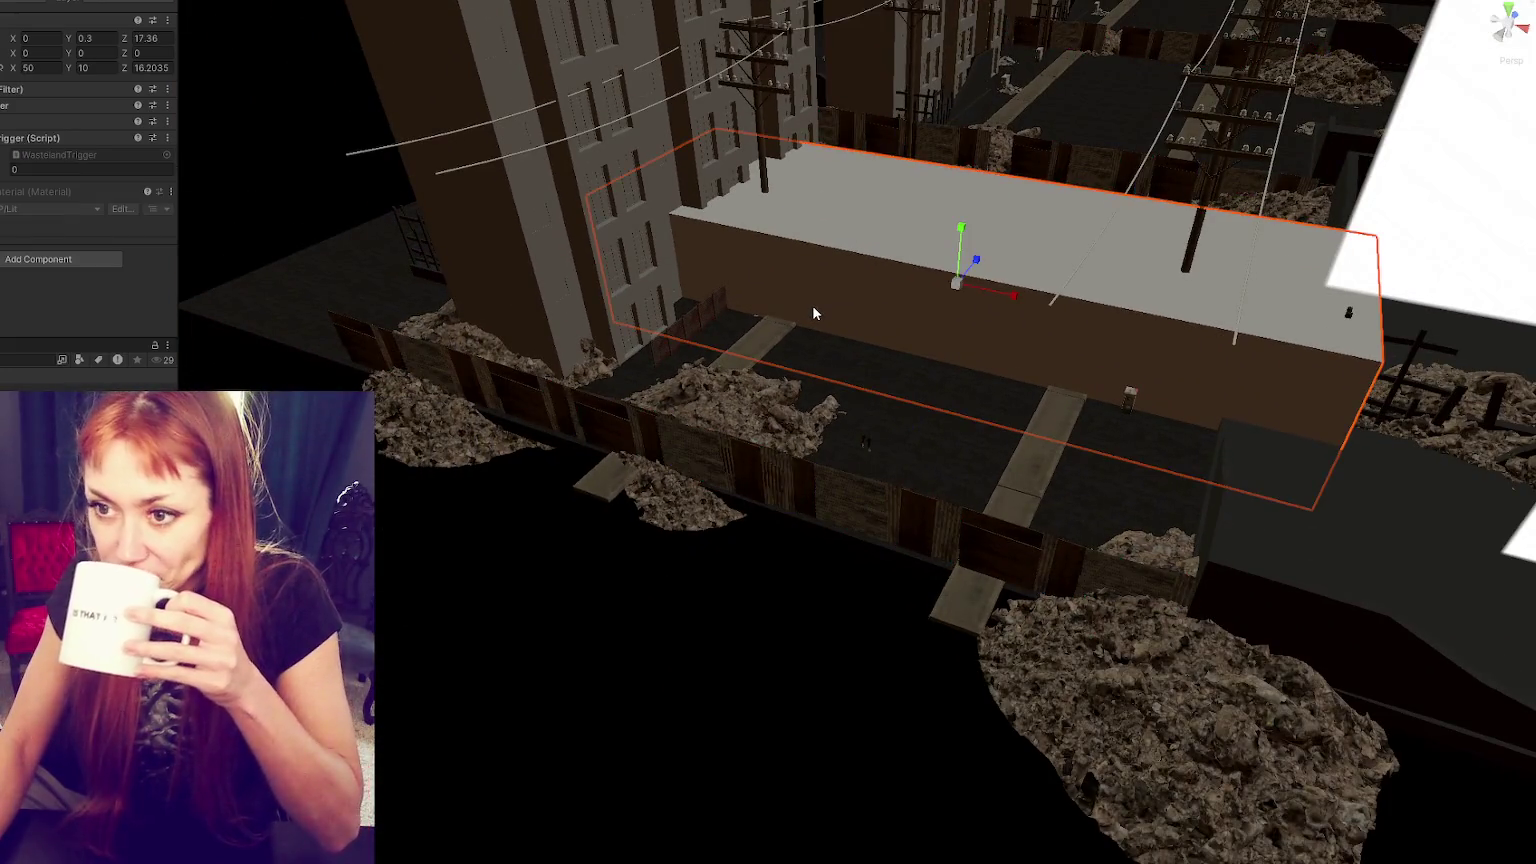
left_click(18, 6)
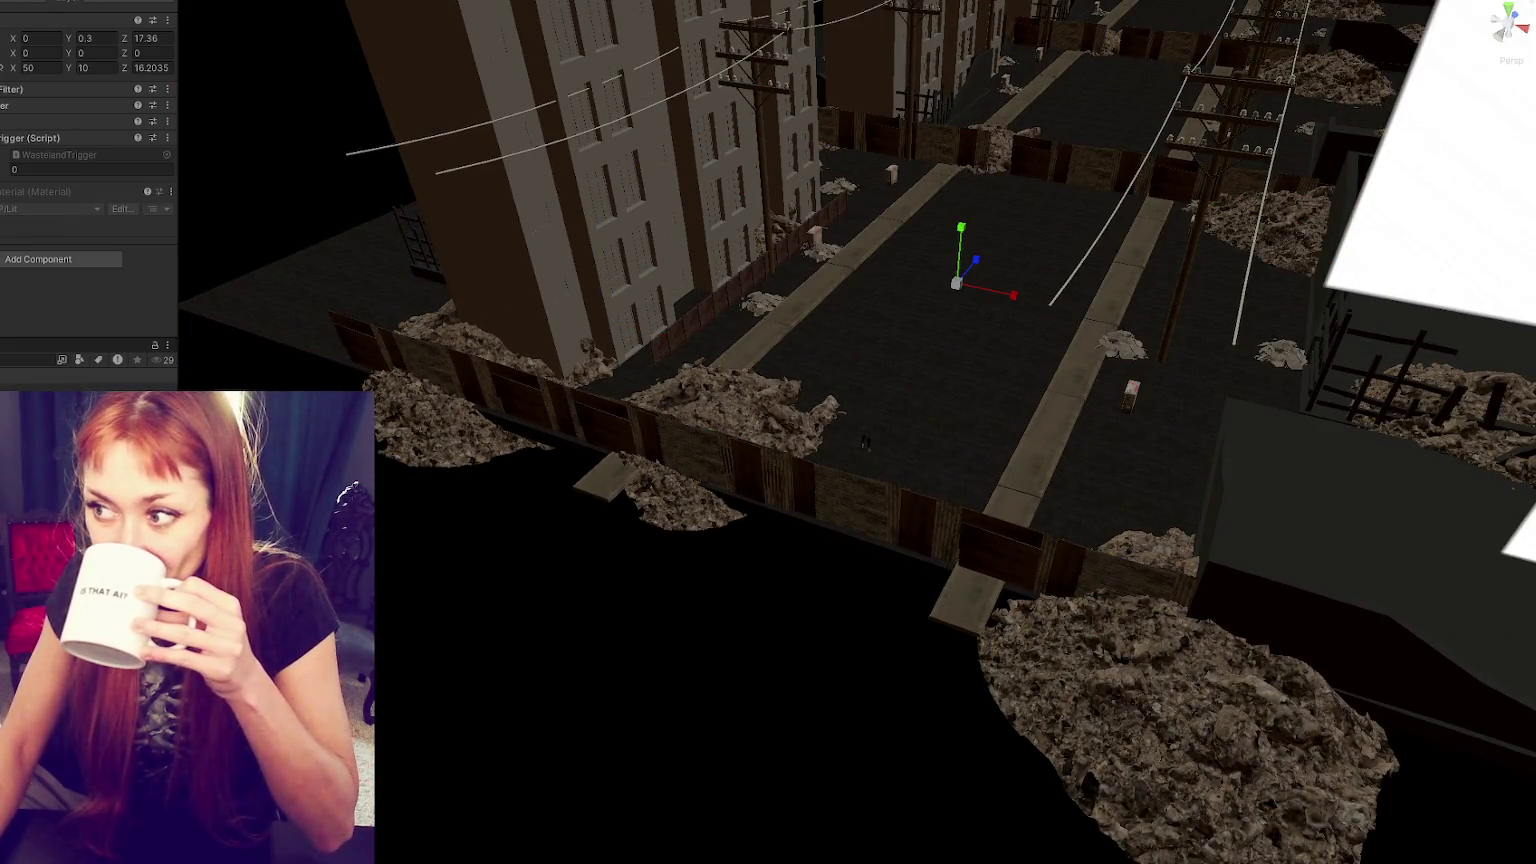
key("ctrl+z")
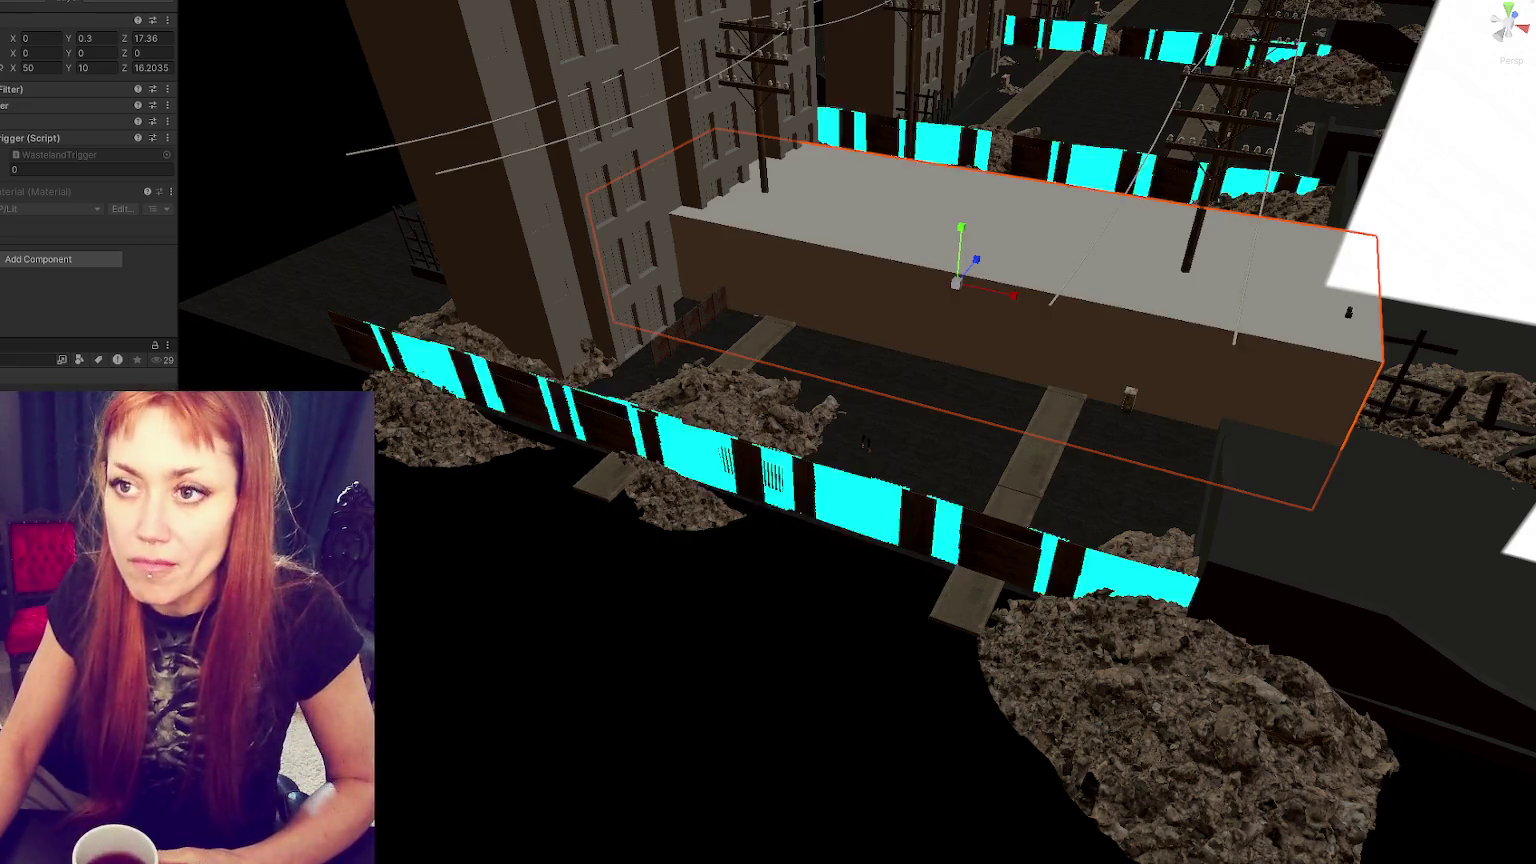
key("alt+Tab")
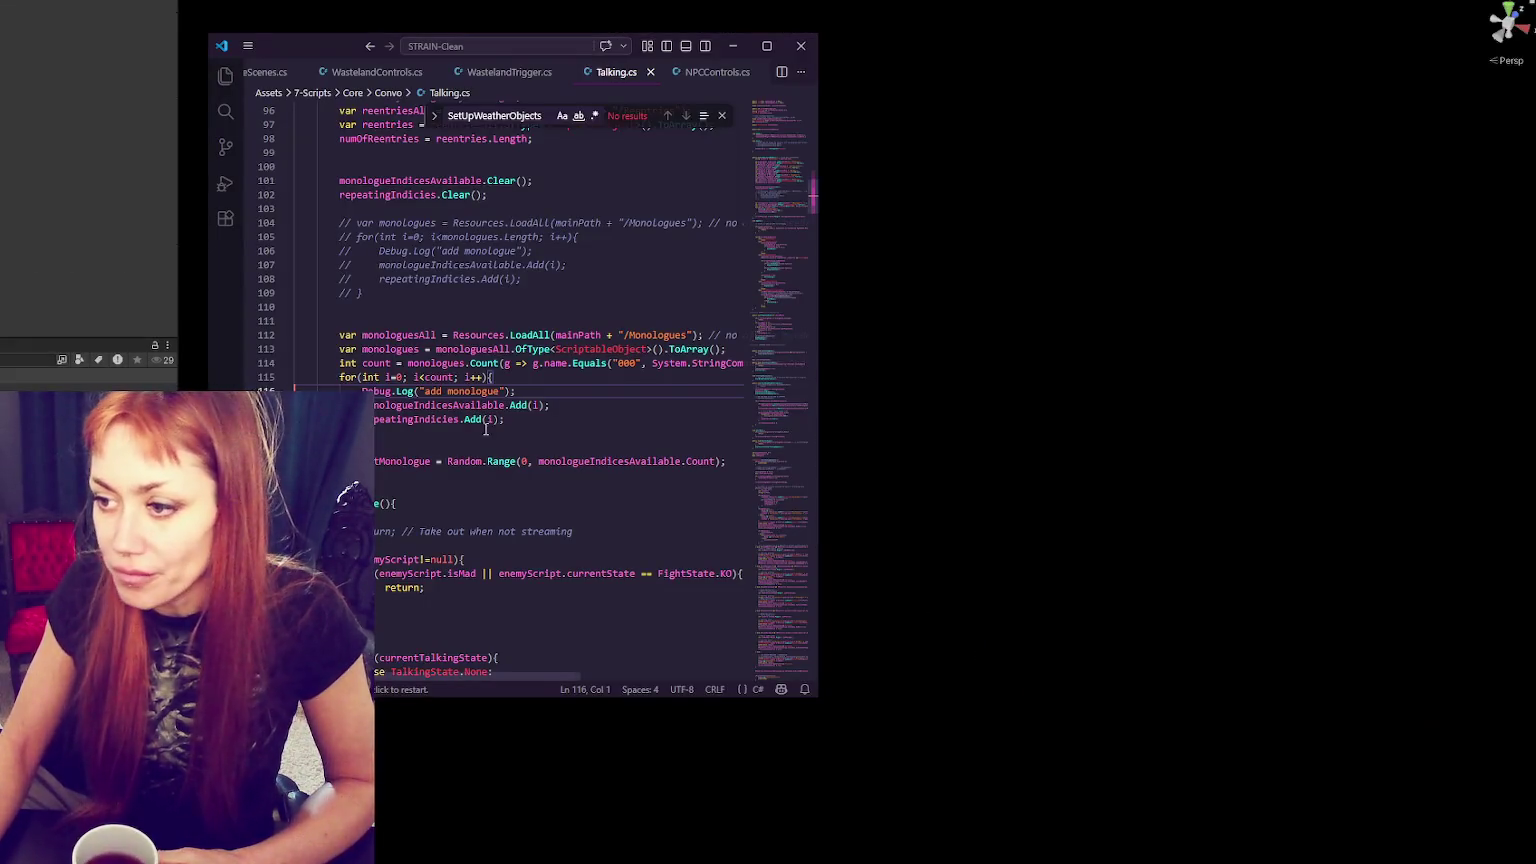
left_click(552, 390)
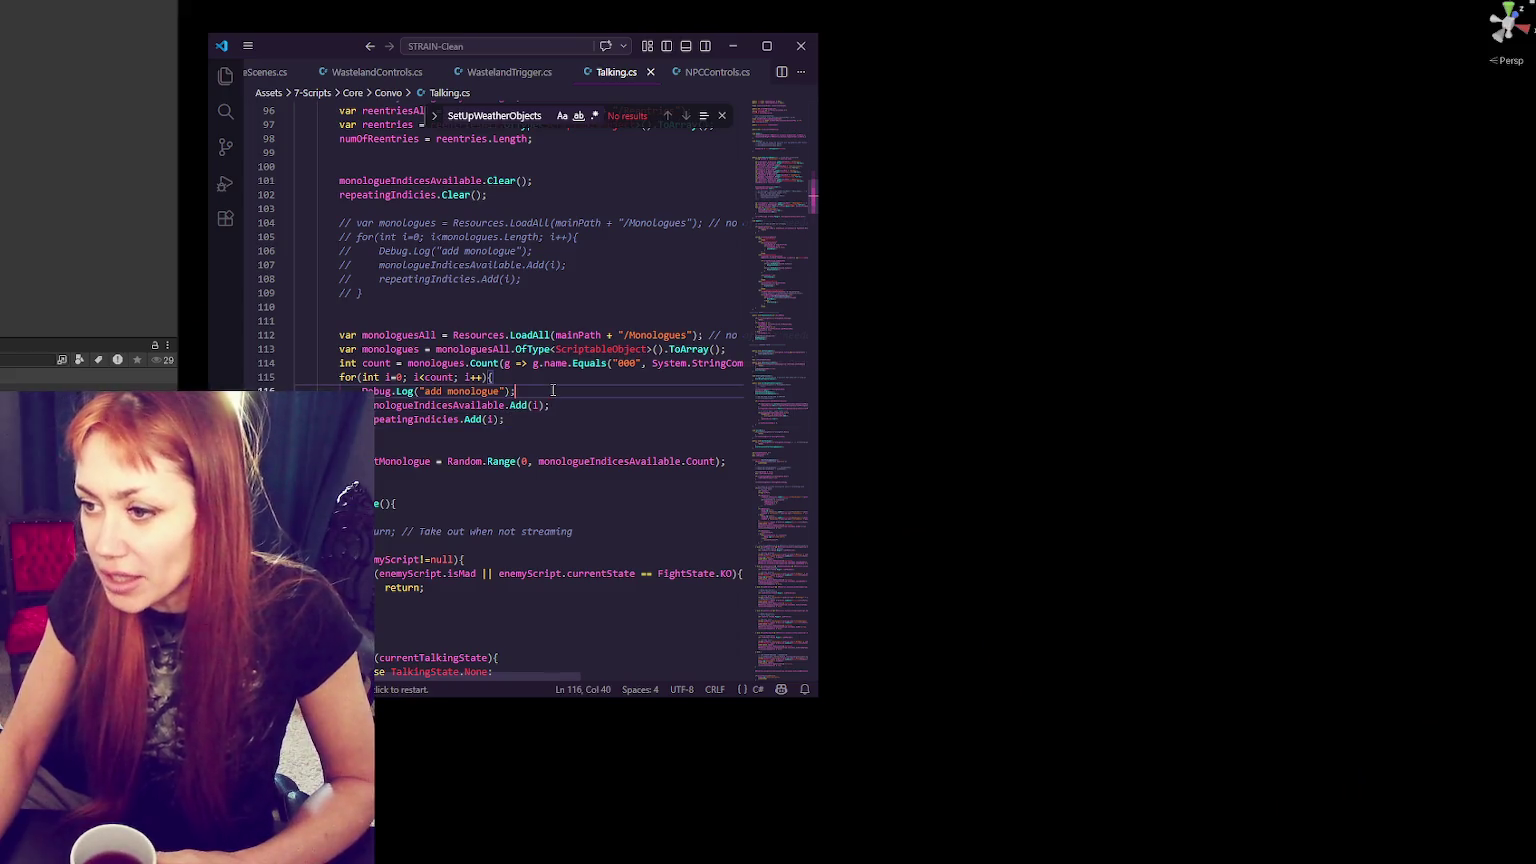
- In WastelandTrigger.cs, add col.gameObject as the entered log's second argument and save
left_click(258, 71)
left_click(449, 71)
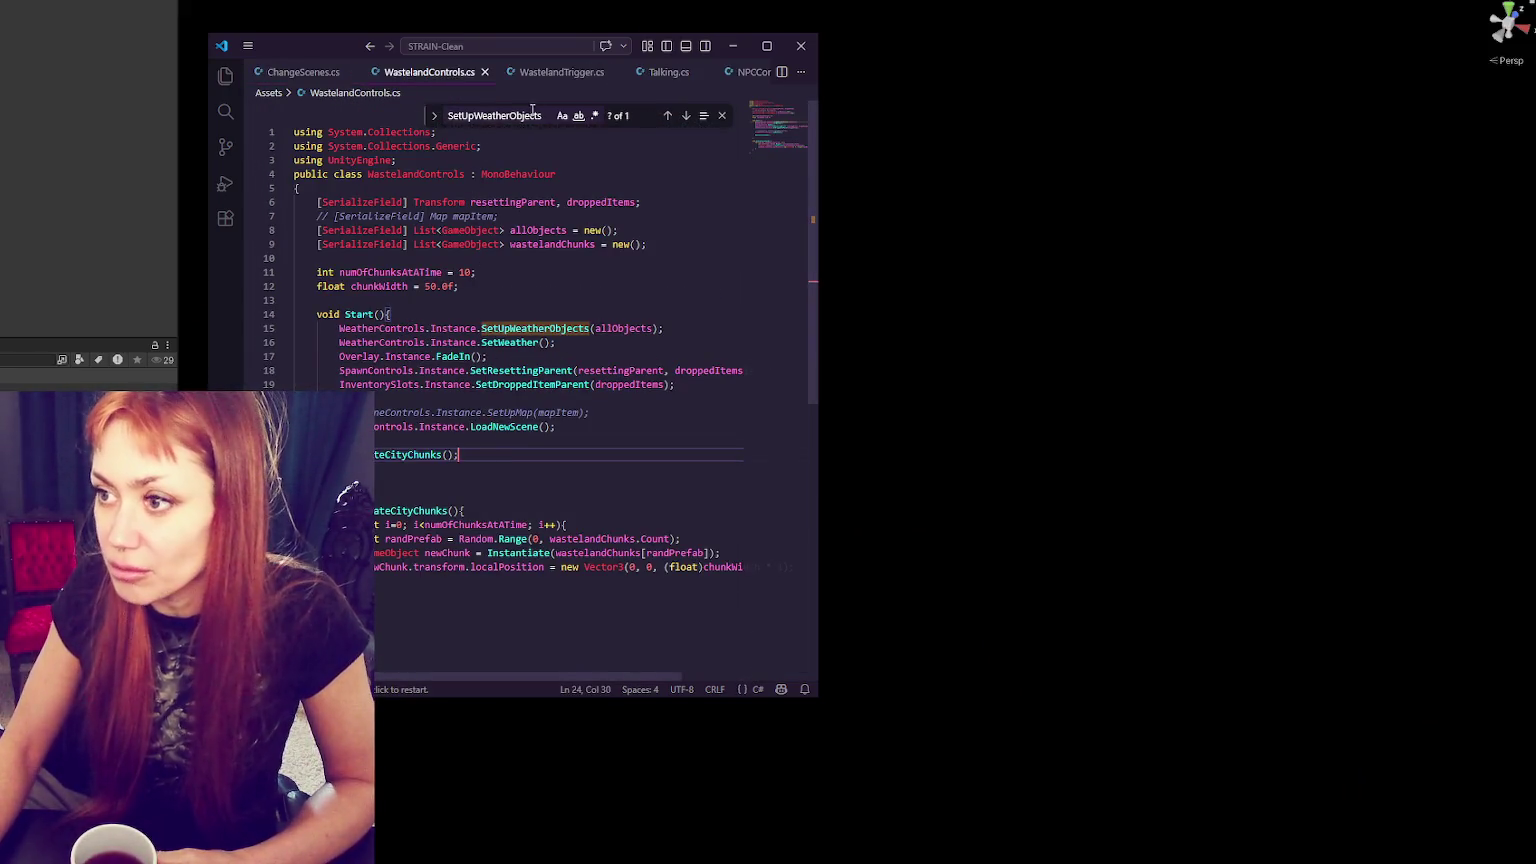
left_click(580, 78)
left_click(497, 303)
left_click(472, 300)
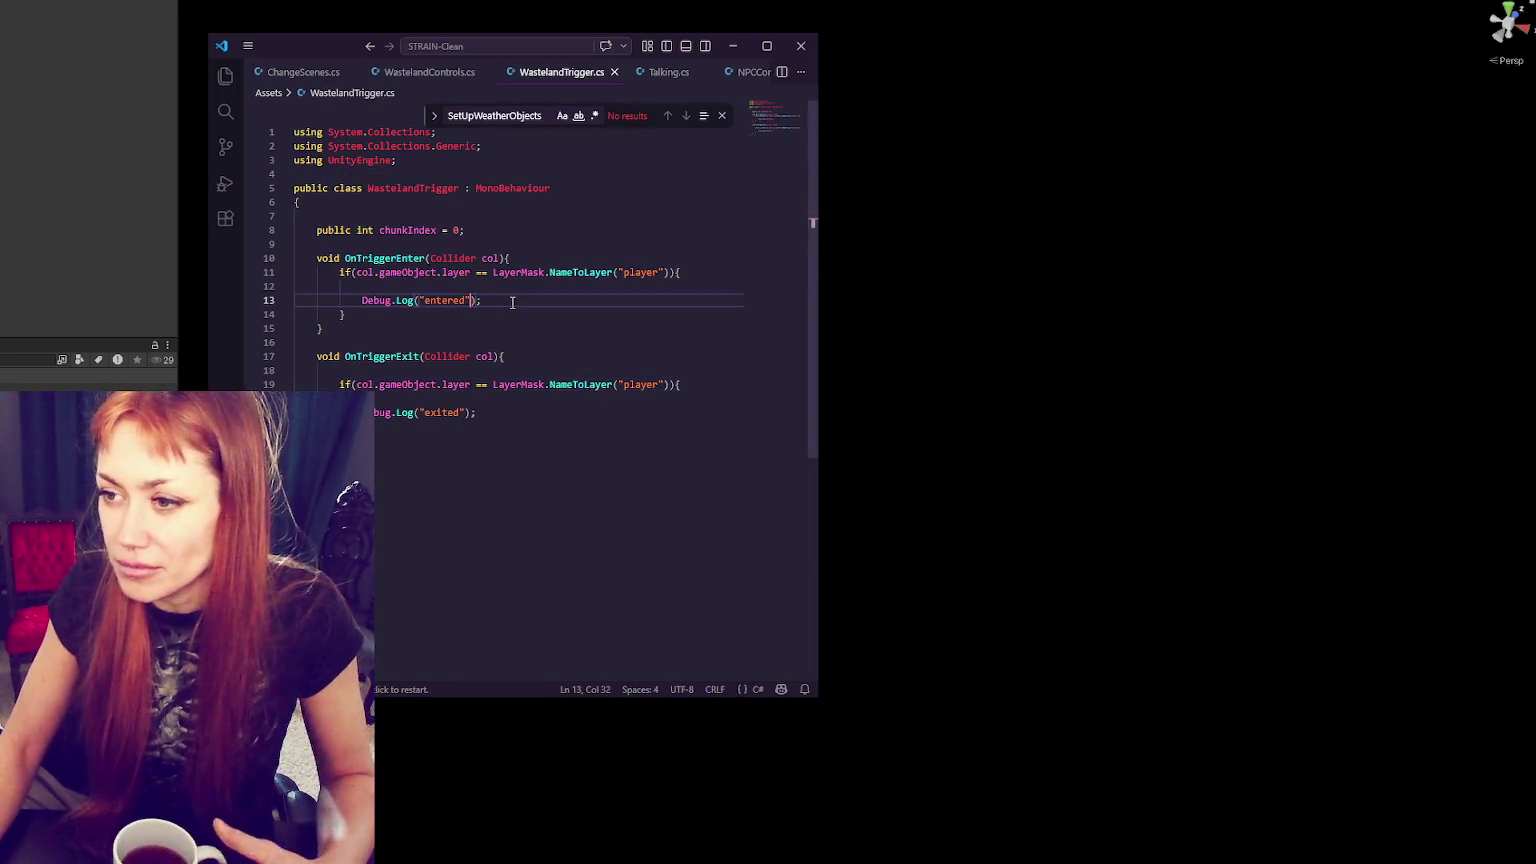
type(", ")
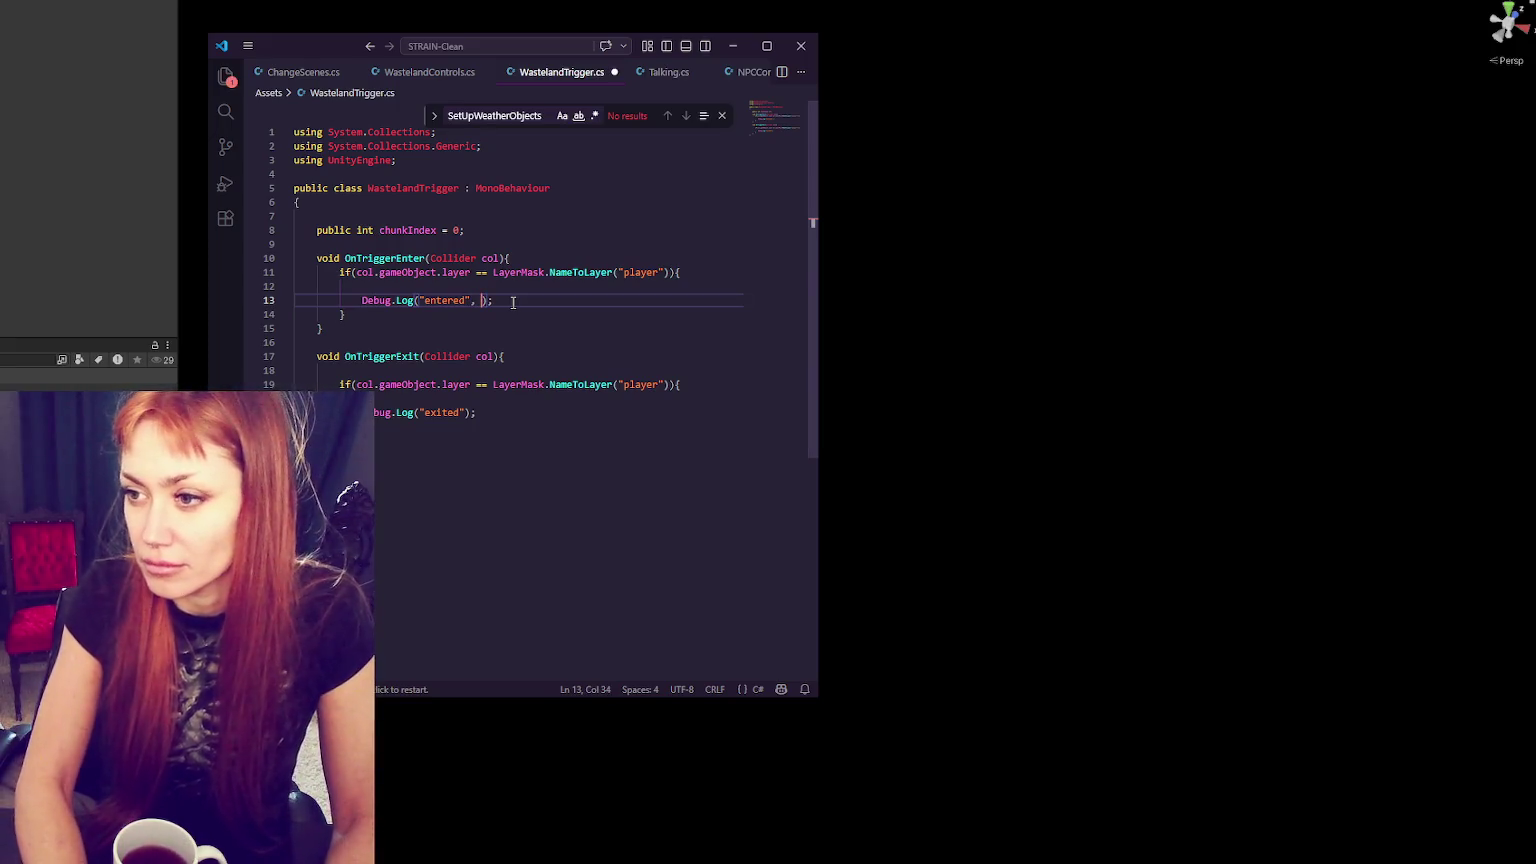
type("col.game")
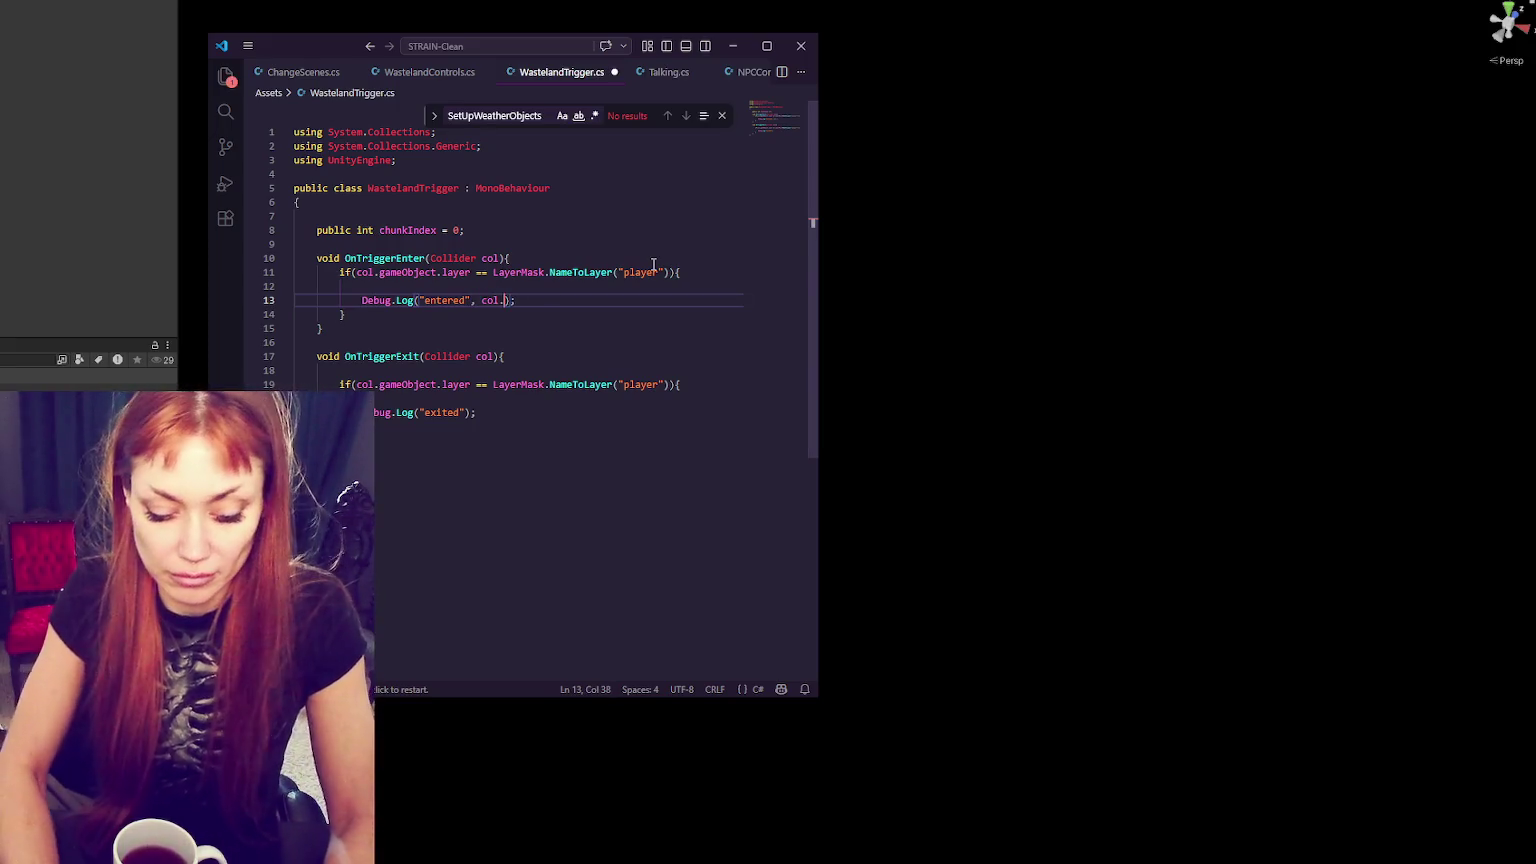
type("Object")
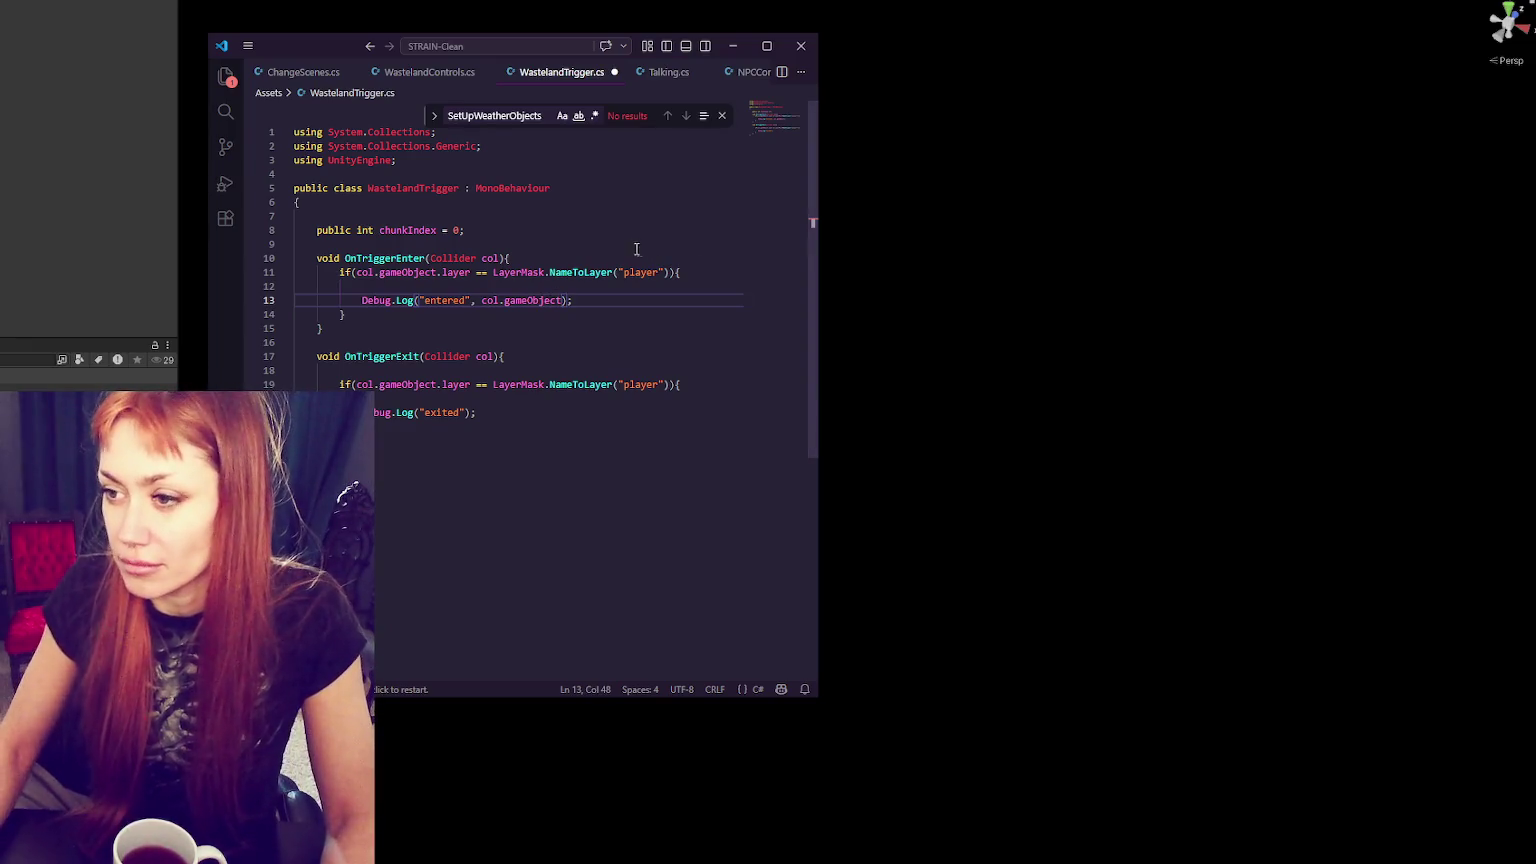
key("ctrl+s")
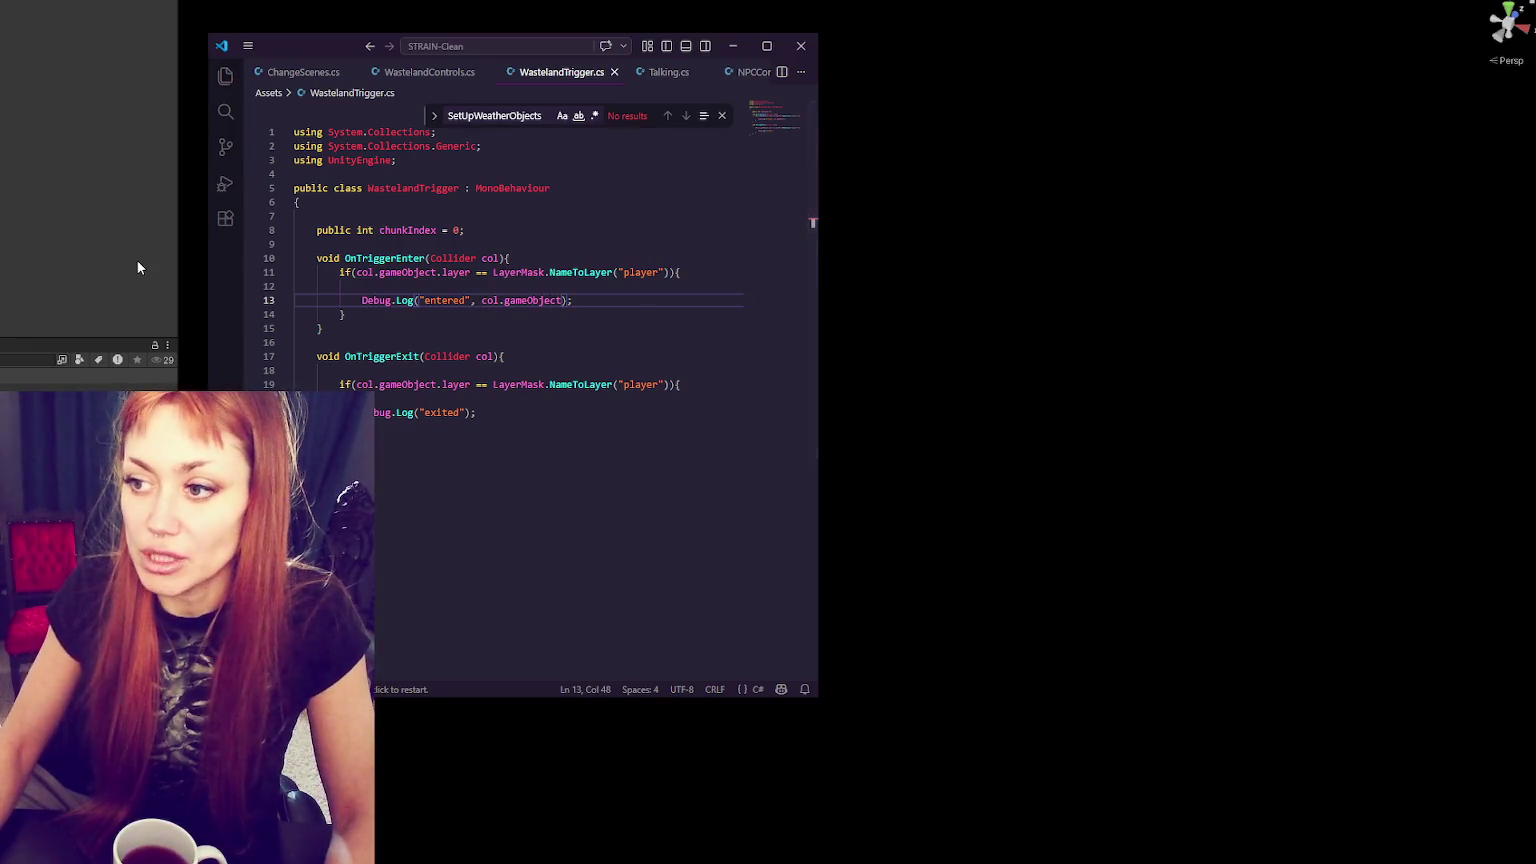
- Append col.transform.gameObject.name to the log text, change the argument to col.transform.gameObject, and save
left_click(474, 300)
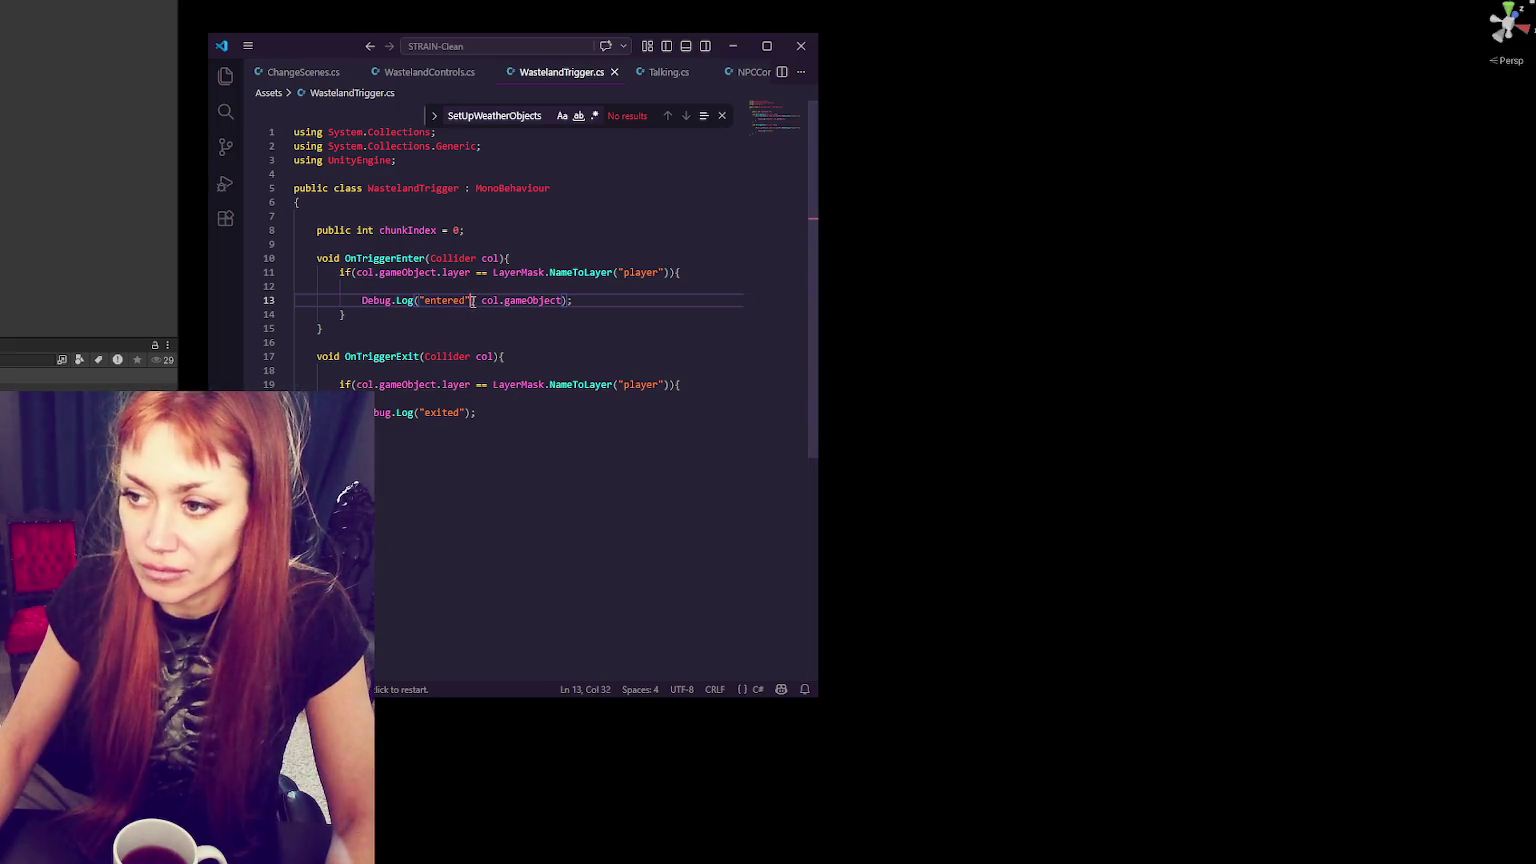
type("+ col.G")
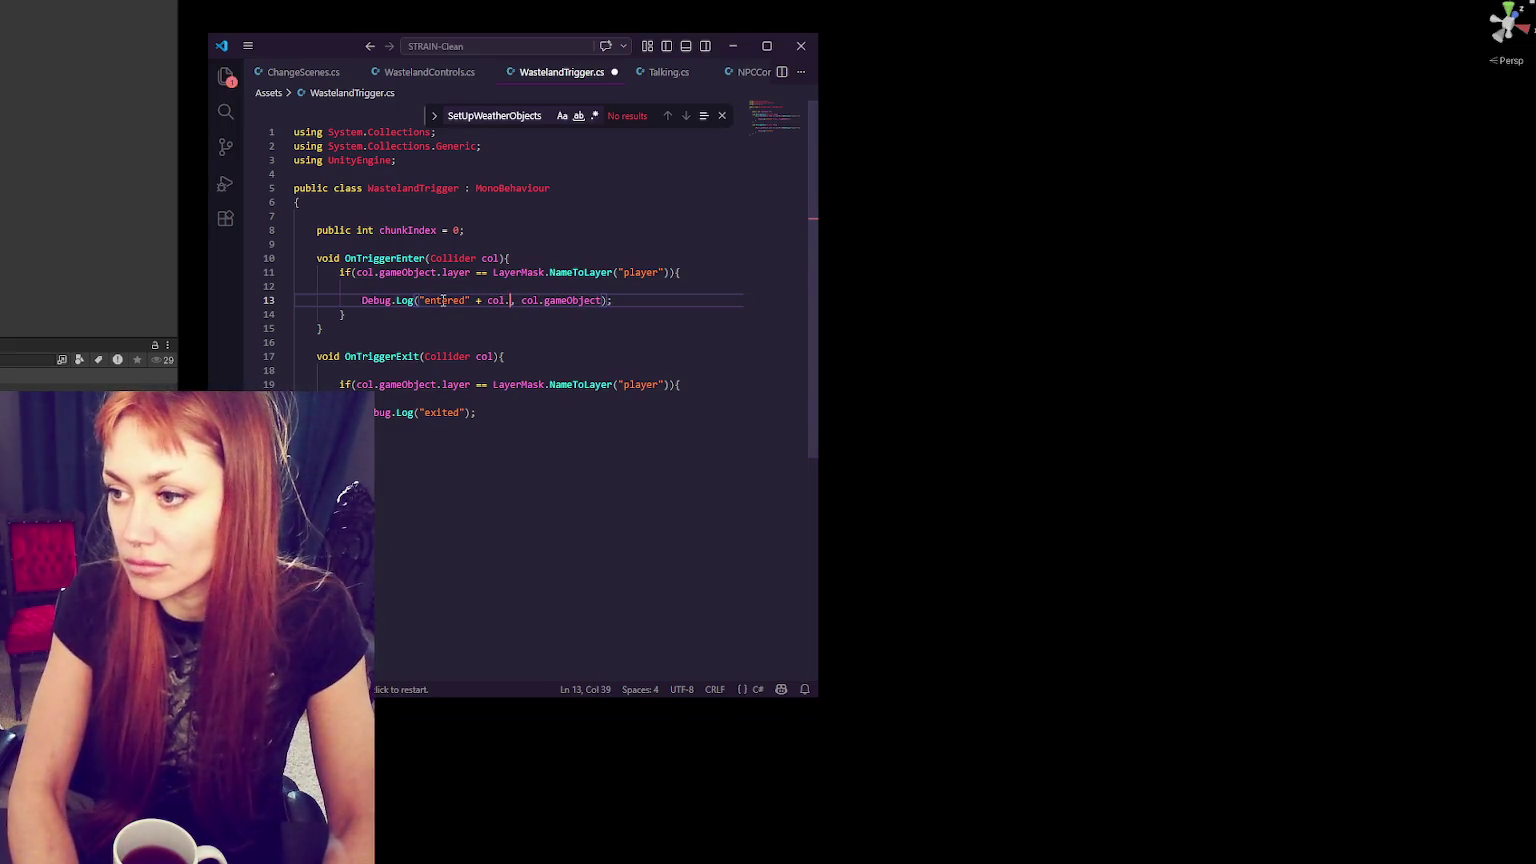
key("BackSpace")
type("transform.gameO")
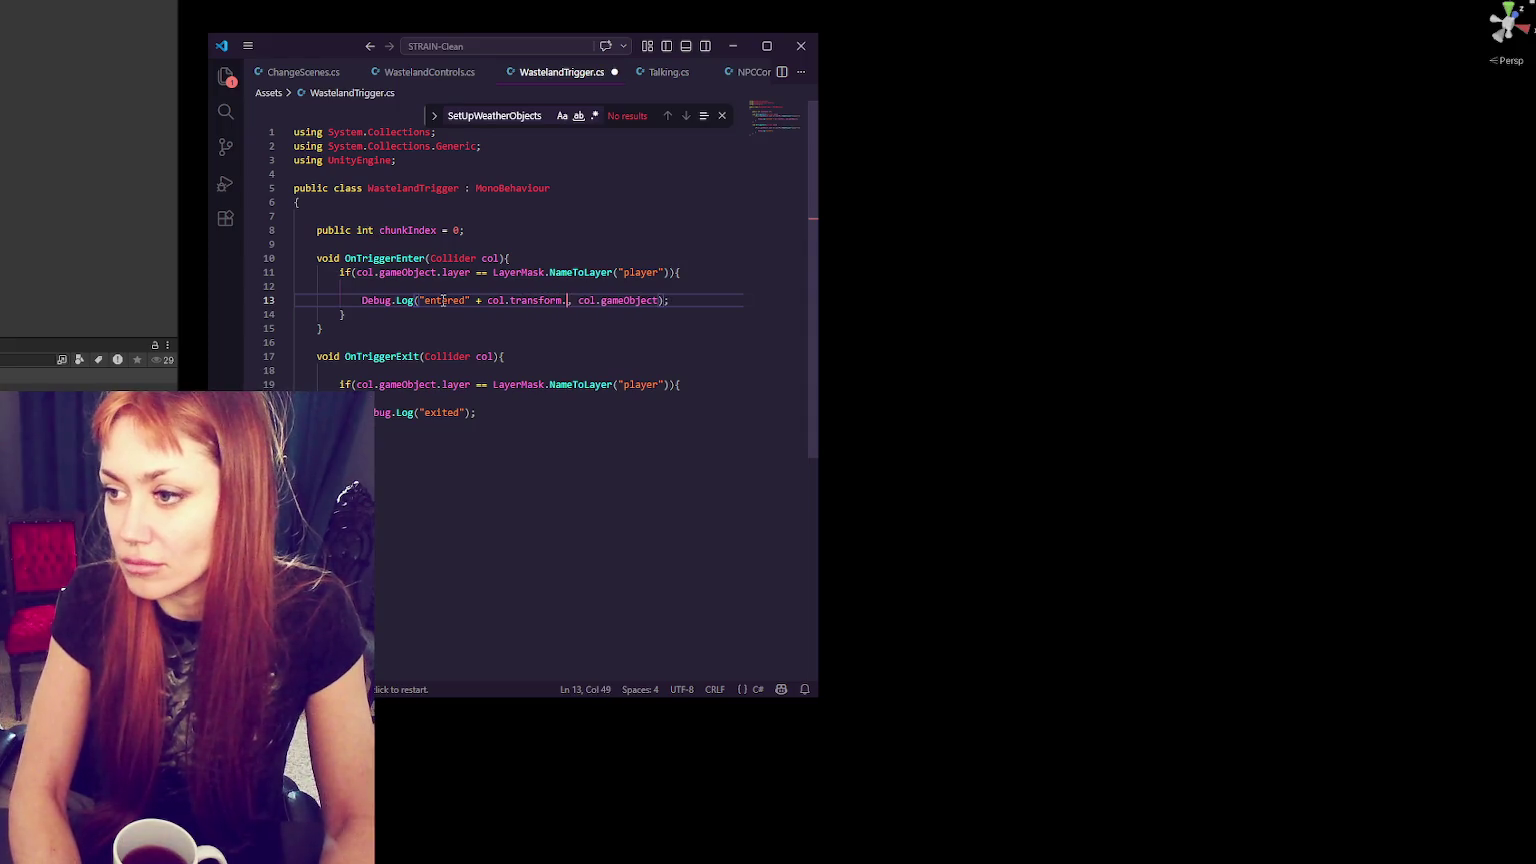
type("bject.name")
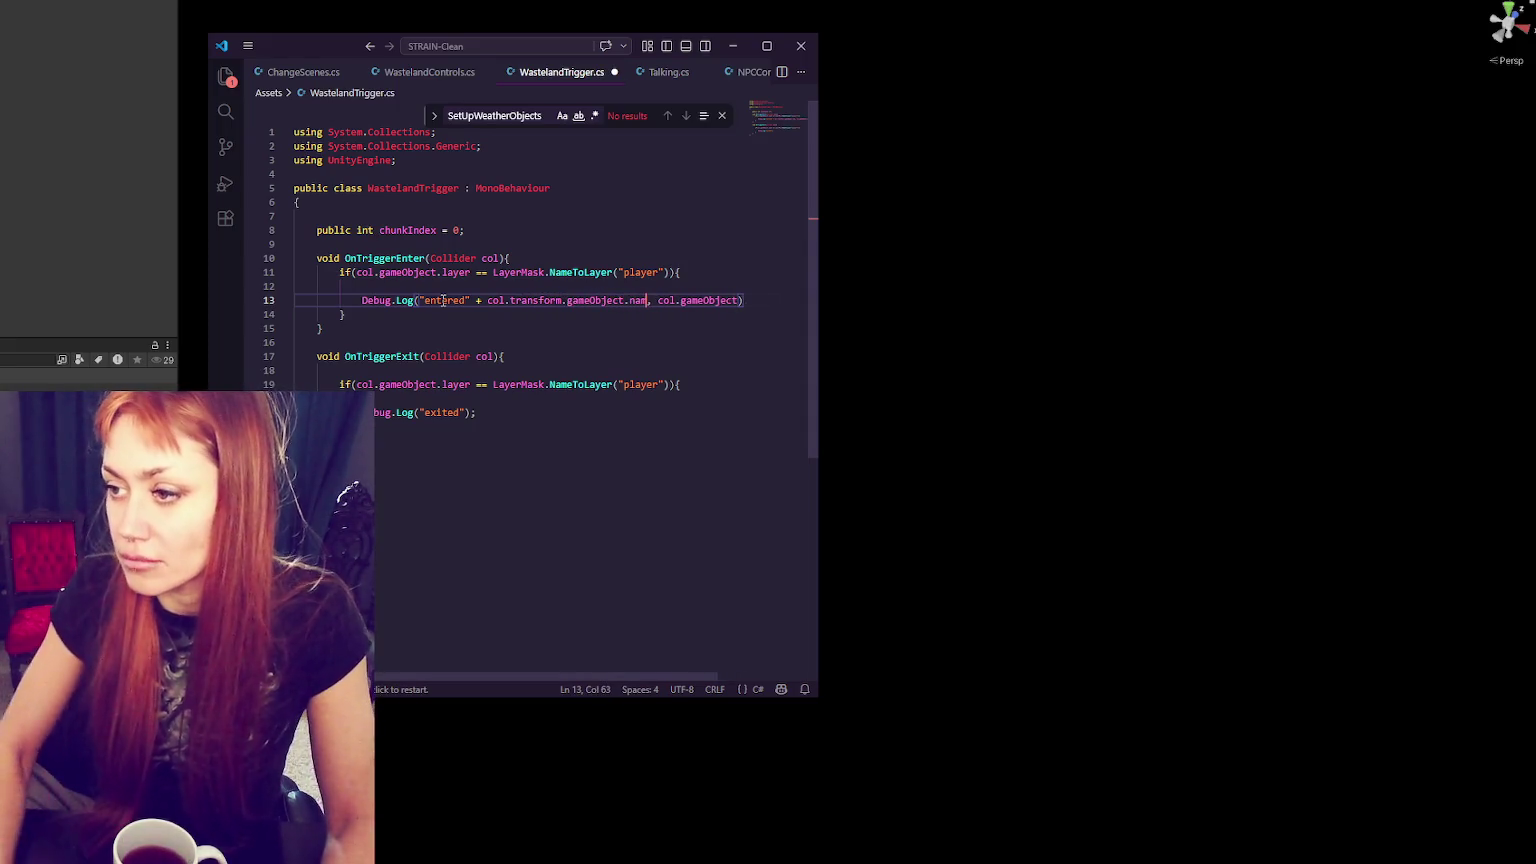
left_click(685, 300)
type("transform")
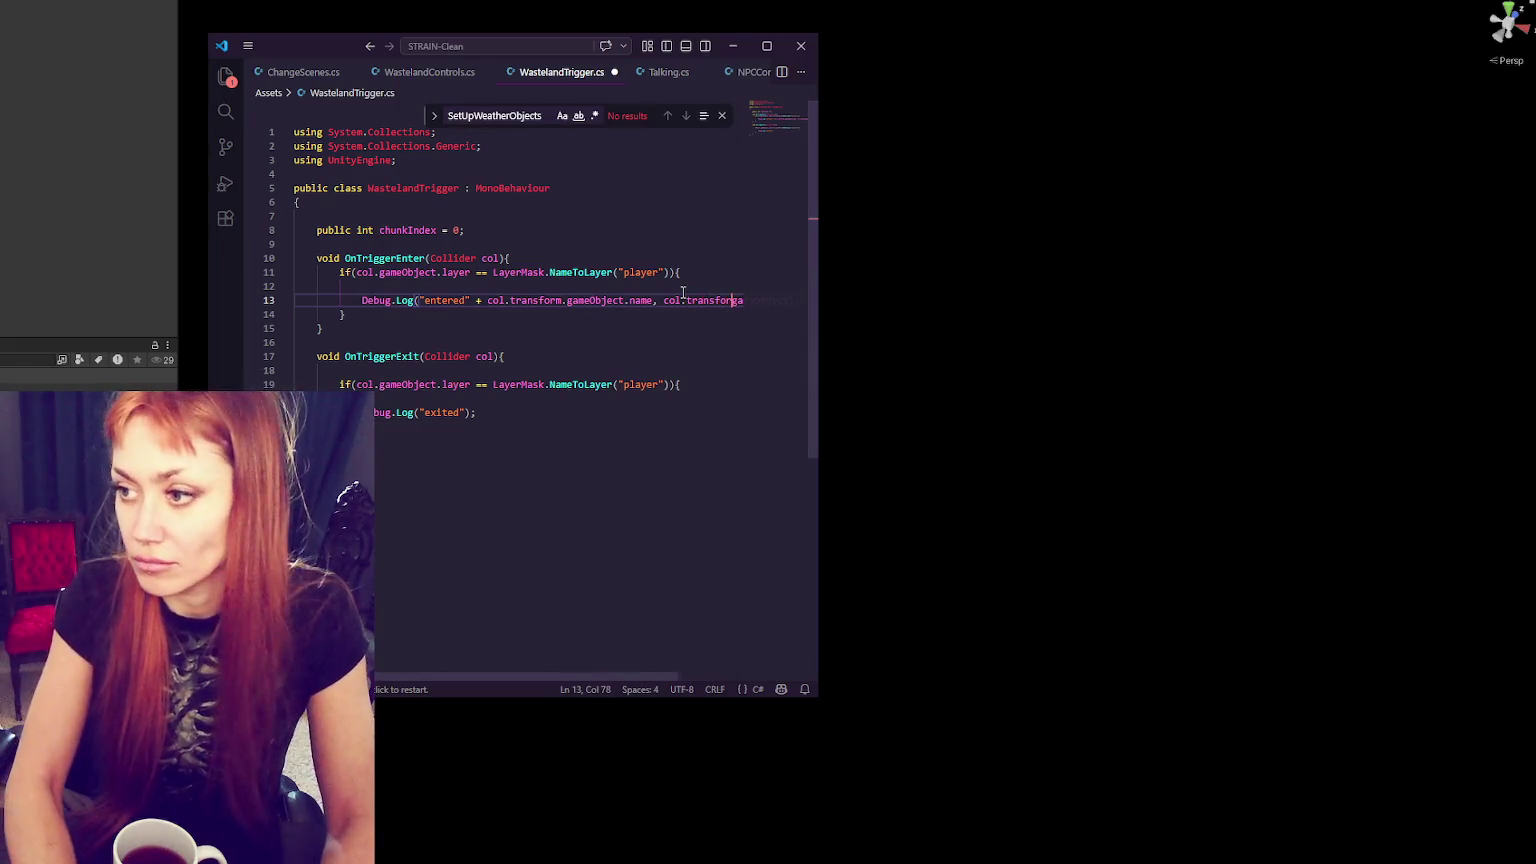
key("ctrl+s")
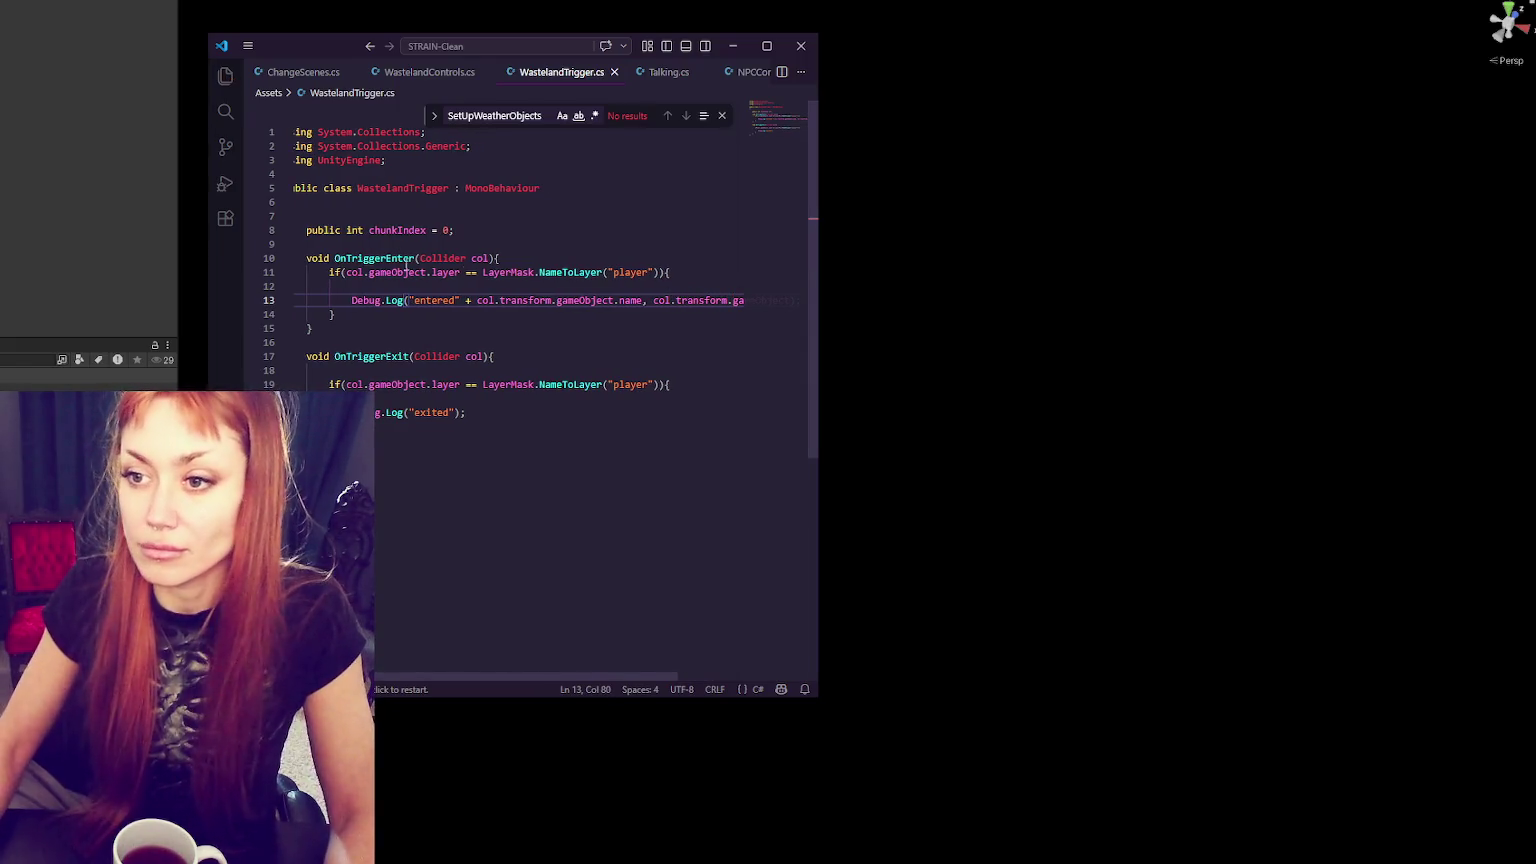
left_click(93, 137)
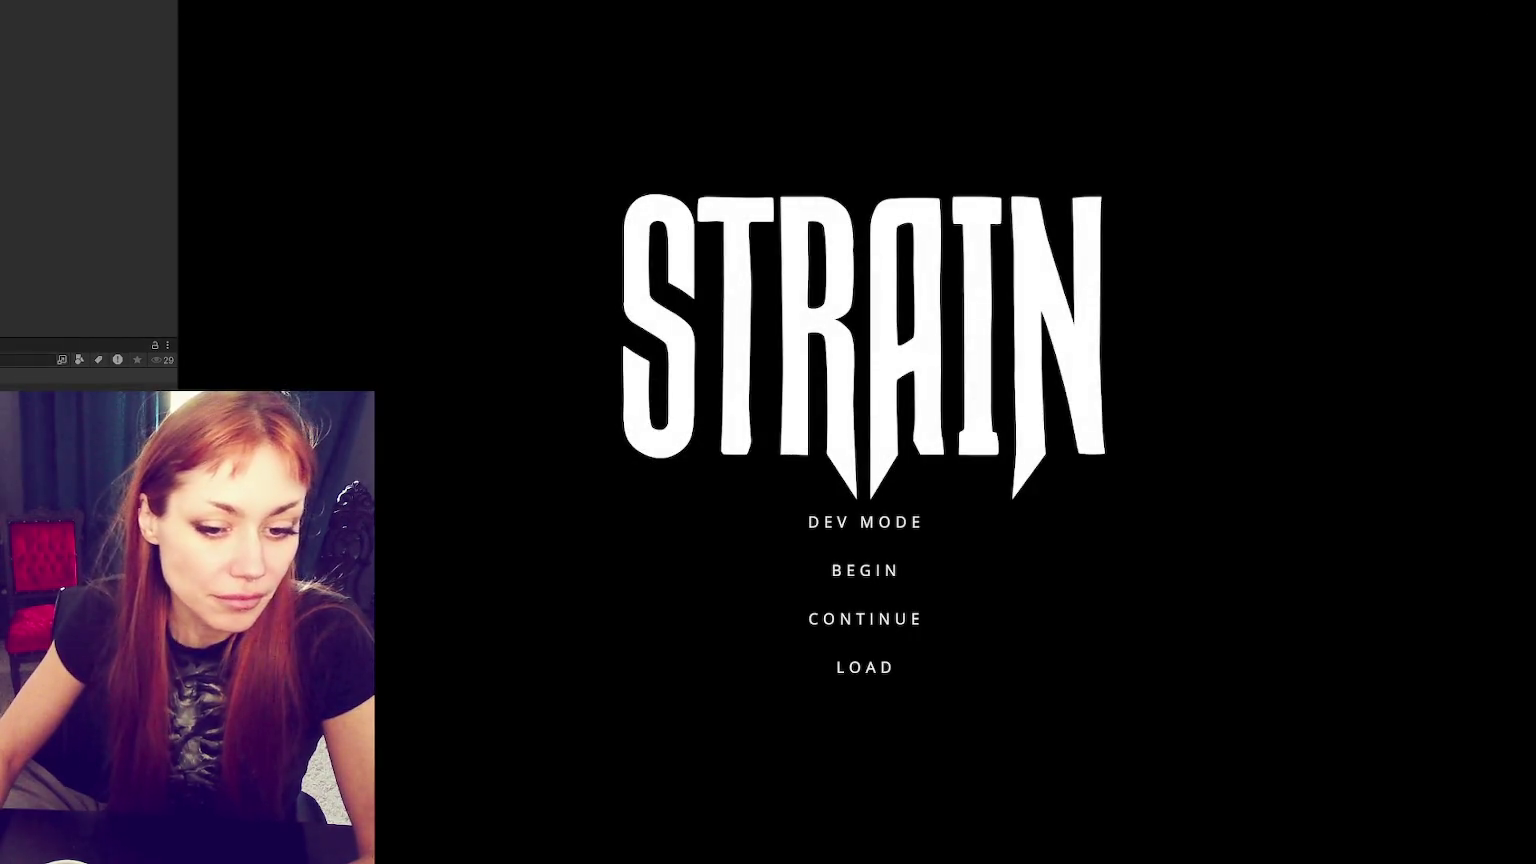
- Play-test in DEV MODE, walking across the courtyard toward the red gate, then stop play mode
left_click(841, 538)
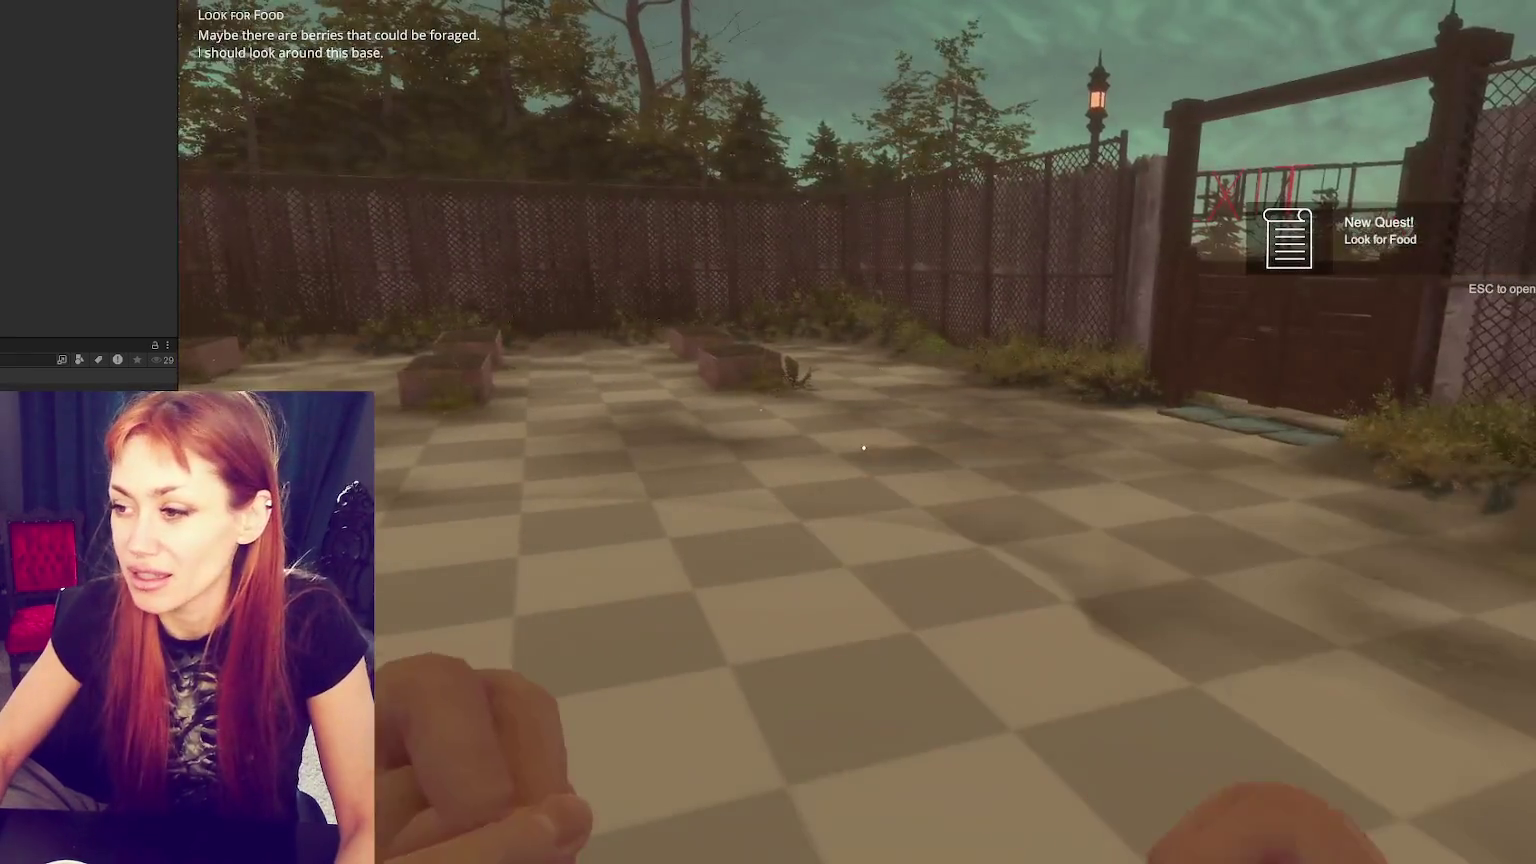
key("w")
key("w")
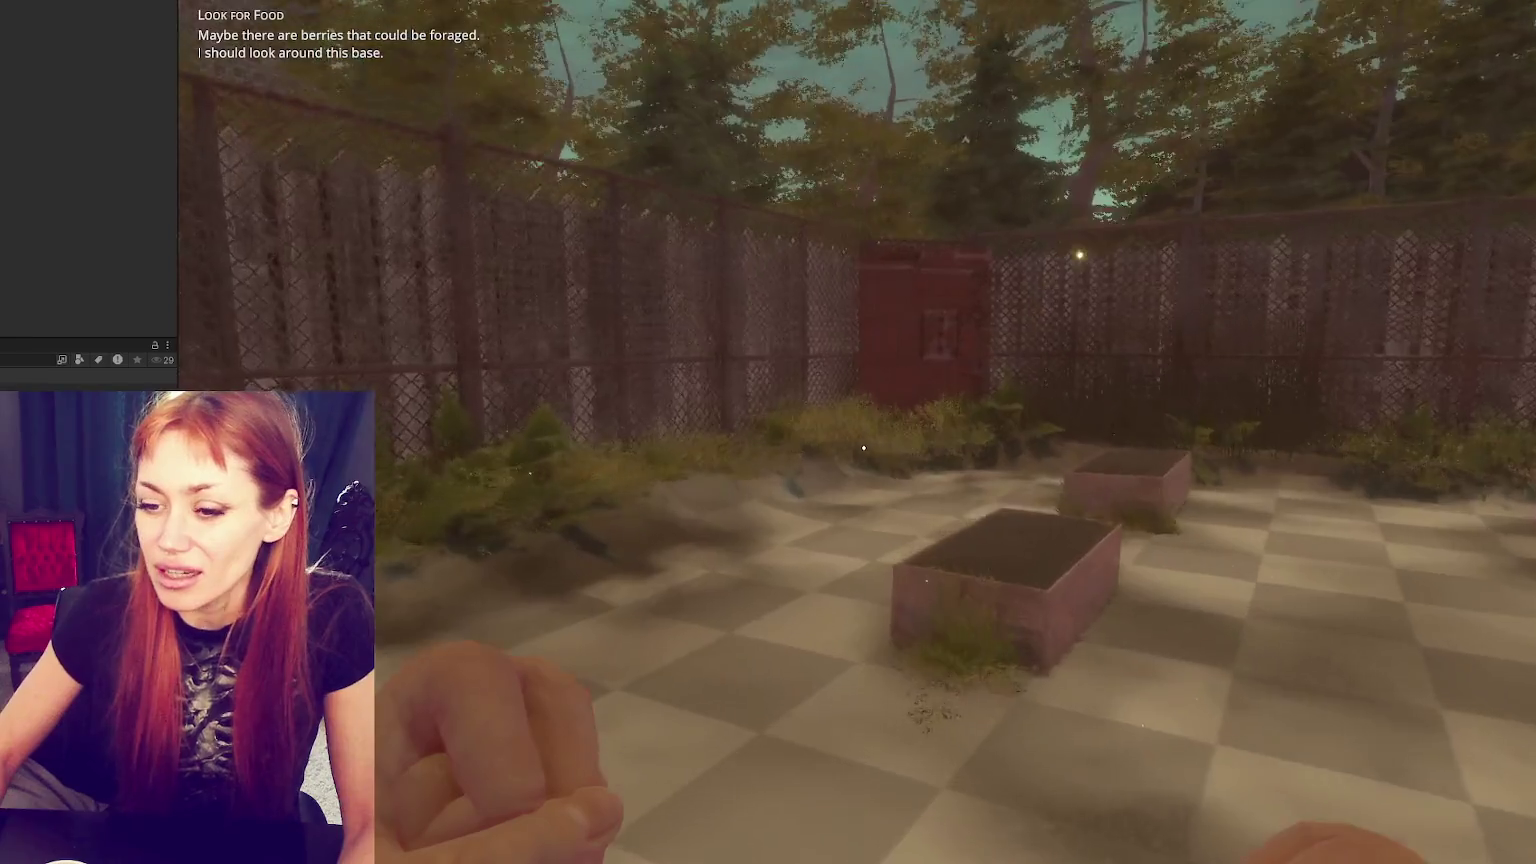
key("w")
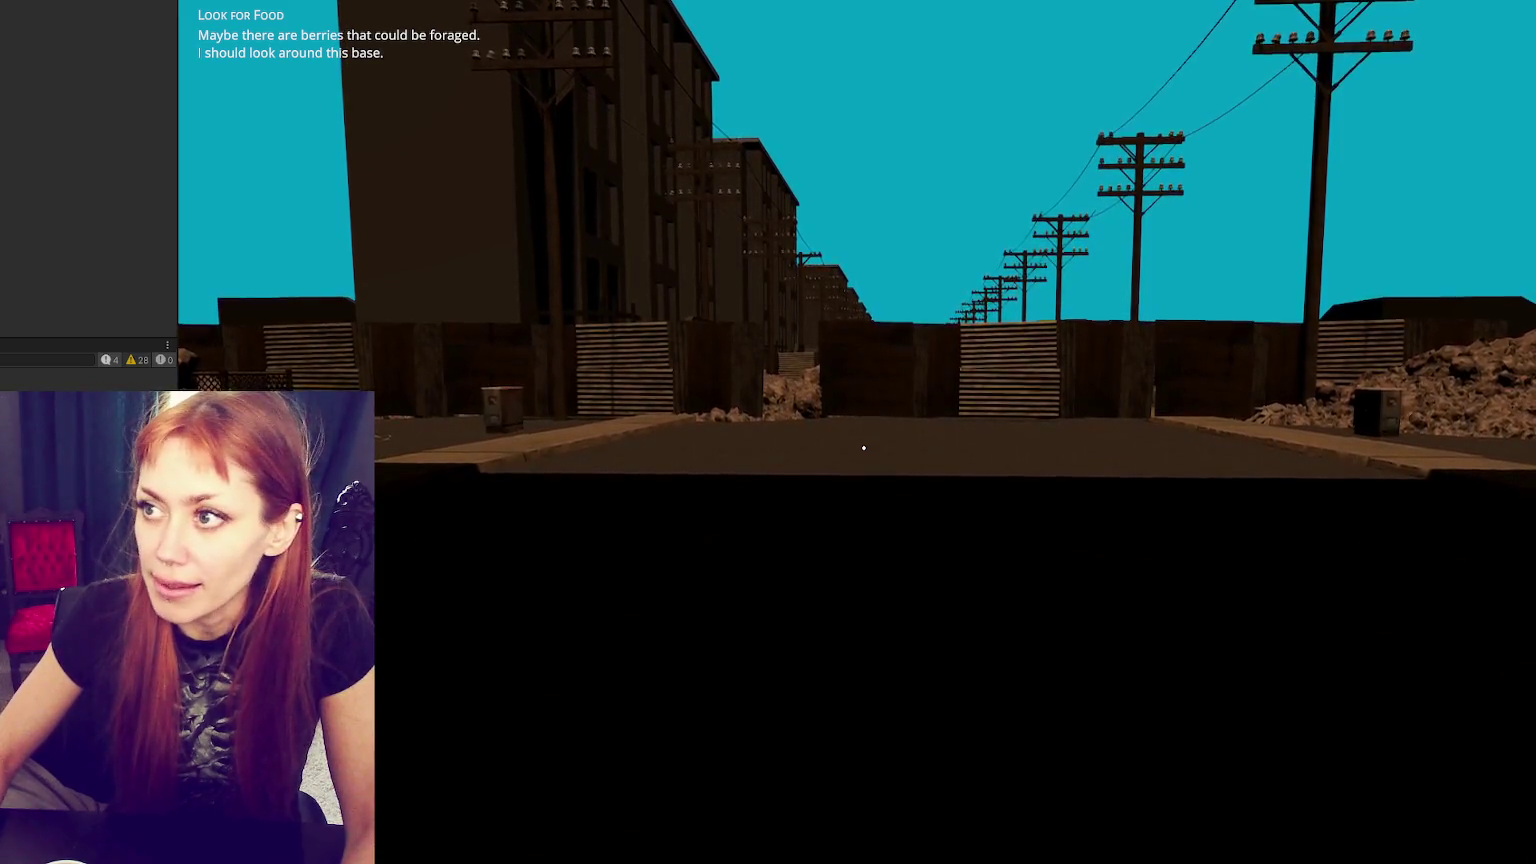
key("ctrl+p")
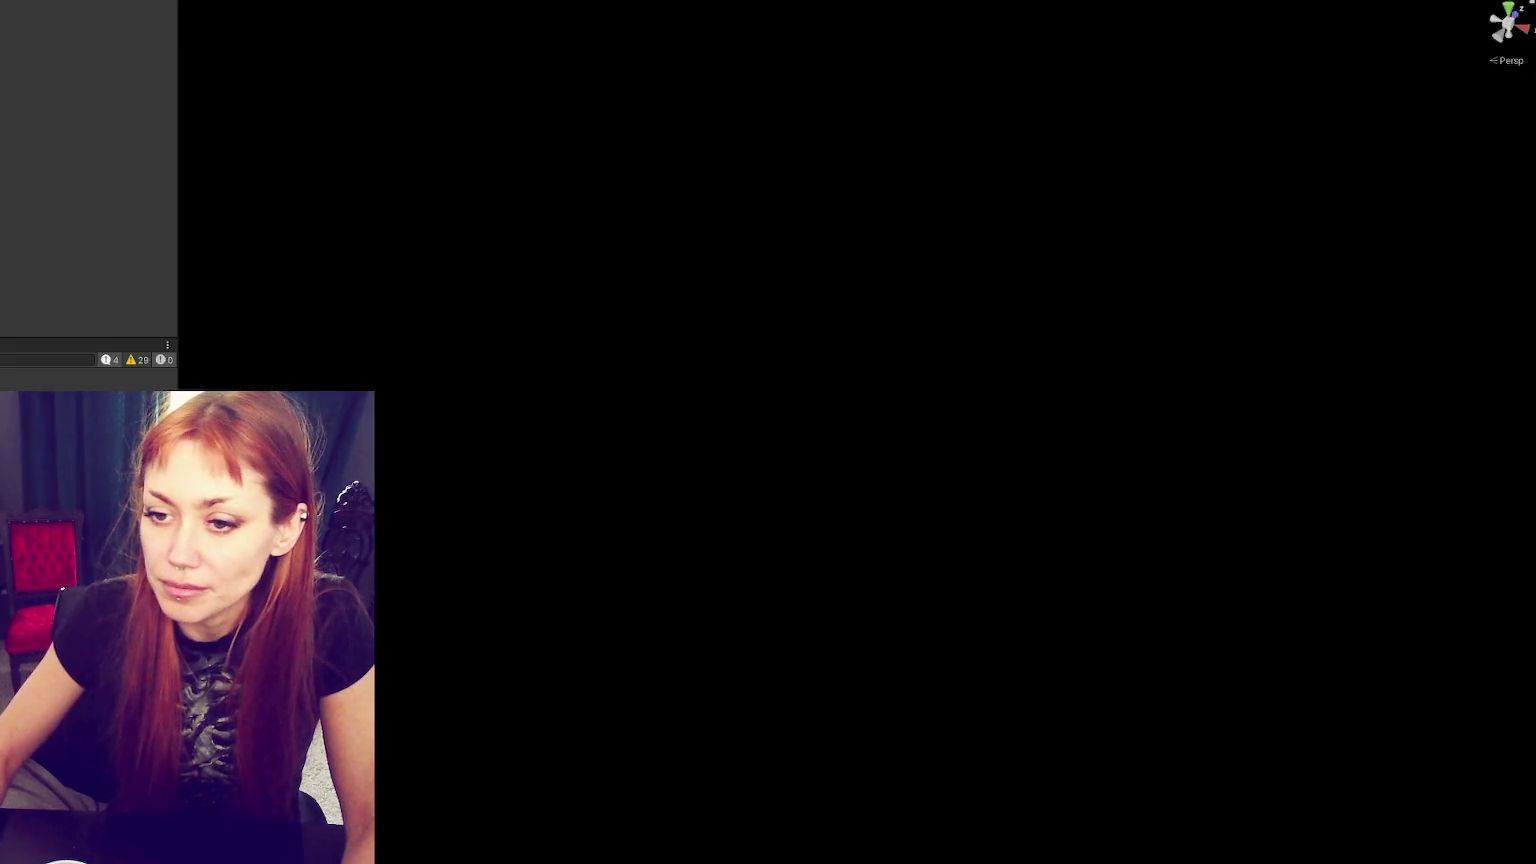
- Duplicate the entered log line 13 onto line 14, labelling the copy 'entered2'
key("alt+Tab")
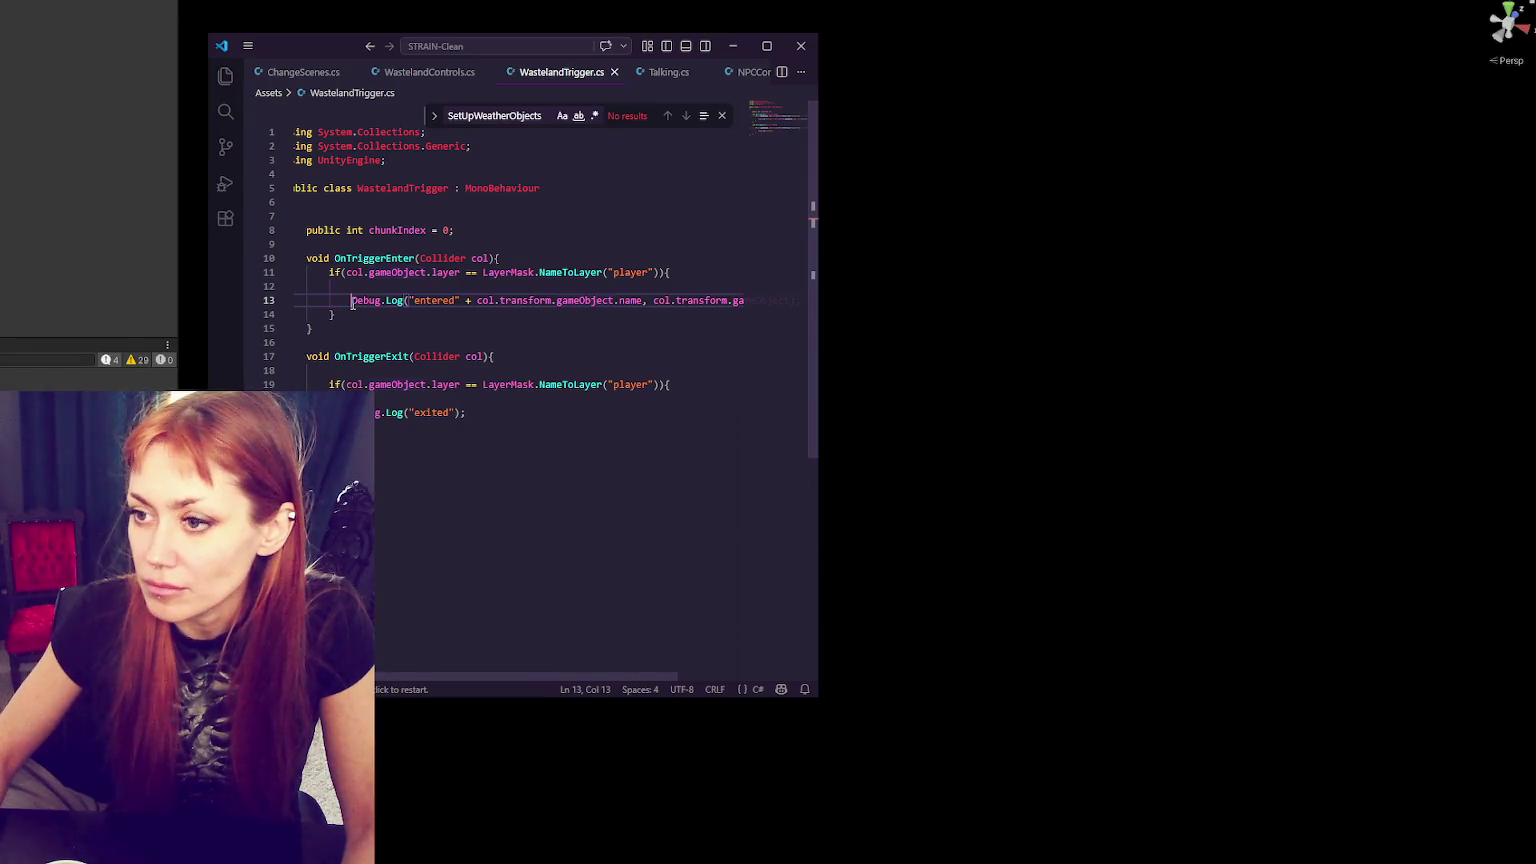
left_click_drag(352, 302, 330, 314)
key("ctrl+c")
key("Right")
key("ctrl+v")
key("Up")
key("Tab")
left_click(456, 314)
type("2")
- Change the new line's label to 'object entering is ', save, and return to Unity to recompile
left_click_drag(819, 343, 1258, 361)
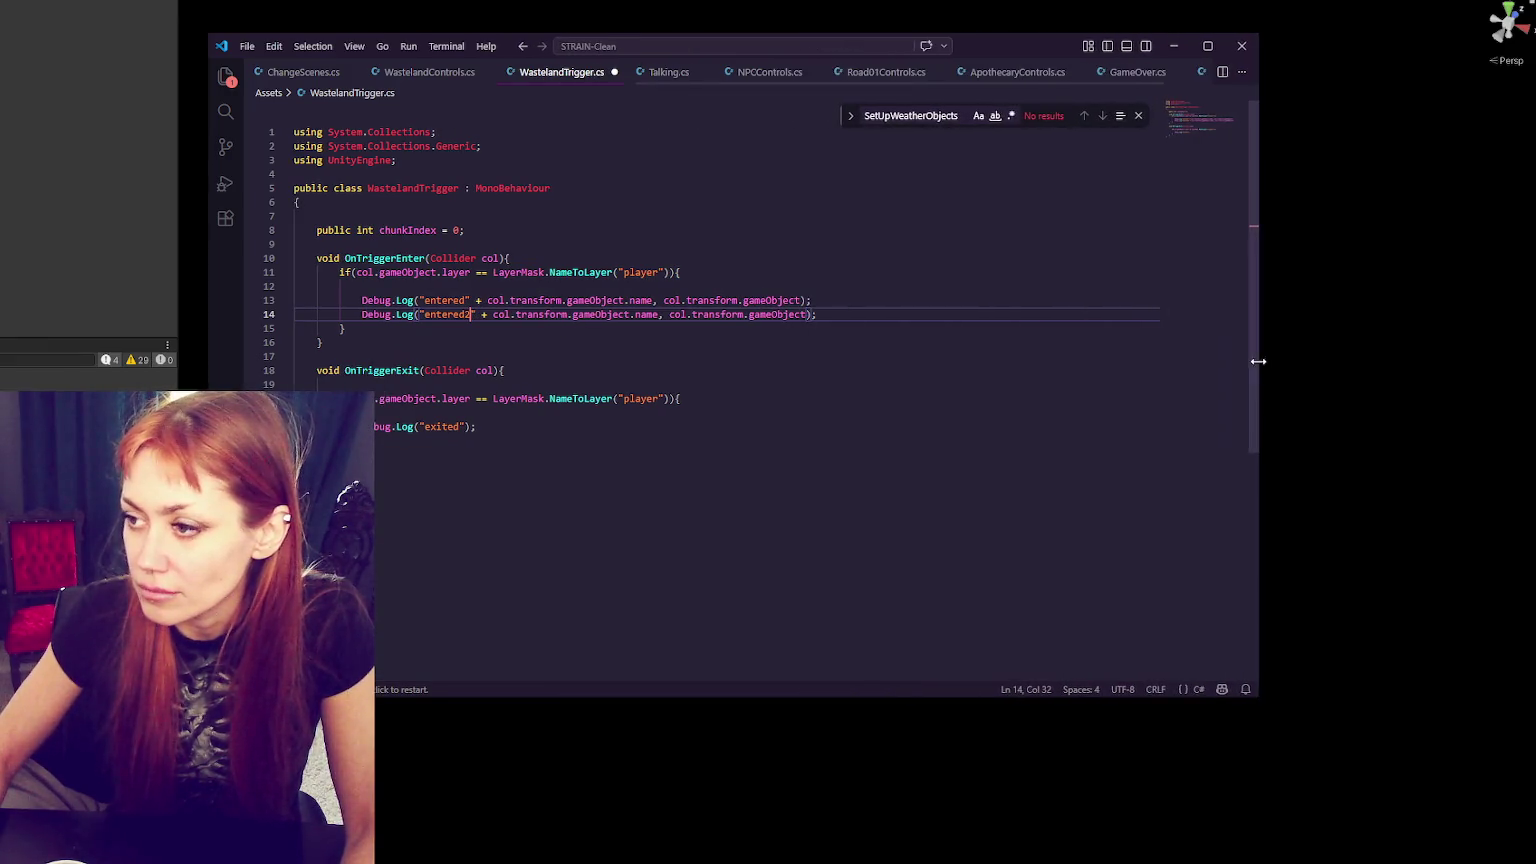
double_click(452, 314)
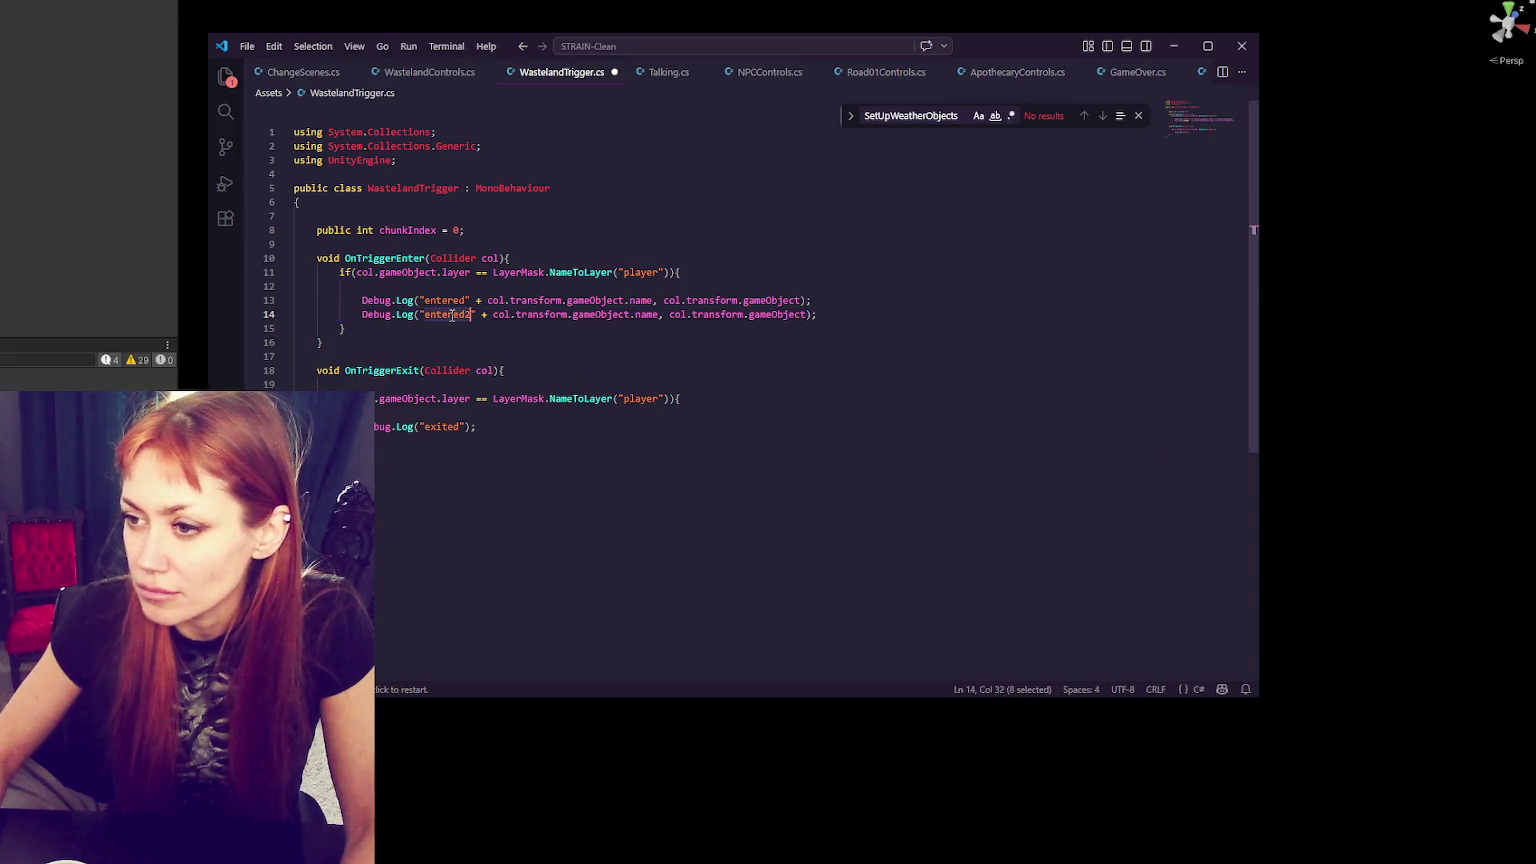
type("cbject interin")
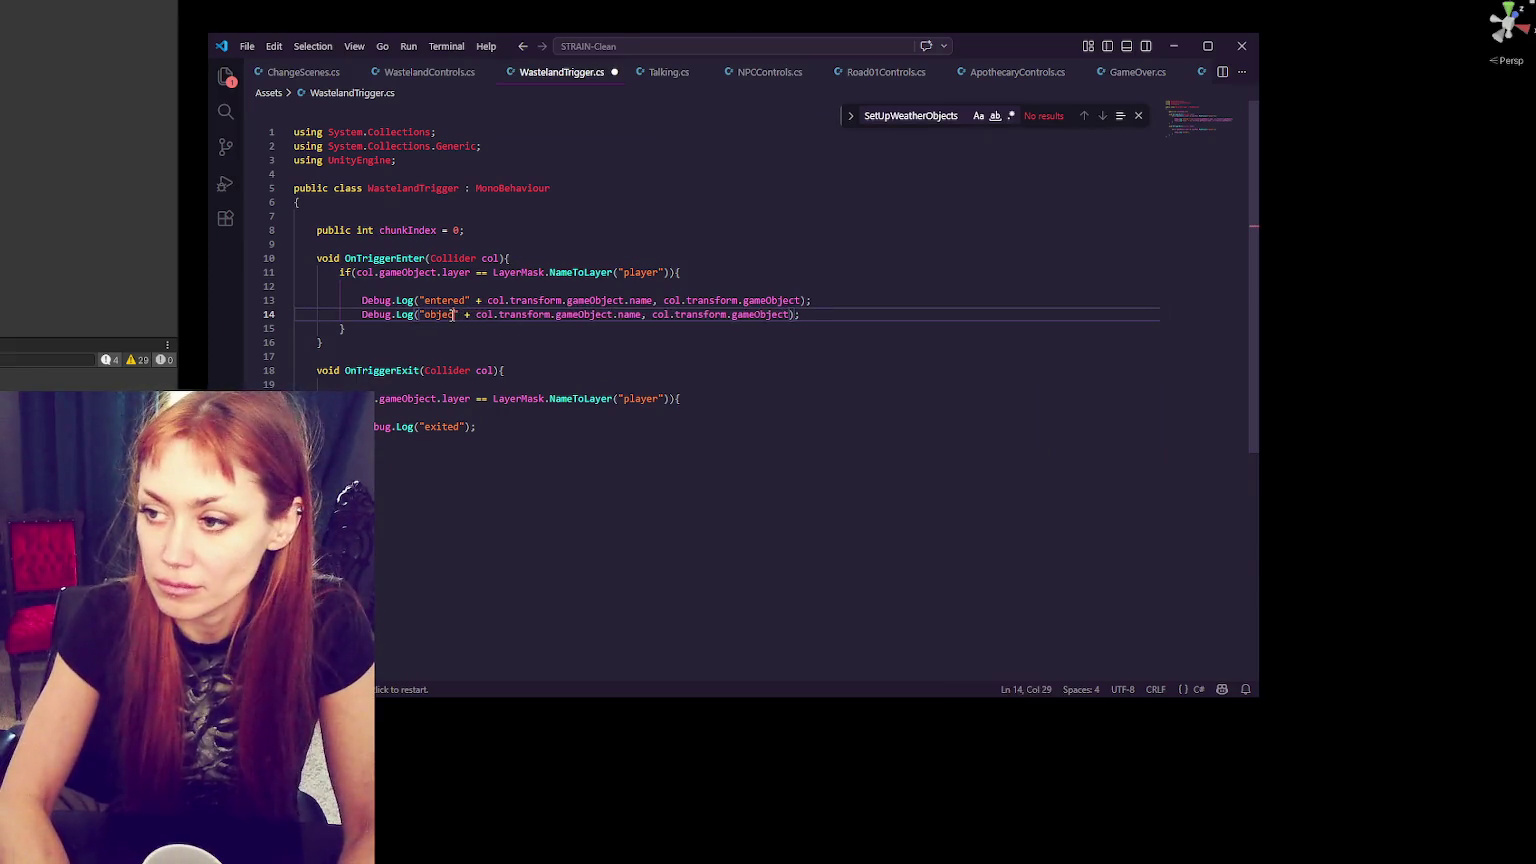
key("BackSpace")
key("BackSpace")
key("BackSpace")
type("entering is")
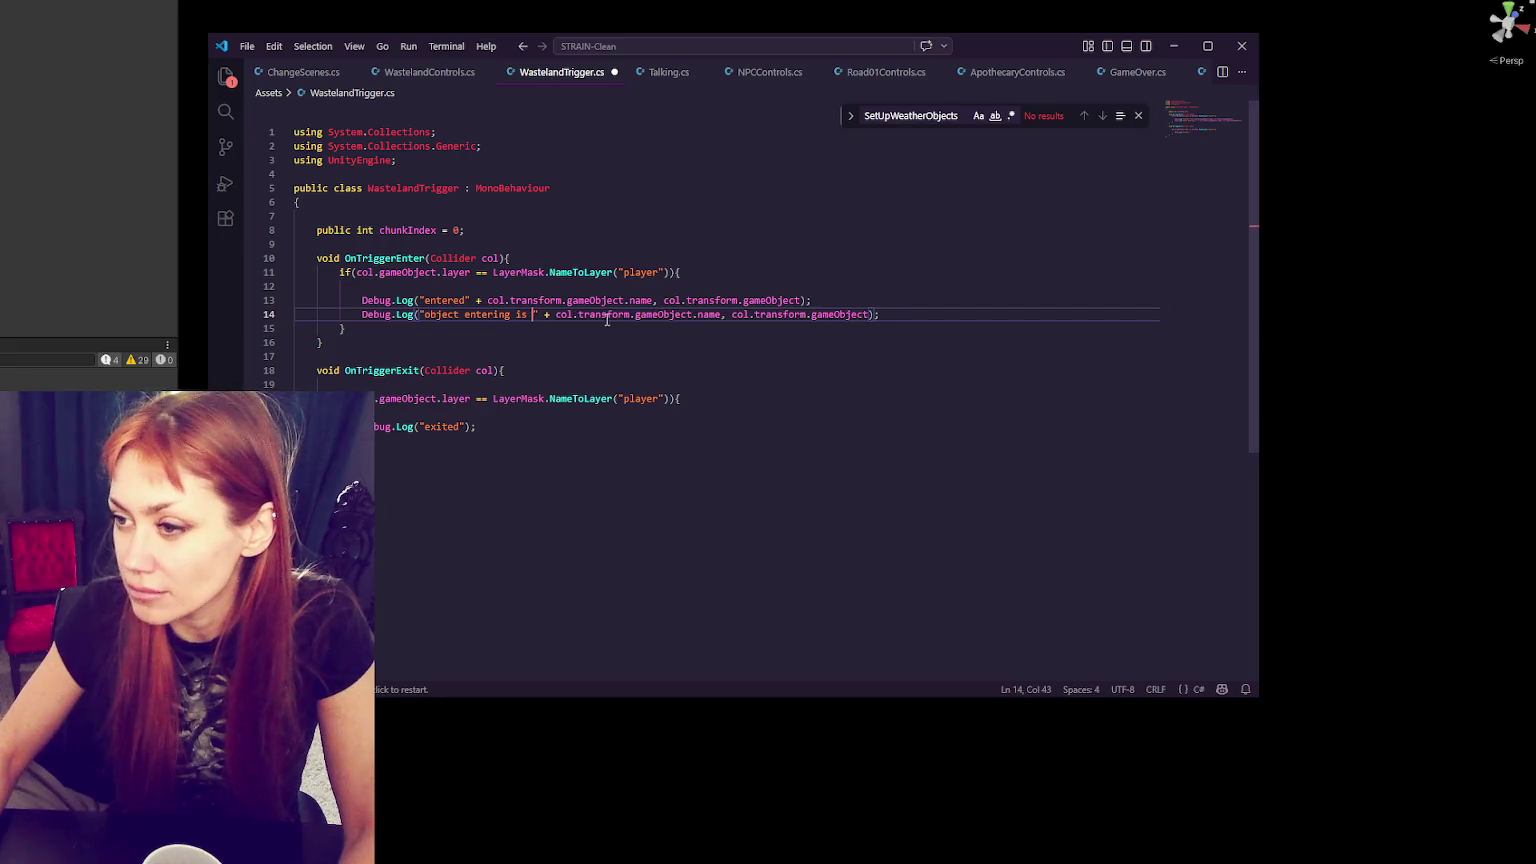
key("ctrl+s")
left_click(79, 302)
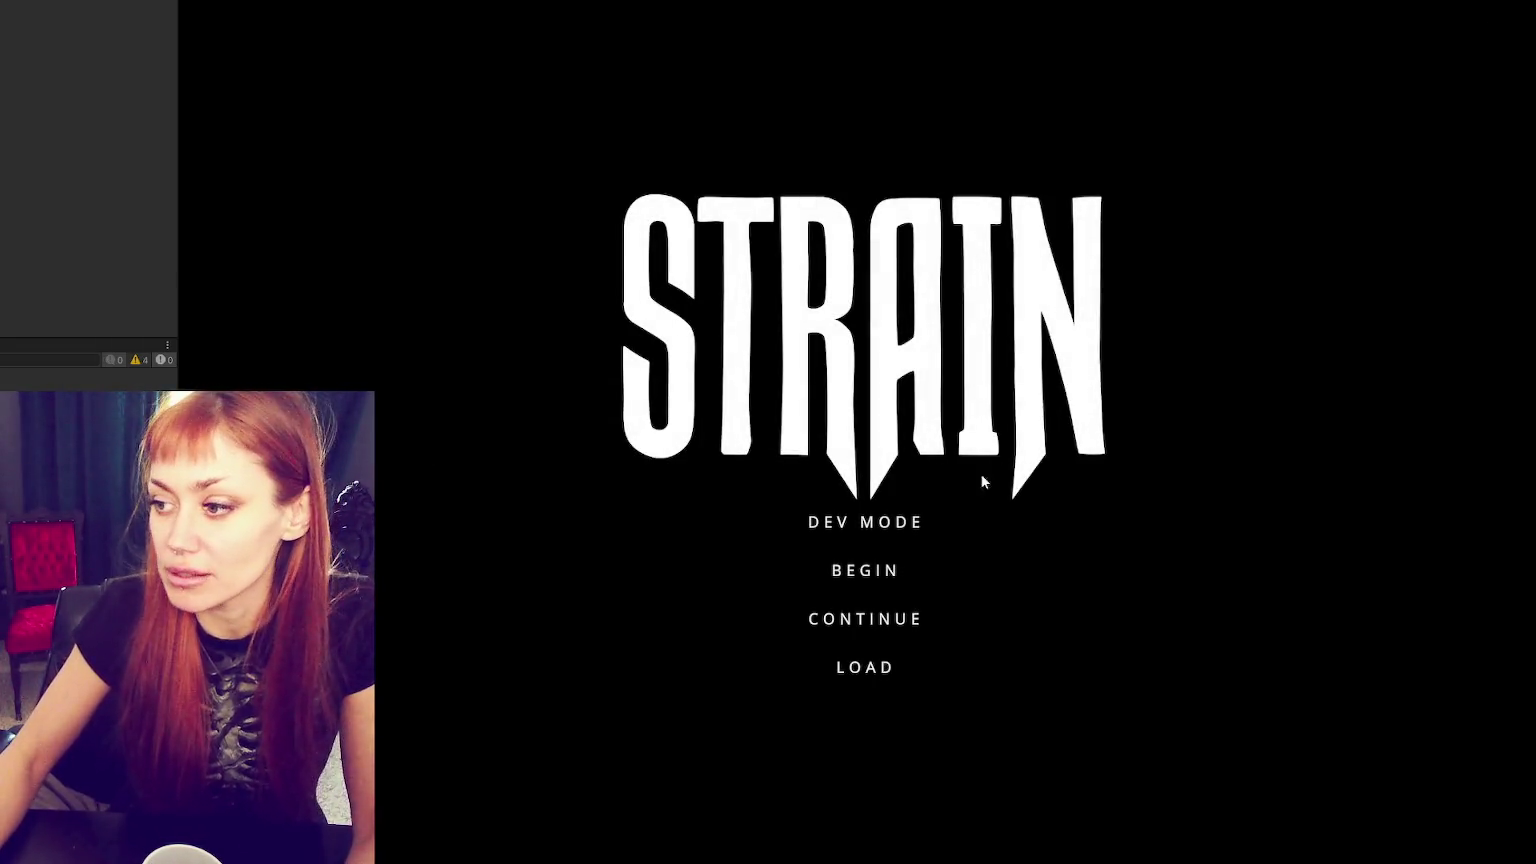
- Start the game, walk through the red gate into the test area, and view the Look for Food task
left_click(865, 521)
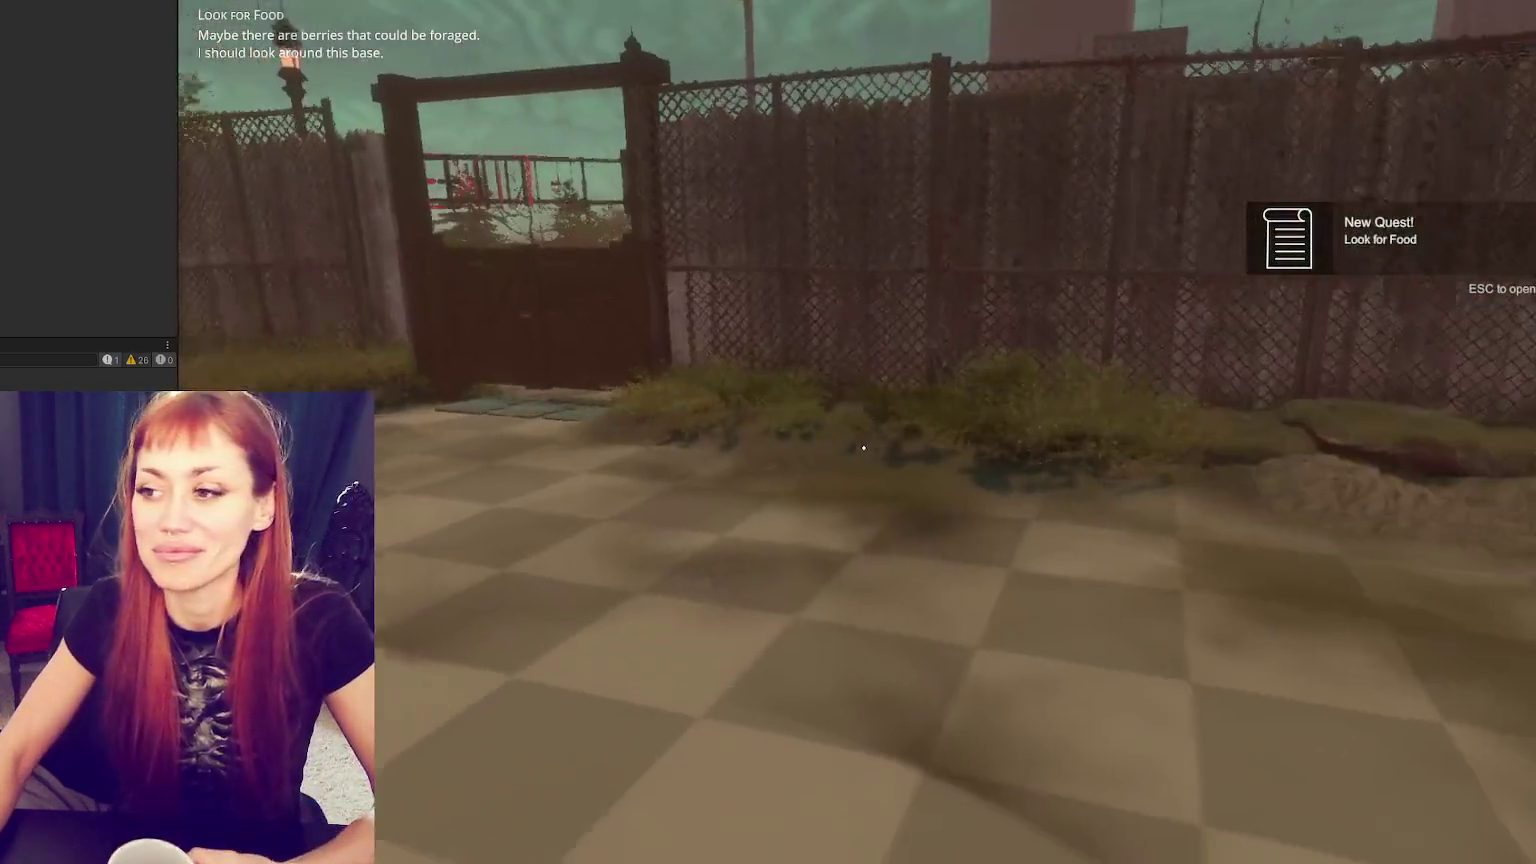
key("w")
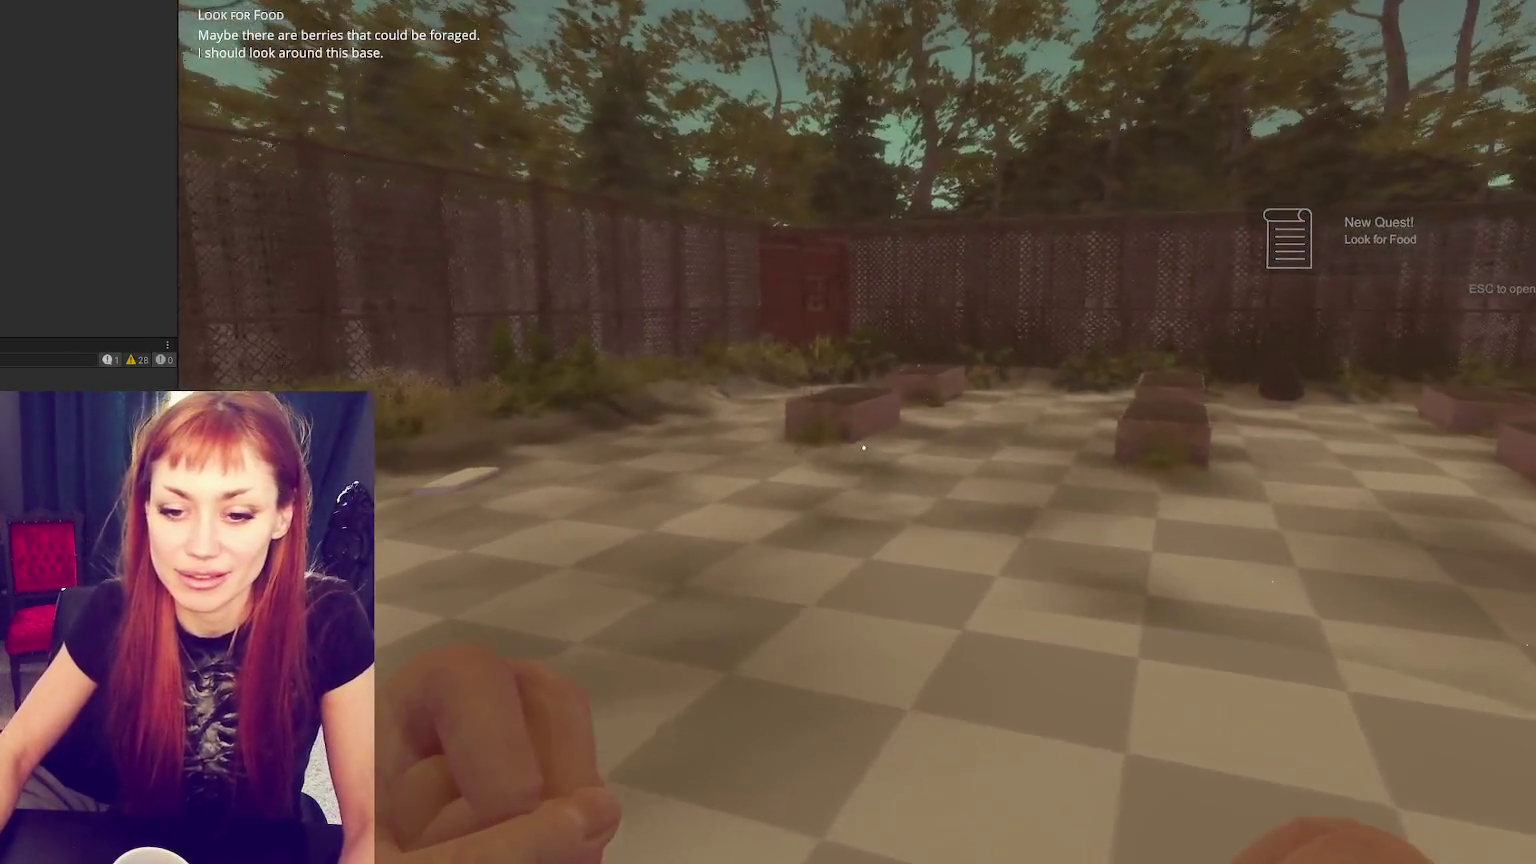
key("w")
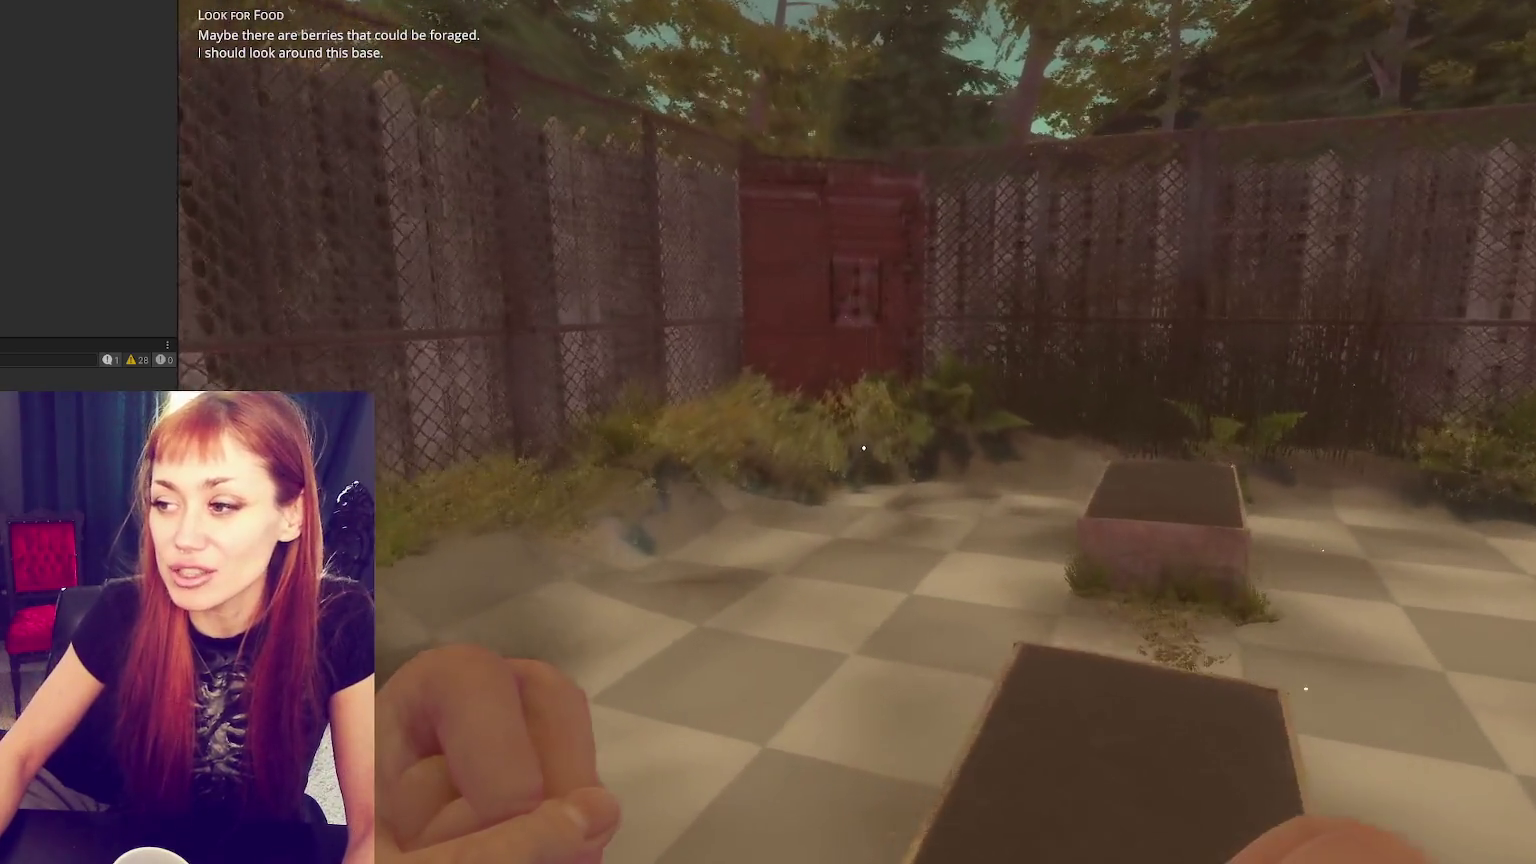
key("e")
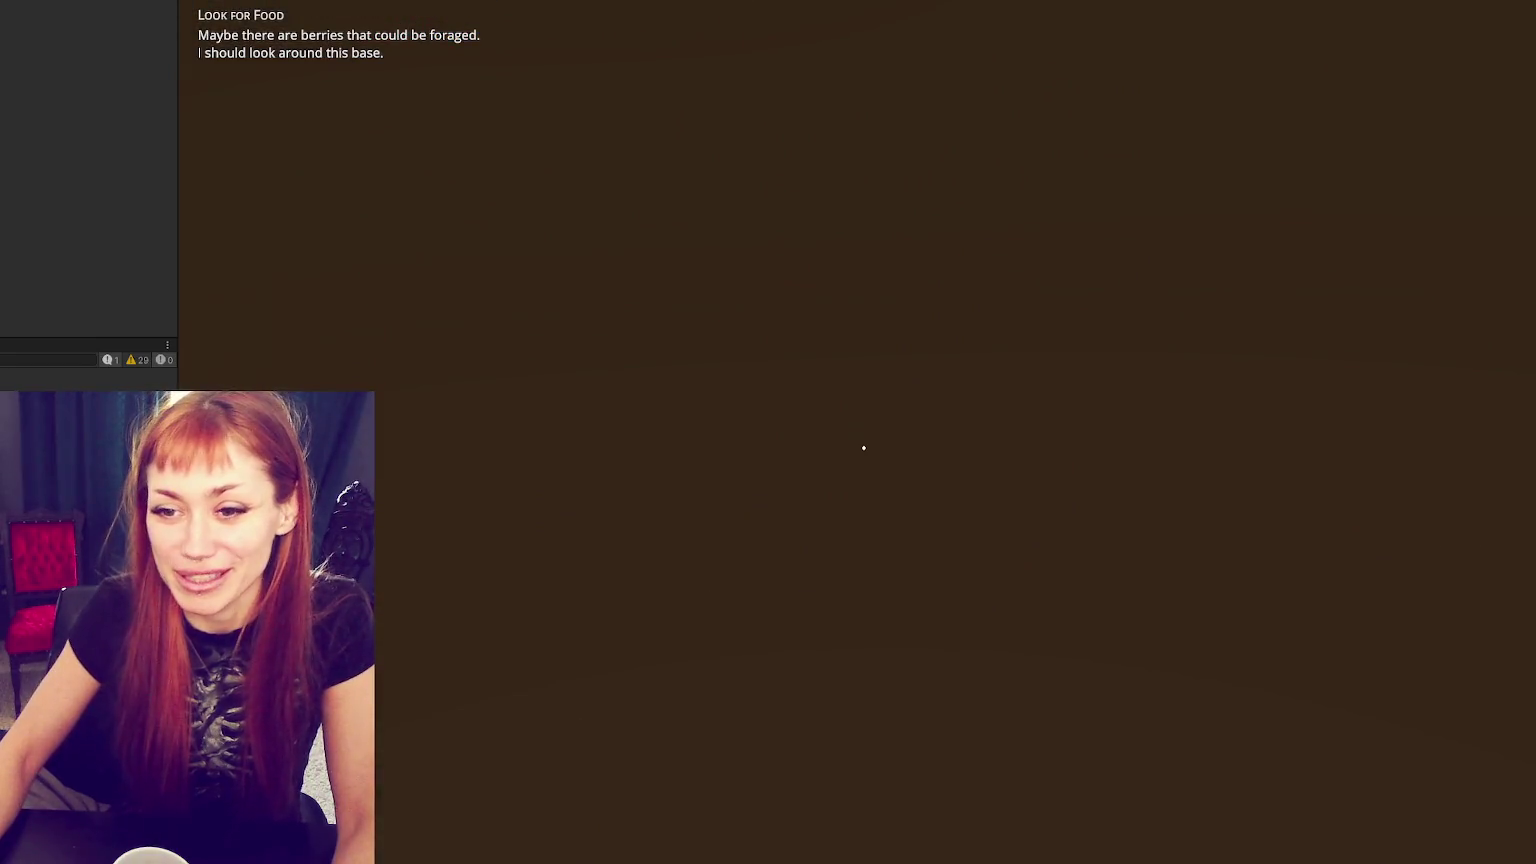
key("Tab")
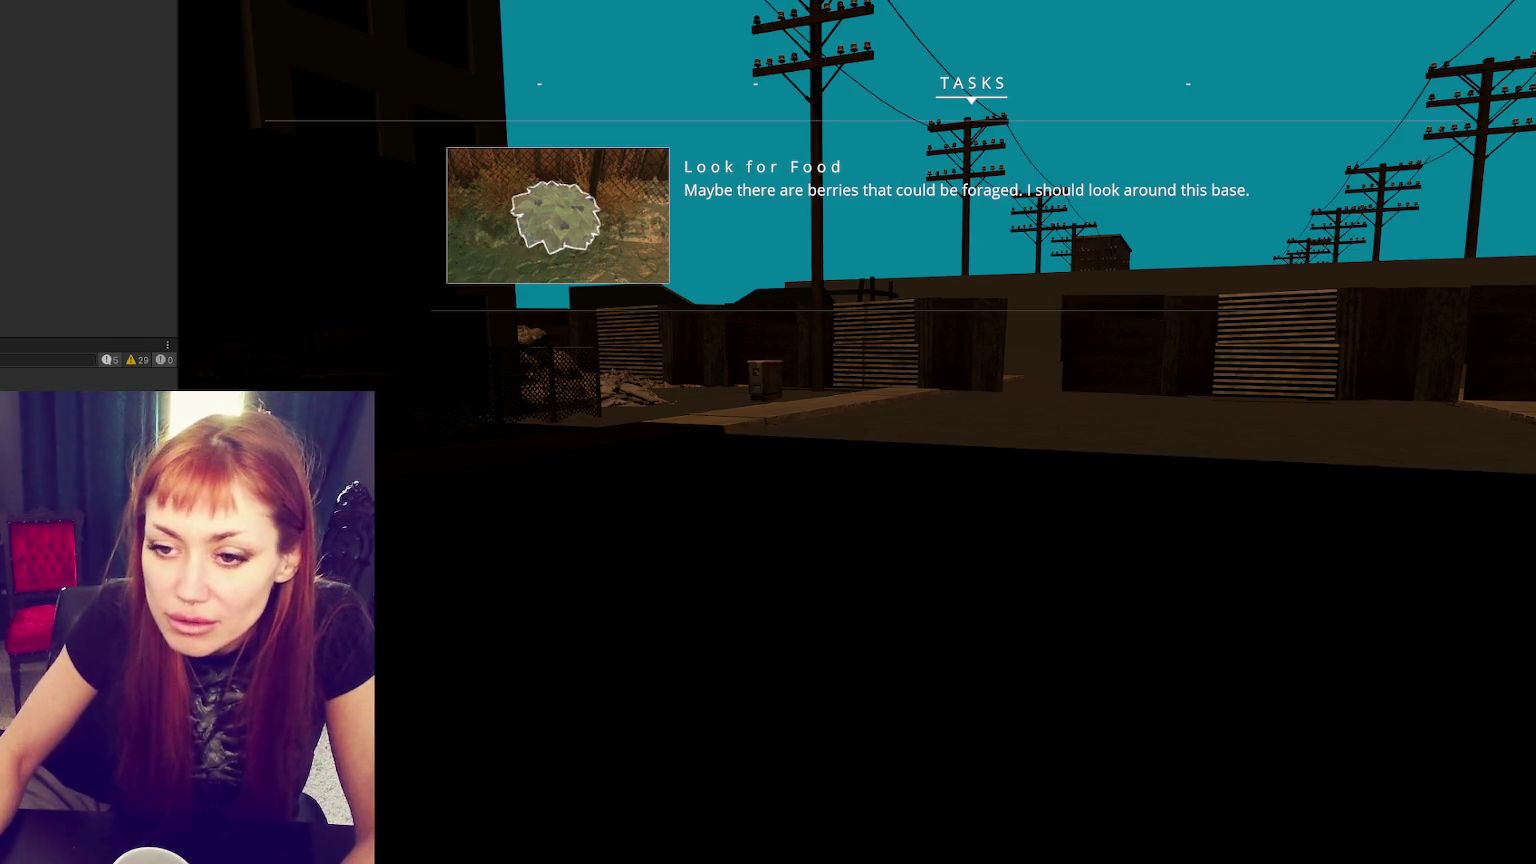
key("alt+Tab")
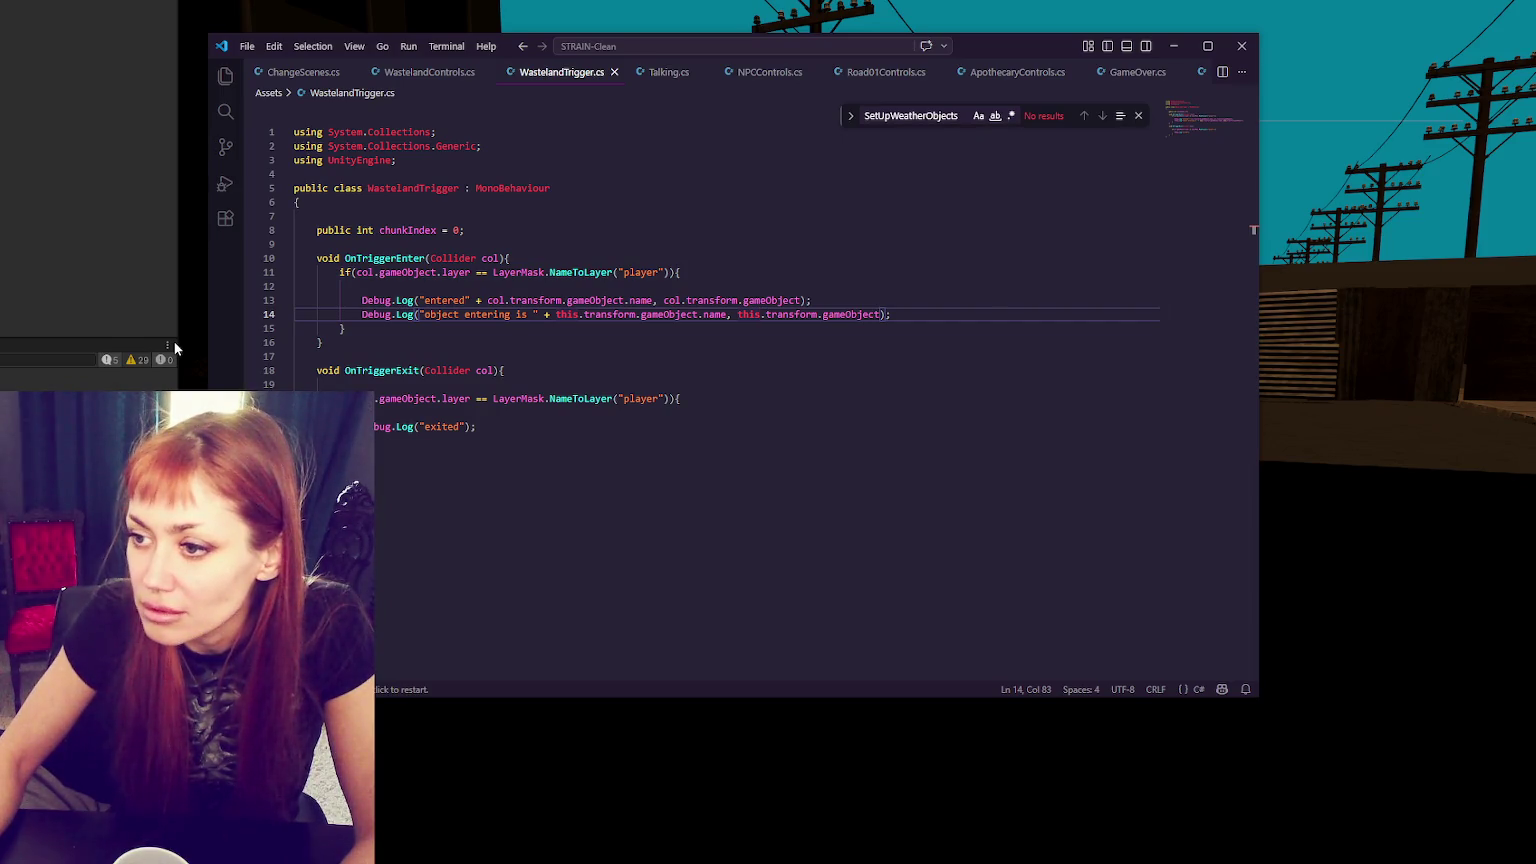
- Inspect WastelandTrigger's OnTriggerExit handler in VS Code, then return to the running game
double_click(395, 370)
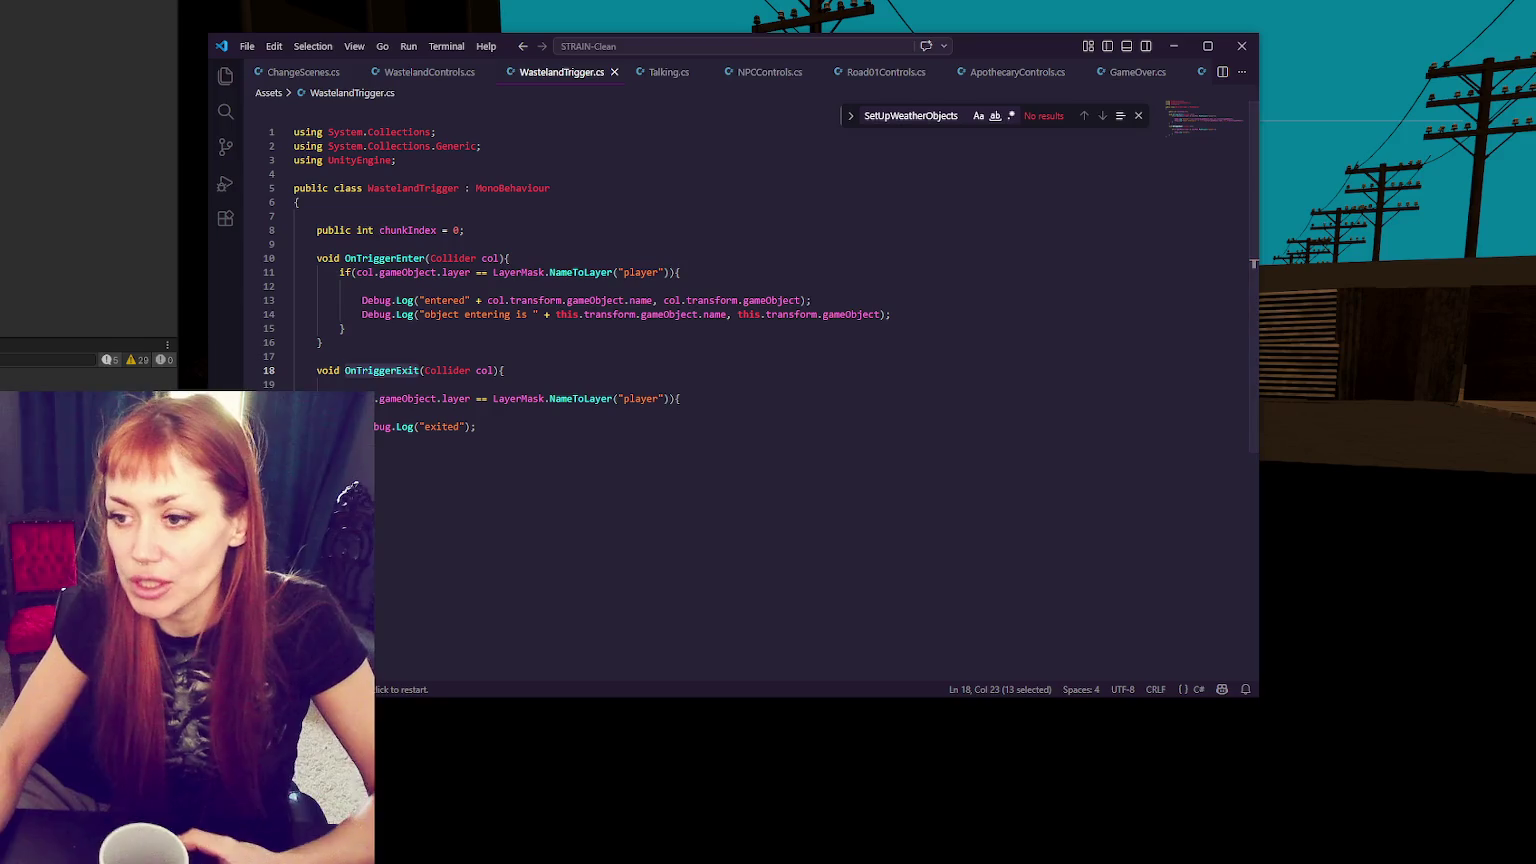
key("alt+Tab")
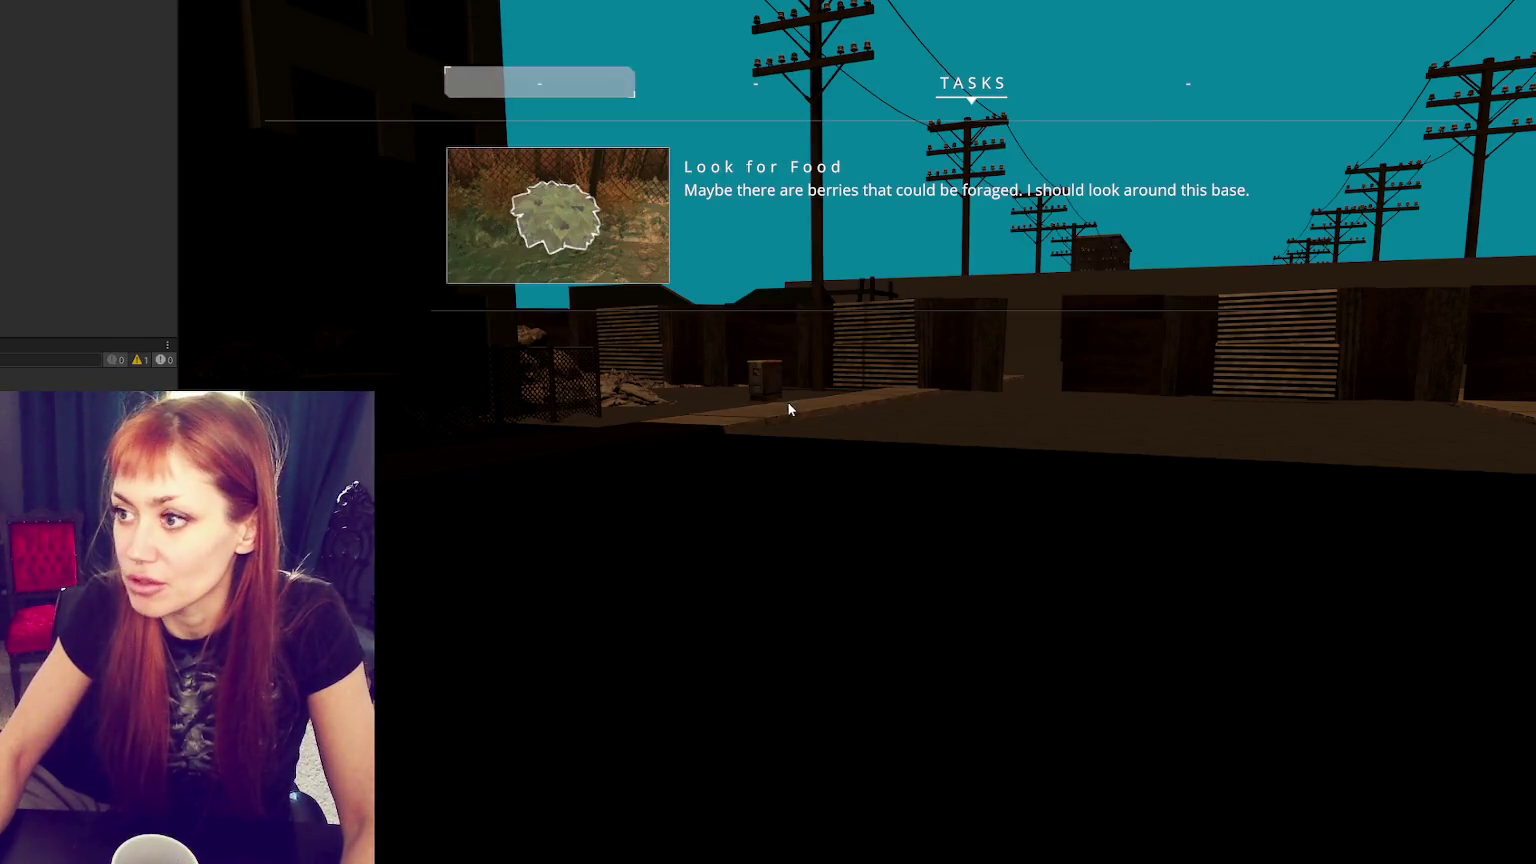
- Resume play, walk through the gap between the walls, and check the Tasks list
left_click(787, 401)
key("w")
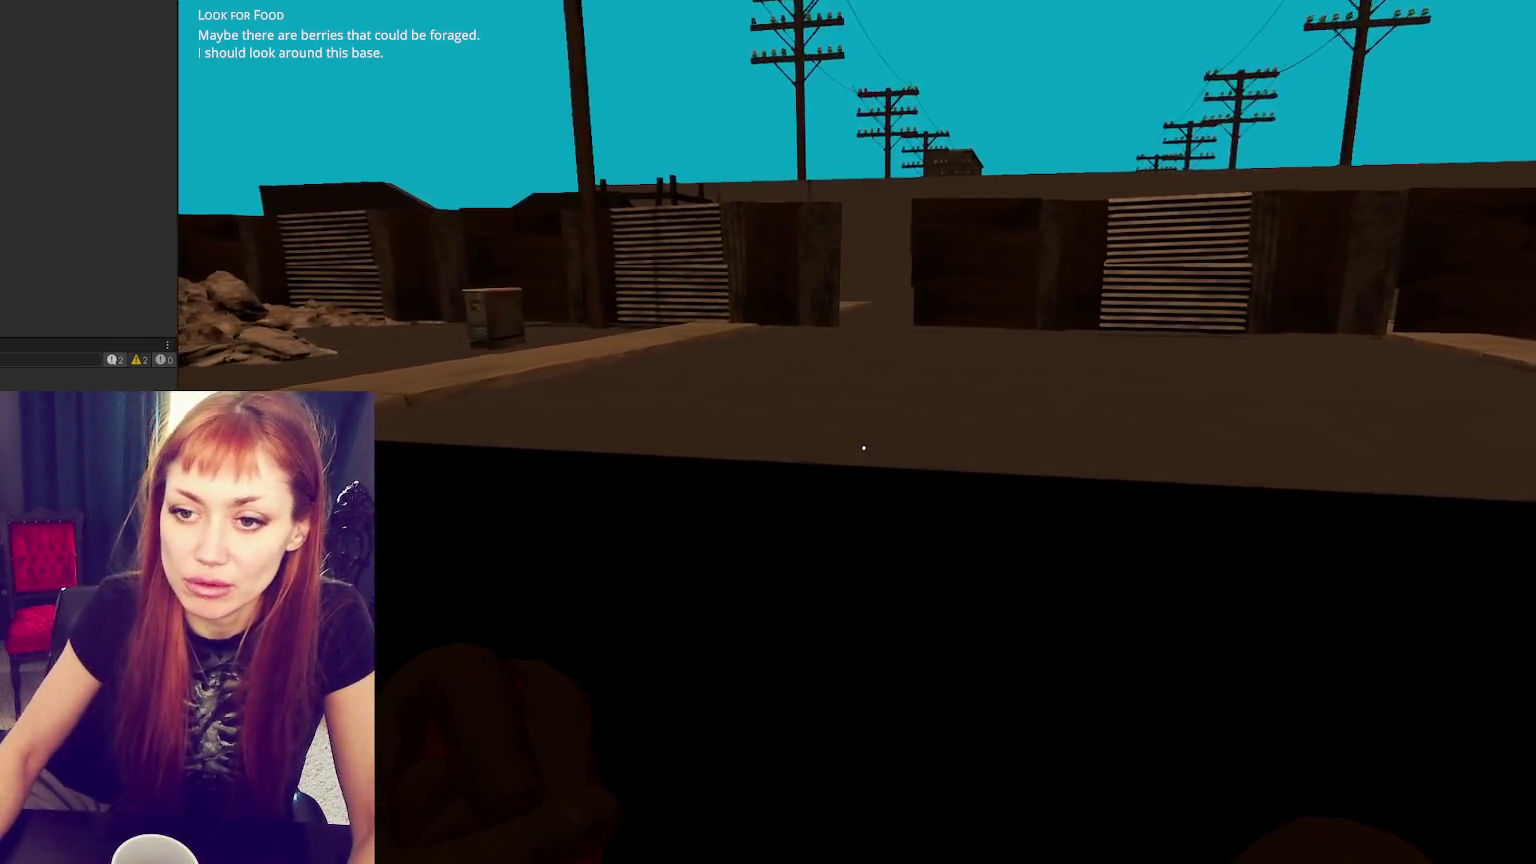
key("w")
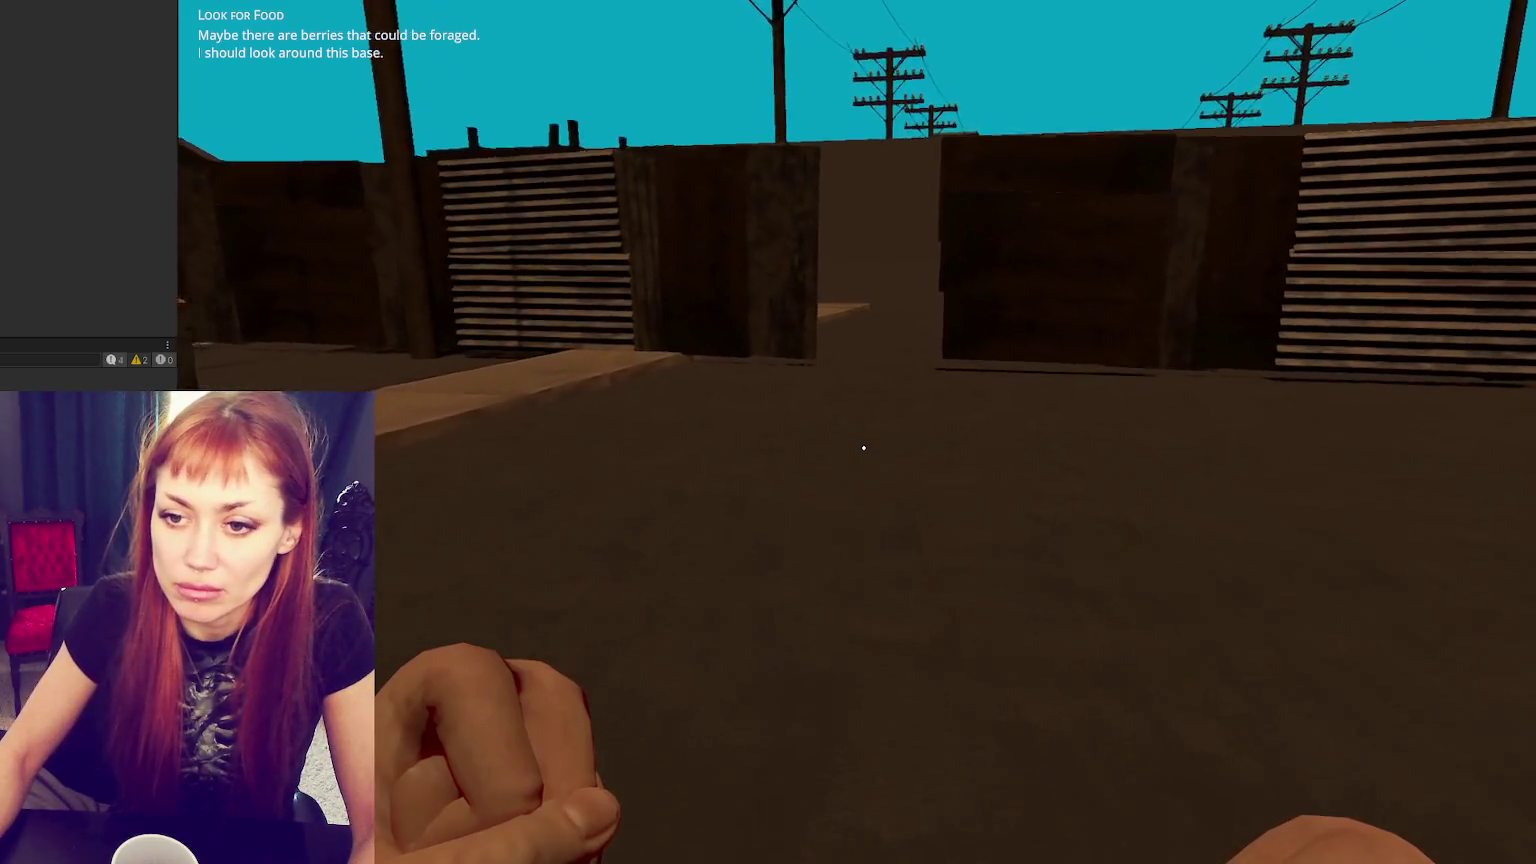
key("w")
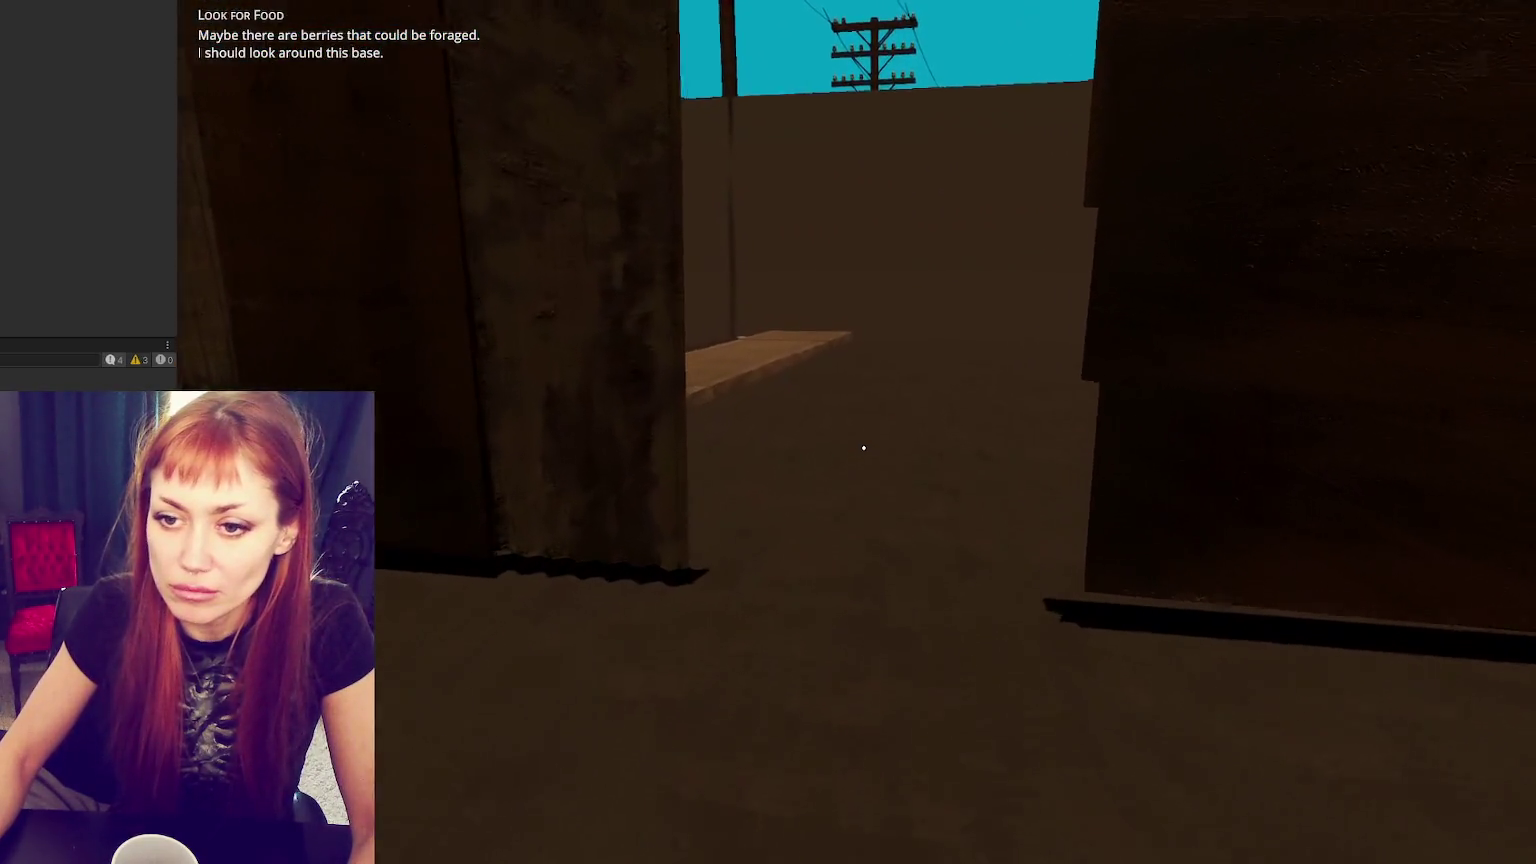
key("Tab")
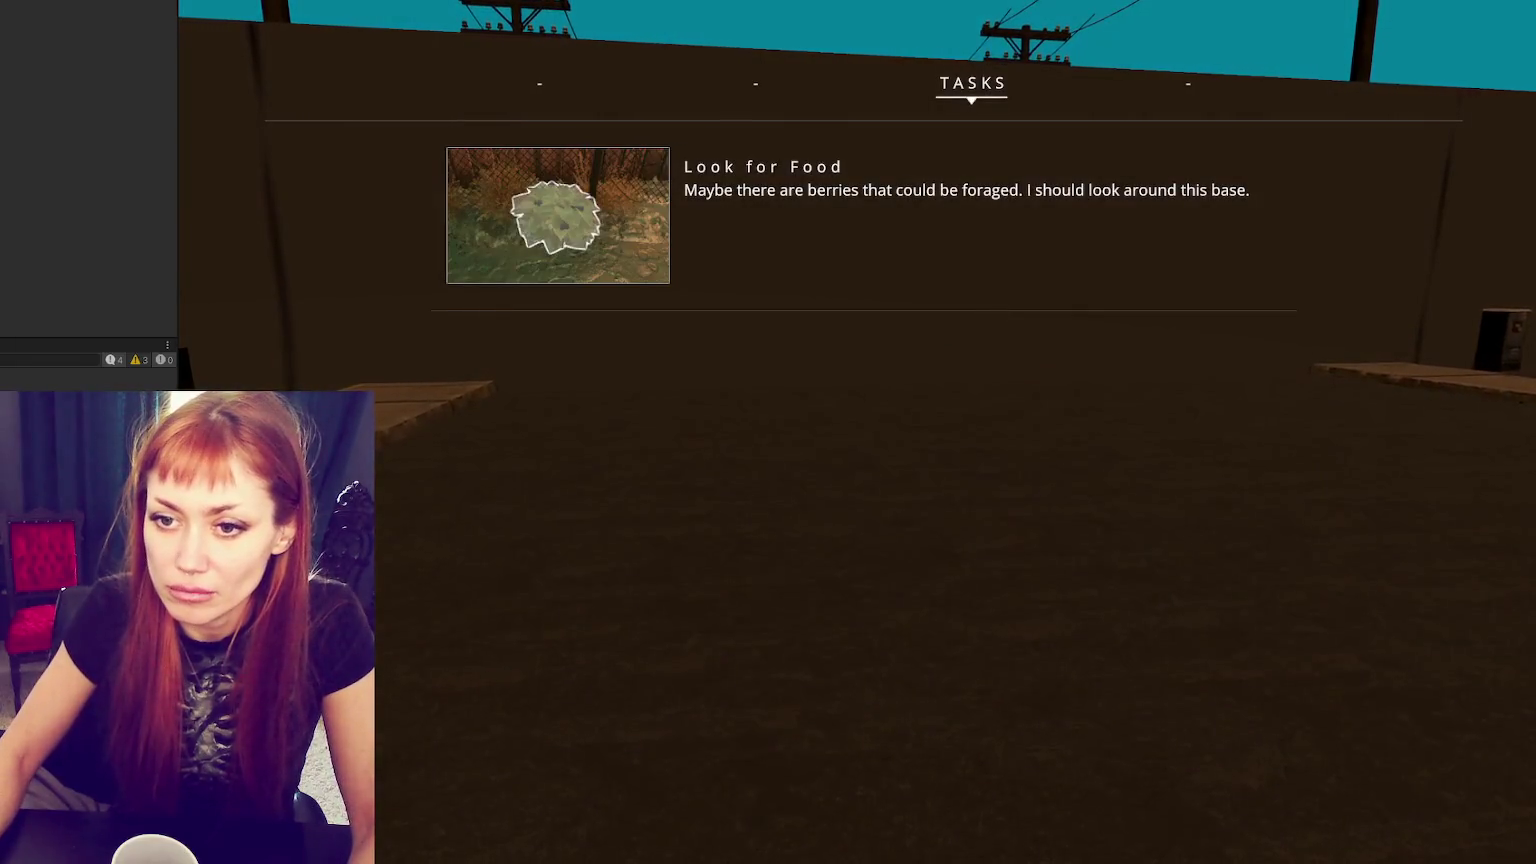
key("Escape")
- Walk the player up to the base gate, open Tasks, then switch to WastelandTrigger.cs
left_click(462, 491)
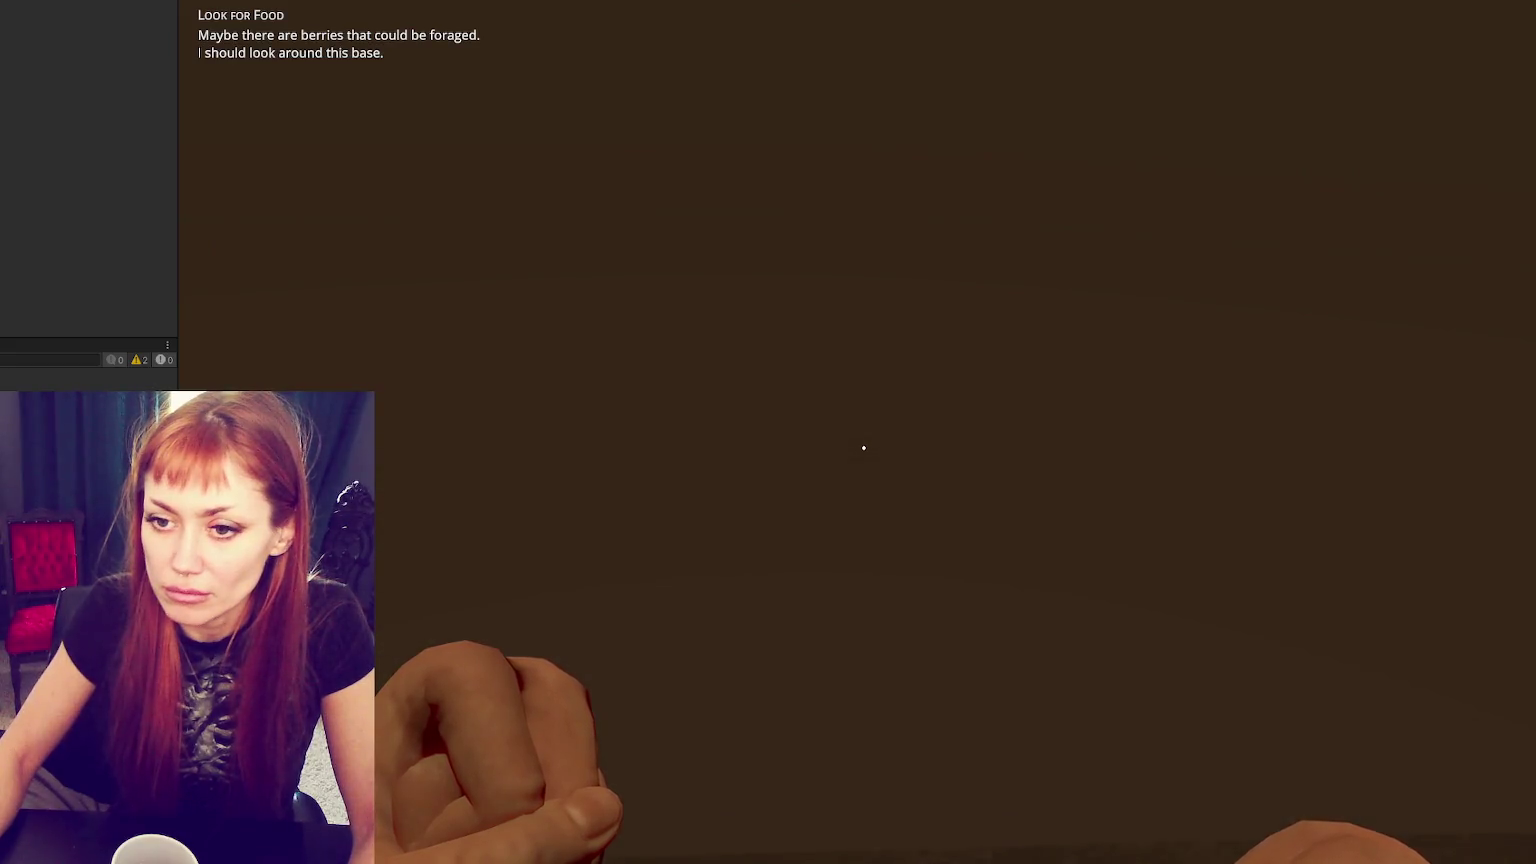
key("w")
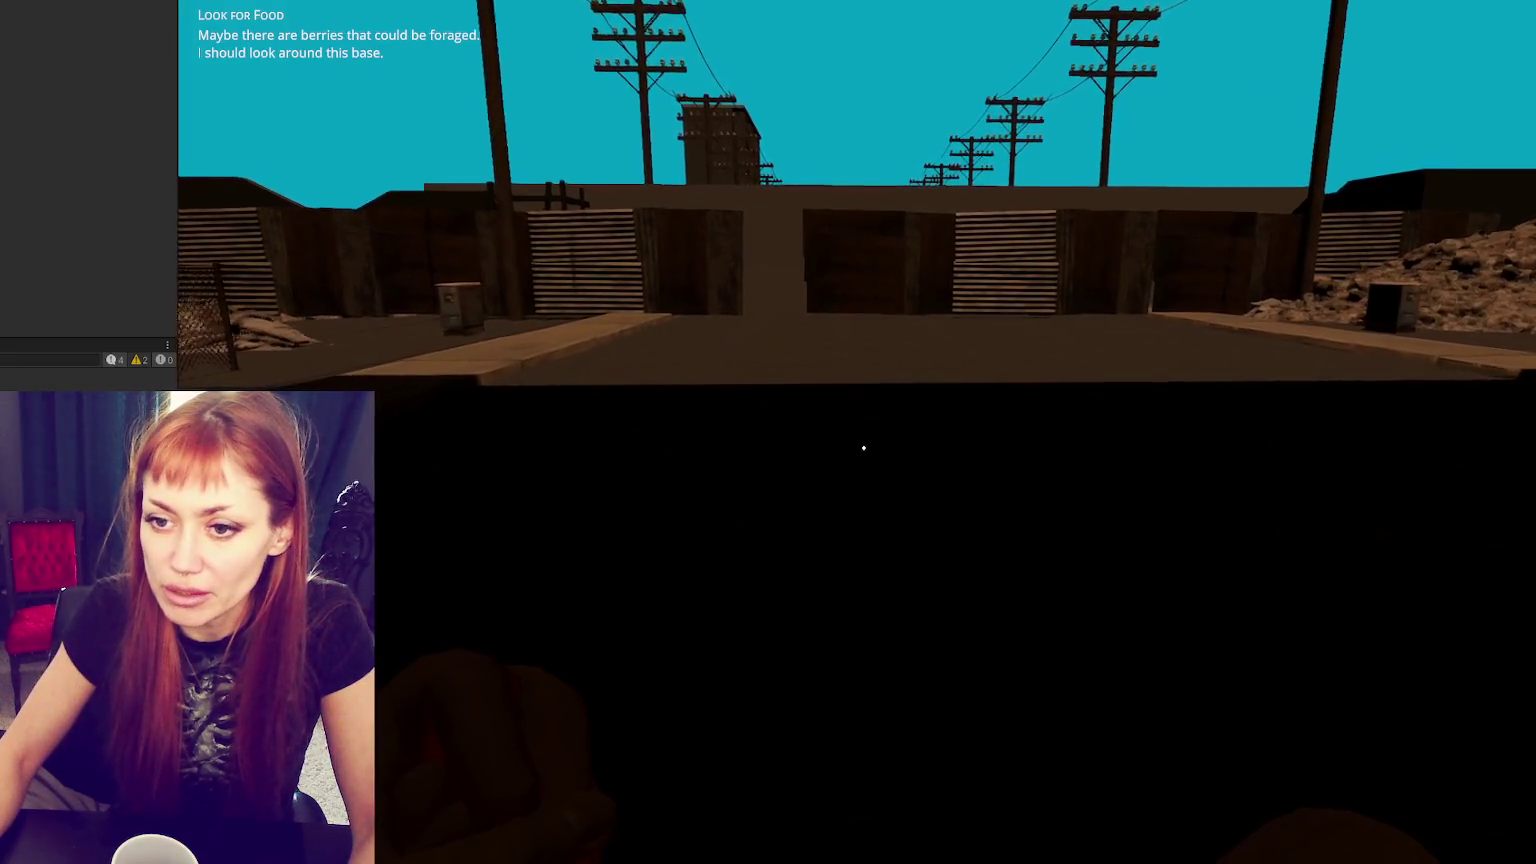
key("w")
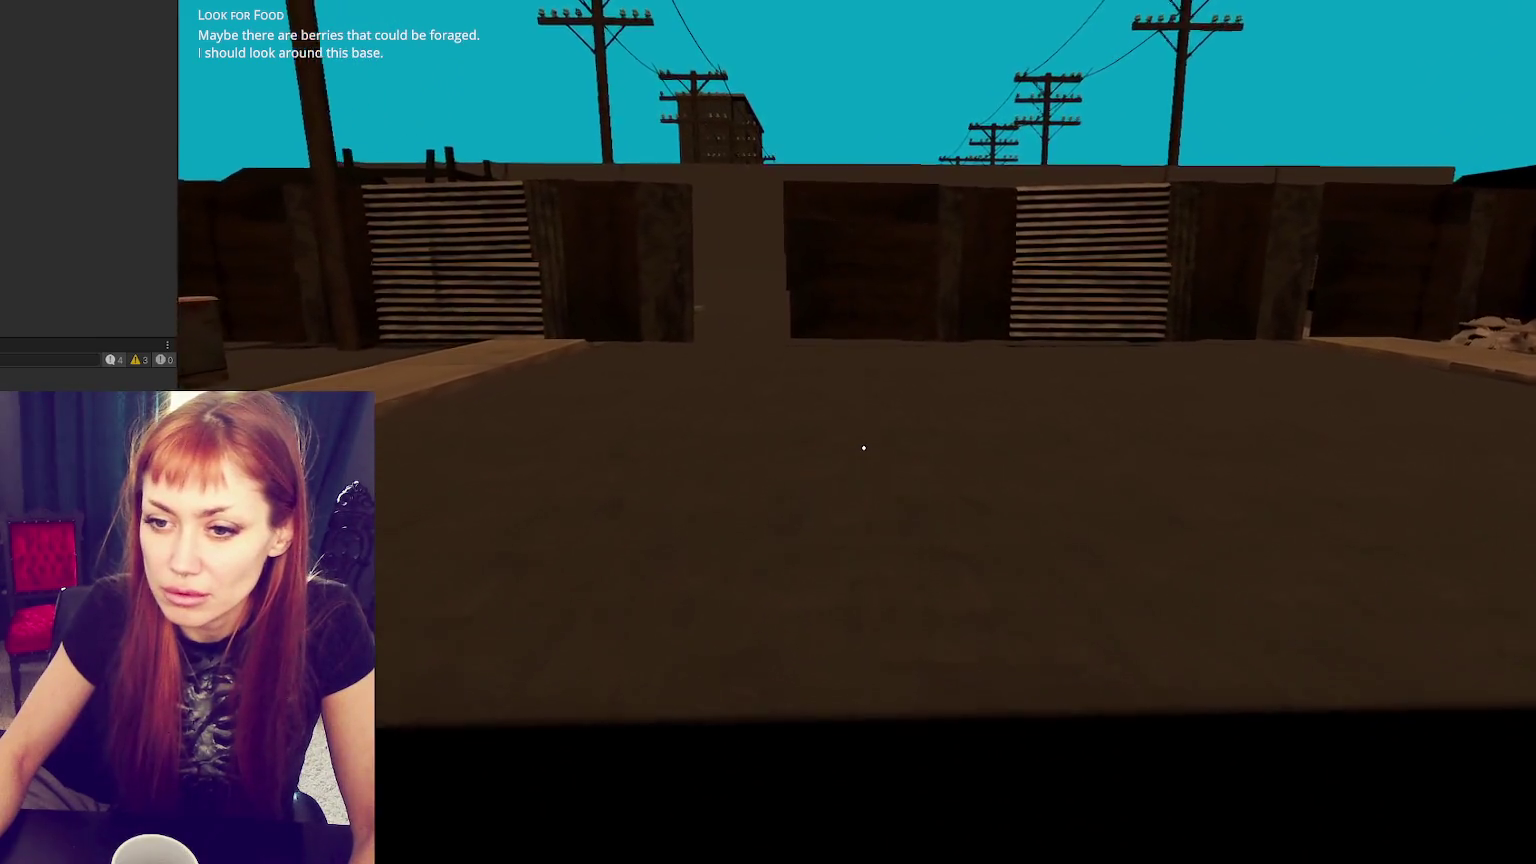
key("w")
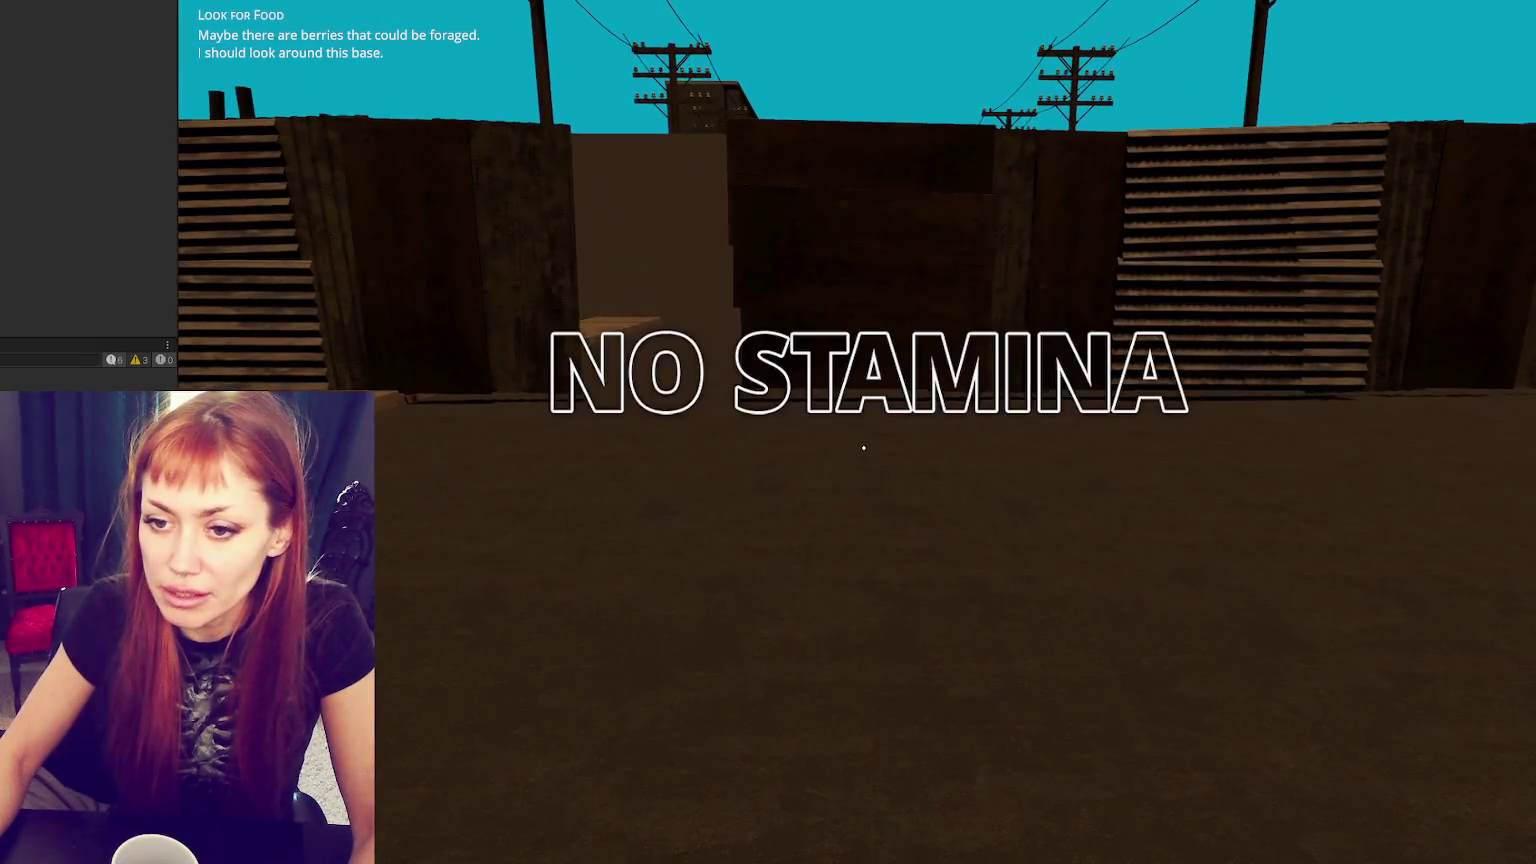
key("w")
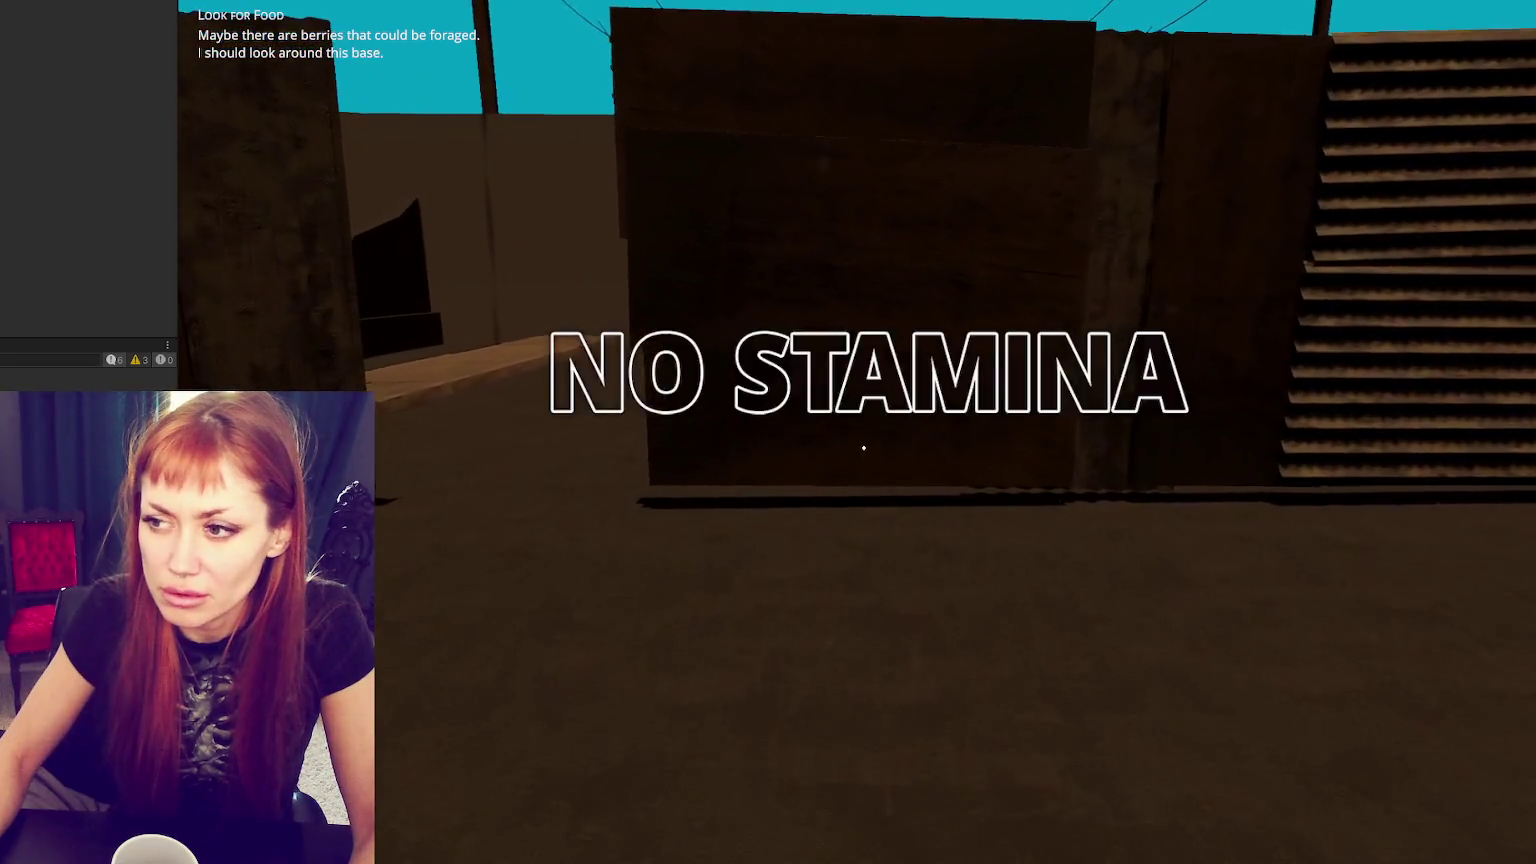
key("Tab")
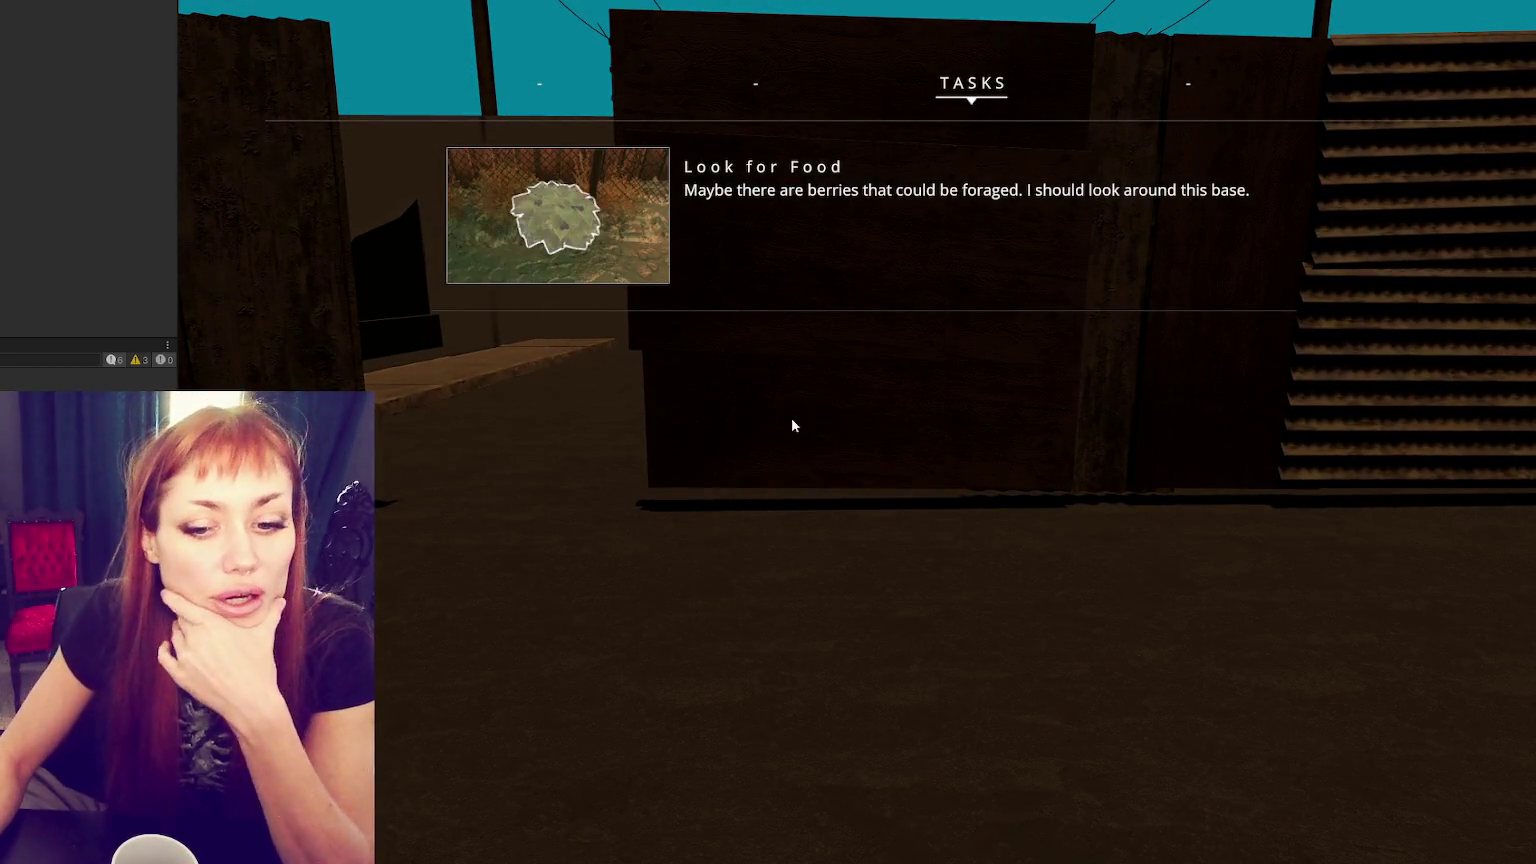
key("alt+Tab")
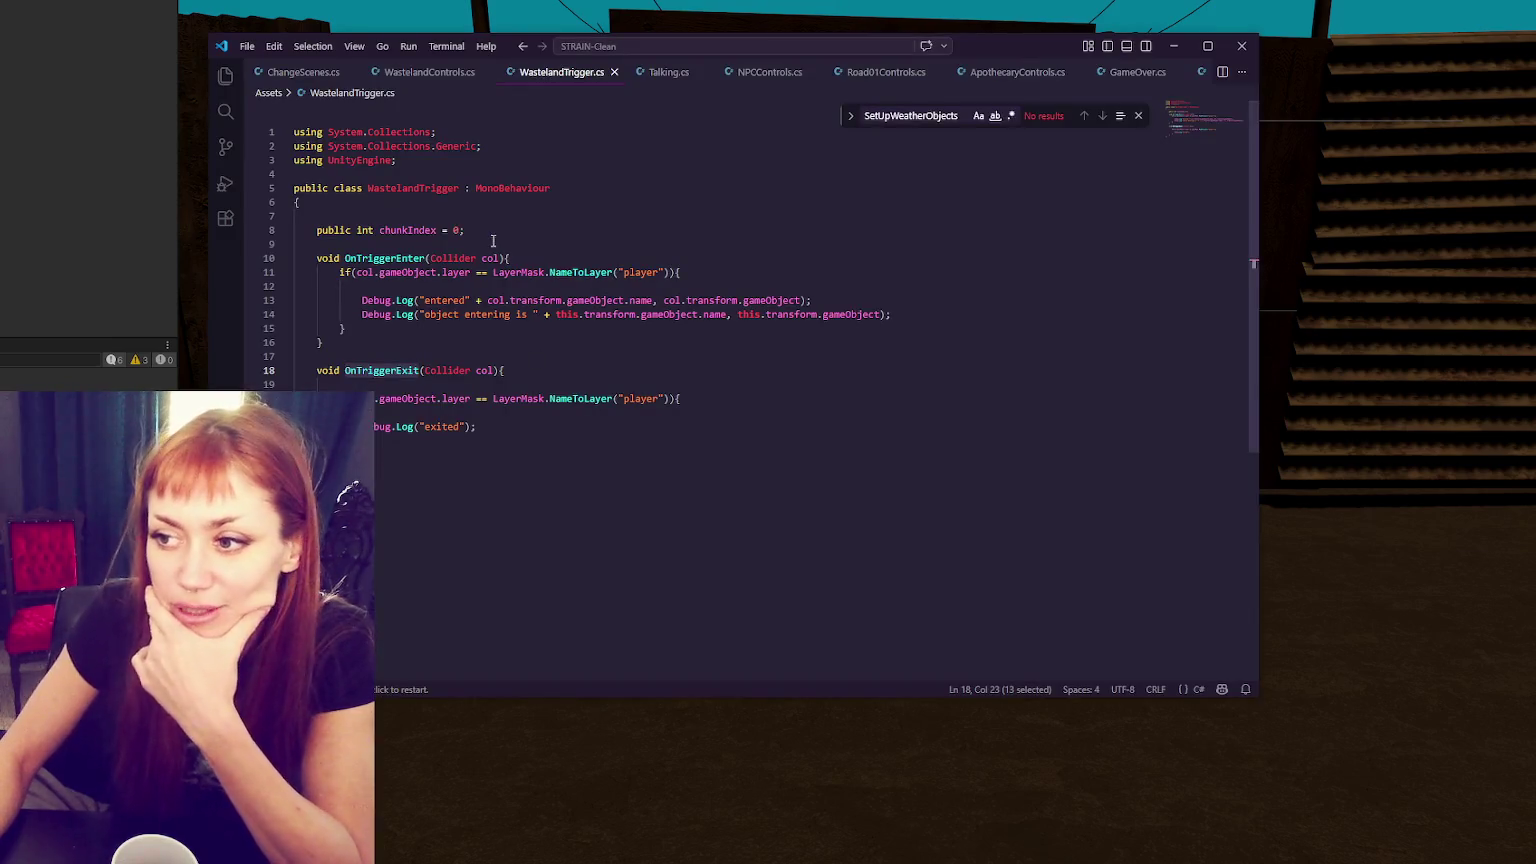
- Review the two Debug.Log lines 13–14 in WastelandTrigger.cs, then go back to the game
left_click(490, 287)
left_click(630, 300)
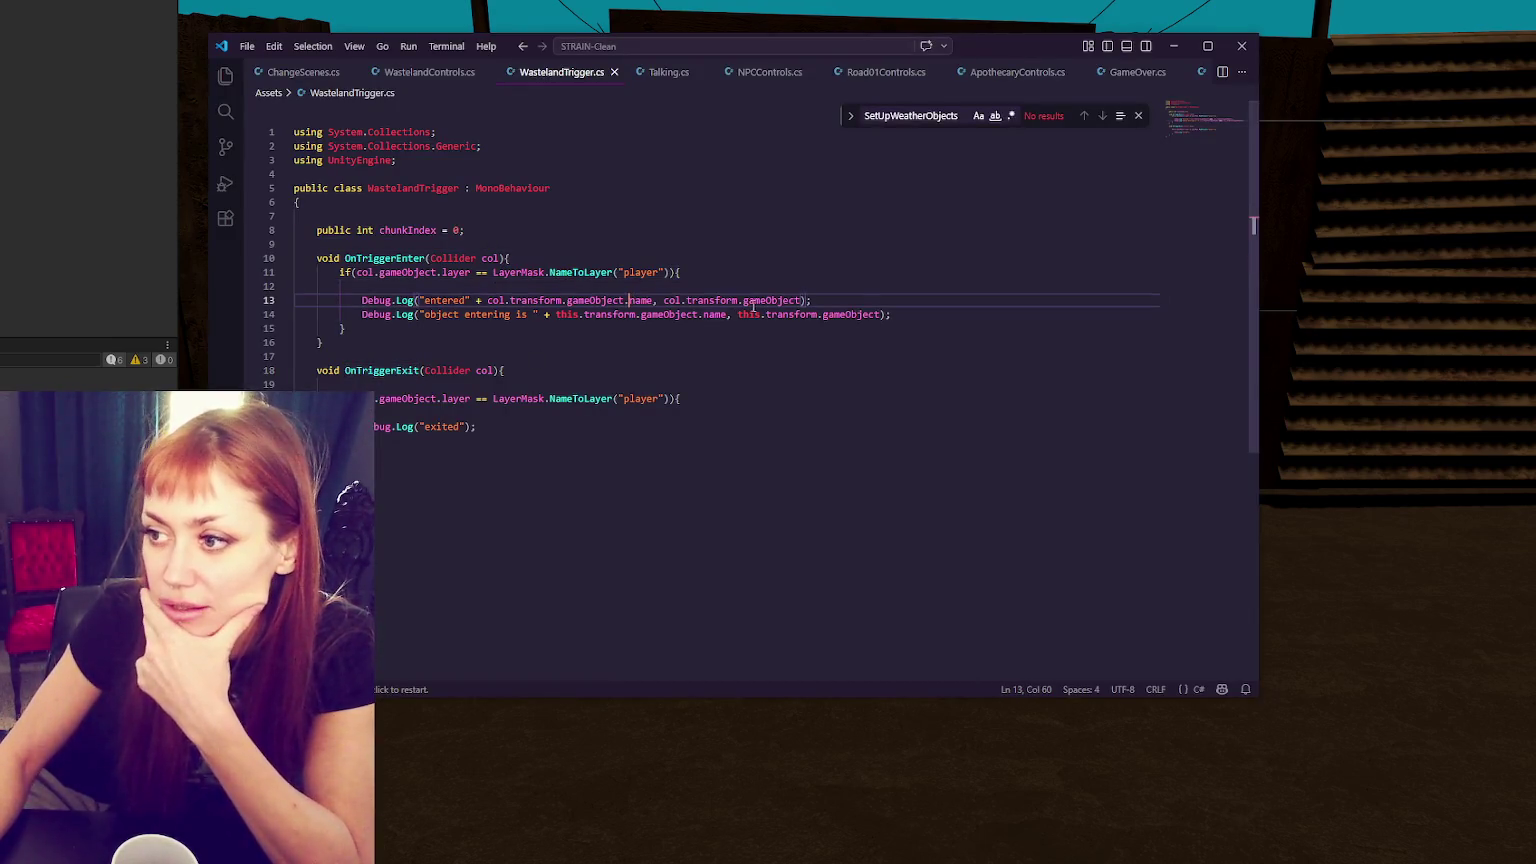
left_click(410, 314)
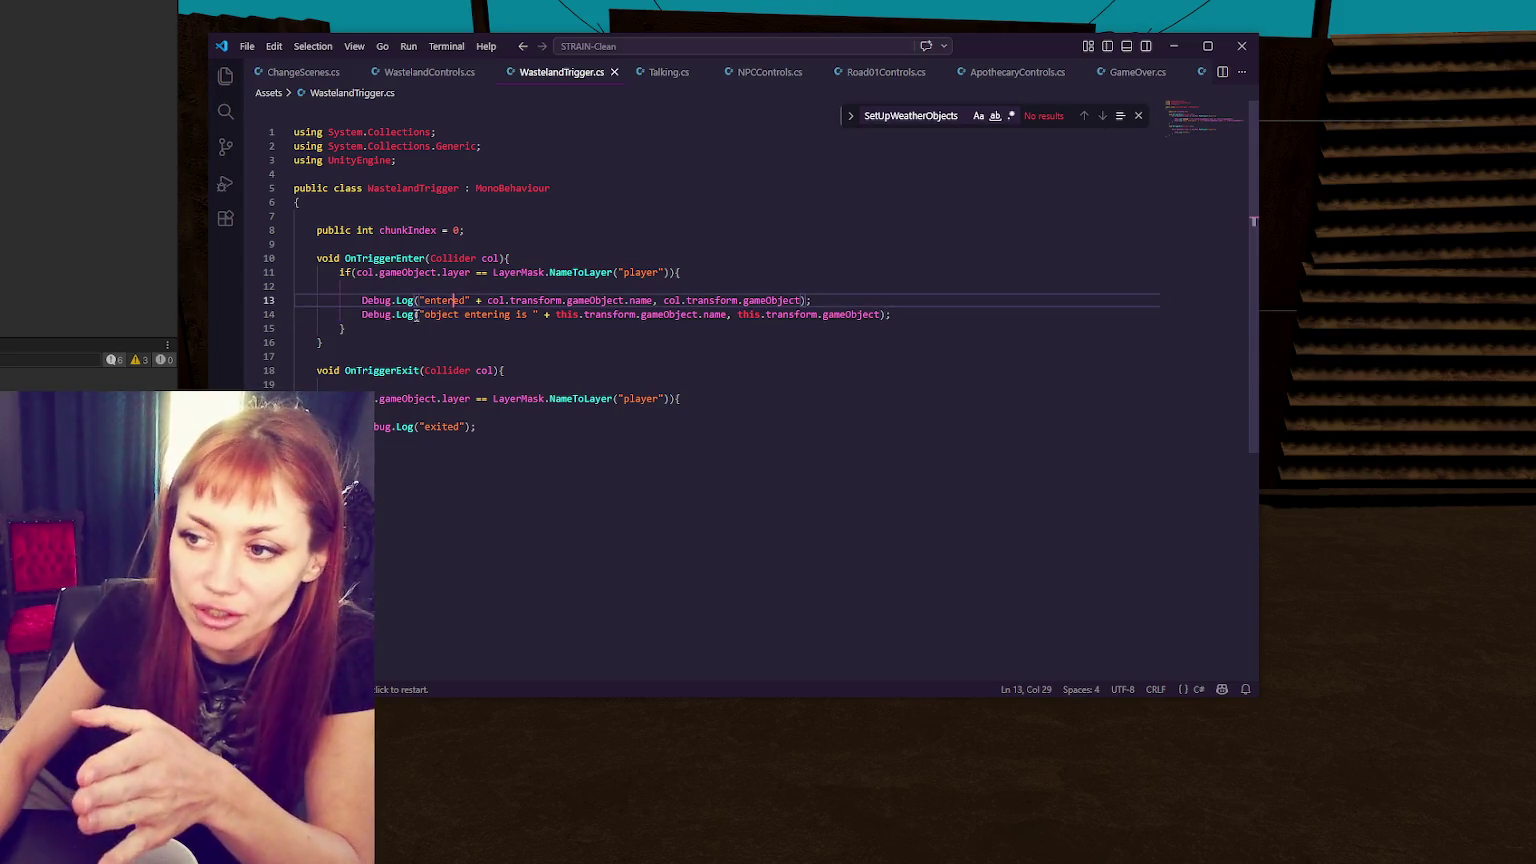
left_click(376, 315)
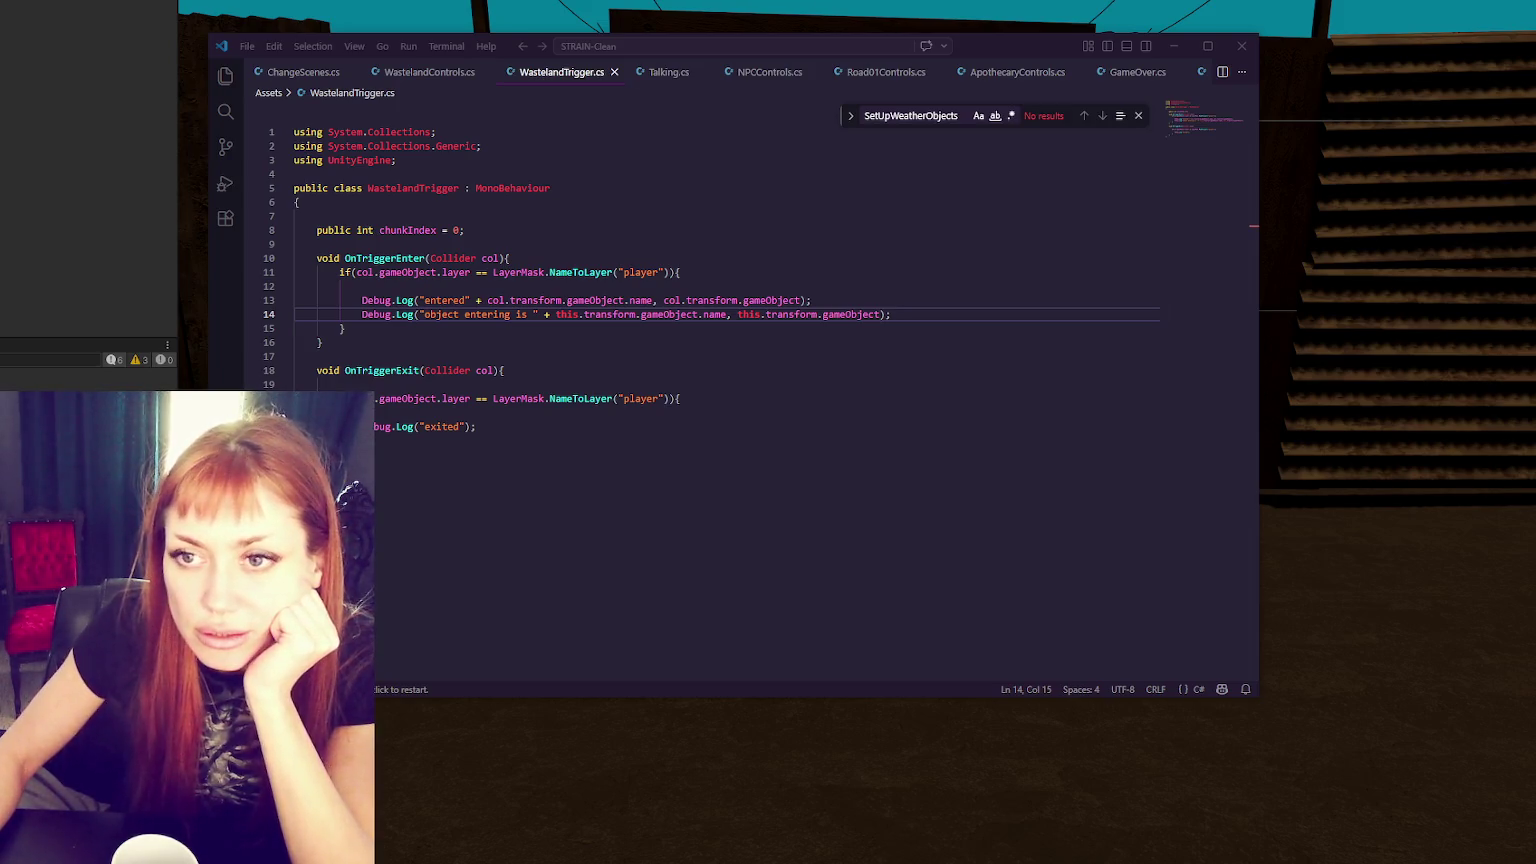
key("alt+Tab")
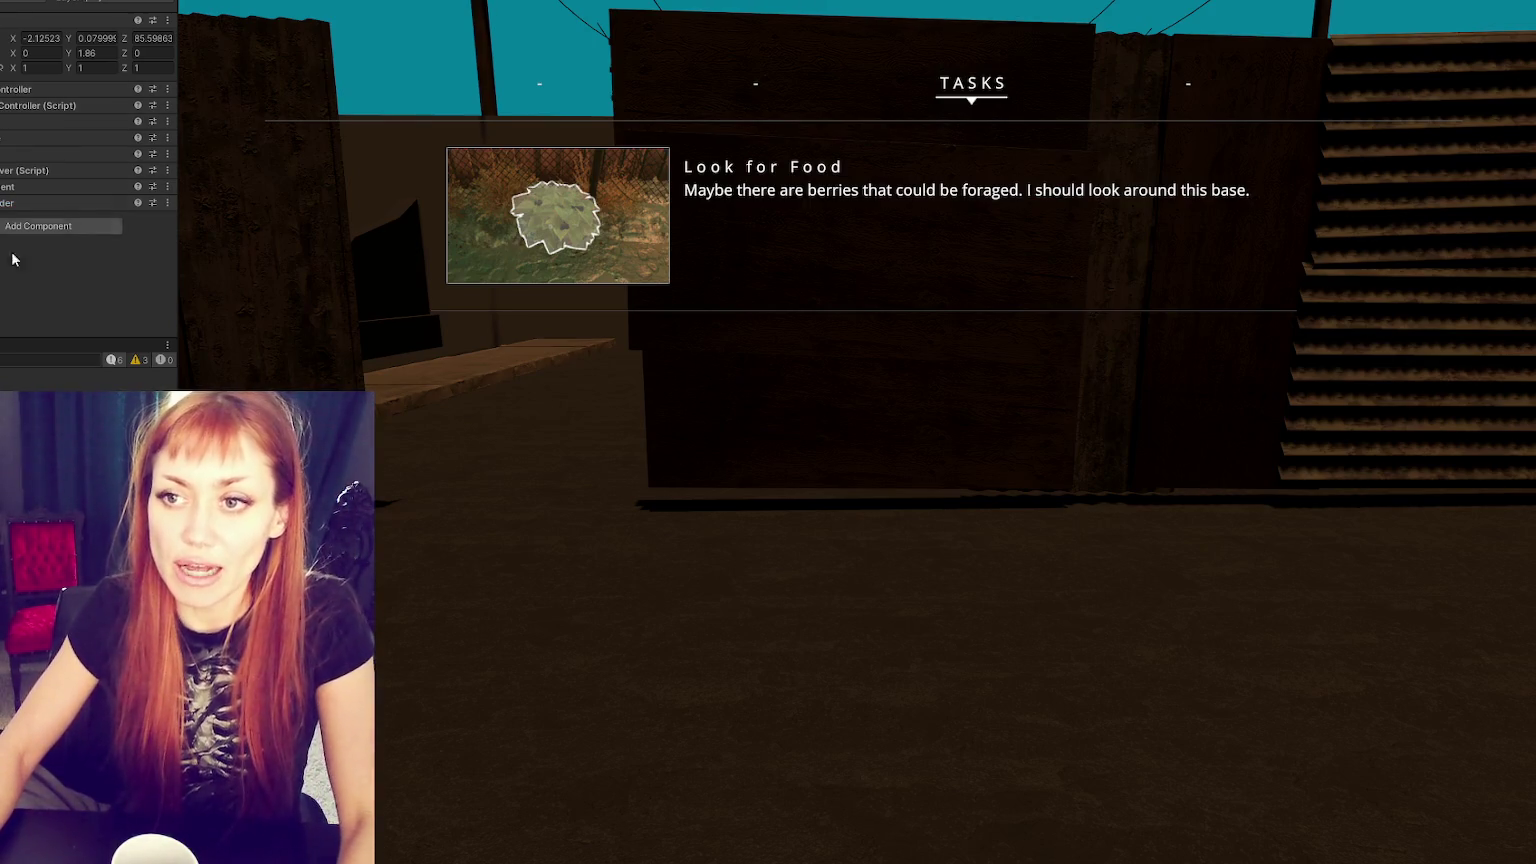
- Walk the player down the street to the building wall, checking the Look for Food task
left_click(672, 454)
key("w")
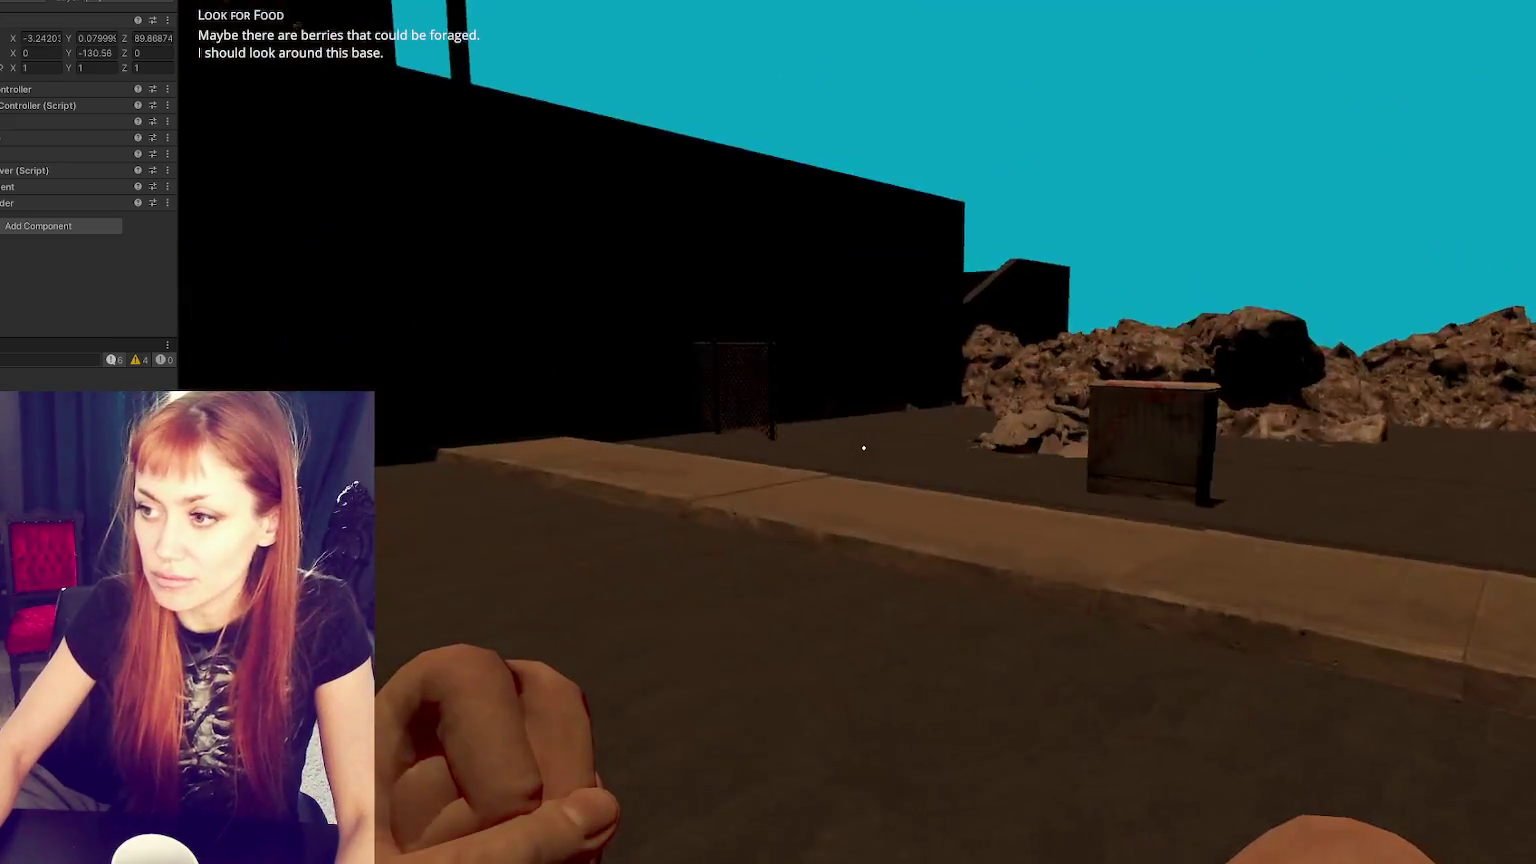
key("w")
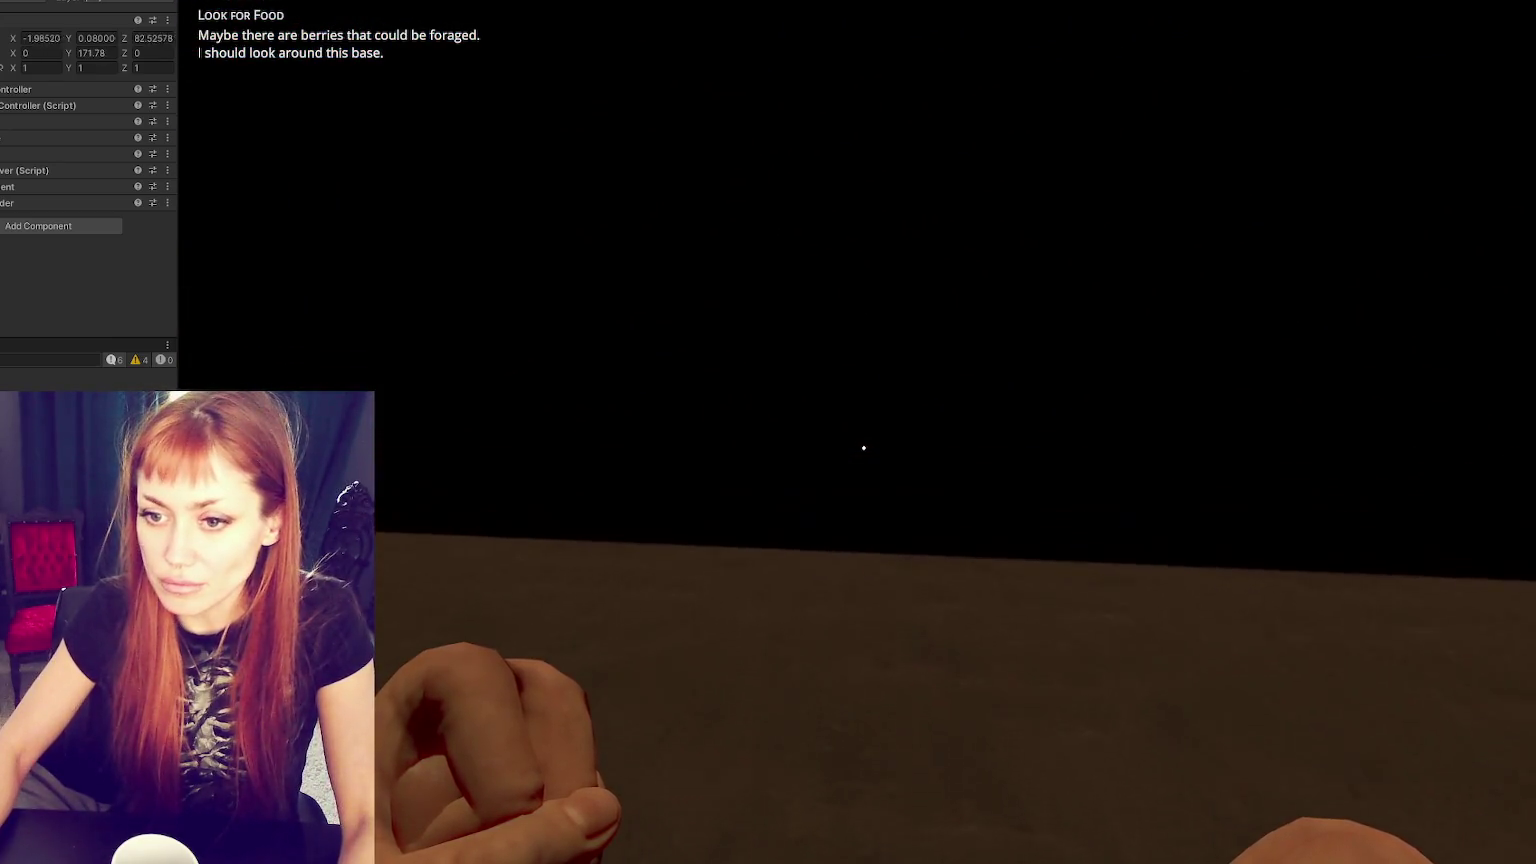
key("w")
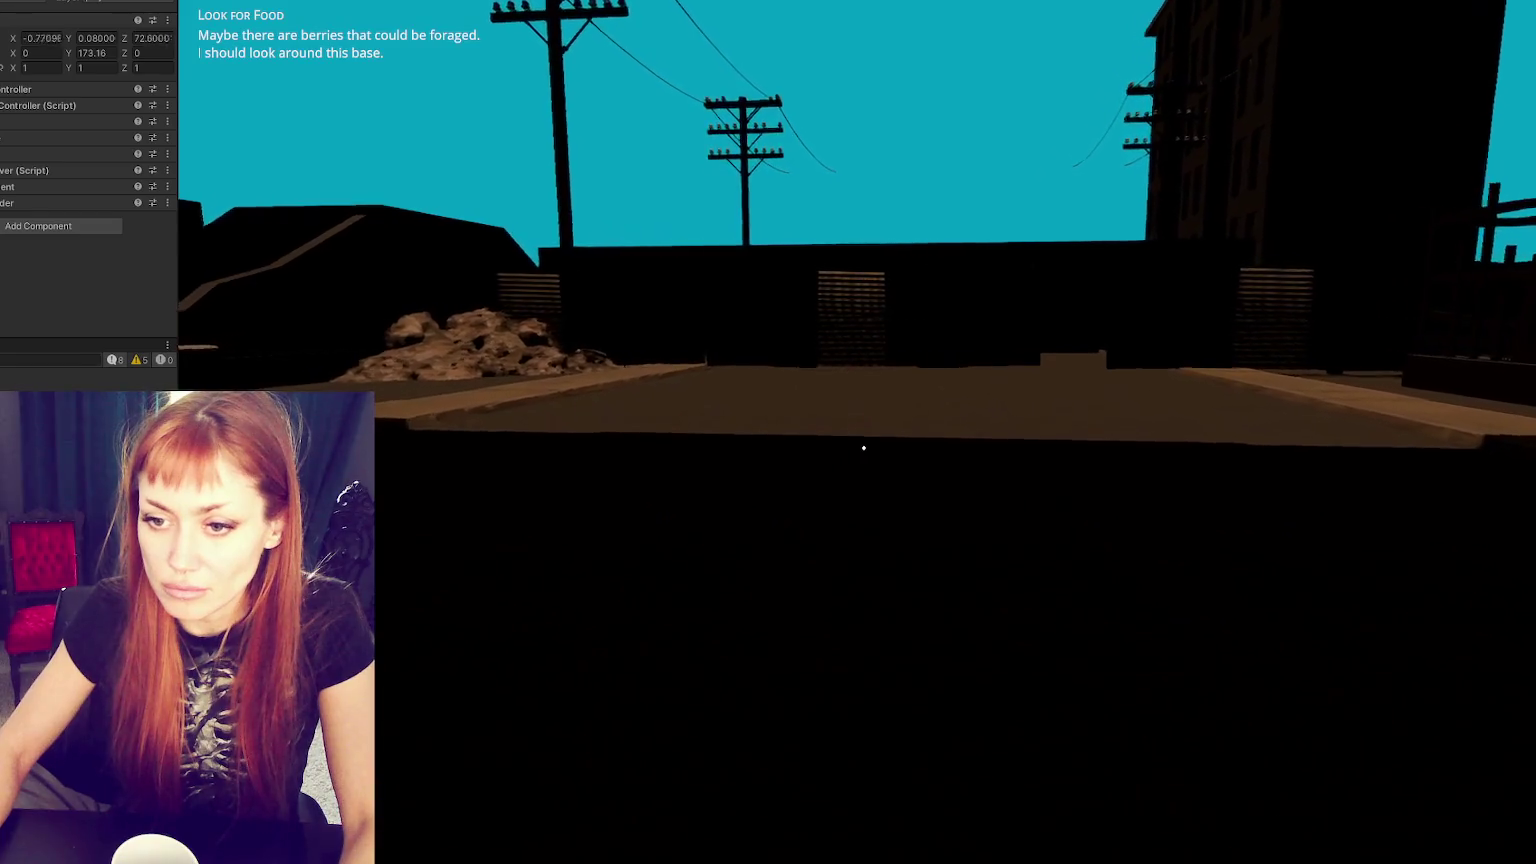
key("w")
key("shift")
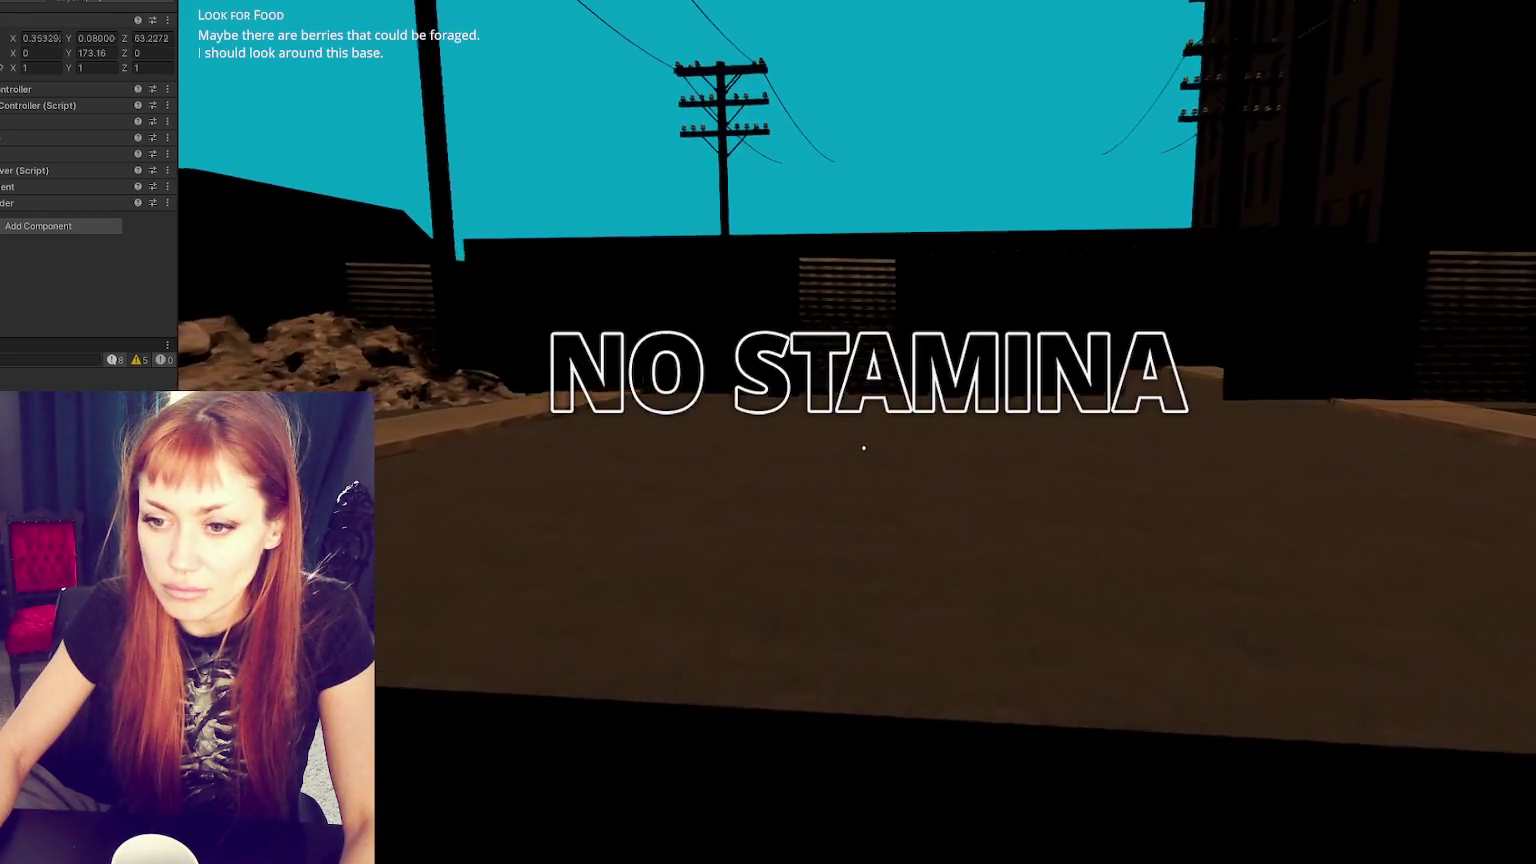
key("w")
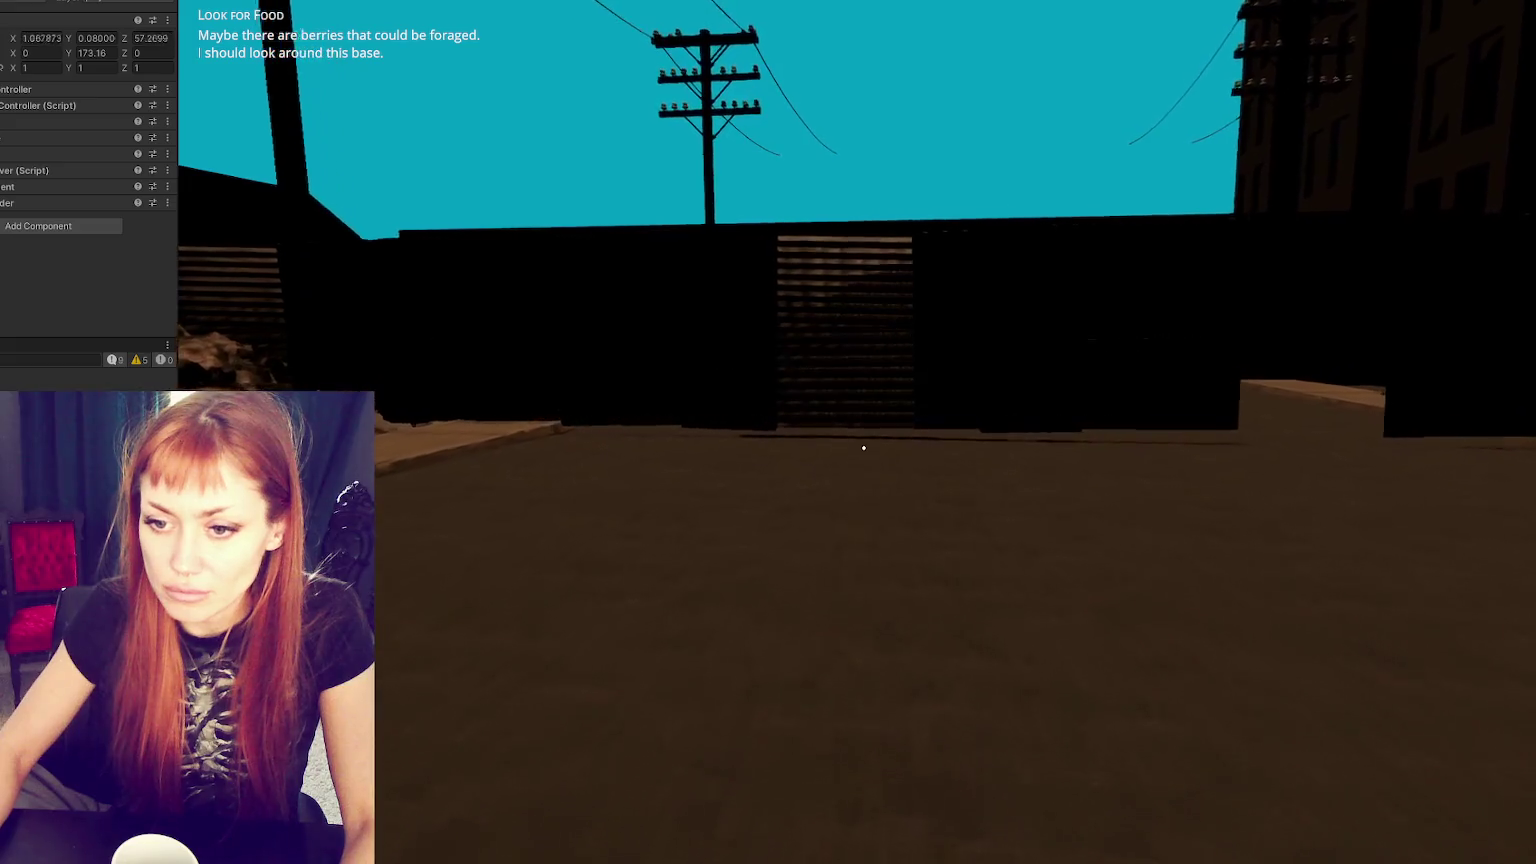
key("w")
key("Tab")
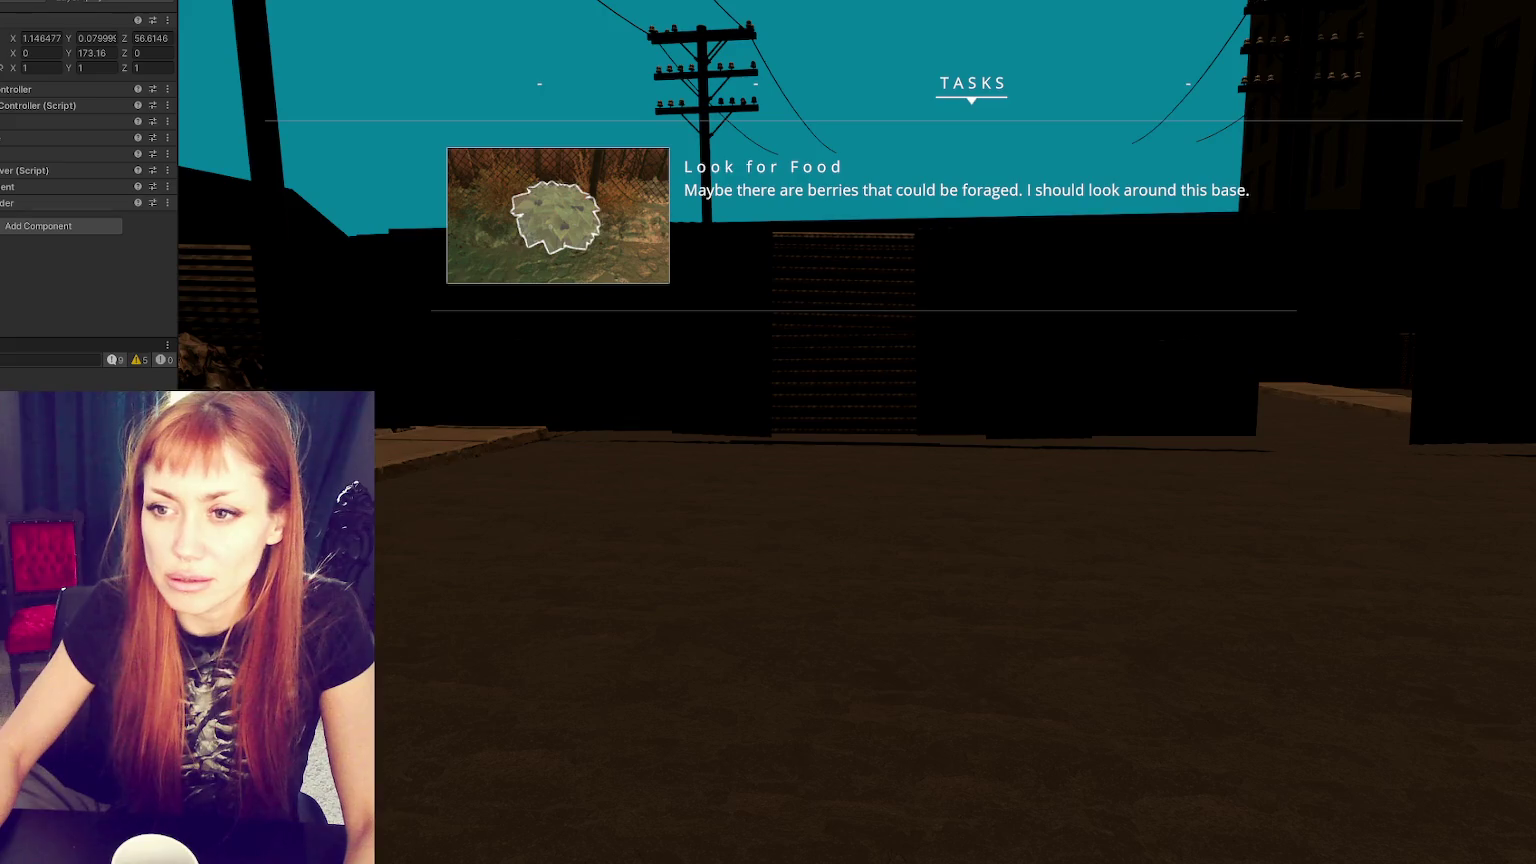
key("Tab")
- Back away from the wall while toggling Tasks, then exit Play mode with Ctrl+P
key("s")
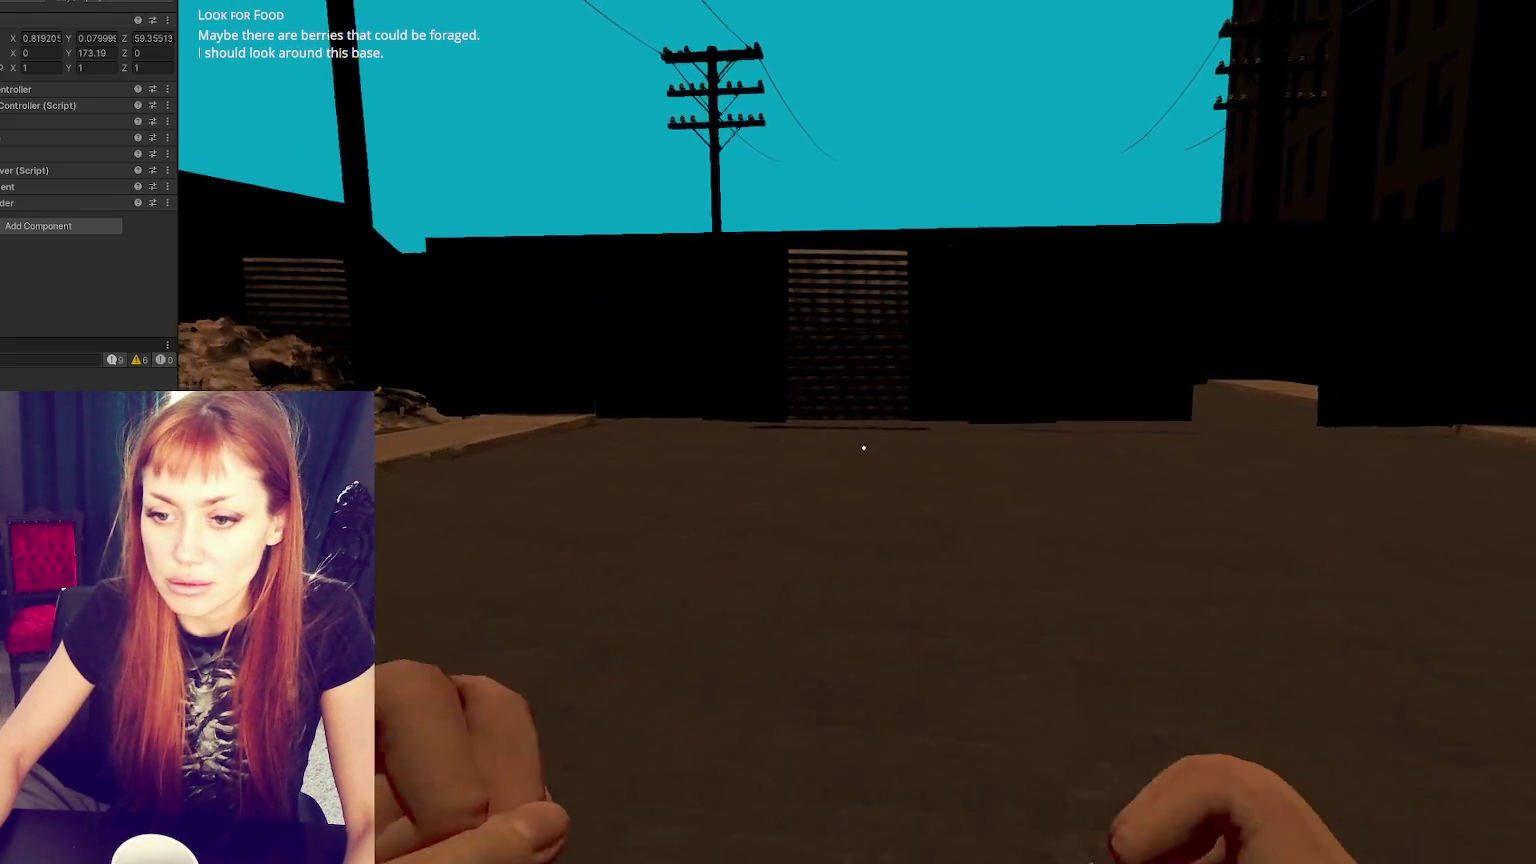
key("Tab")
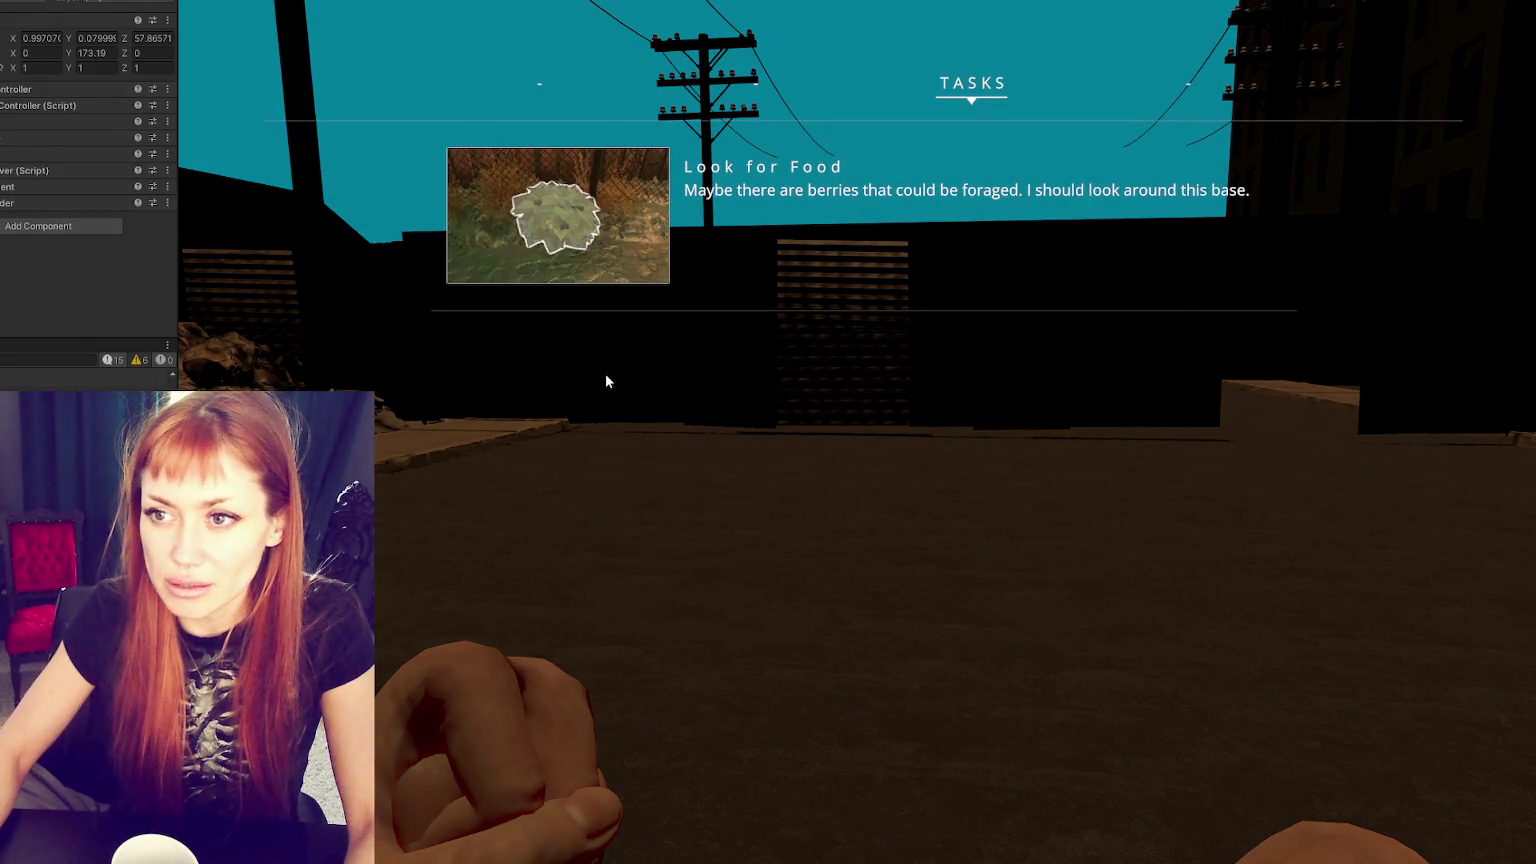
key("Tab")
key("d")
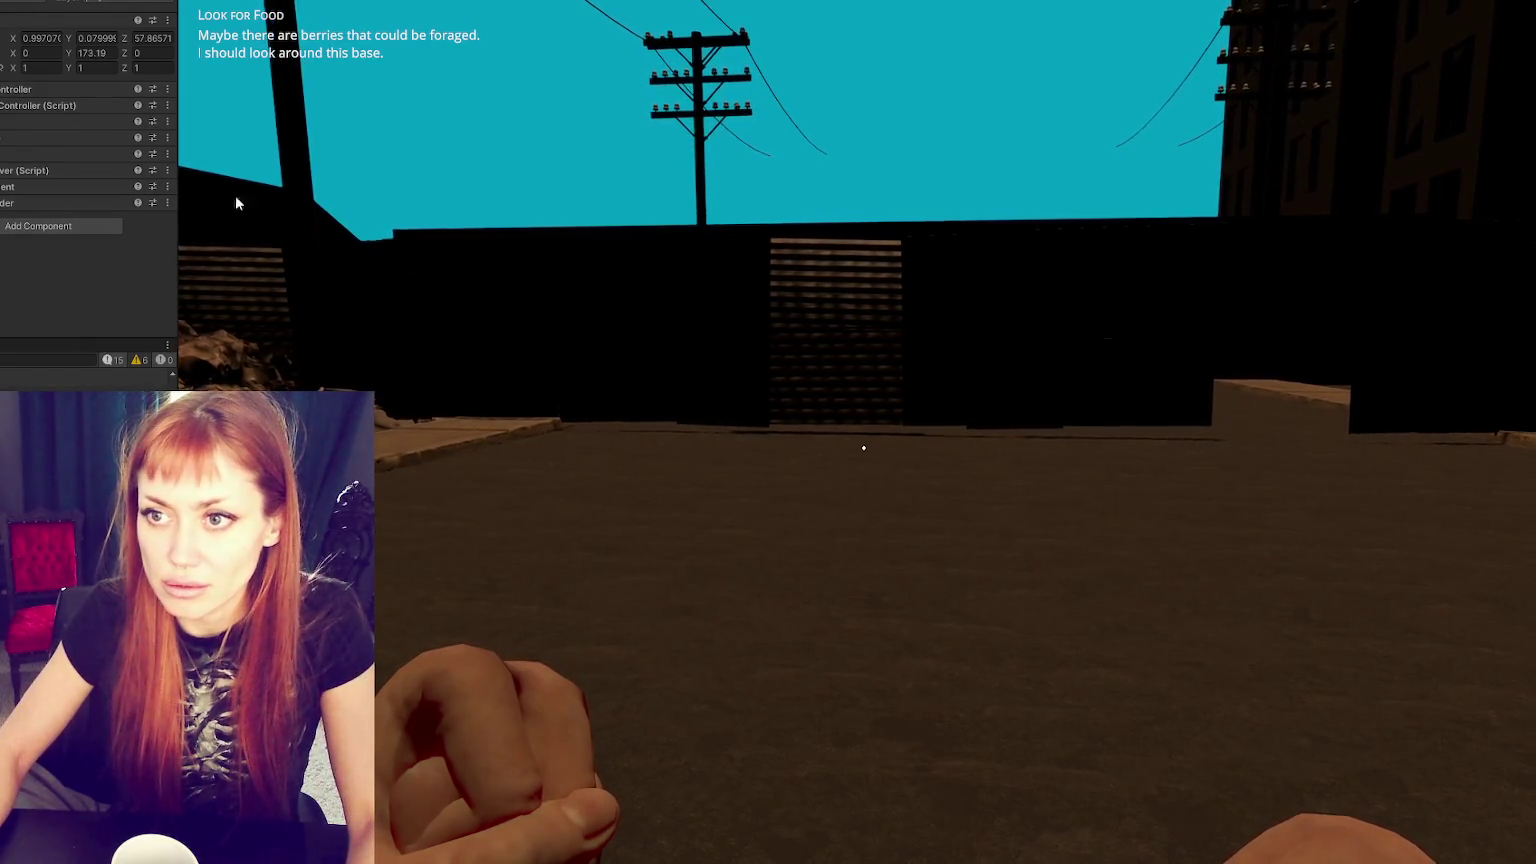
key("s")
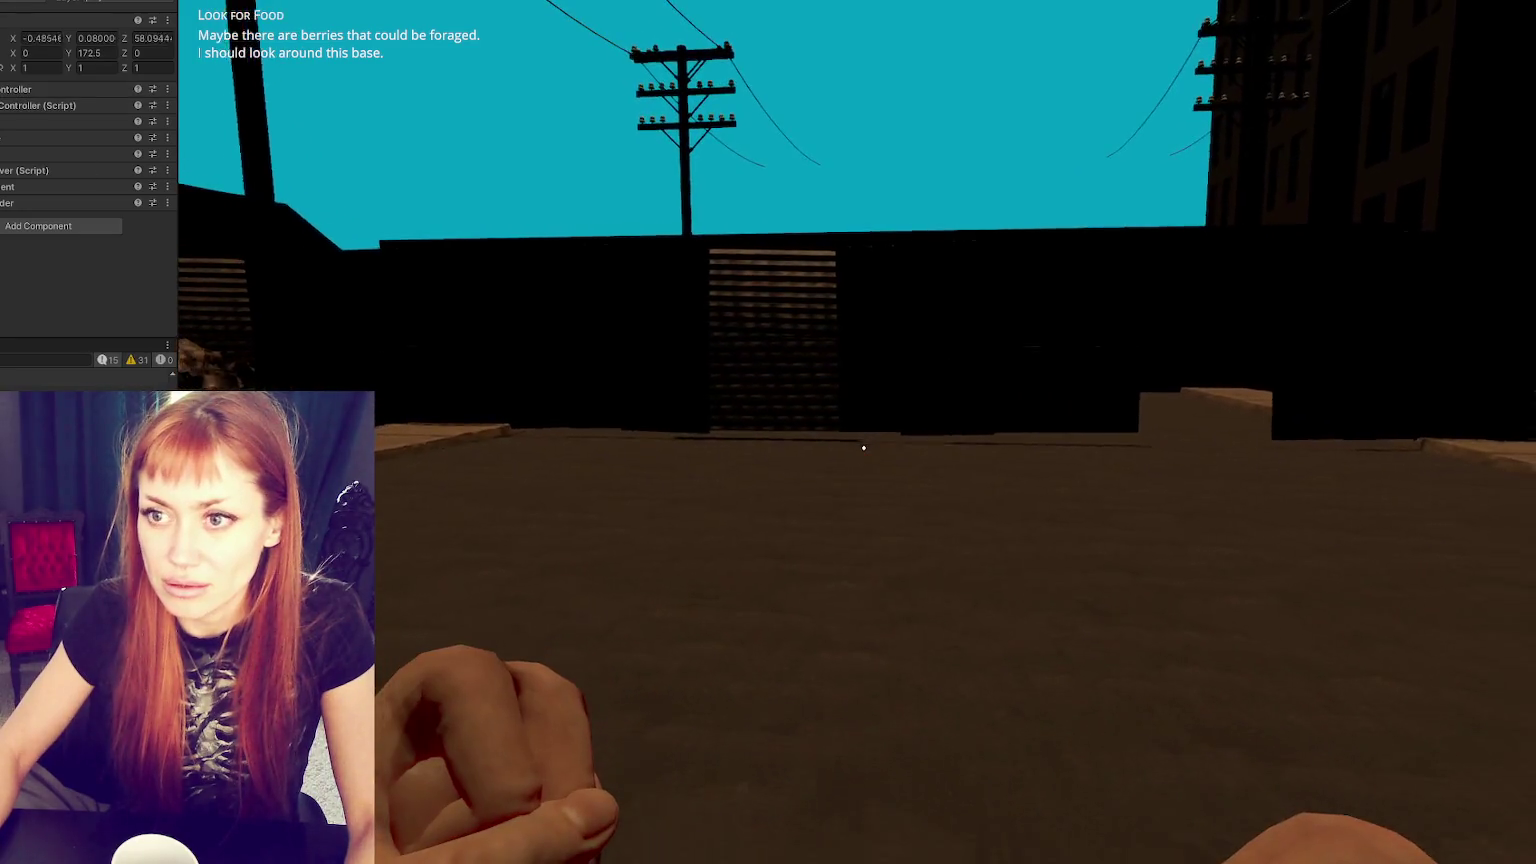
key("w")
key("Tab")
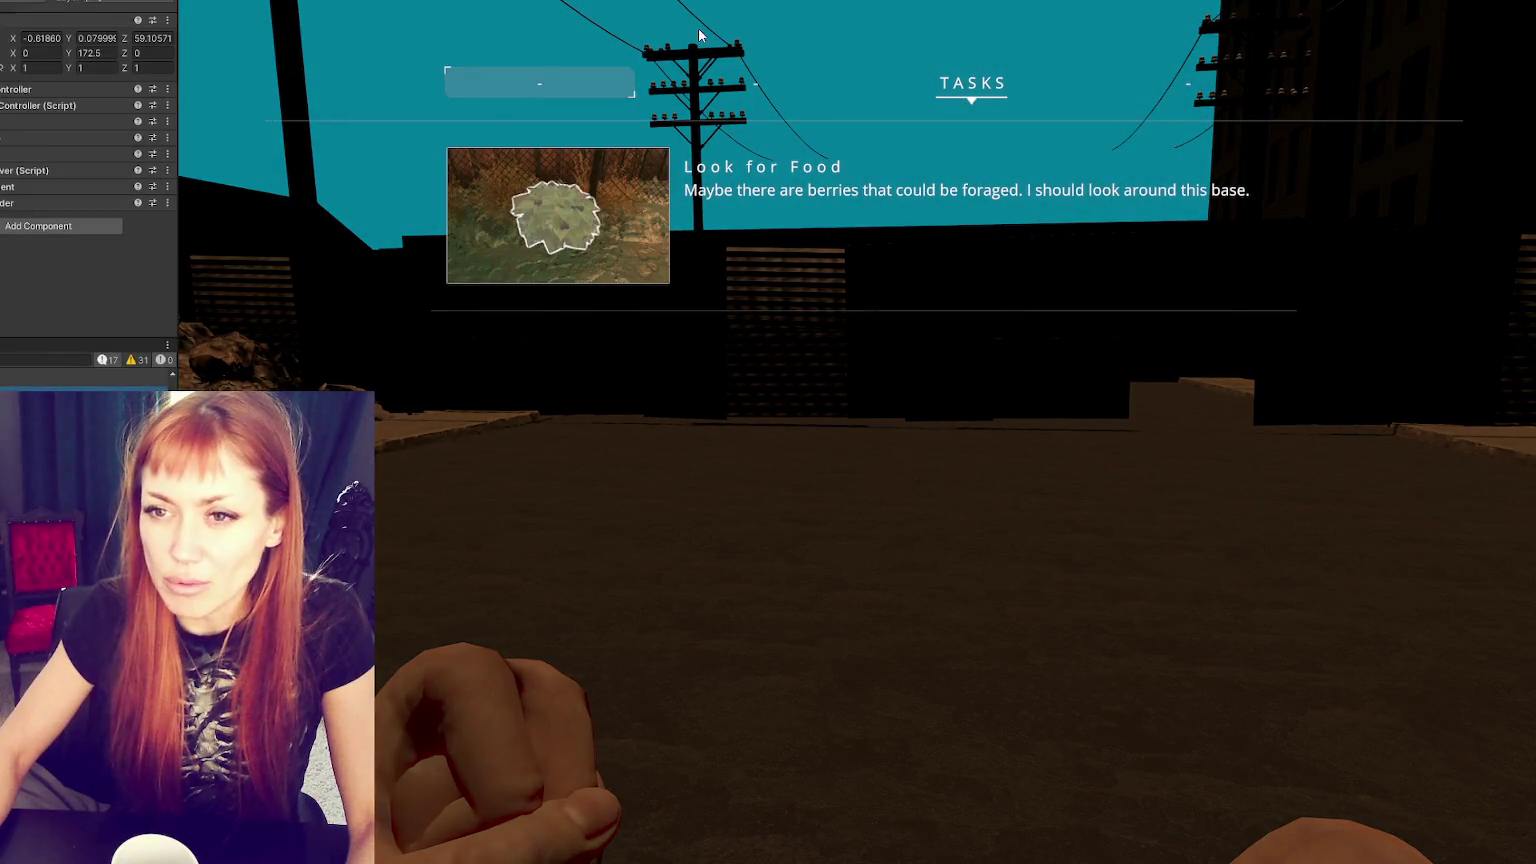
key("ctrl+p")
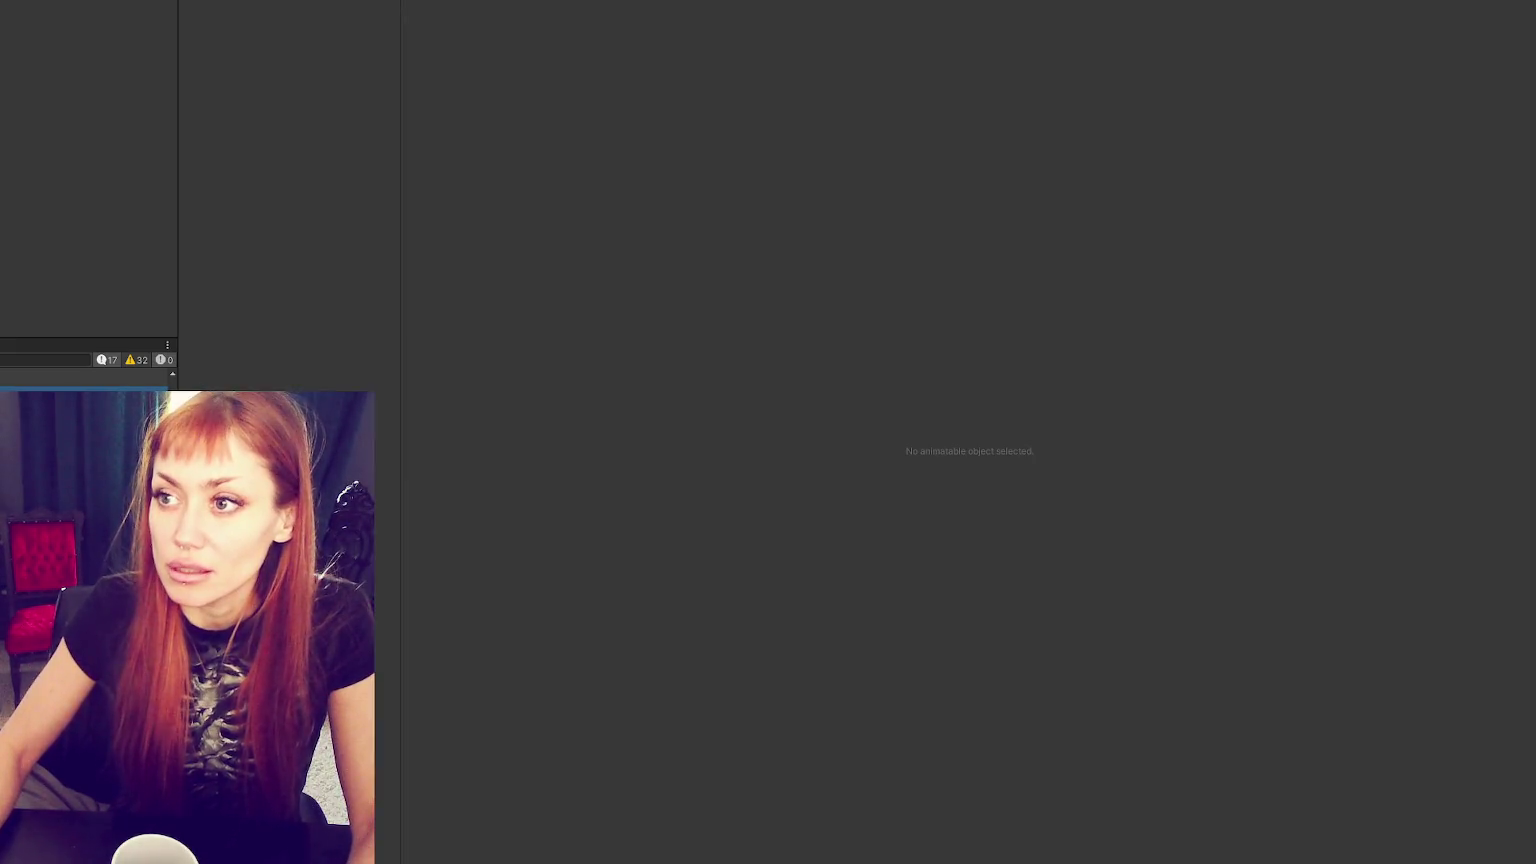
- Look over lines 17 and 12 of WastelandTrigger.cs, then move to a blank Paint canvas
key("alt+Tab")
left_click(535, 358)
left_click(634, 288)
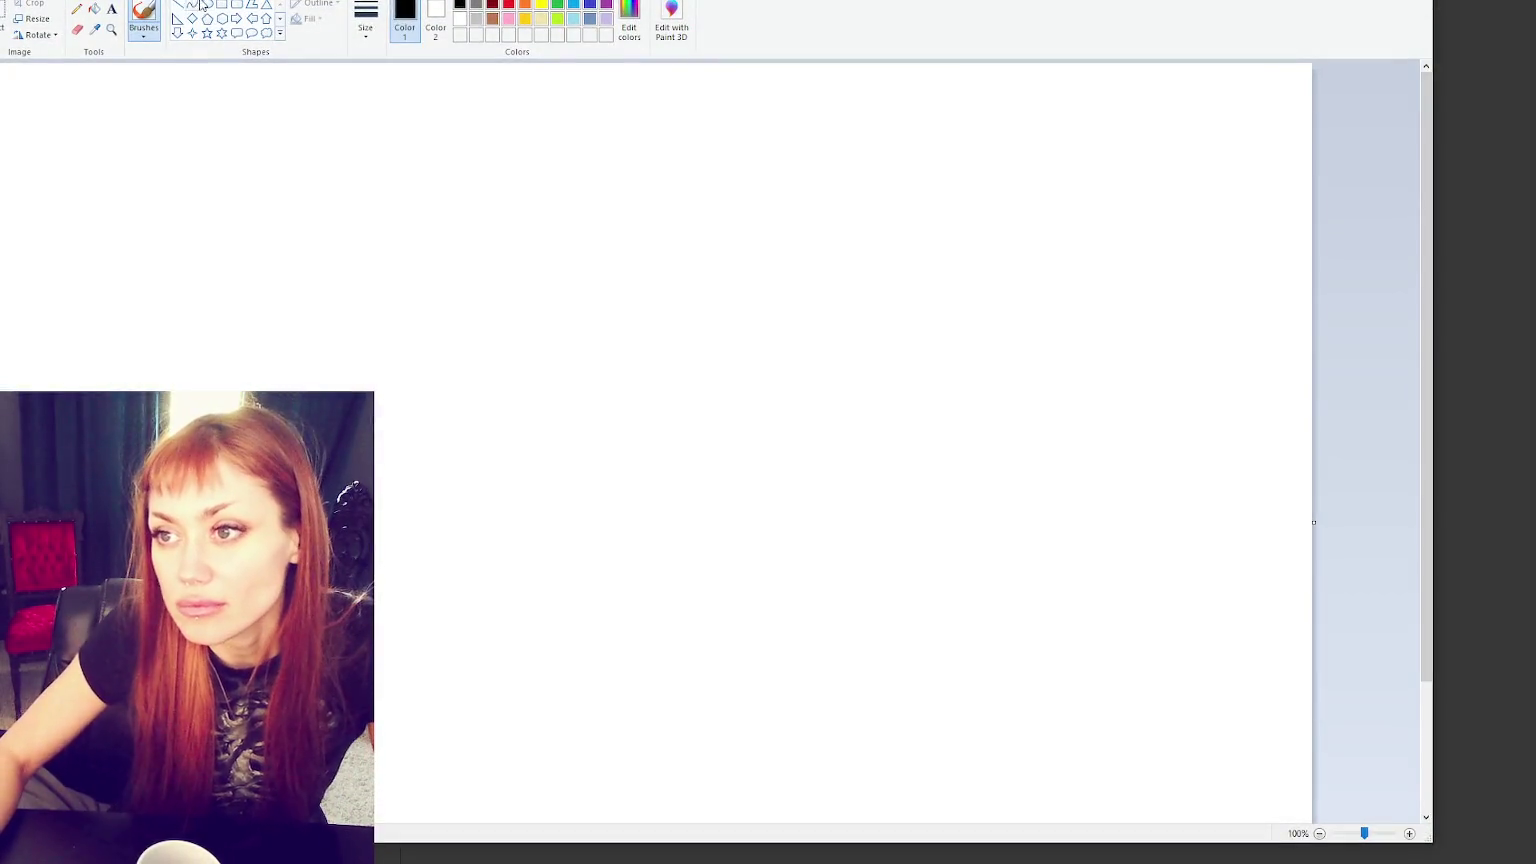
left_click(177, 4)
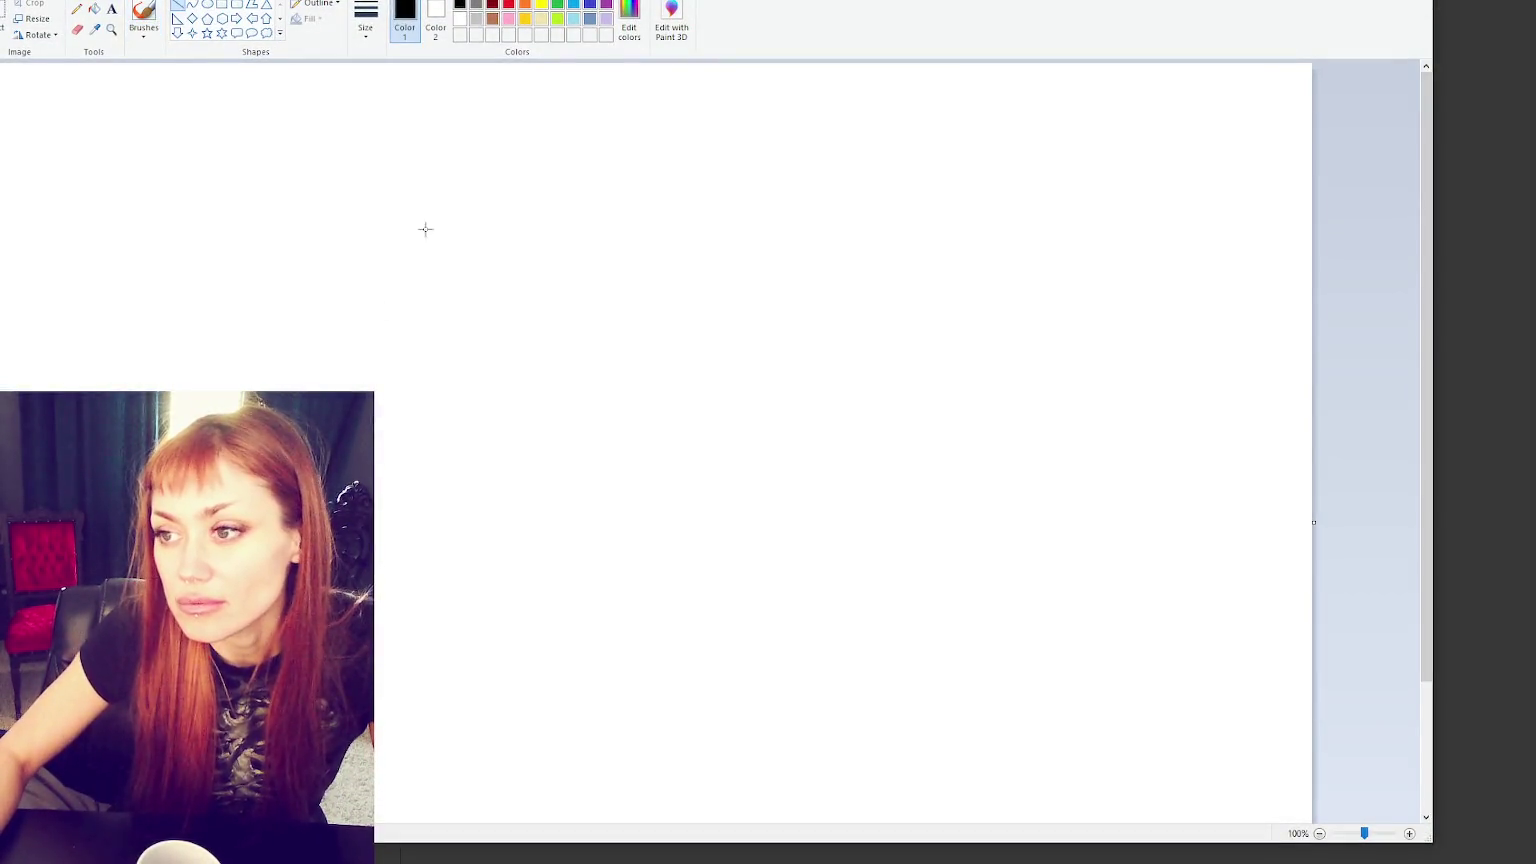
- Draw a tall vertical line with a circle on each side of it
left_click_drag(407, 149, 409, 735)
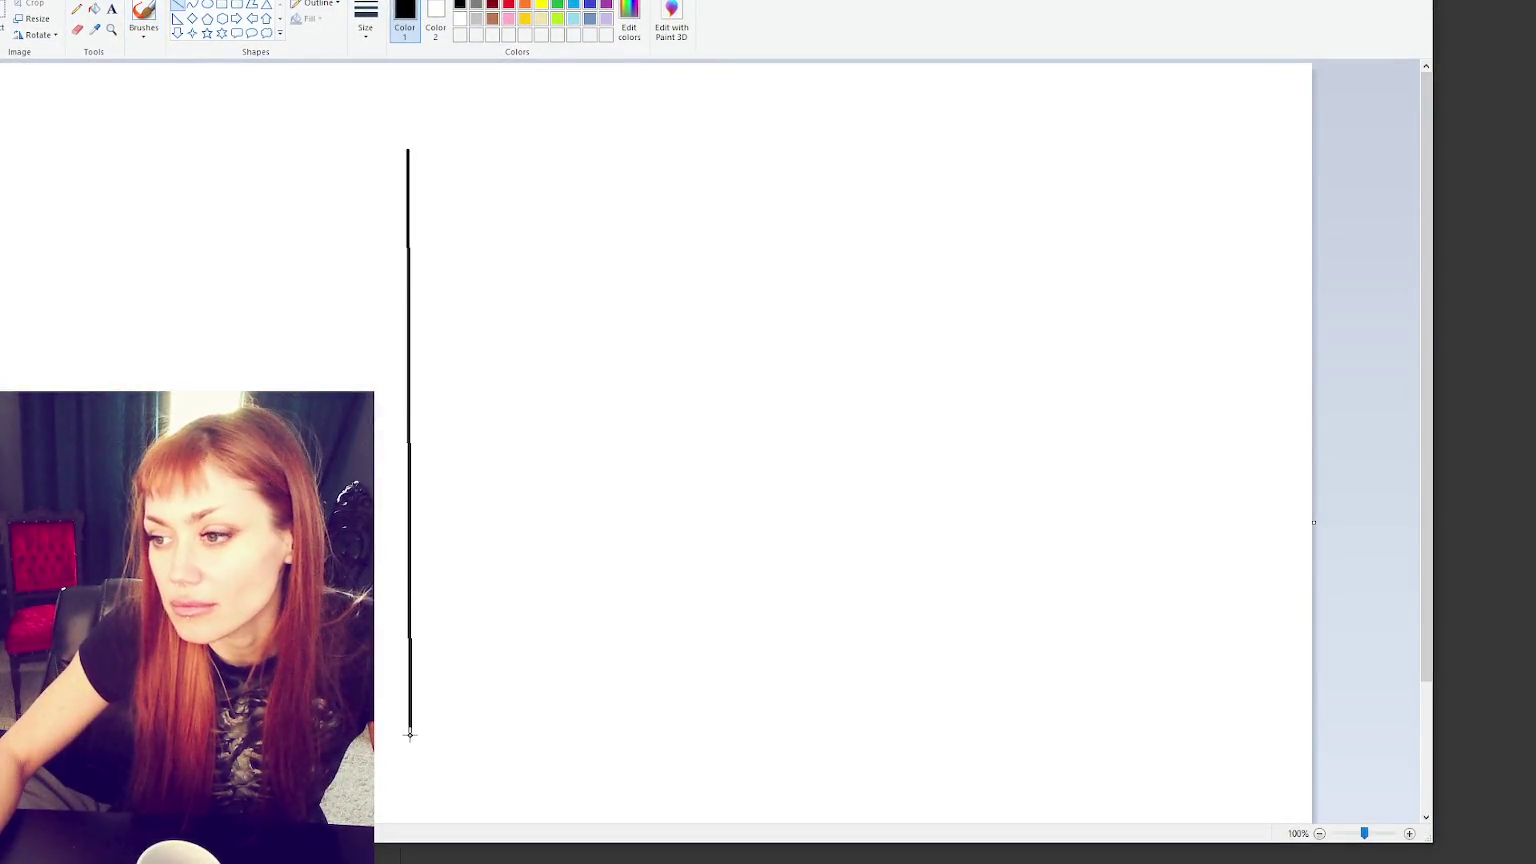
left_click(207, 4)
left_click_drag(106, 349, 232, 473)
left_click_drag(519, 356, 666, 483)
- Add a pencil arrow into the right circle and a circle over the line's bottom
left_click(77, 8)
mouse_move(376, 426)
left_mouse_down()
mouse_move(530, 420)
mouse_move(495, 436)
left_mouse_up()
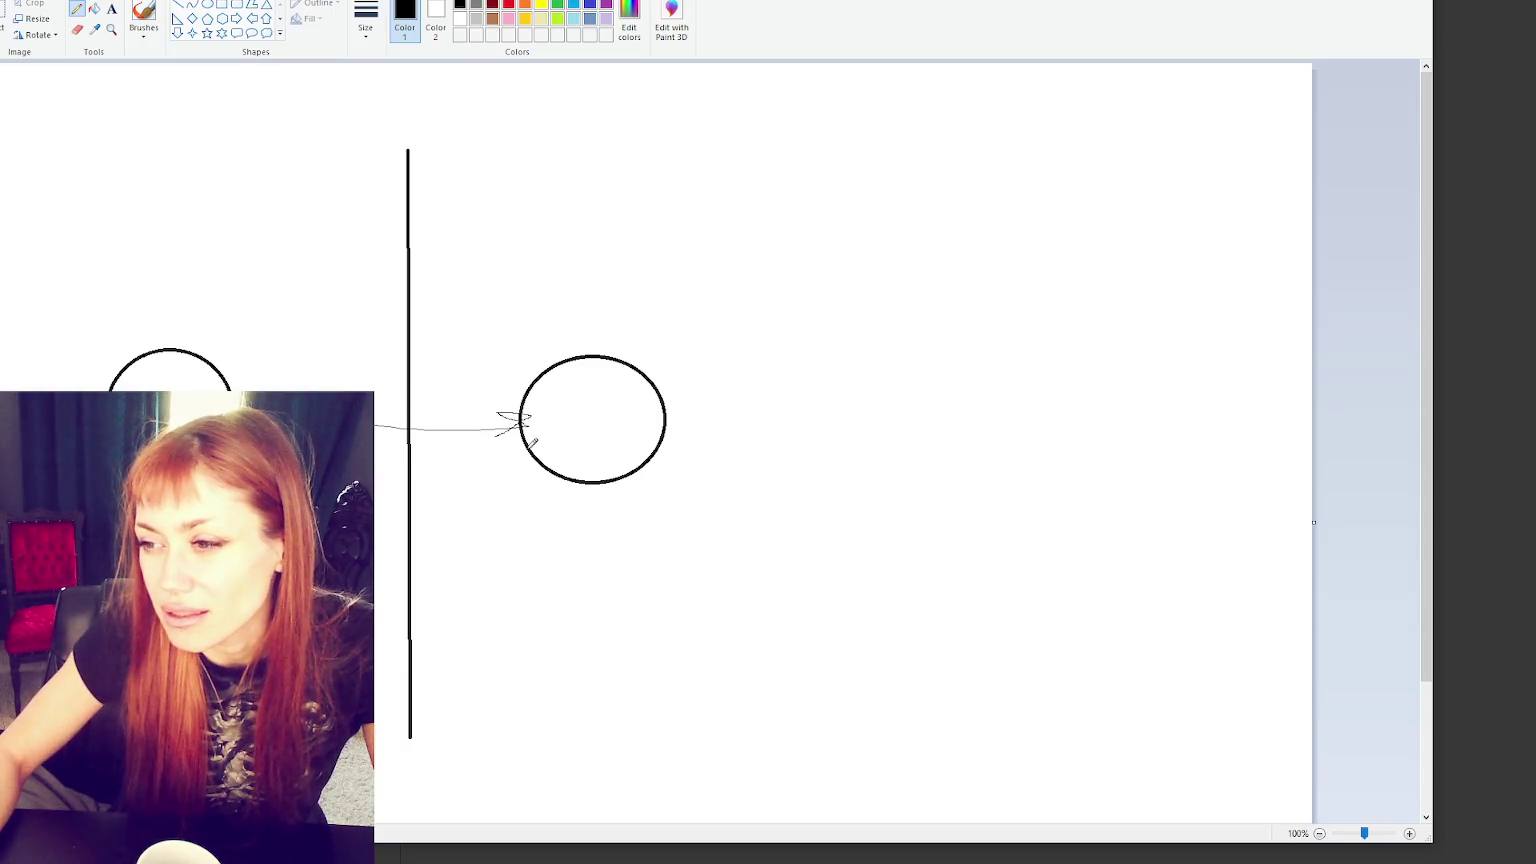
left_click(207, 5)
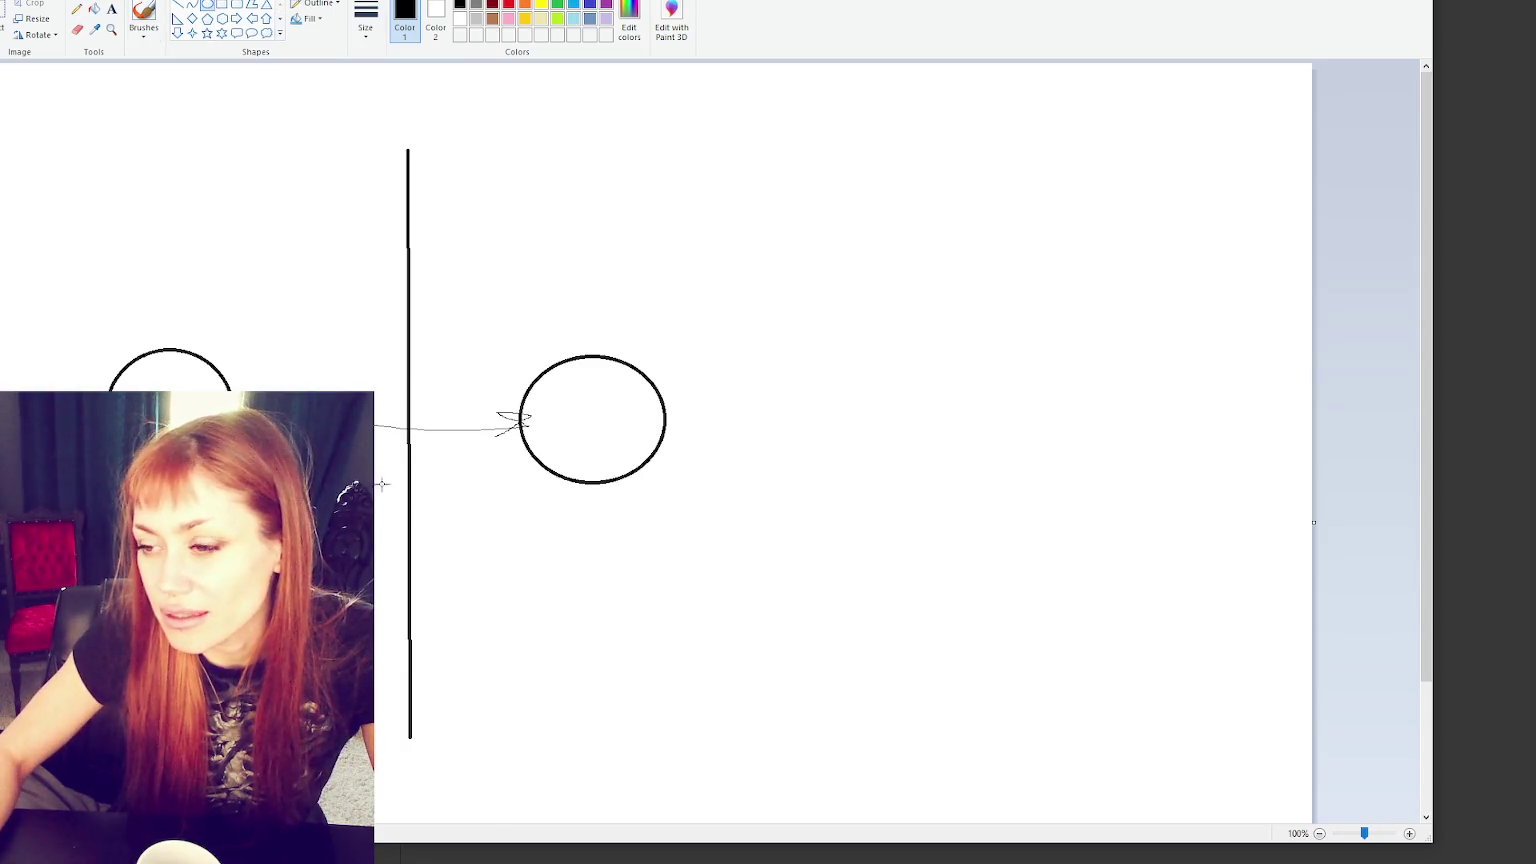
left_click_drag(397, 559, 535, 695)
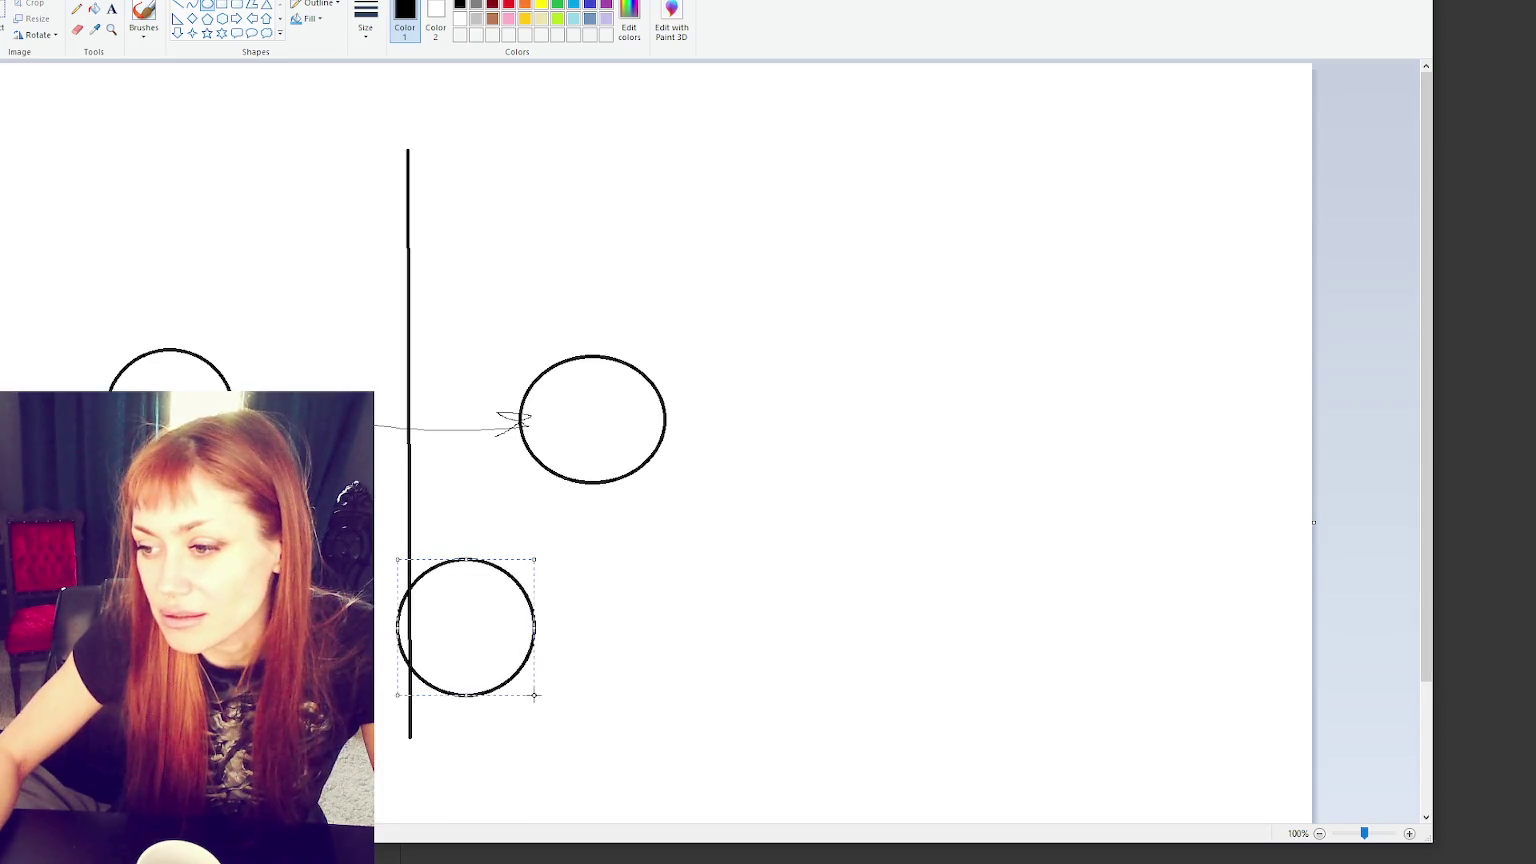
left_click(646, 246)
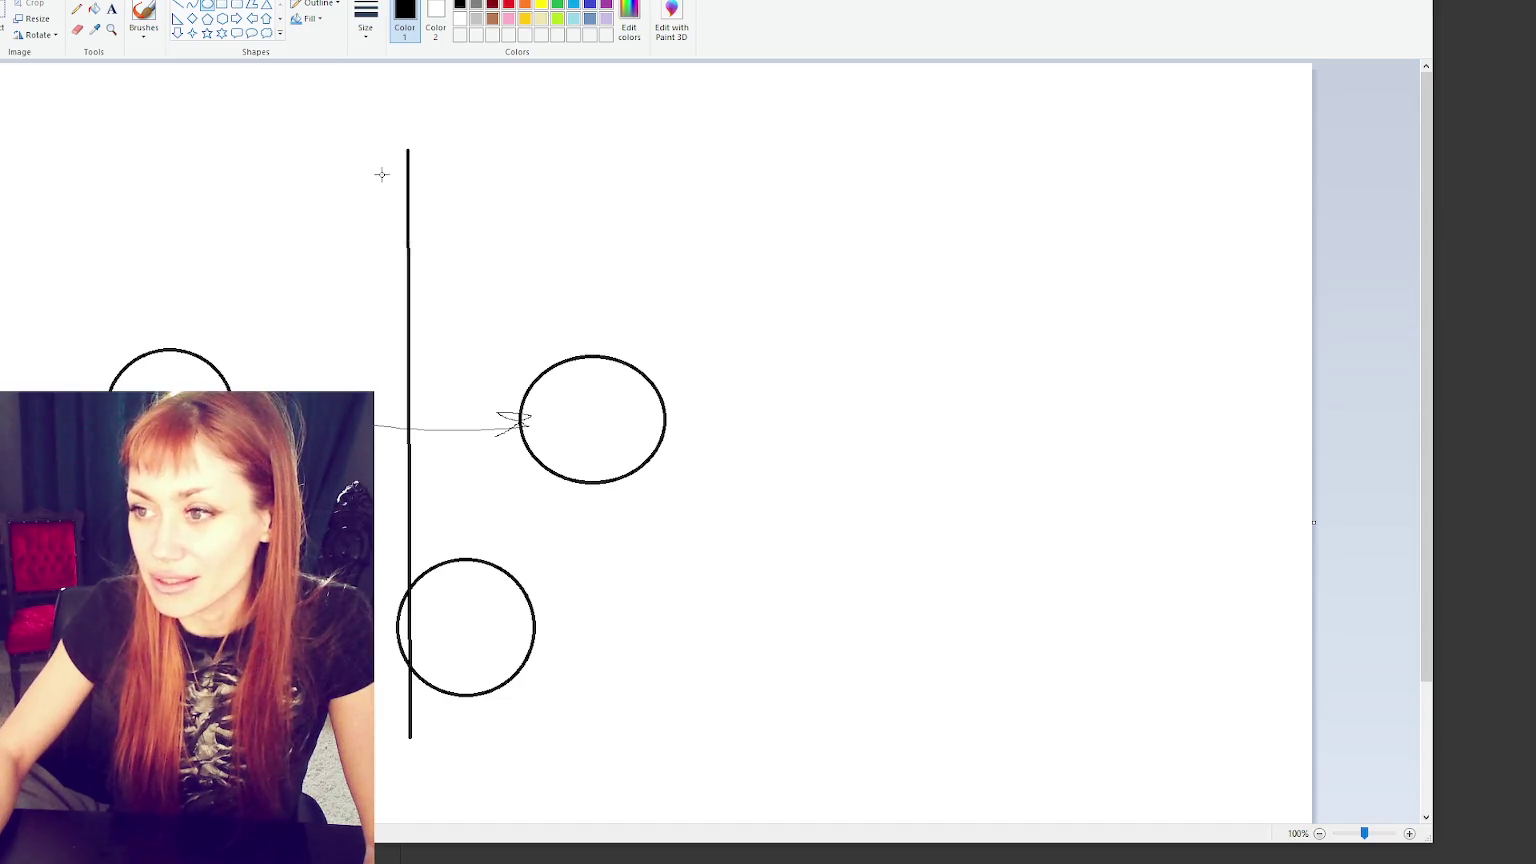
- Sketch pencil X marks beside the top of the vertical line, undoing each one
left_click(77, 9)
left_click_drag(371, 168, 401, 195)
left_click_drag(388, 161, 371, 190)
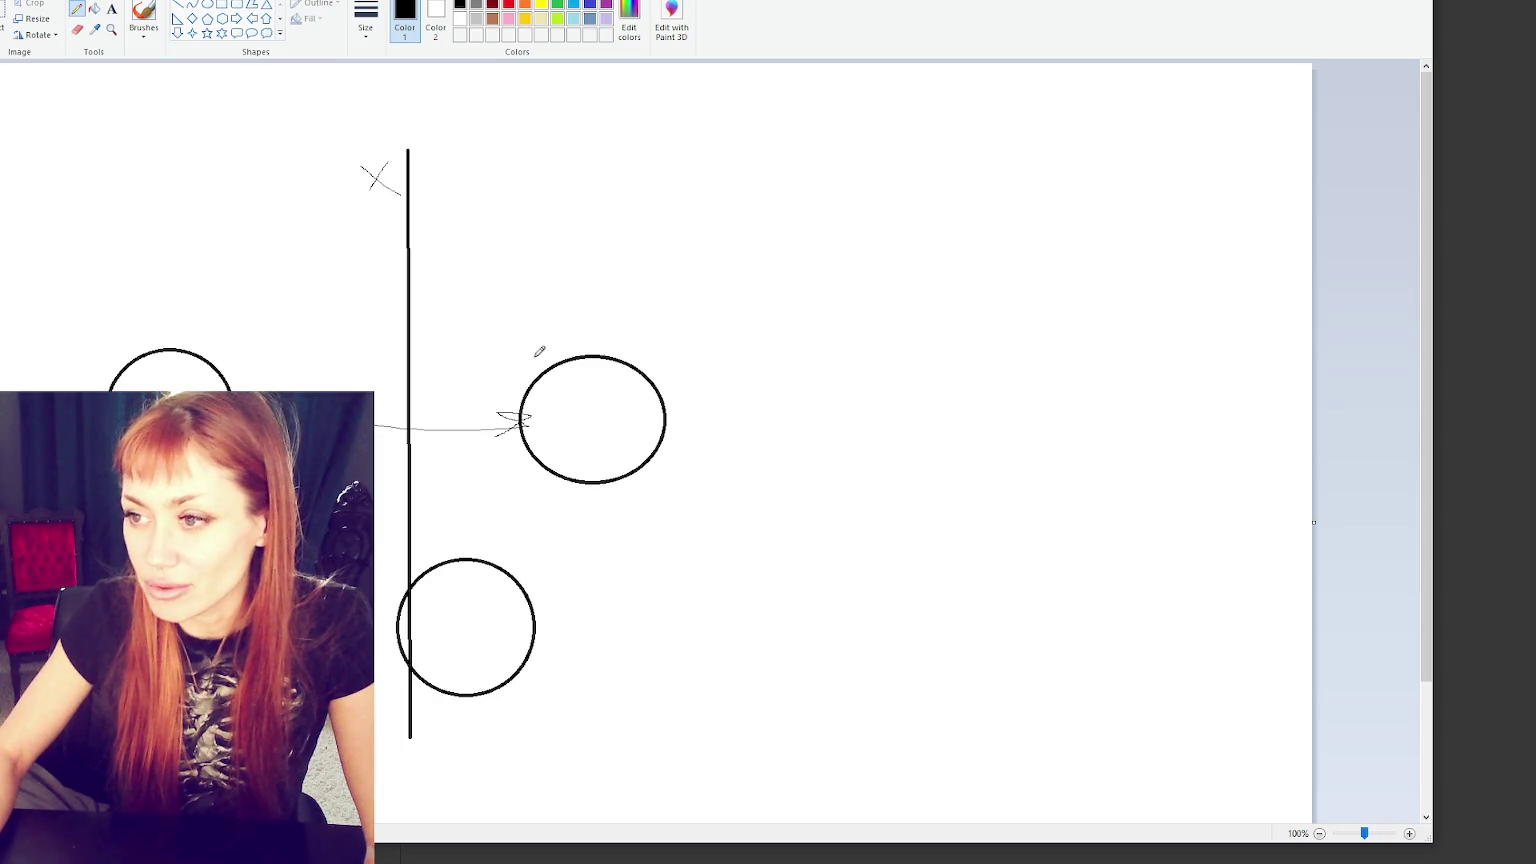
key("ctrl+z")
key("ctrl+z")
mouse_move(422, 157)
left_mouse_down()
mouse_move(455, 188)
mouse_move(427, 199)
left_mouse_up()
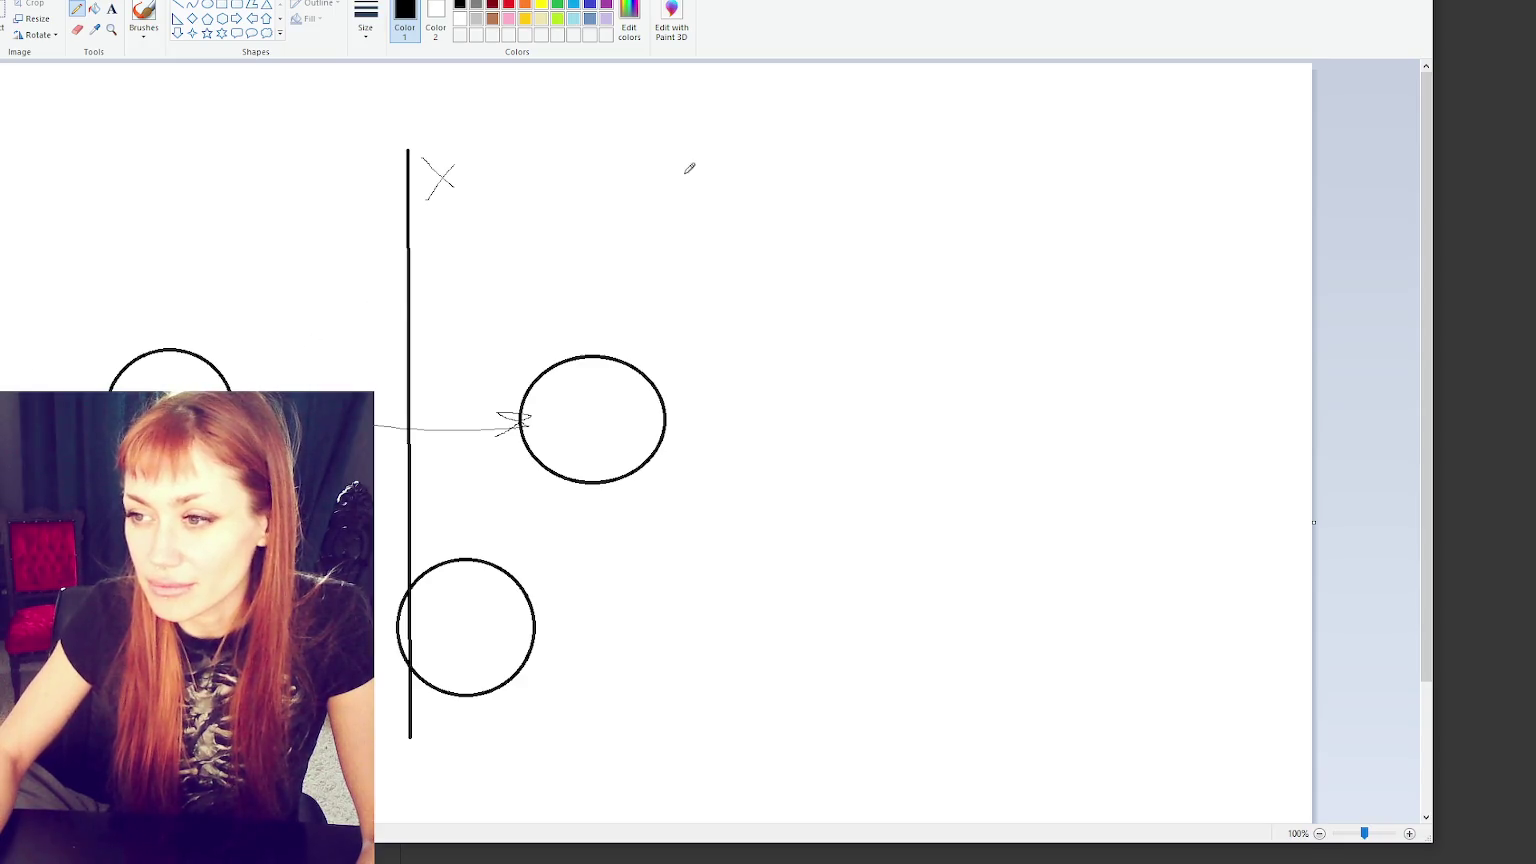
key("ctrl+z")
key("ctrl+z")
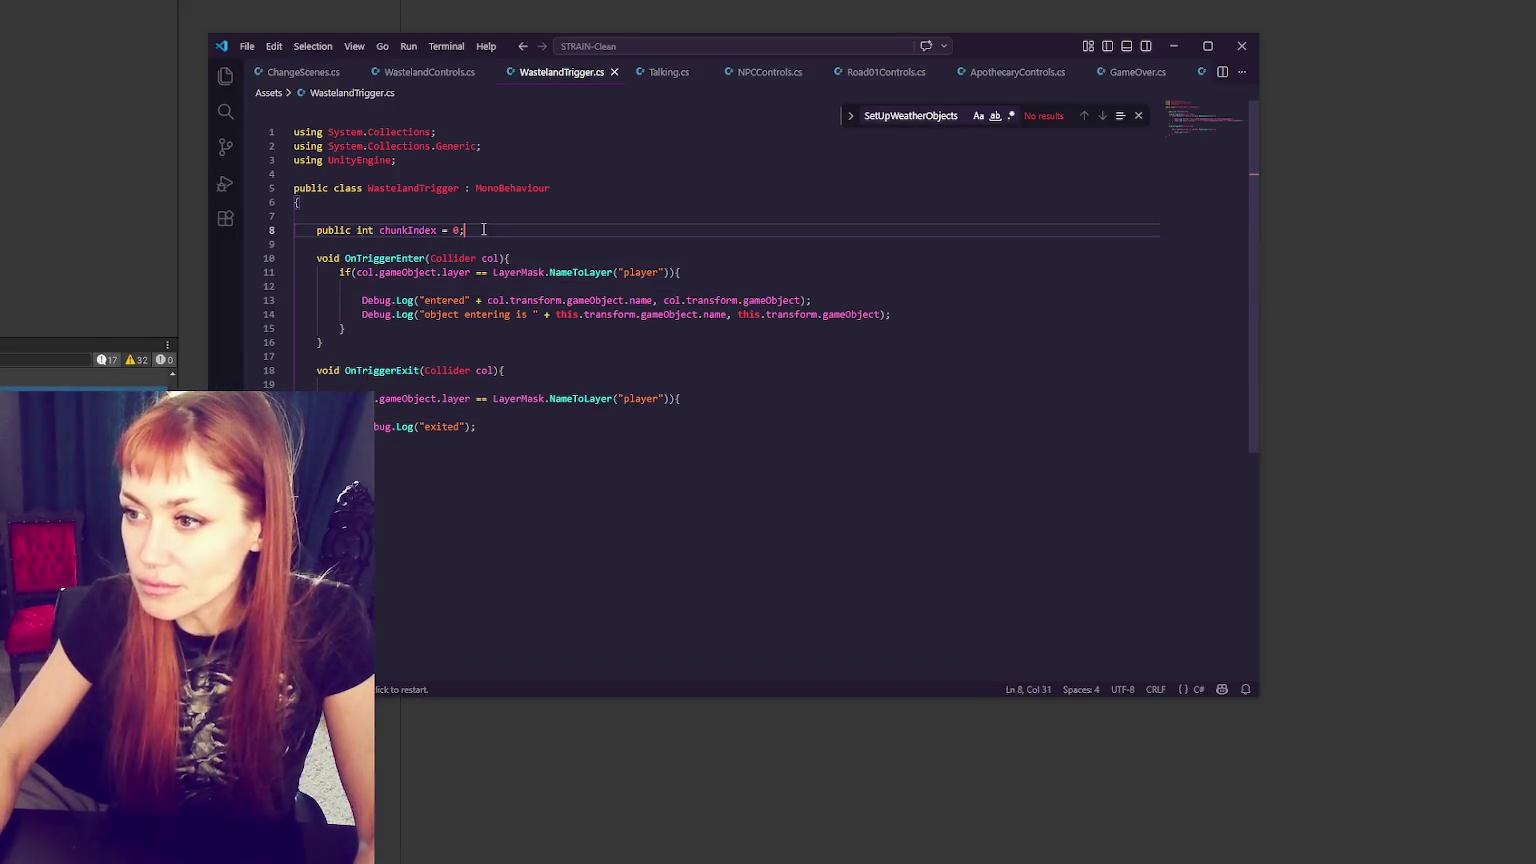
- In WastelandControls.cs, add 'public static Instance WastelandControls {get;set;}' at the top of the class
left_click(425, 72)
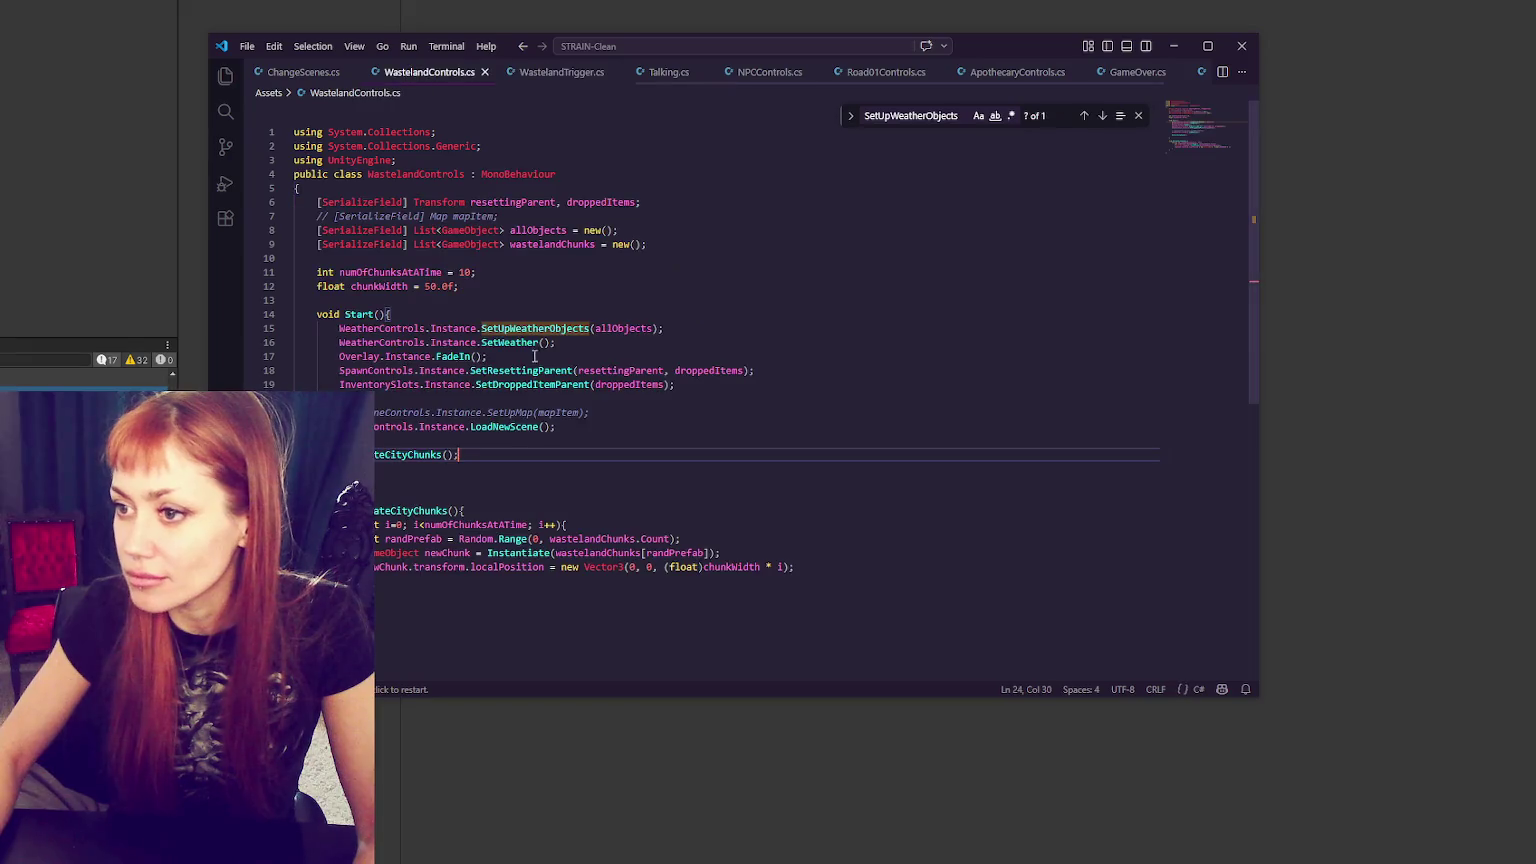
left_click(446, 595)
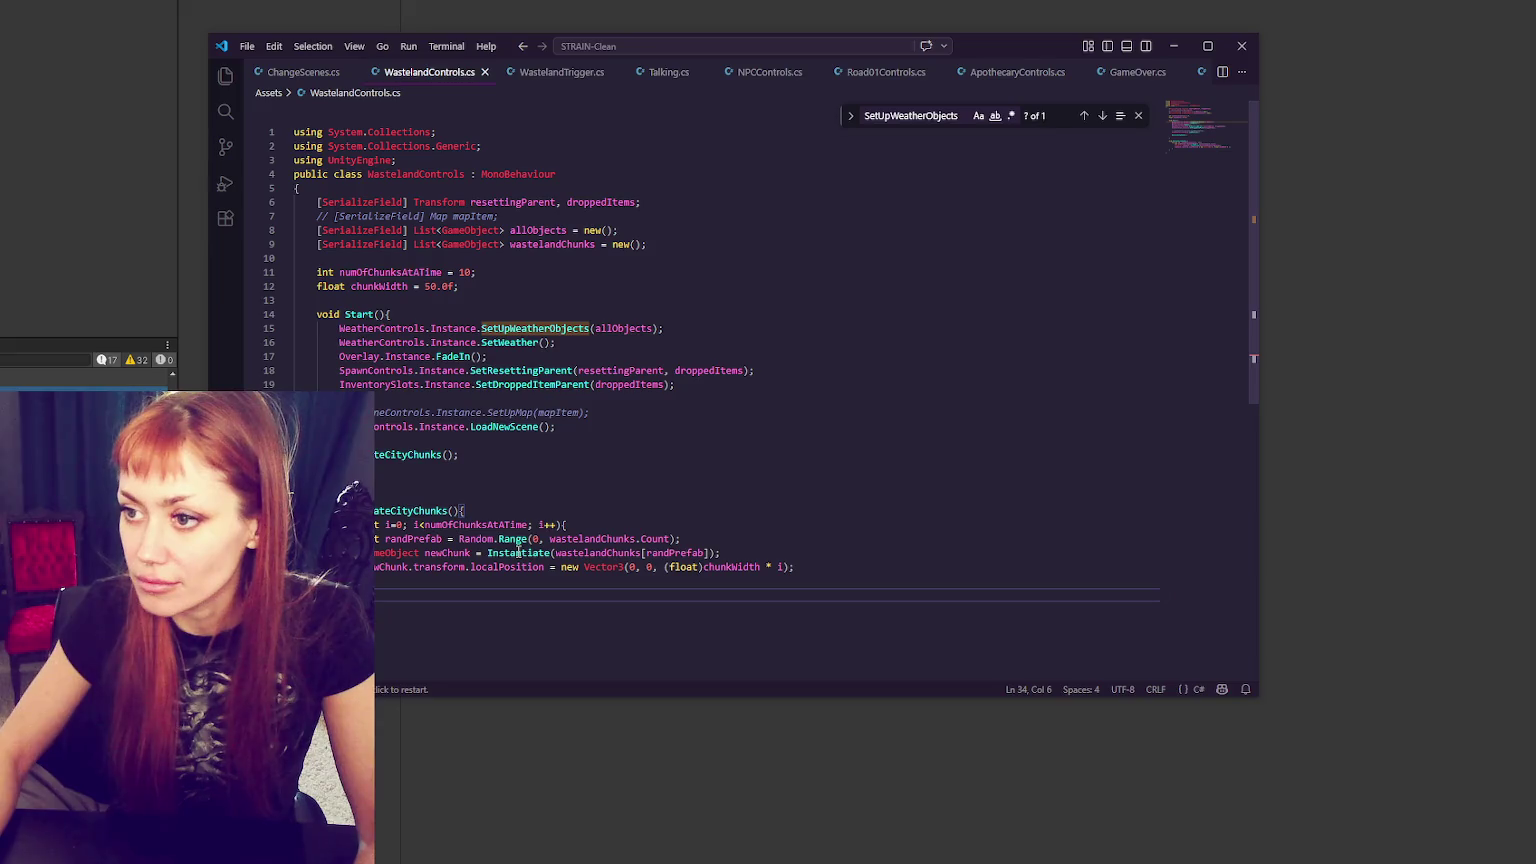
left_click(548, 292)
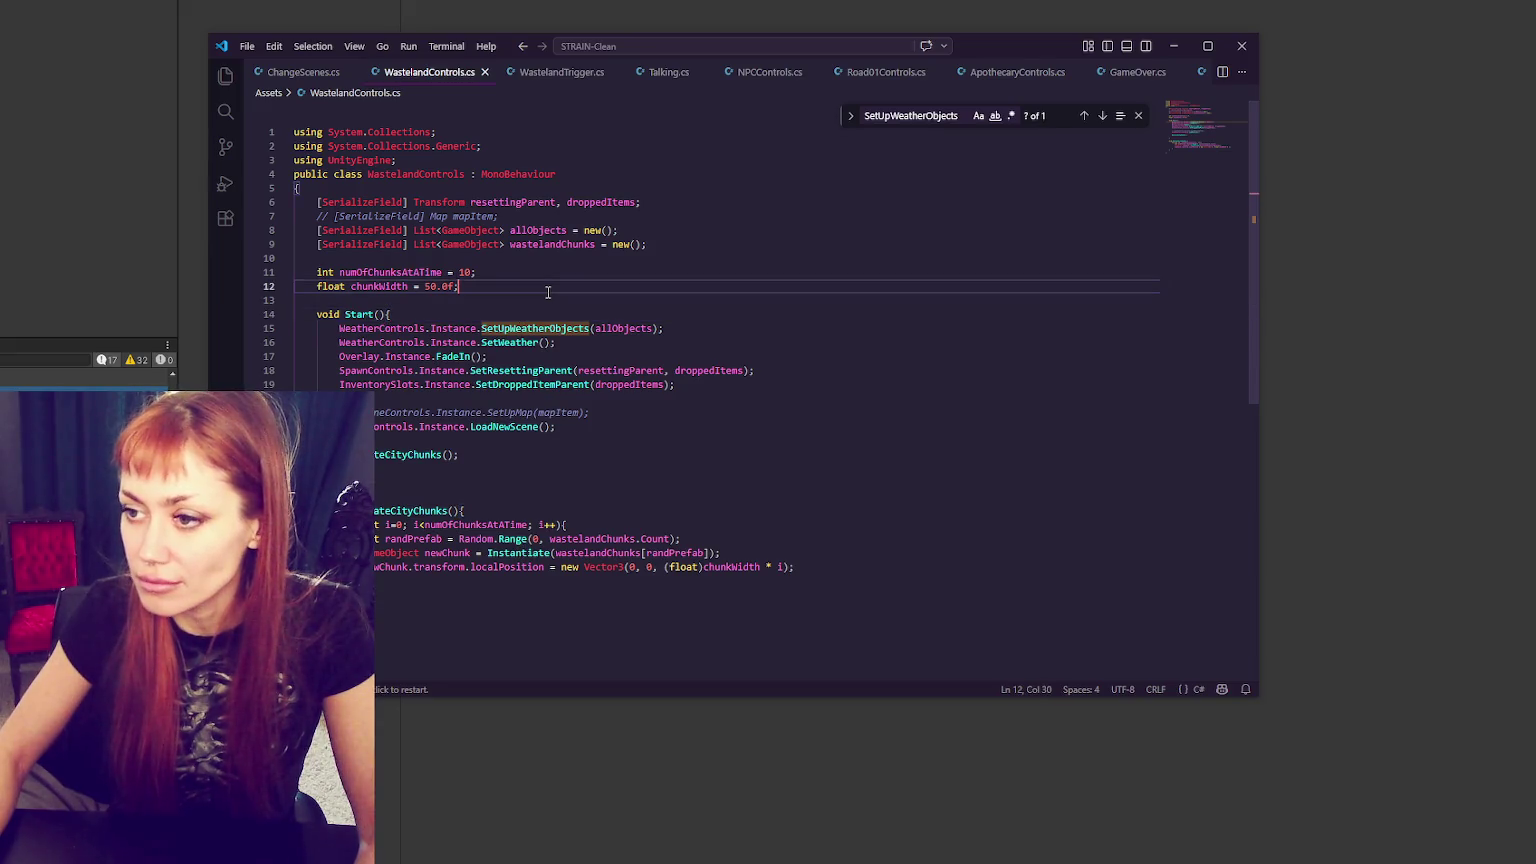
key("Return")
key("Return")
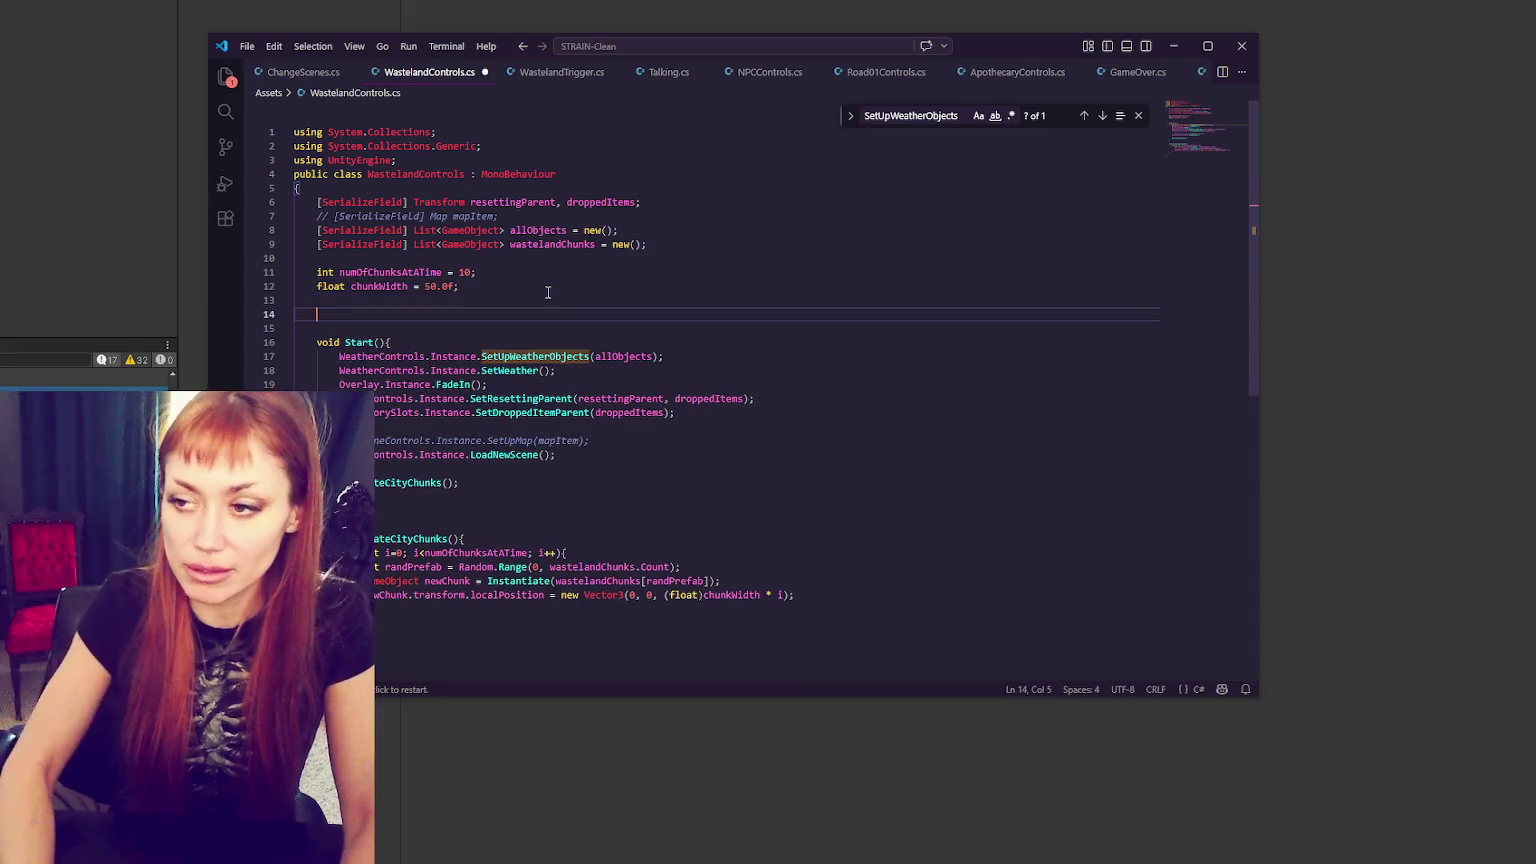
left_click(563, 192)
key("Return")
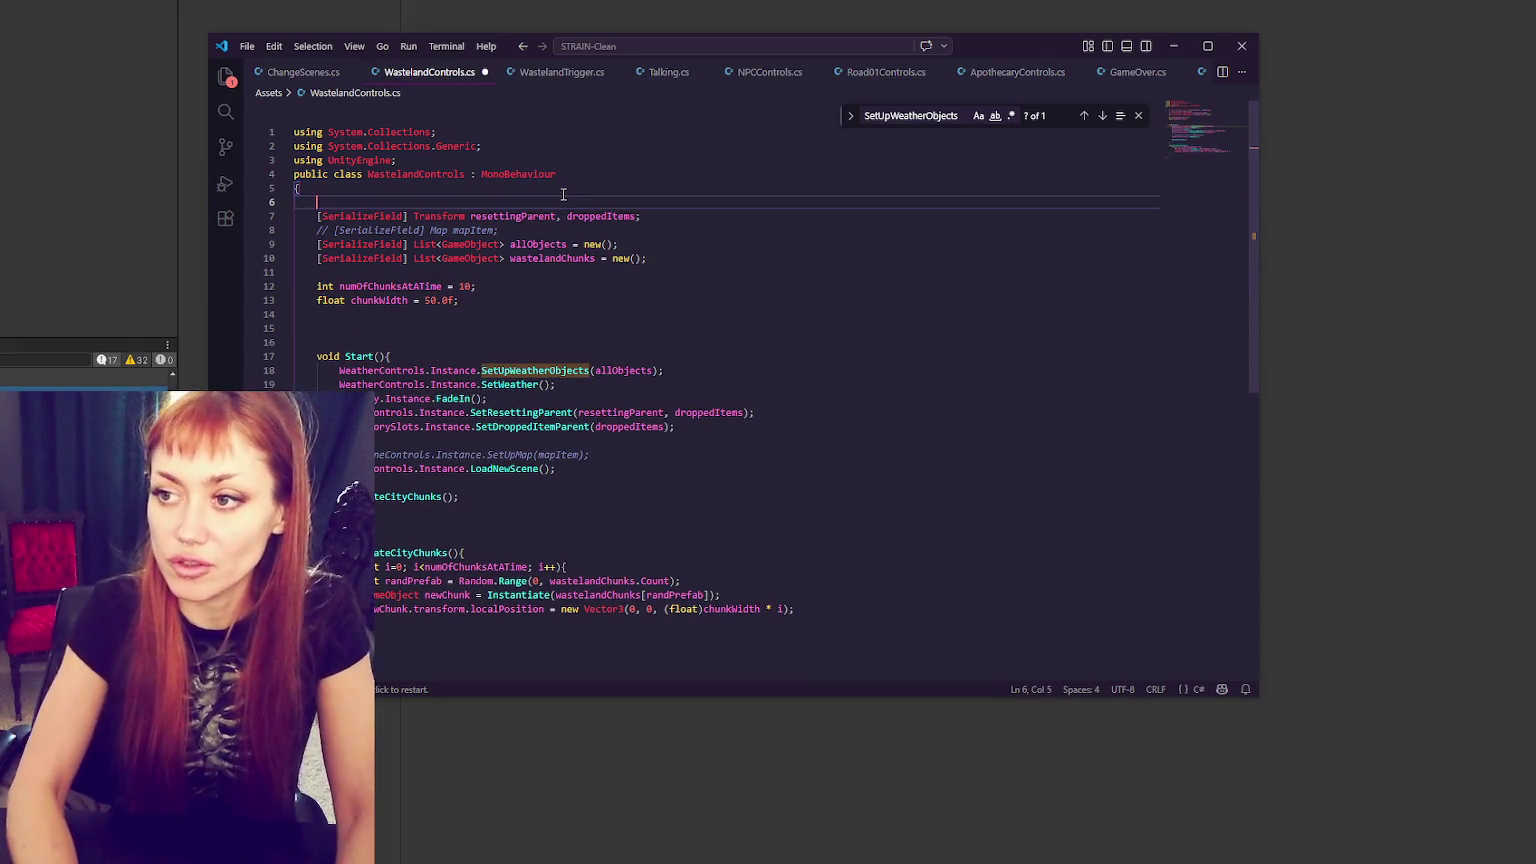
type("ublic static Instance Was")
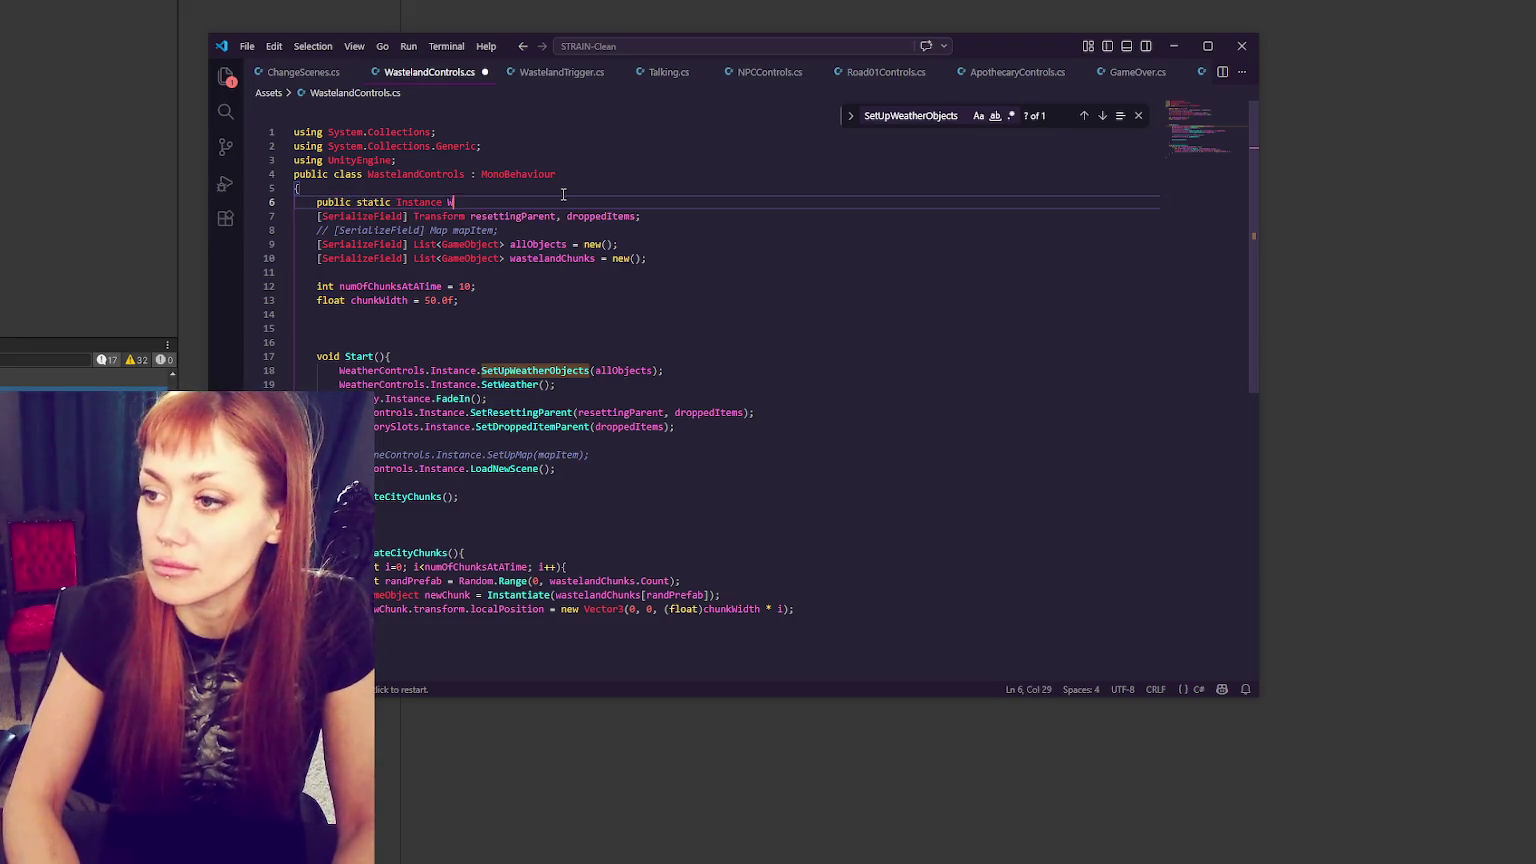
type("telandControls ")
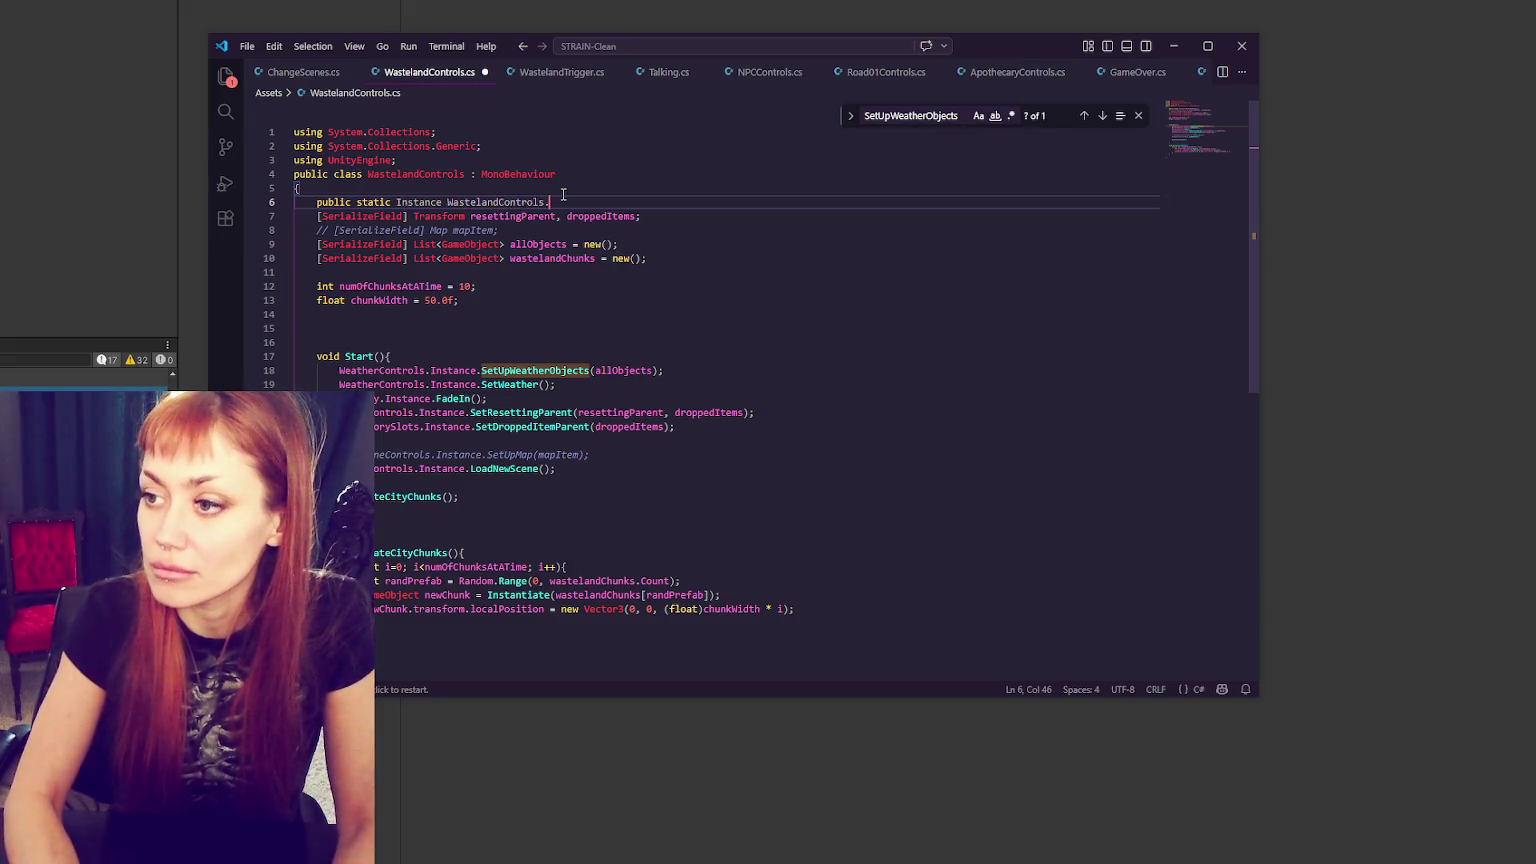
type("{get;set")
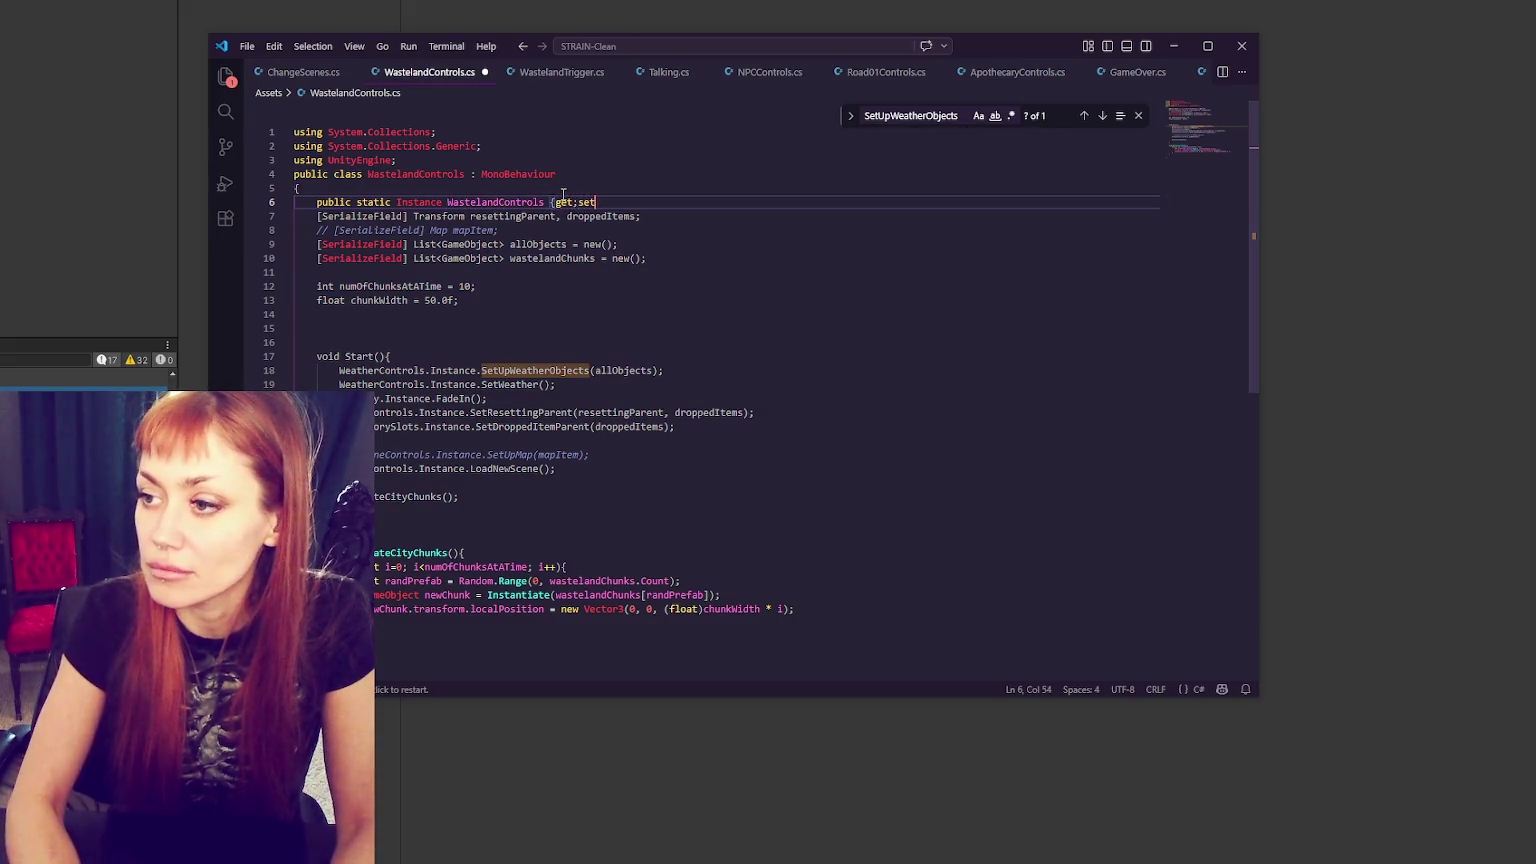
type(";}")
- Add a void Instance() method that sets Instance to this when it is null
left_click(517, 324)
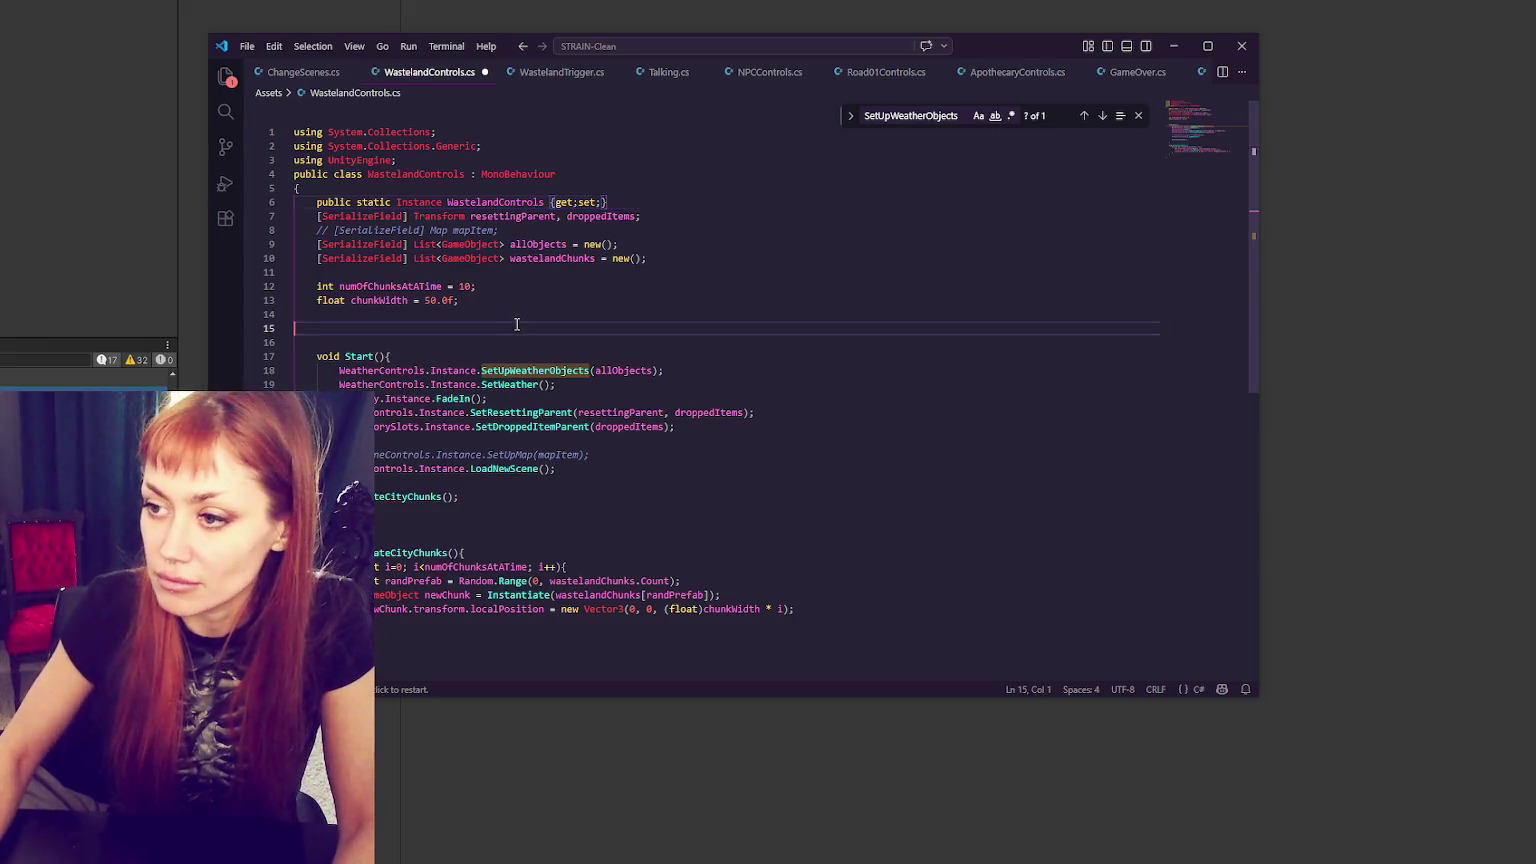
type("void Instance(){")
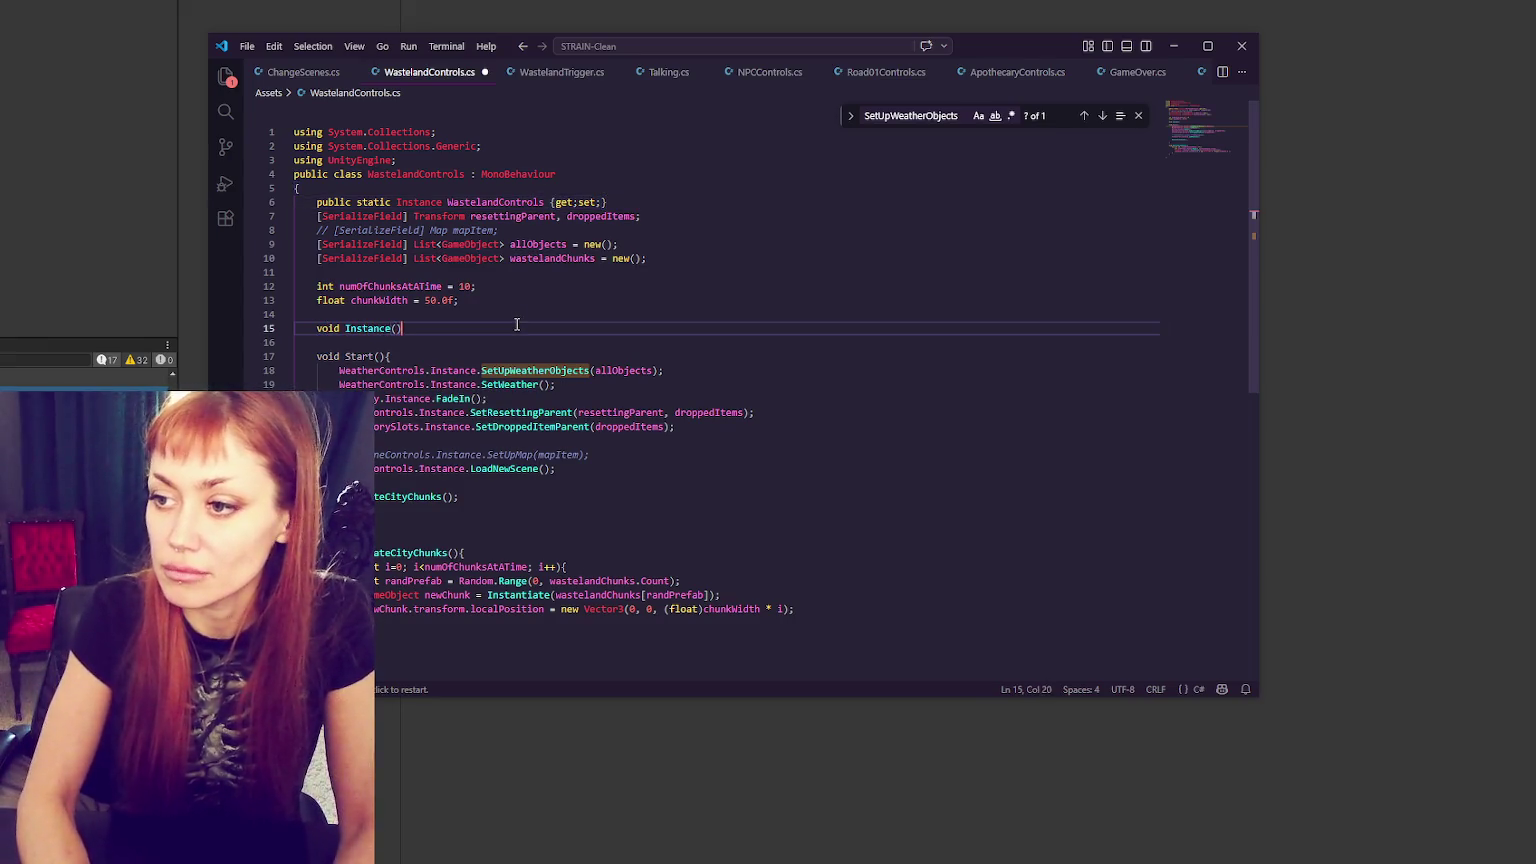
key("Return")
type("if((")
type("stance==null")
type("){")
key("Return")
type("nace=this;")
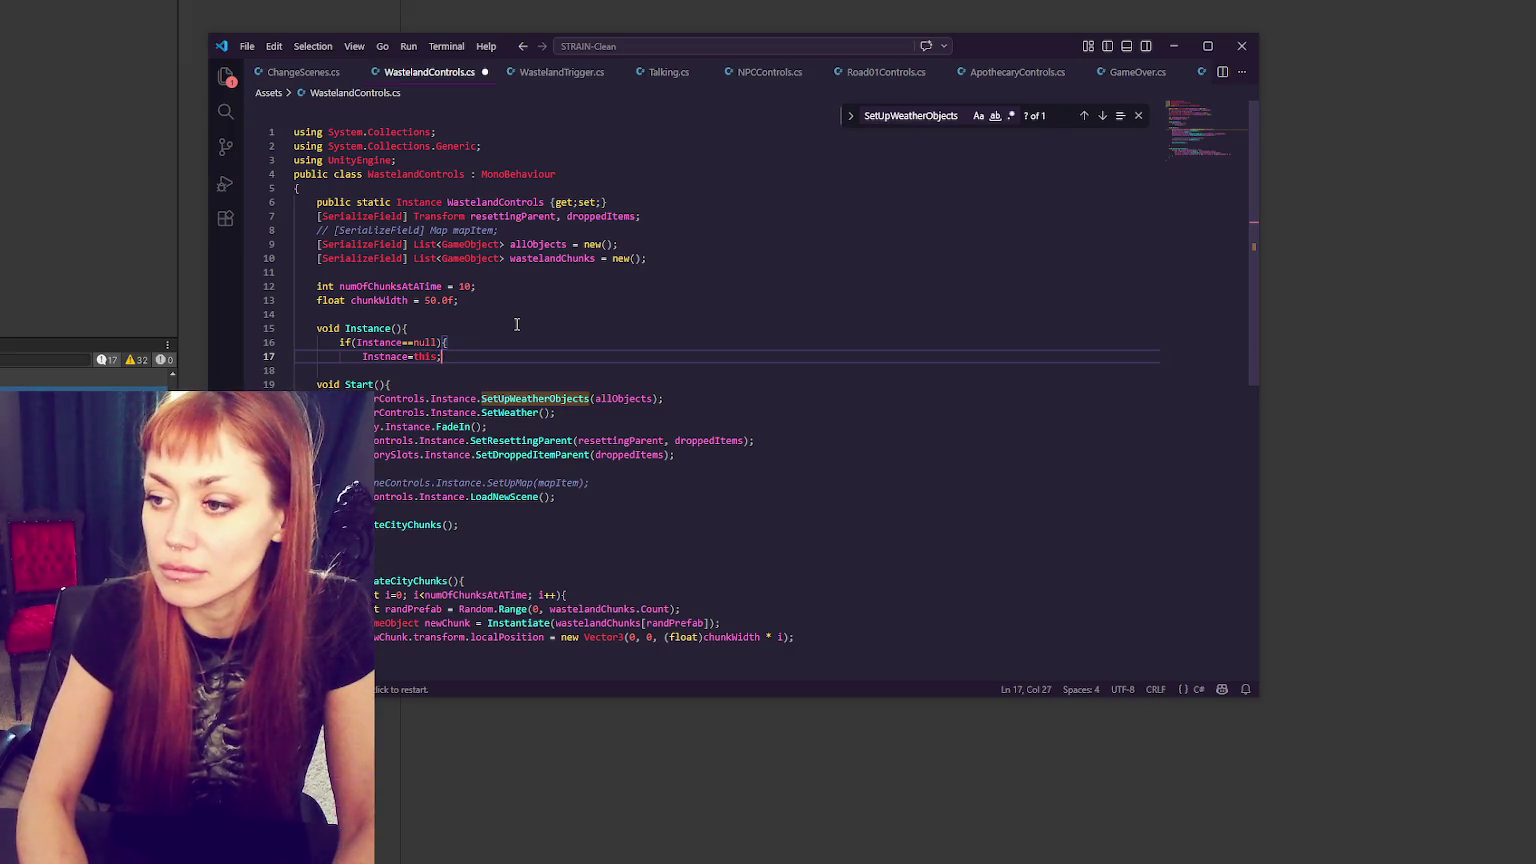
key("Return")
type("}")
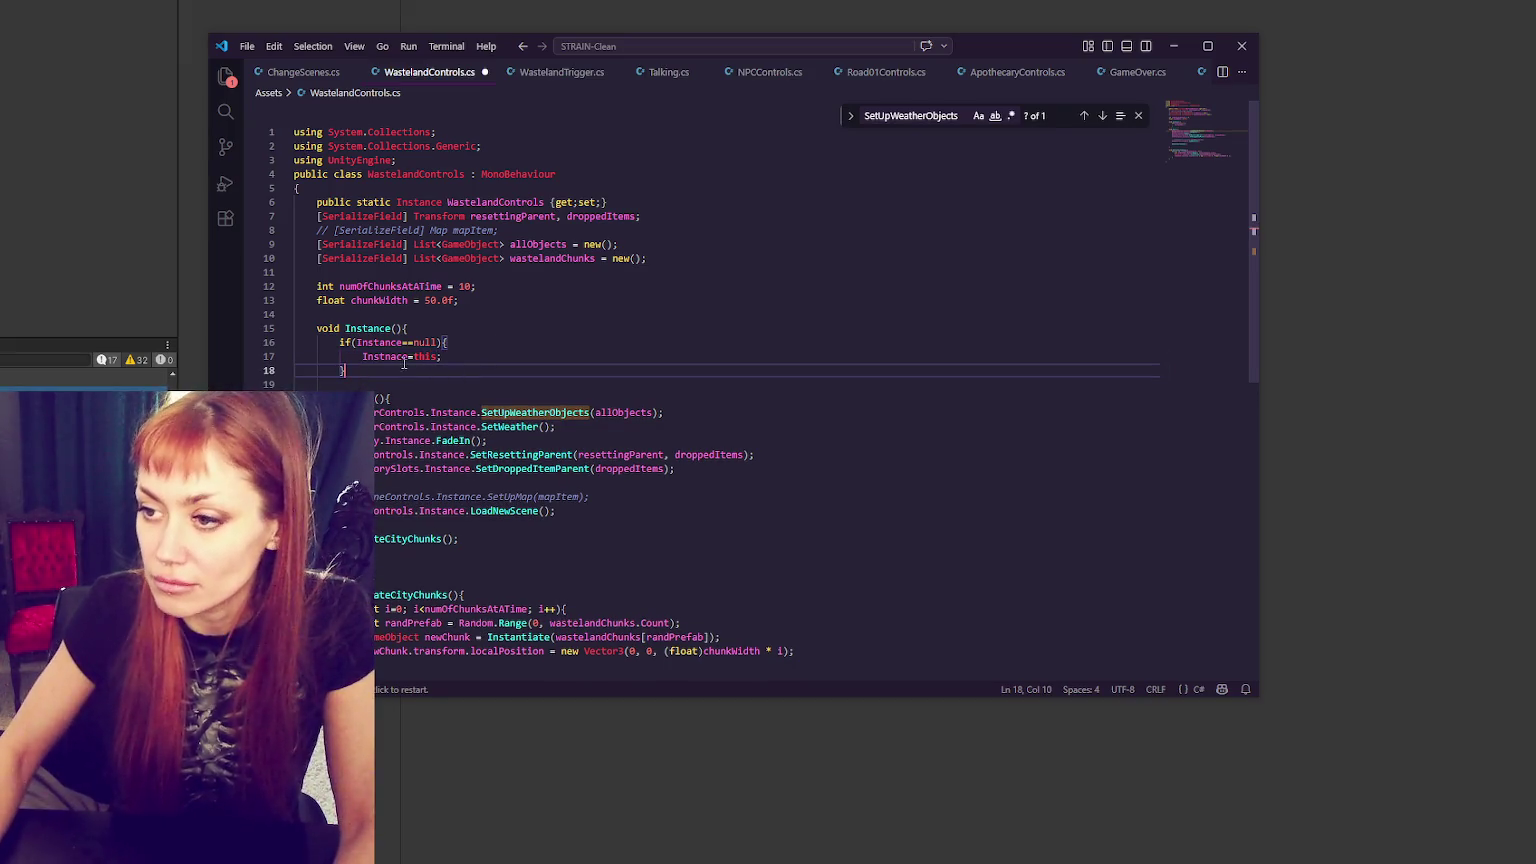
- Save WastelandControls.cs and indent the blank line in WastelandTrigger.cs's enter handler
key("ctrl+a")
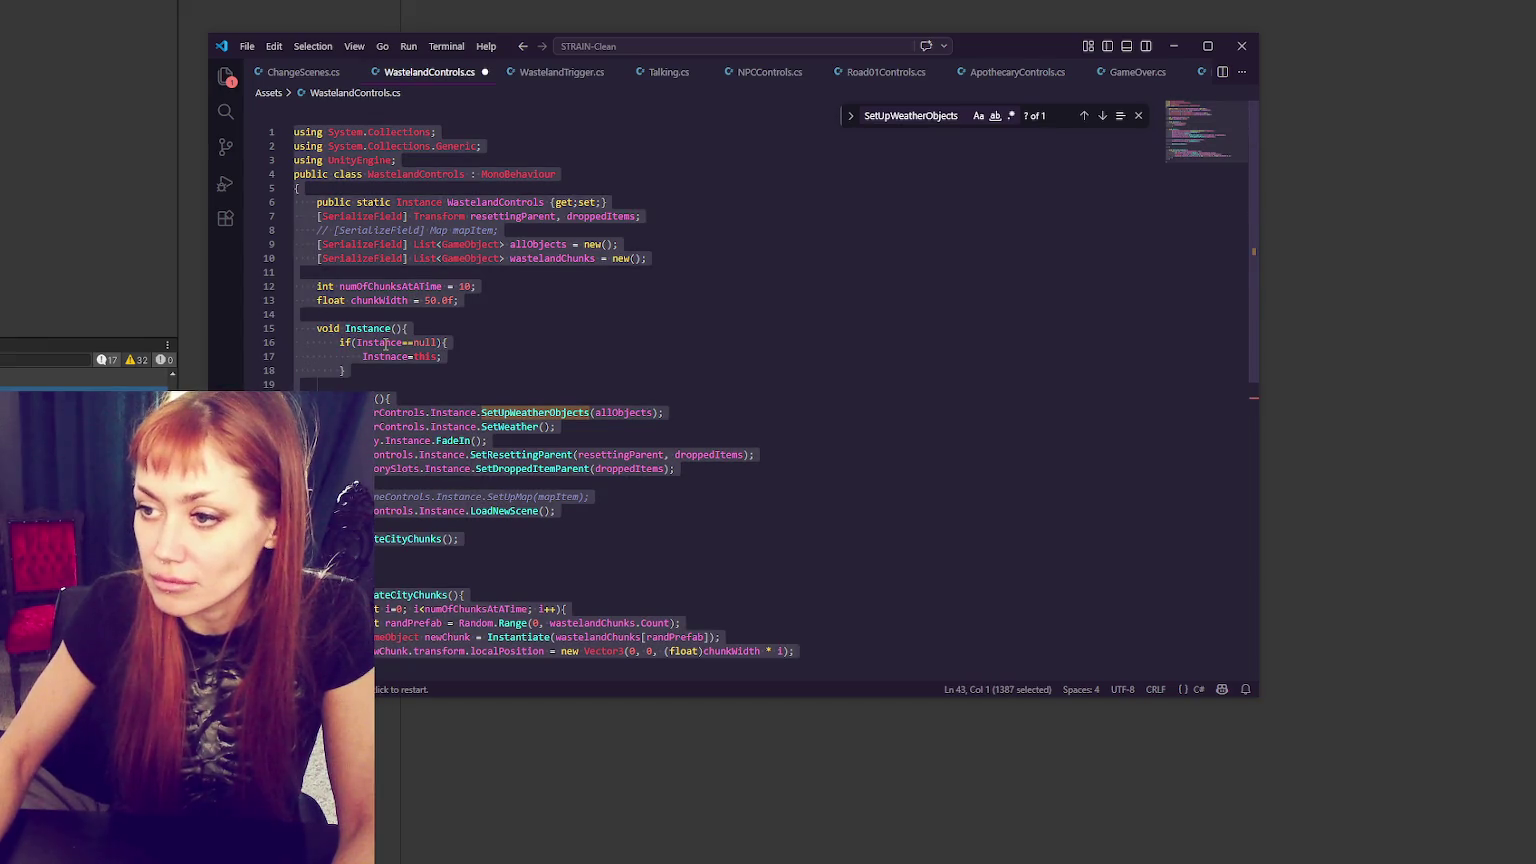
left_click(385, 345)
left_click(488, 345)
key("ctrl+s")
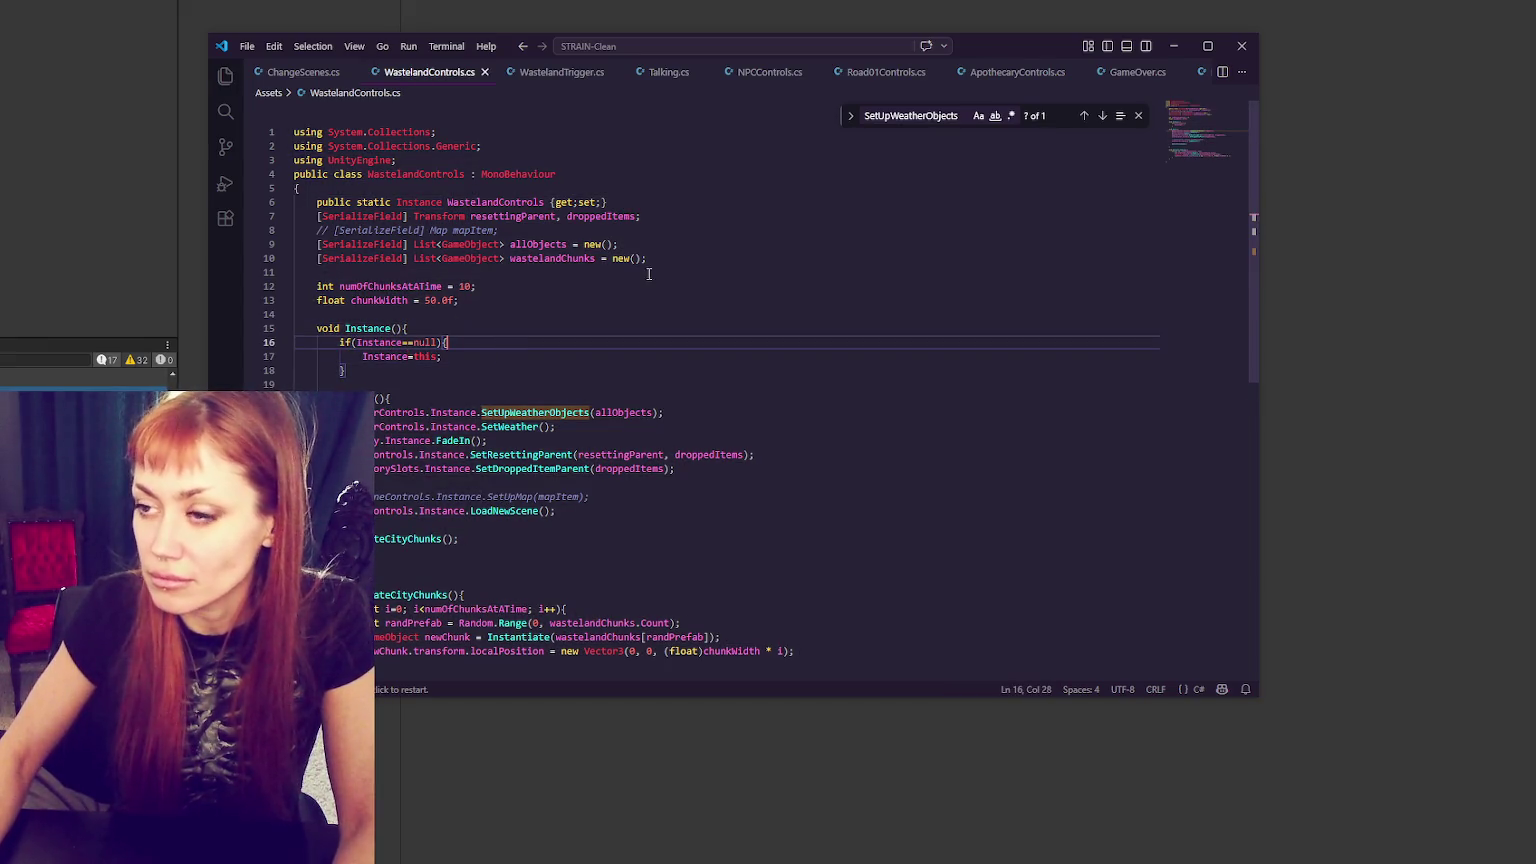
left_click(570, 74)
left_click(623, 288)
key("Tab")
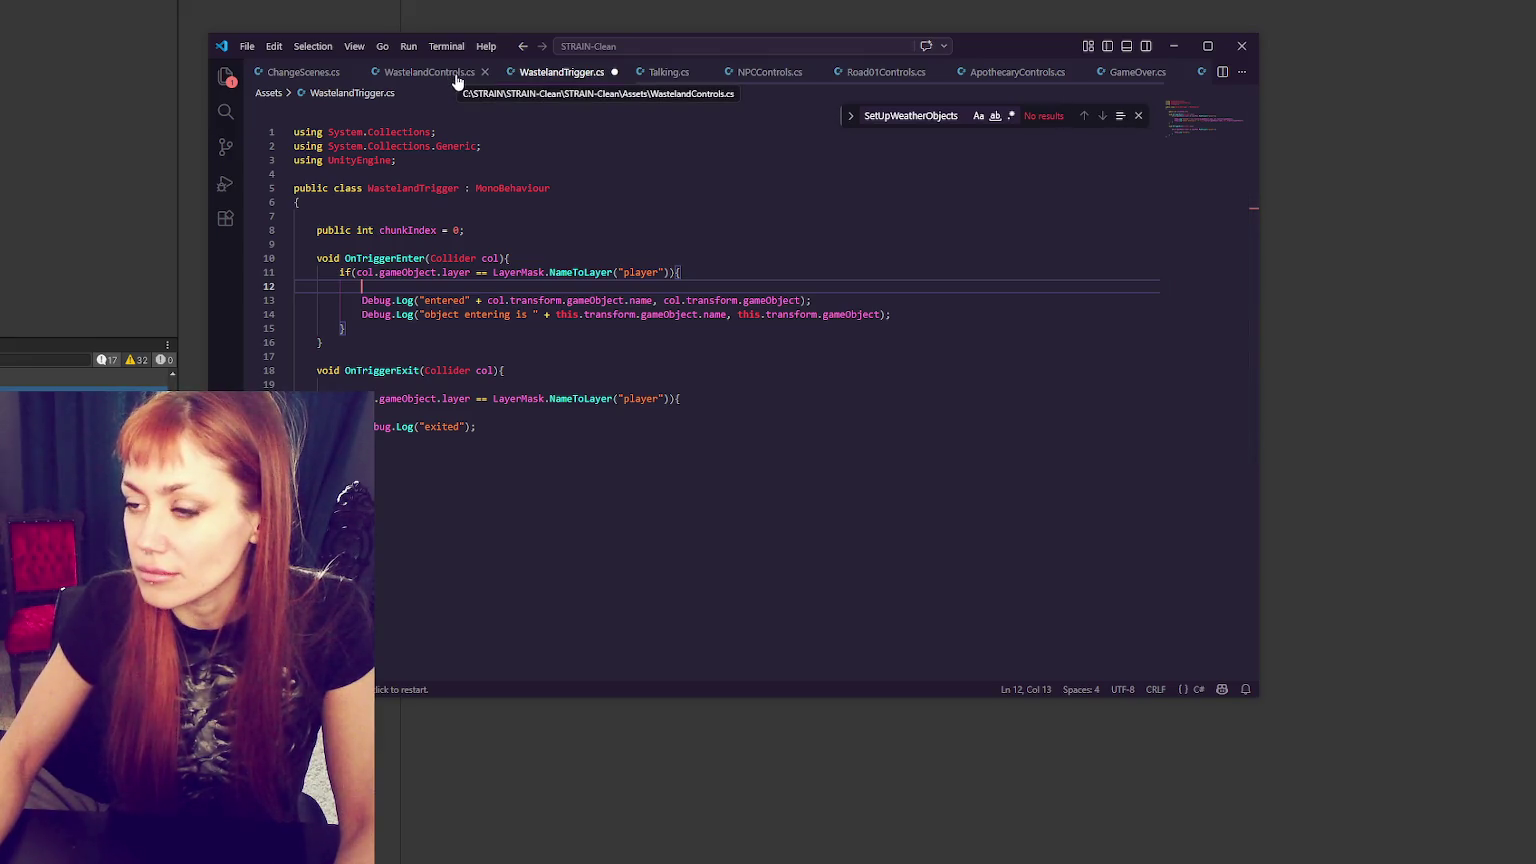
- Replace the entered Debug.Log's collider and object arguments with chunkIndex
double_click(407, 230)
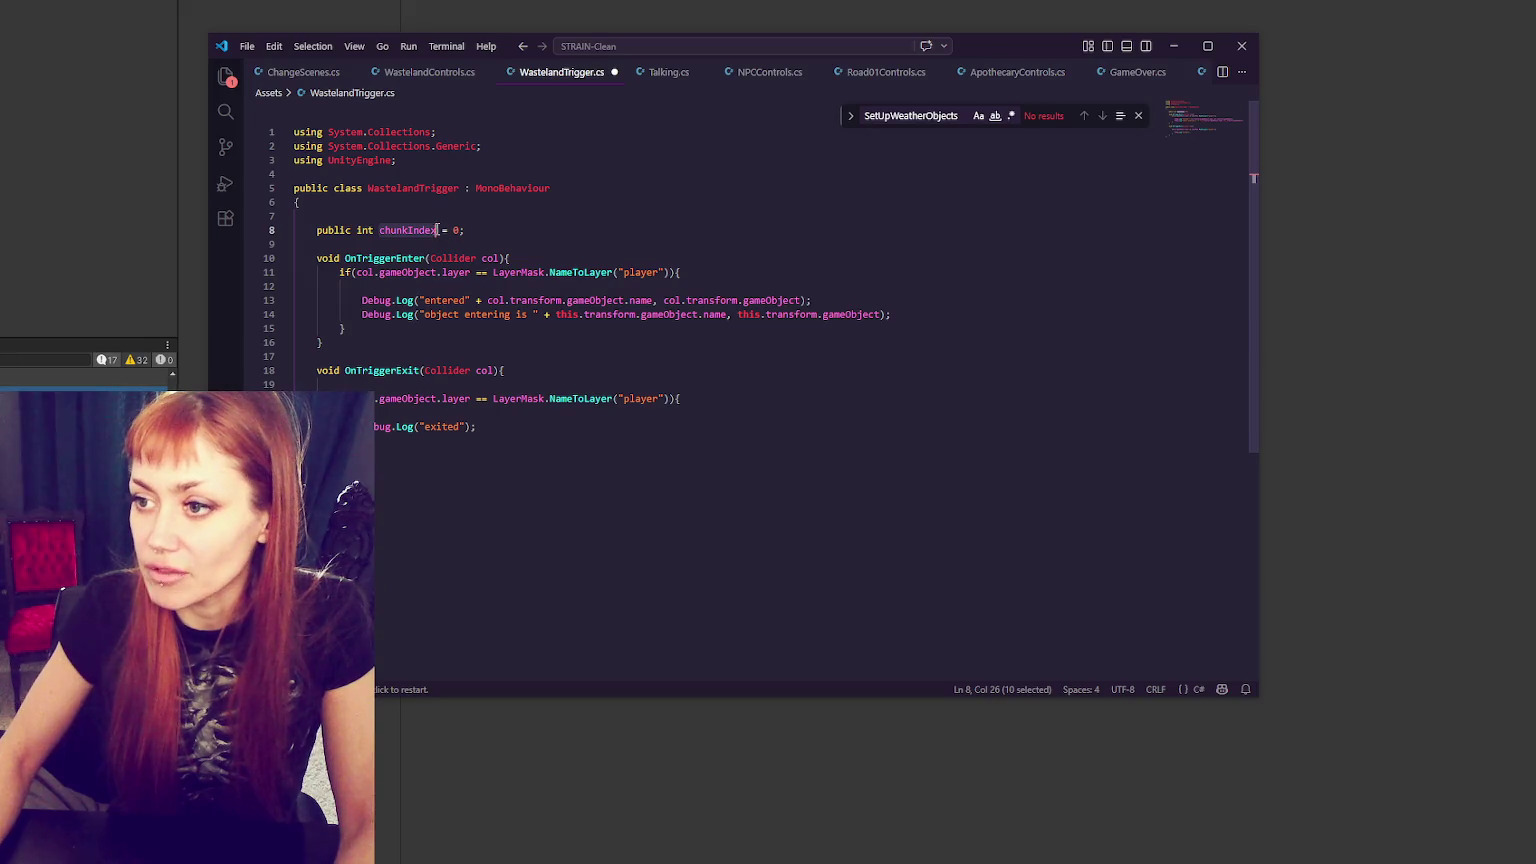
left_click(471, 300)
left_click(467, 300)
left_click(482, 300)
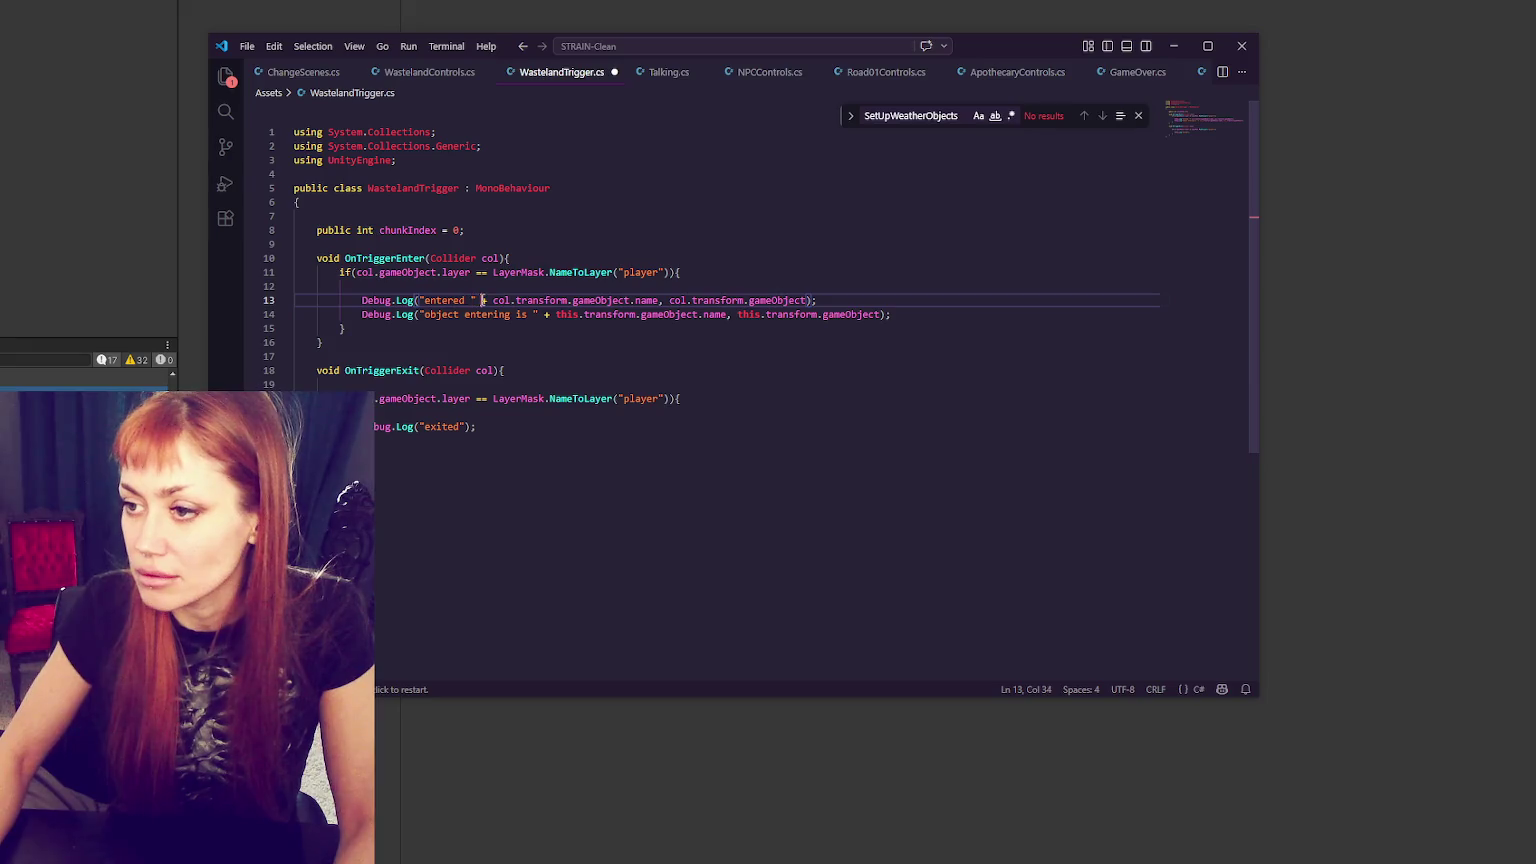
left_click_drag(491, 300, 806, 300)
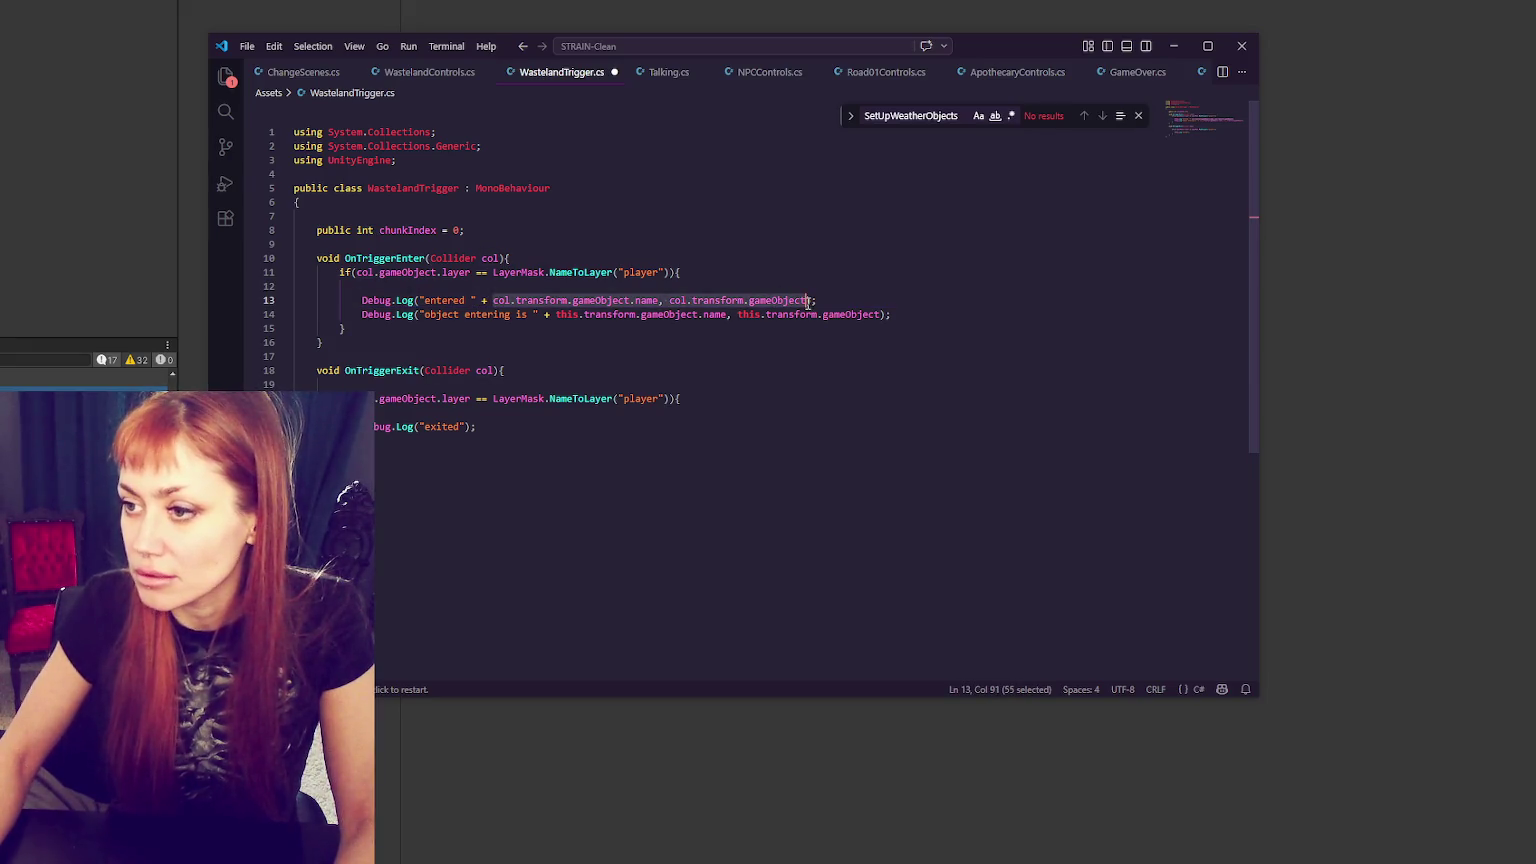
type("chunkIndex")
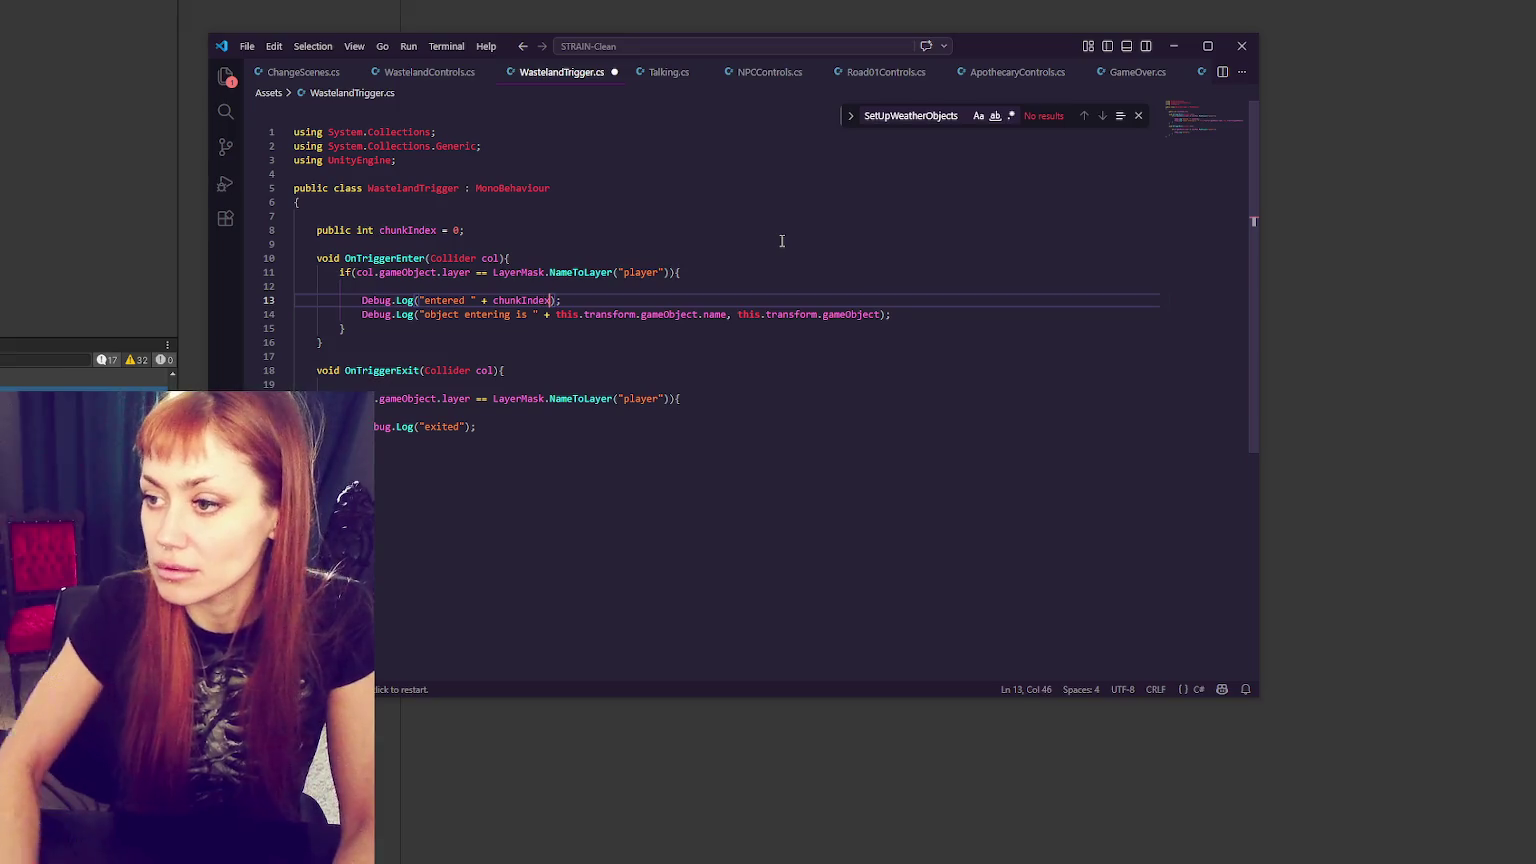
- Delete the object-entering log line and append ' + chunkIndex' to the exited message
left_click(929, 312)
key("shift+Up")
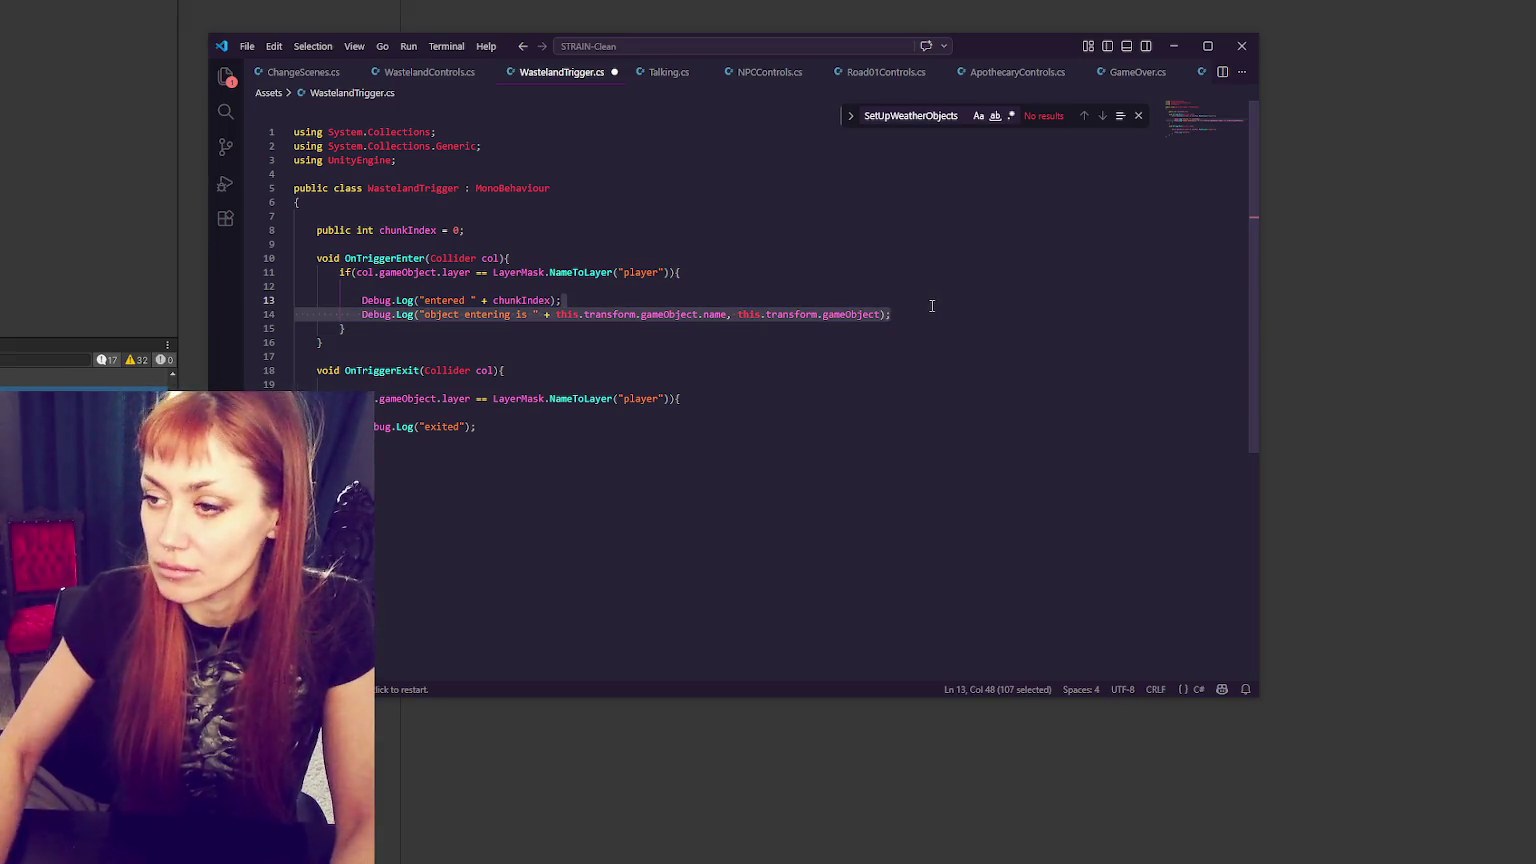
key("BackSpace")
key("ctrl+s")
left_click_drag(481, 300, 548, 302)
left_click(461, 413)
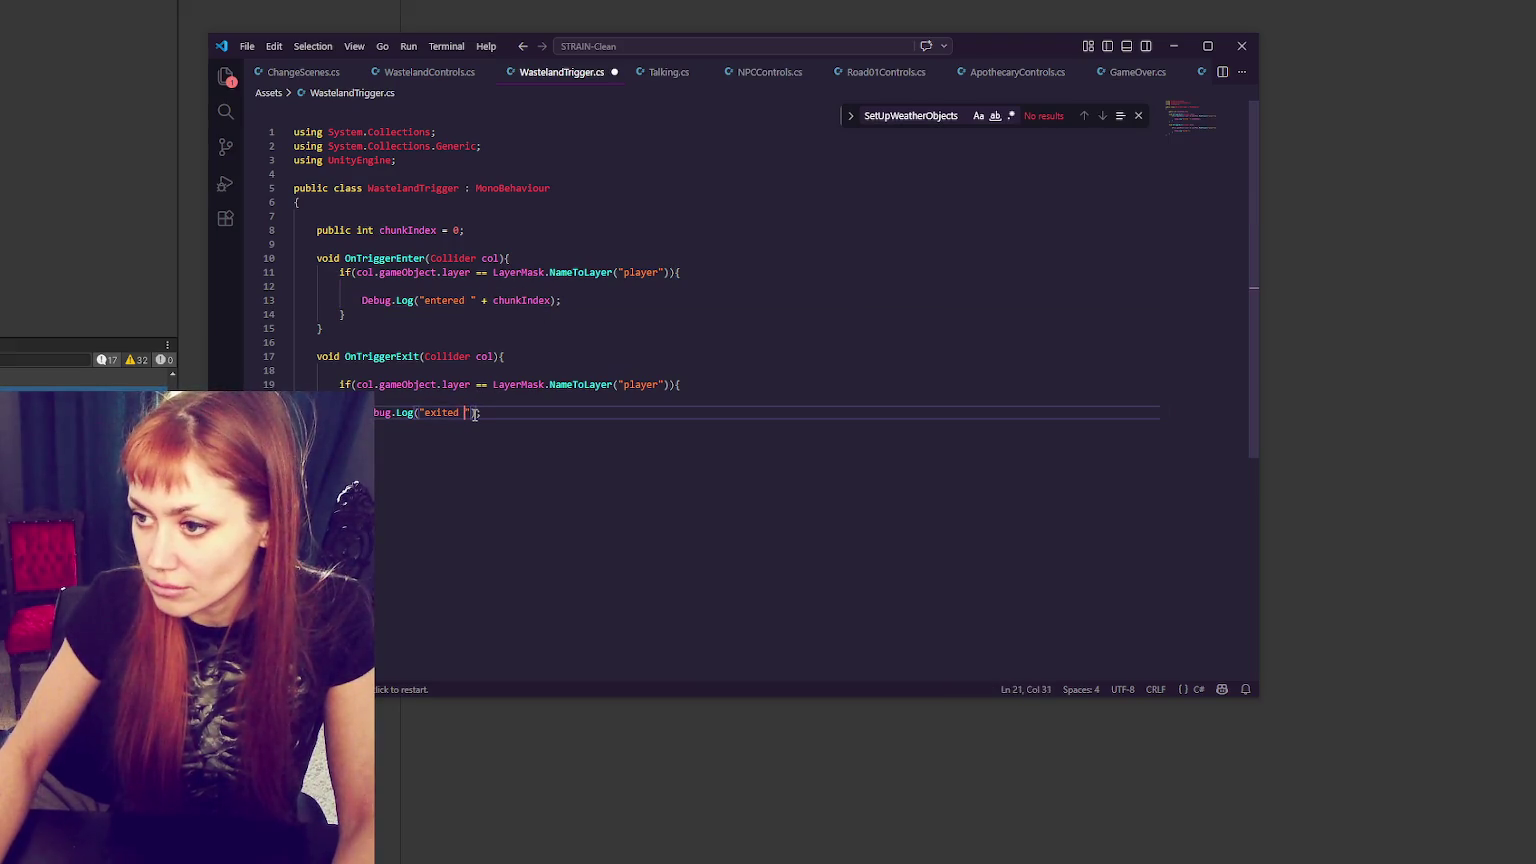
type("+ chunkIndex")
- Remove the leftover blank lines from both handlers and save WastelandTrigger.cs
left_click(540, 398)
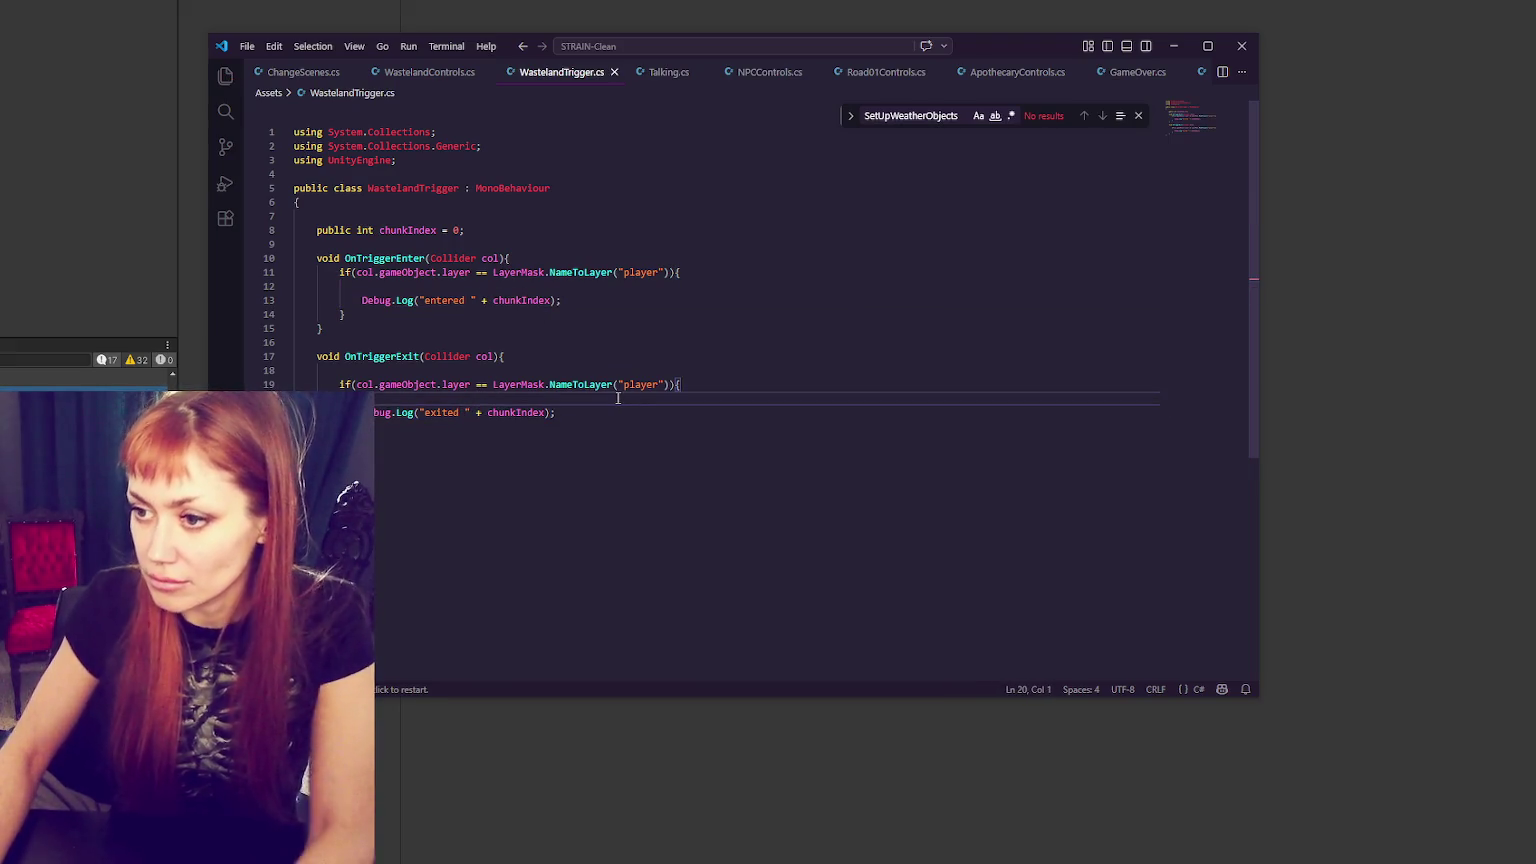
key("BackSpace")
left_click(585, 371)
key("BackSpace")
left_click(572, 288)
key("BackSpace")
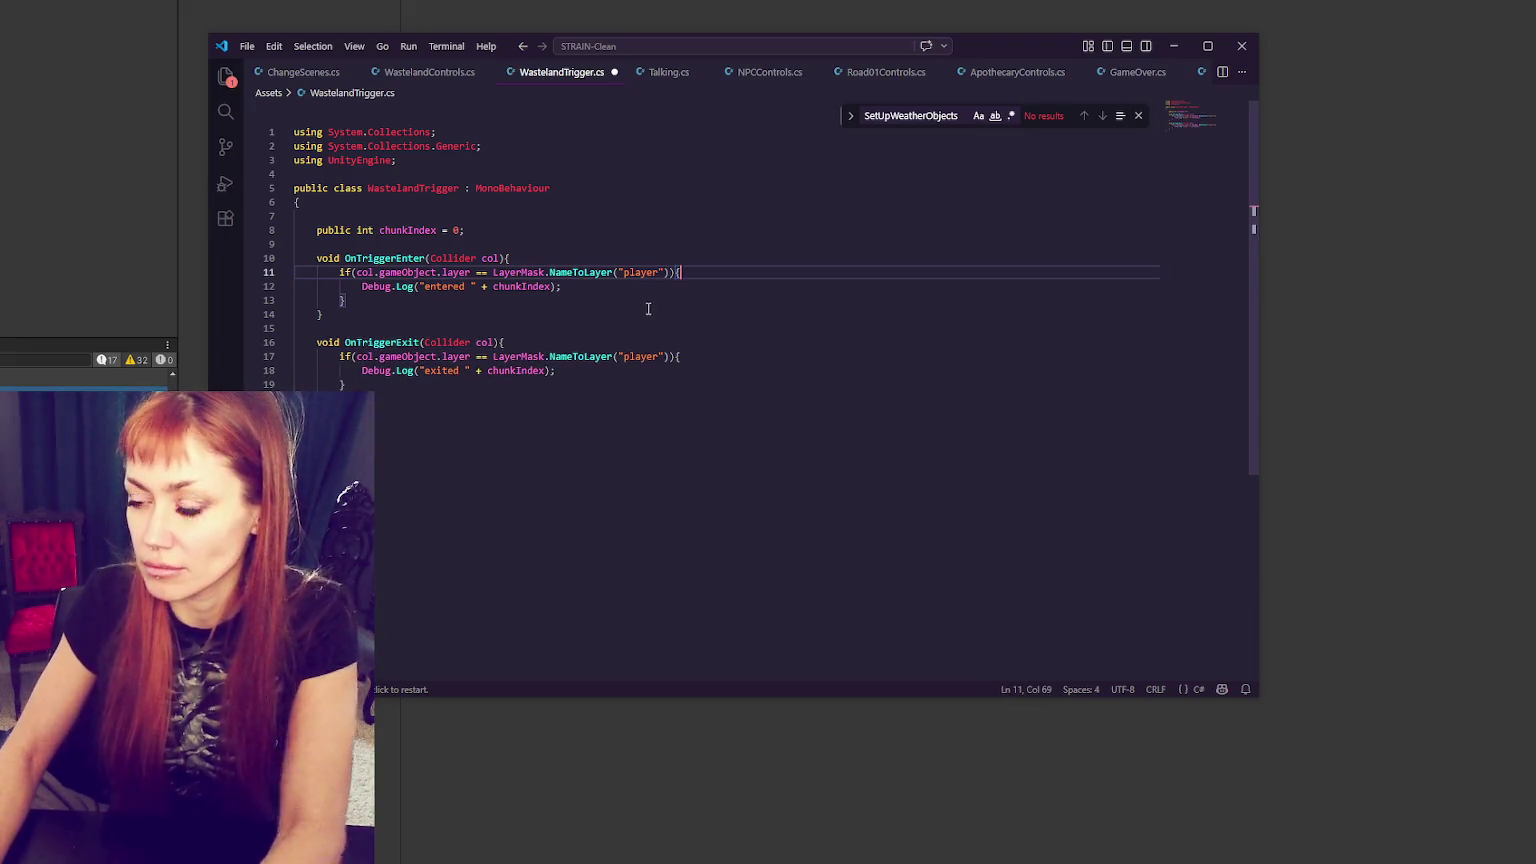
key("ctrl+s")
left_click(648, 312)
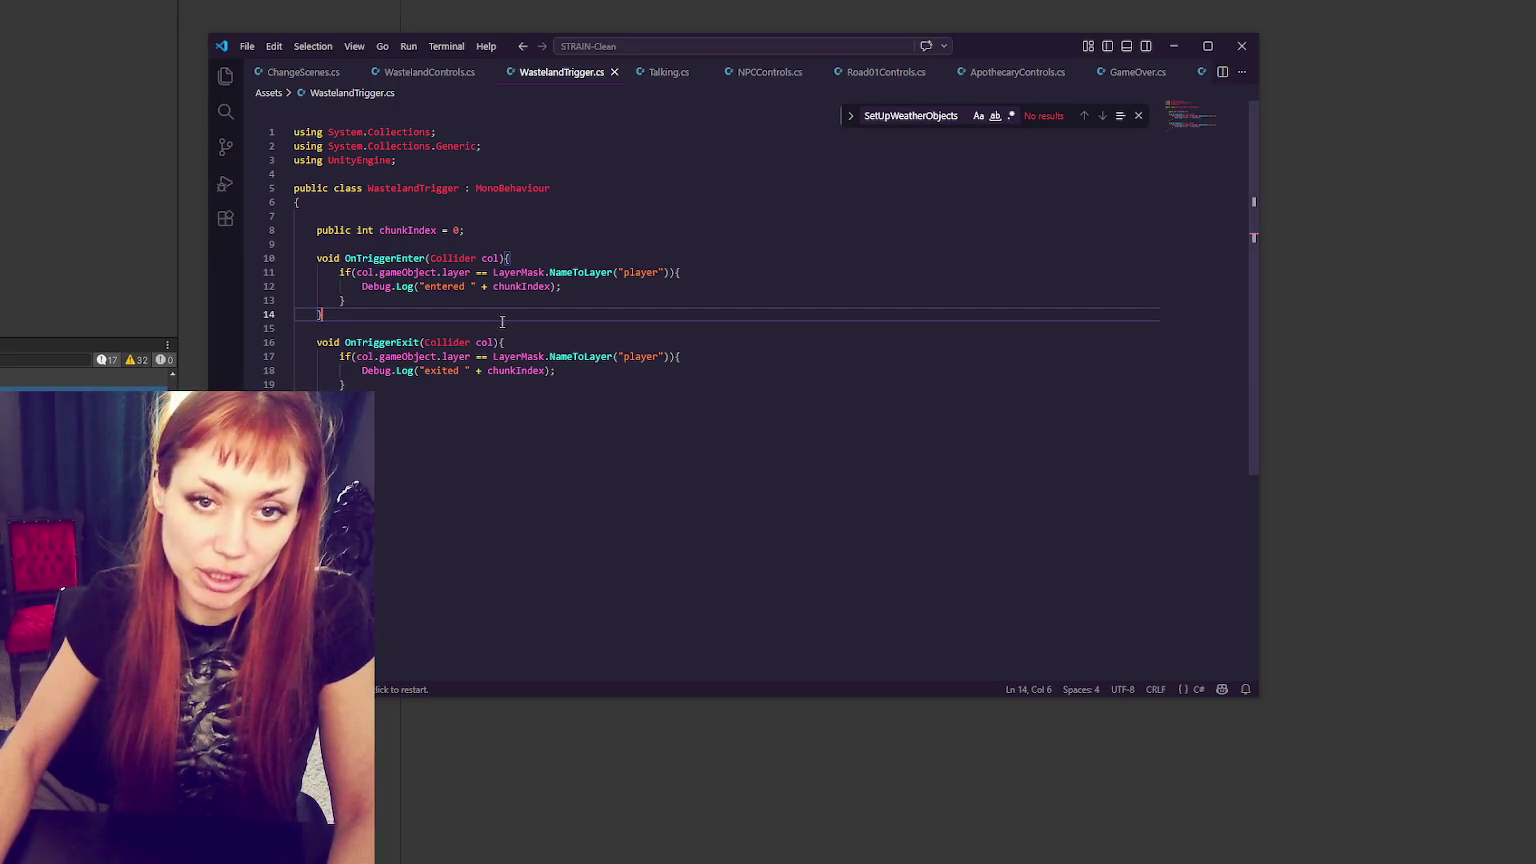
key("alt+Tab")
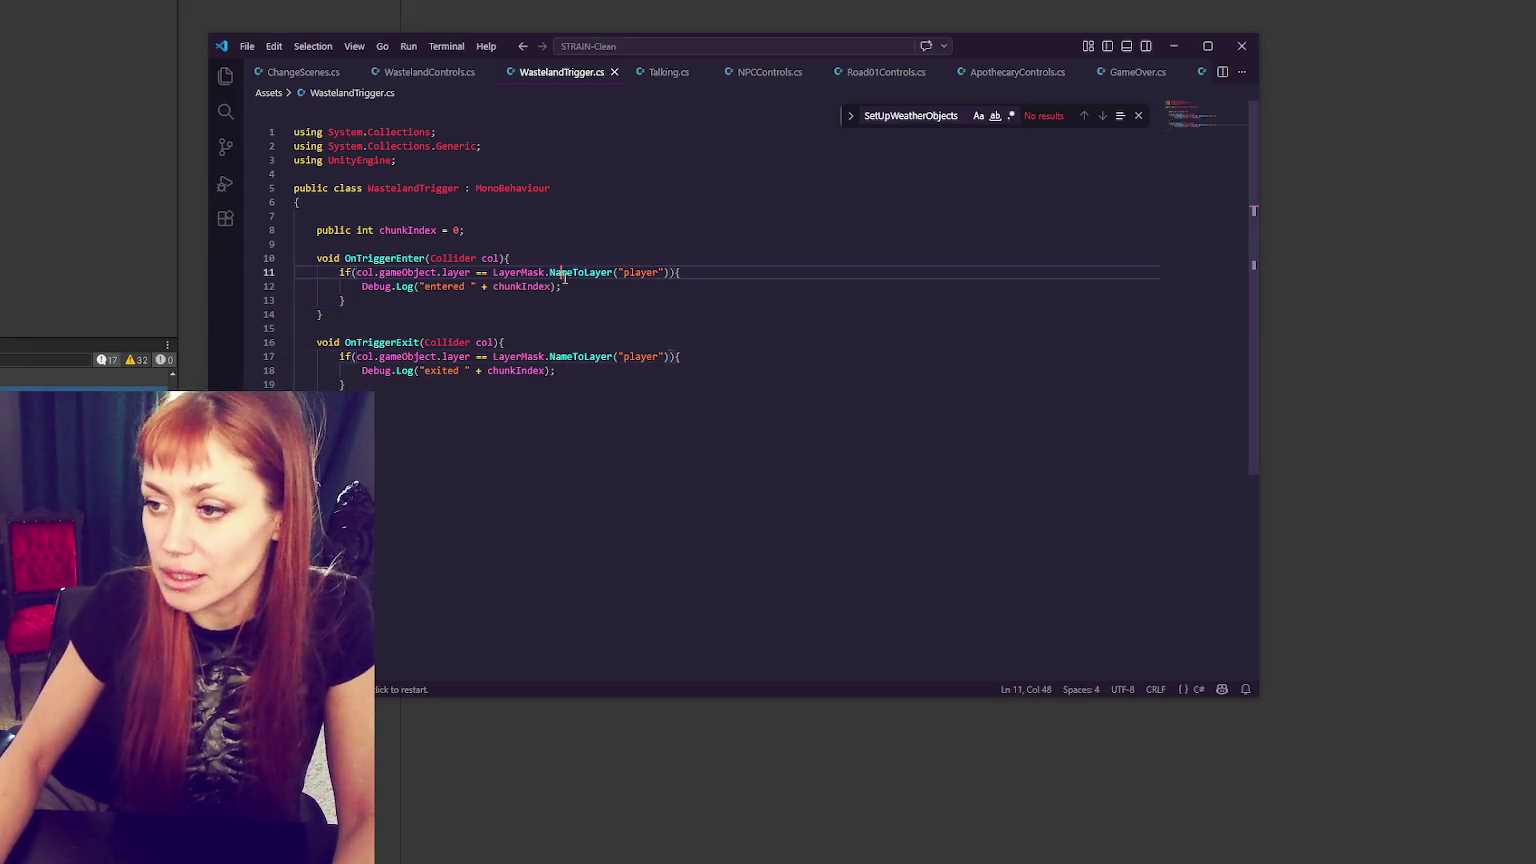
left_click(426, 76)
- Check the chunkIndex field name, then open a new line after the chunk spawning code
key("Down")
key("Down")
key("Down")
key("End")
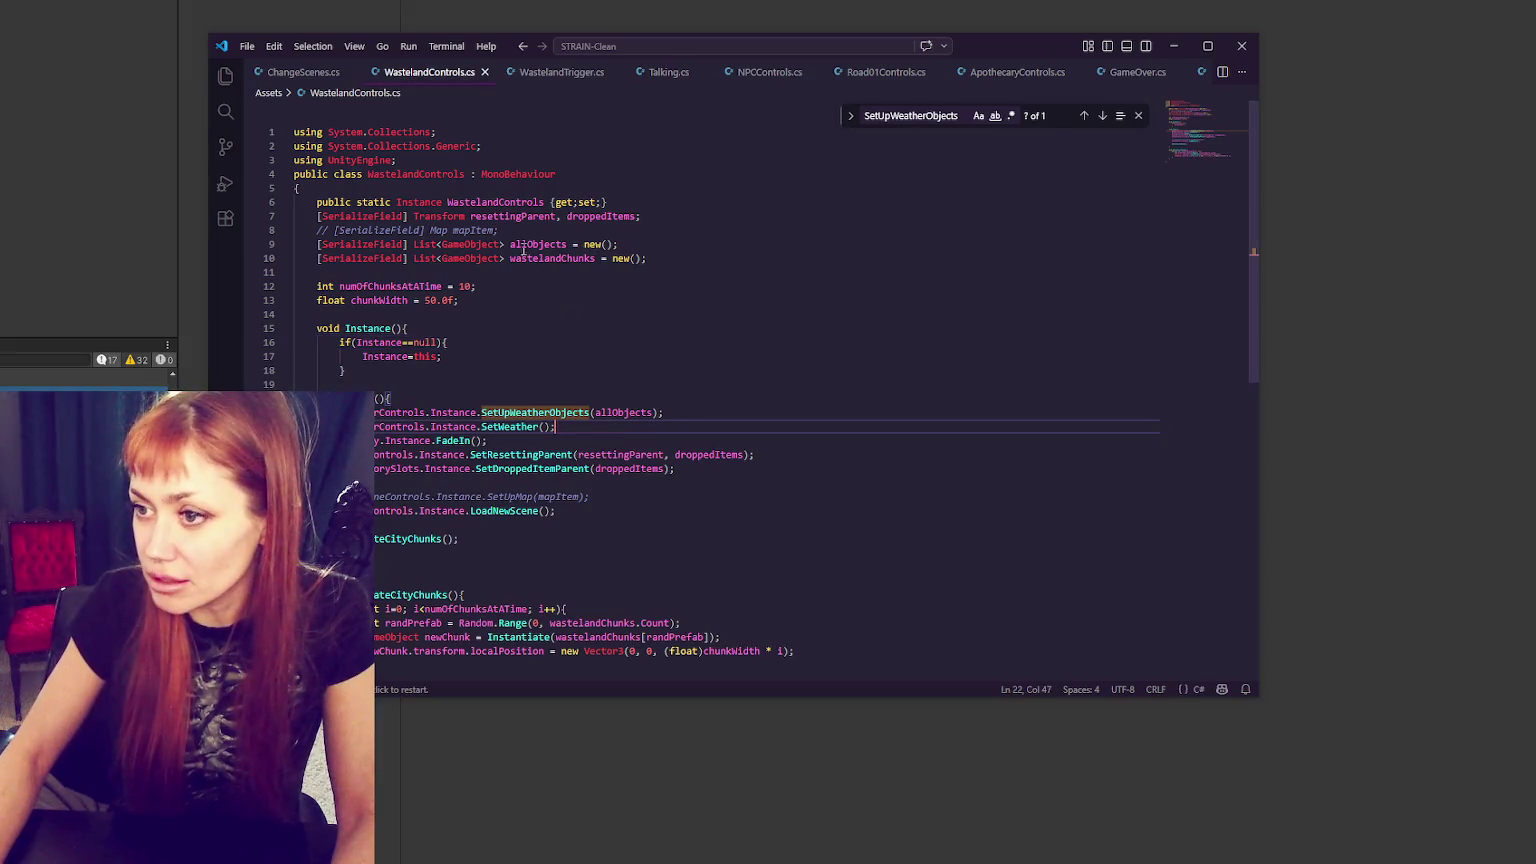
left_click(562, 72)
double_click(407, 230)
left_click(413, 76)
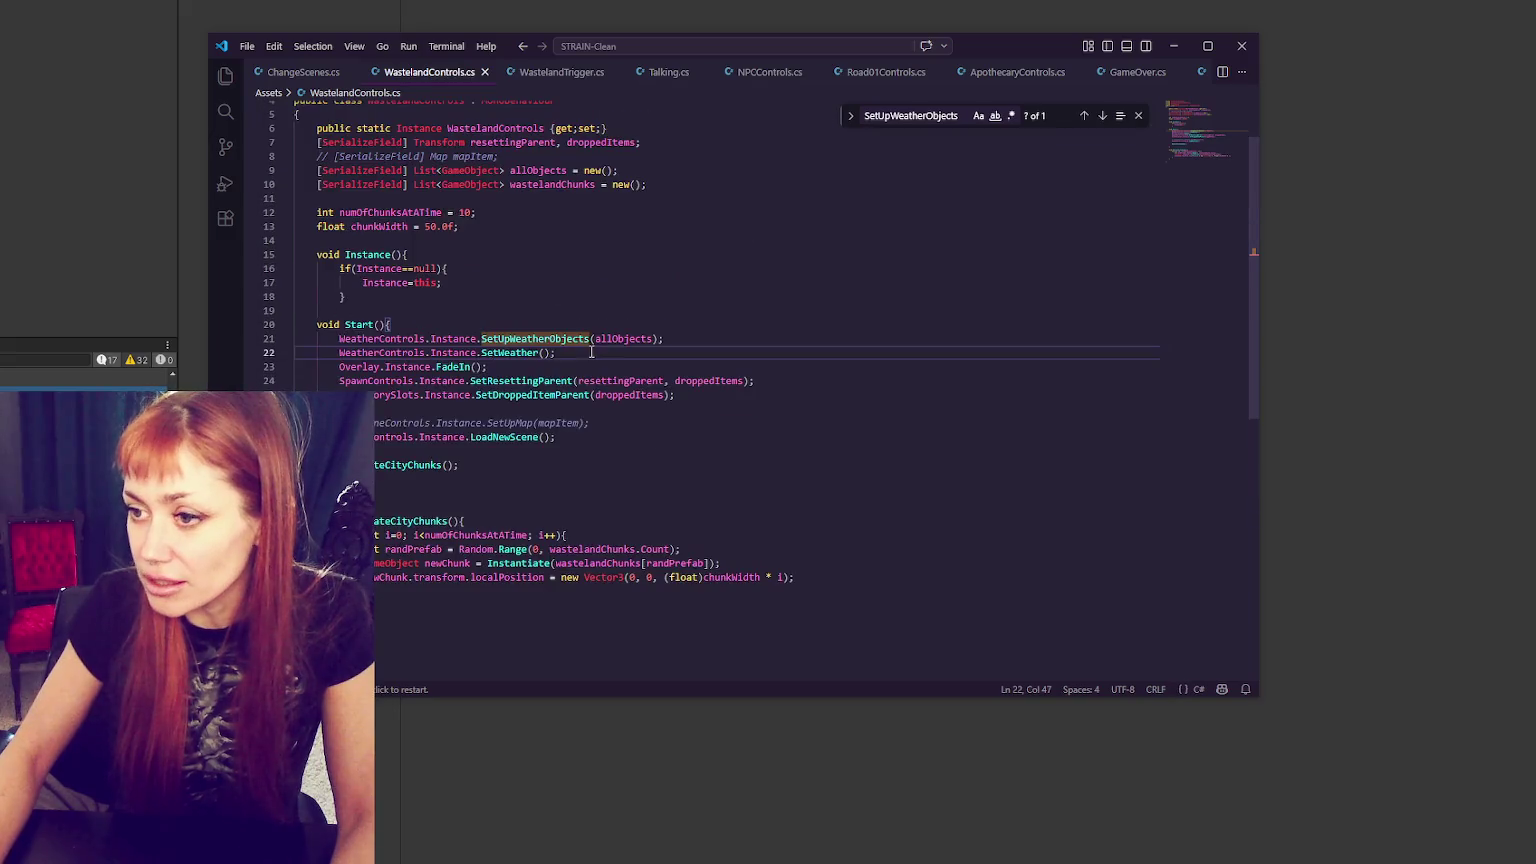
left_click(408, 395)
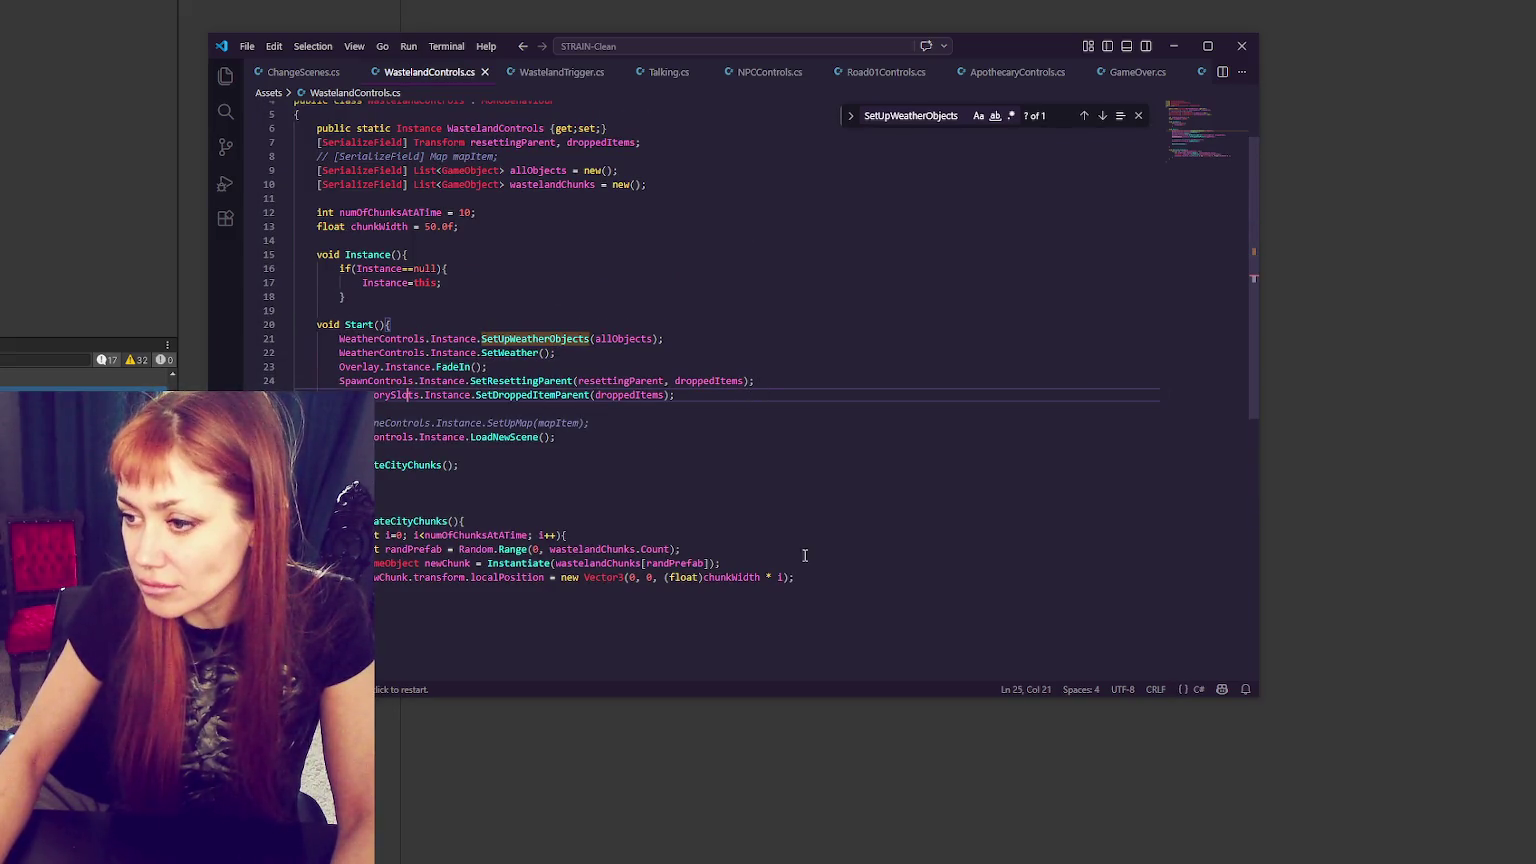
left_click(841, 580)
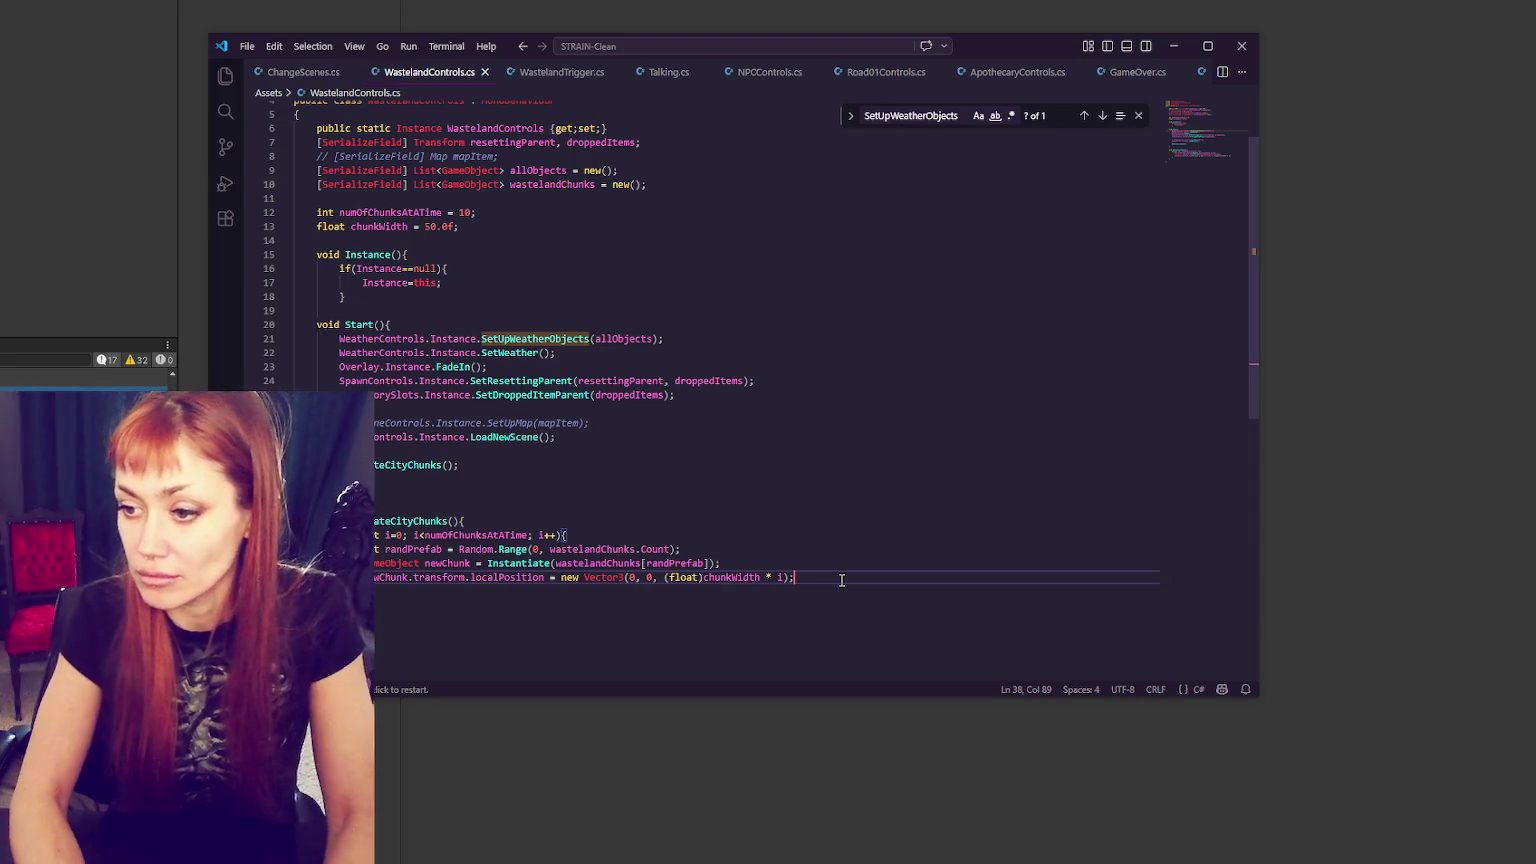
key("Return")
- Add 'WastelandTrigger chunk = newChunk.GetComponent<WastelandTrigger>();' and 'chunk.chunkIndex = i;', save, and recompile in Unity
type("WasteLandTr")
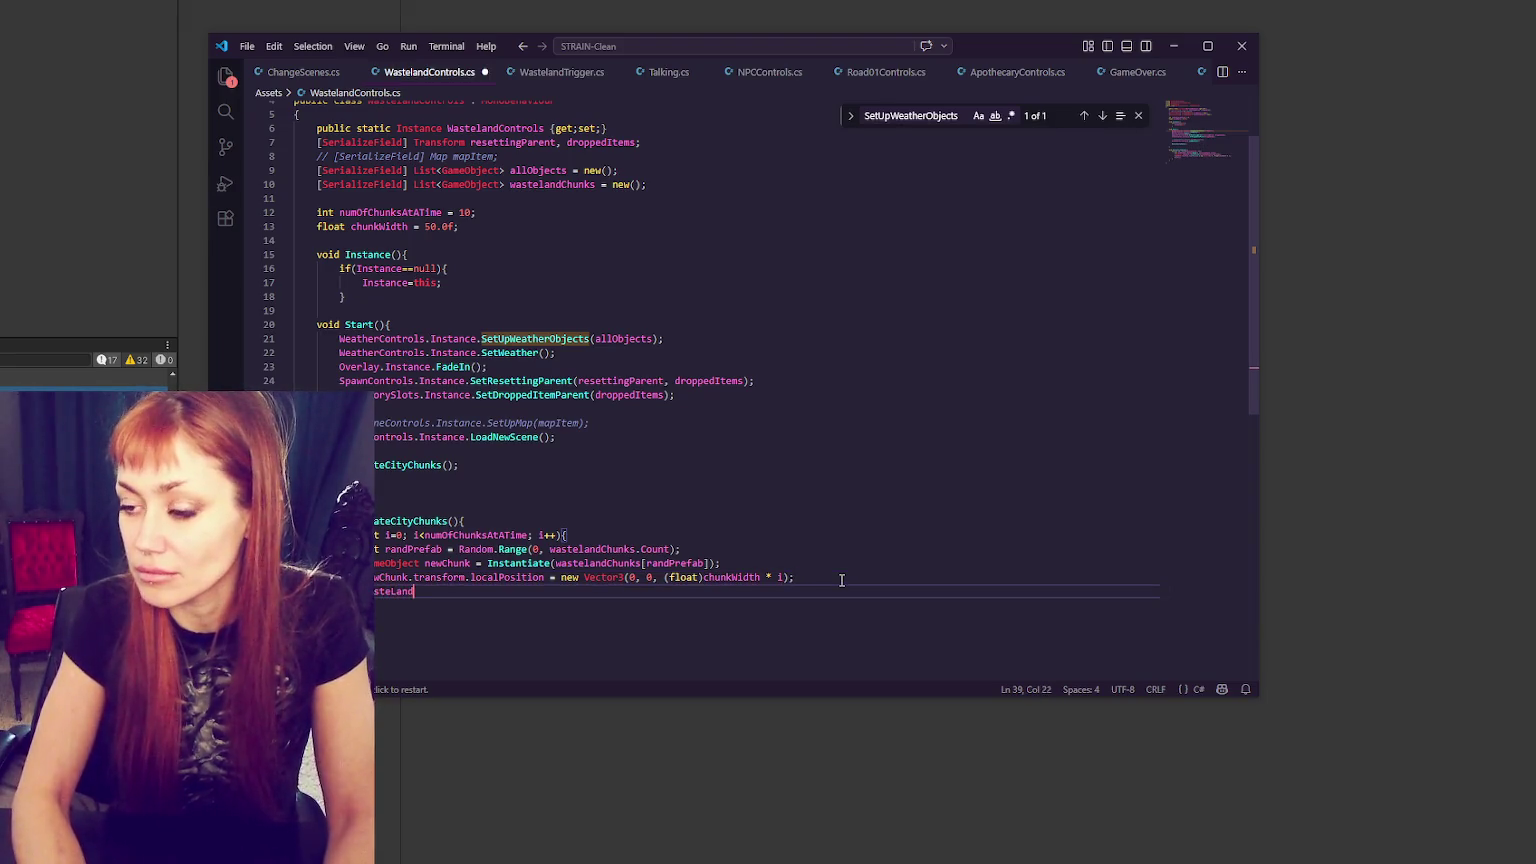
key("BackSpace")
key("BackSpace")
key("BackSpace")
type("landTrigger ")
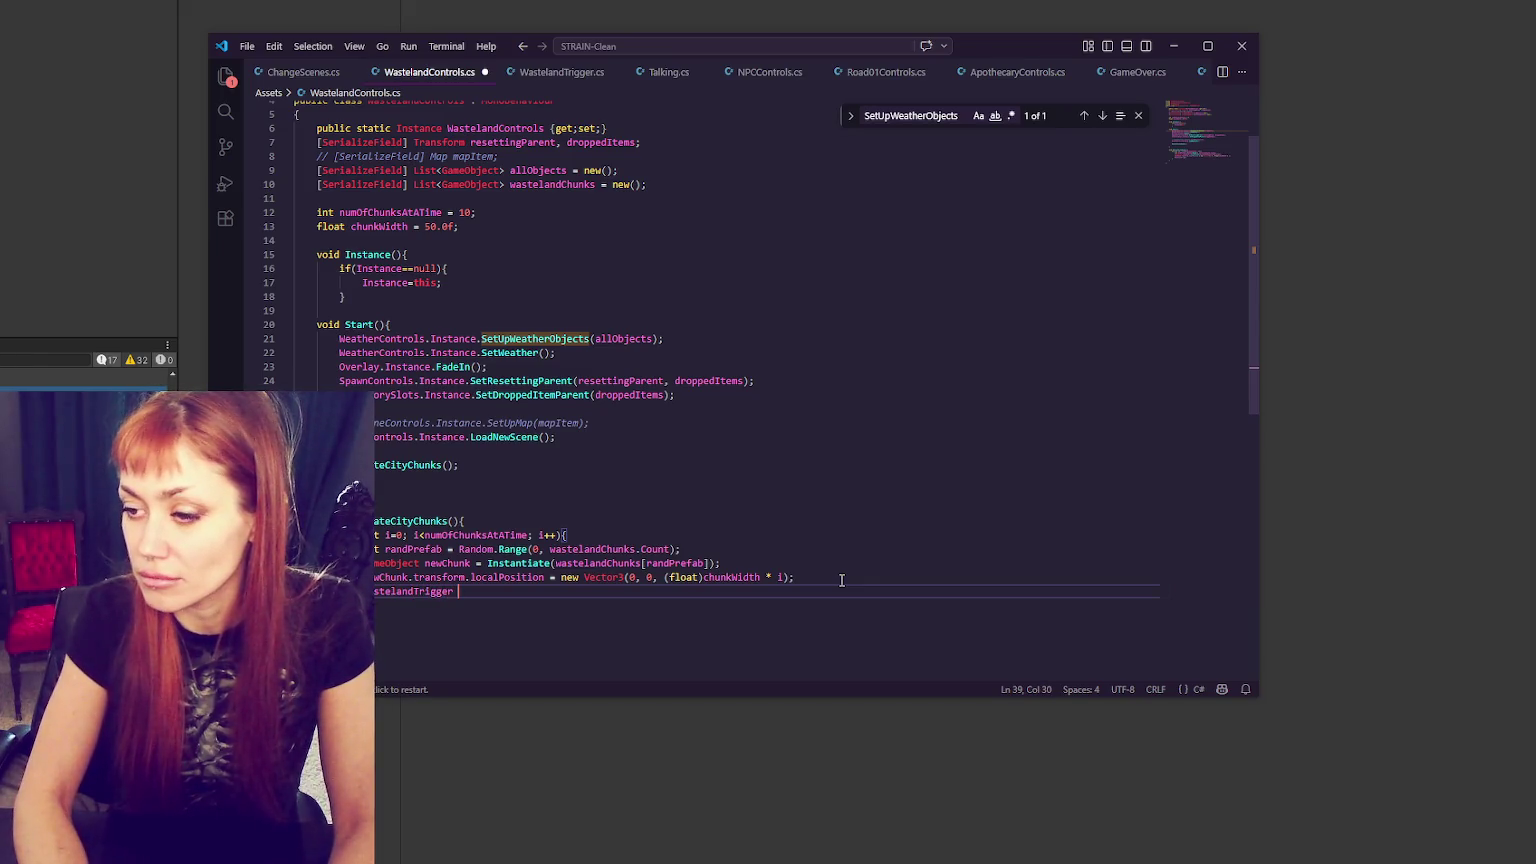
type("chunk = new")
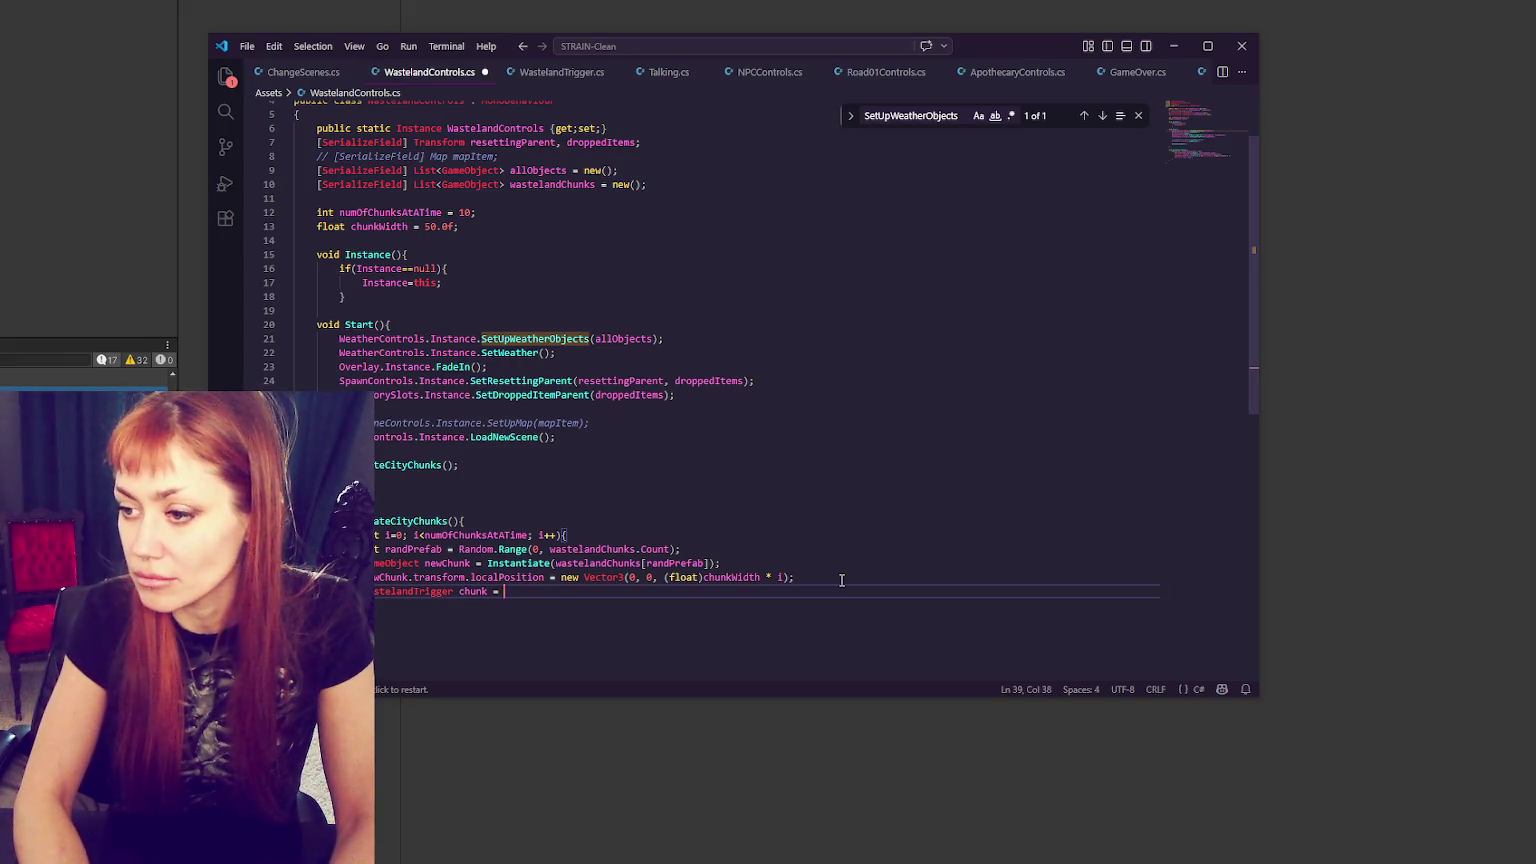
type("Chunk")
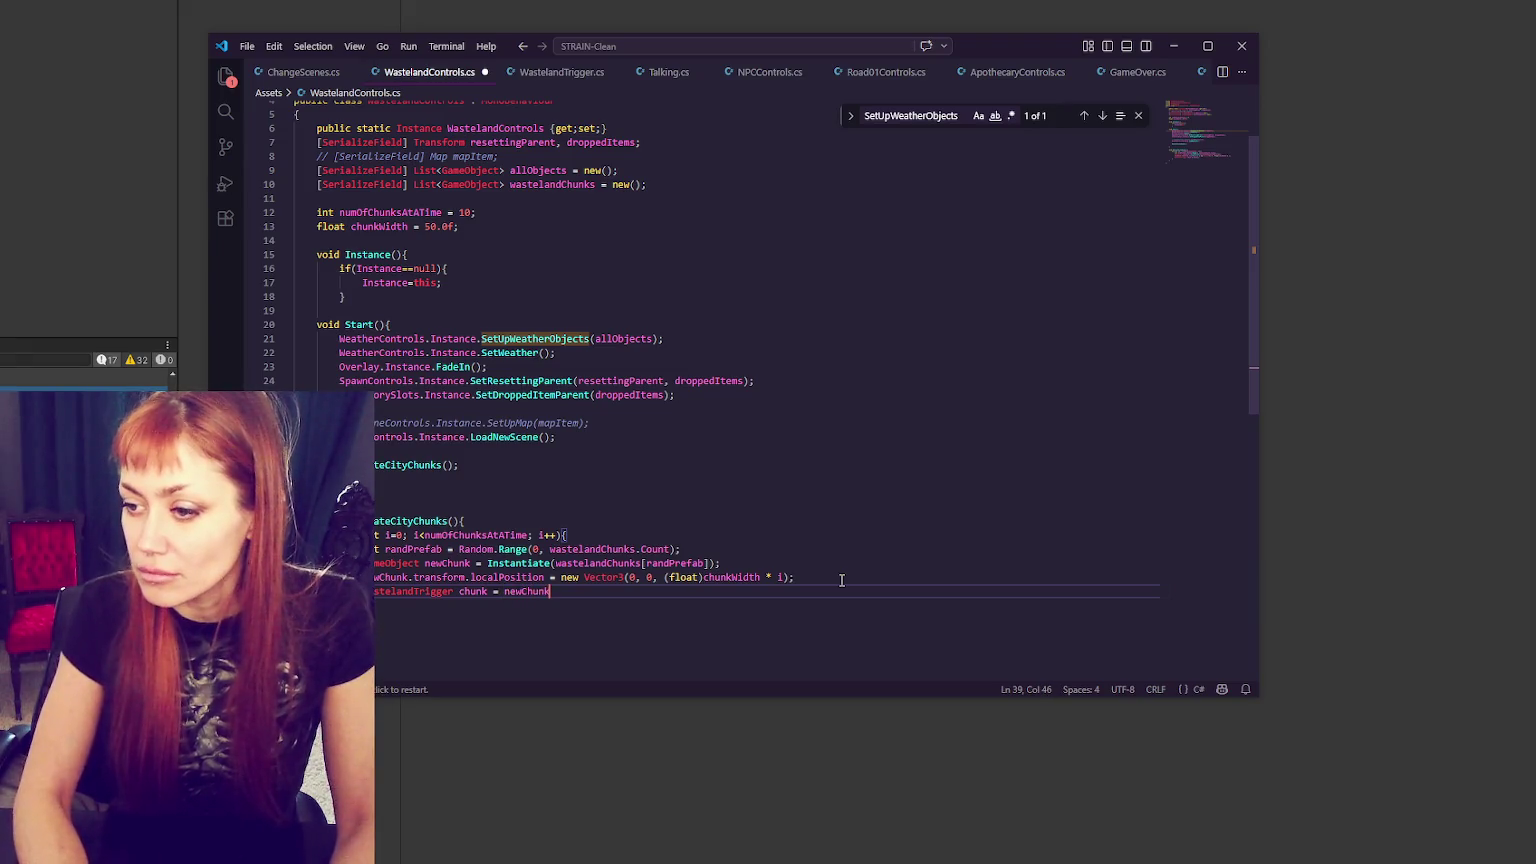
type(".GetComponent<")
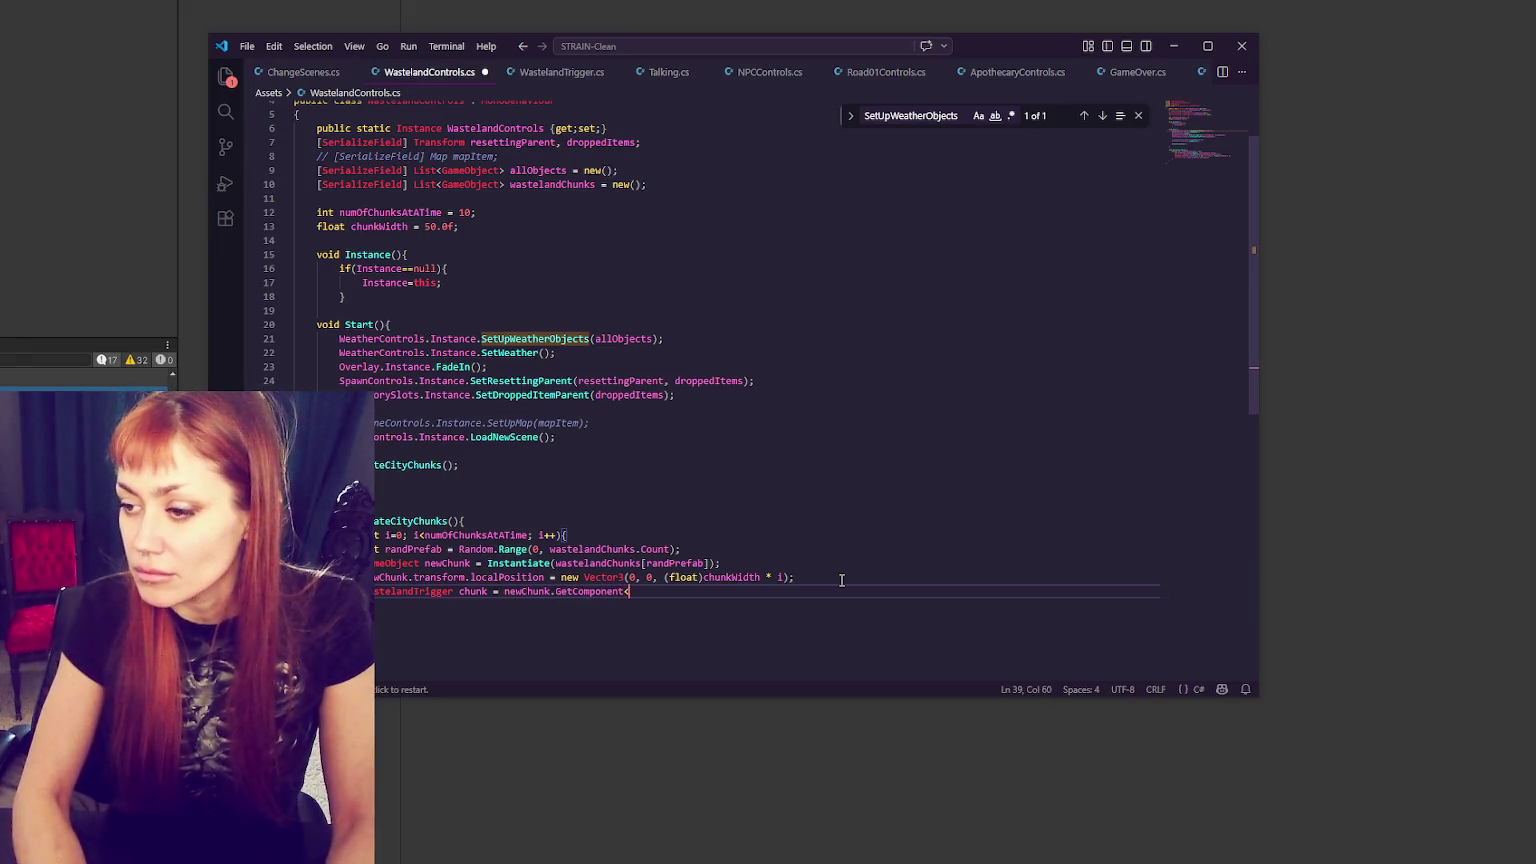
type("WastelandT")
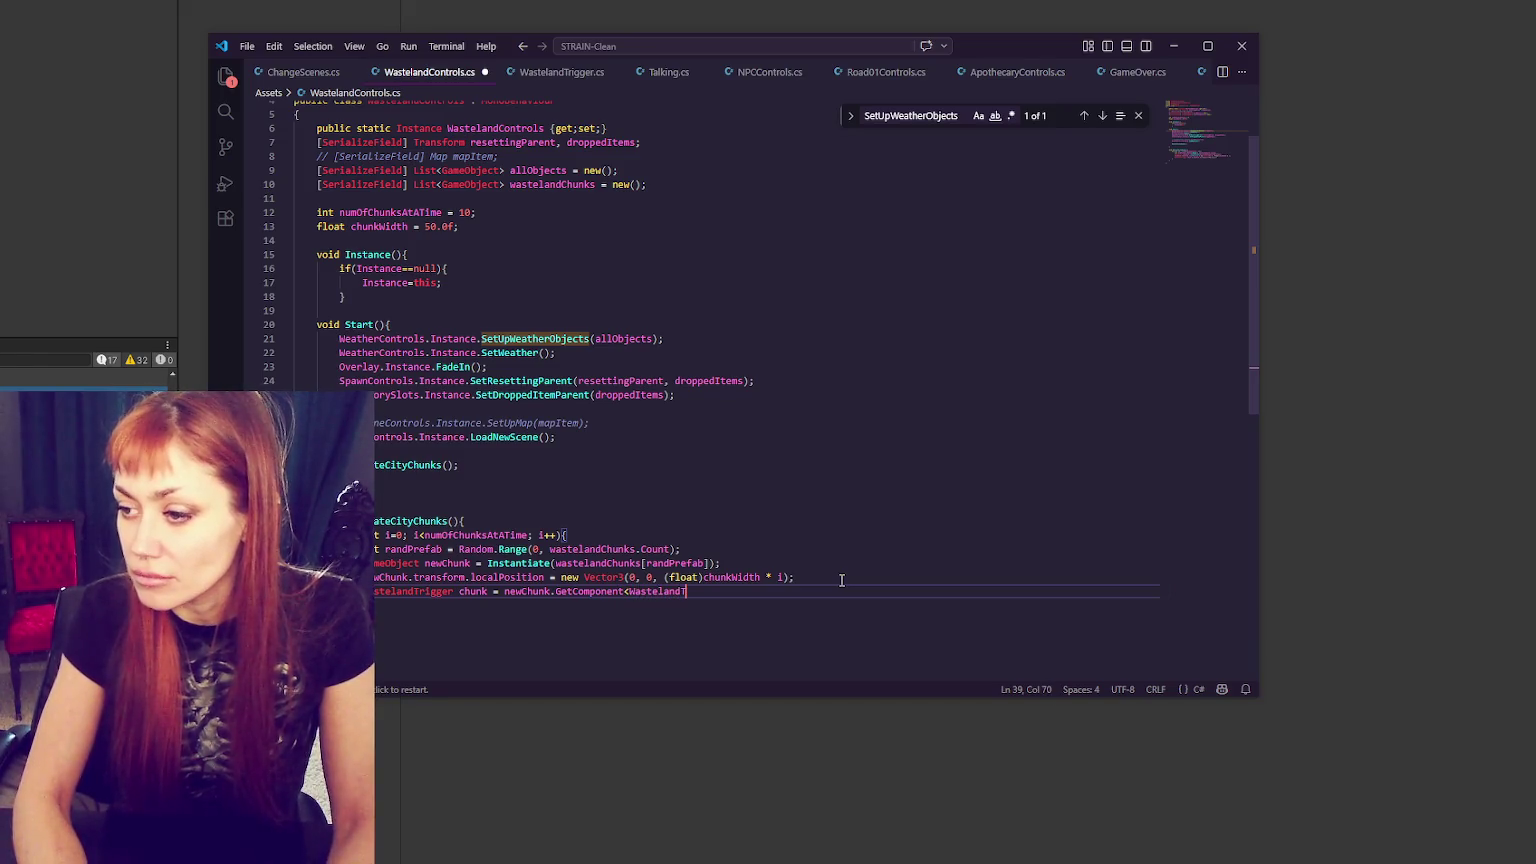
type("rigger>();")
key("Return")
type("chu")
type("chunkIndex")
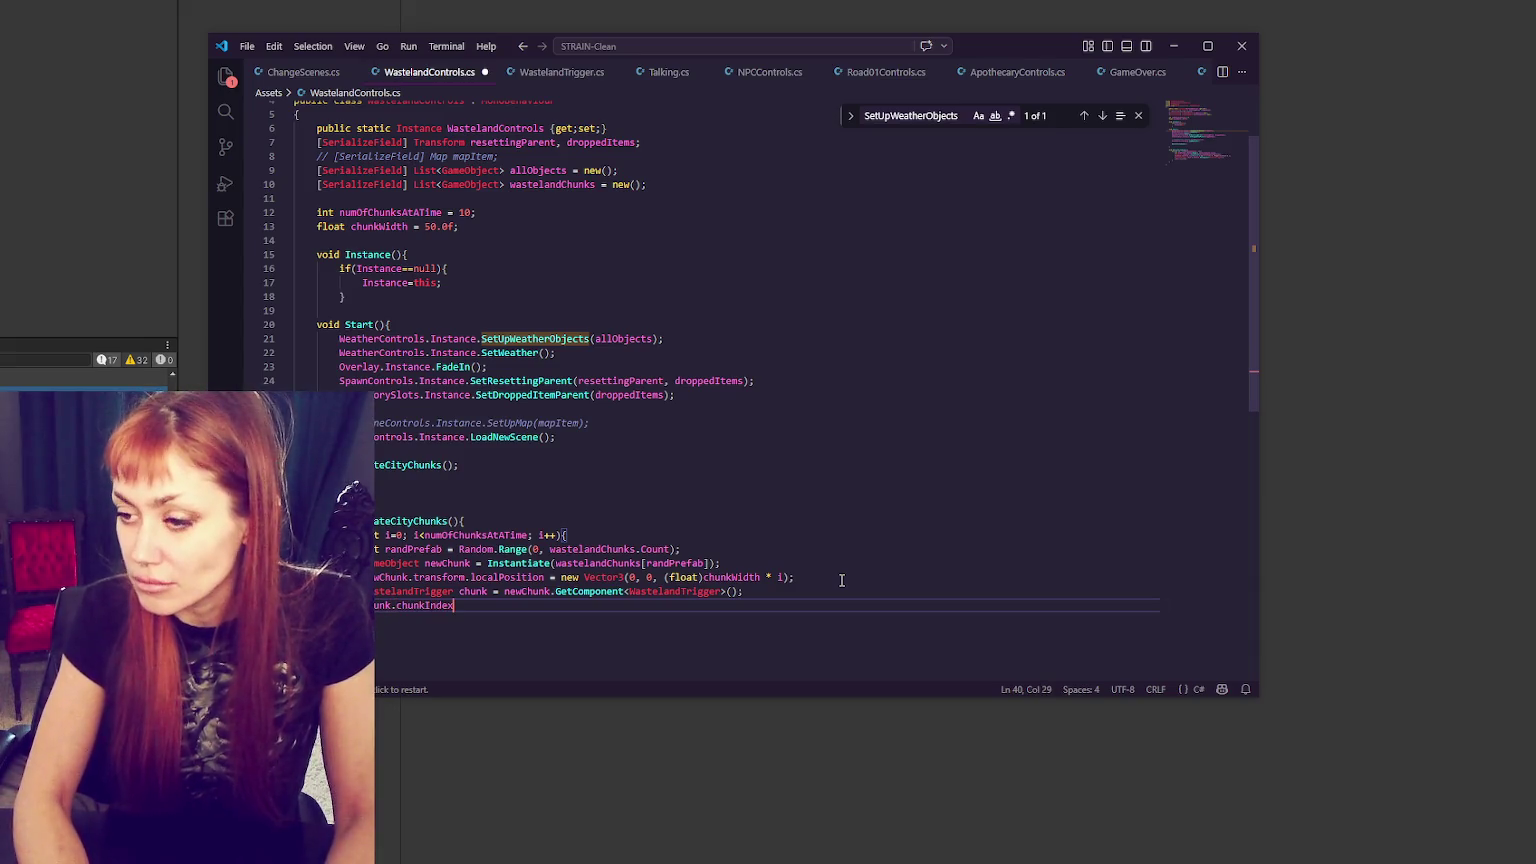
type(" = i;")
key("ctrl+s")
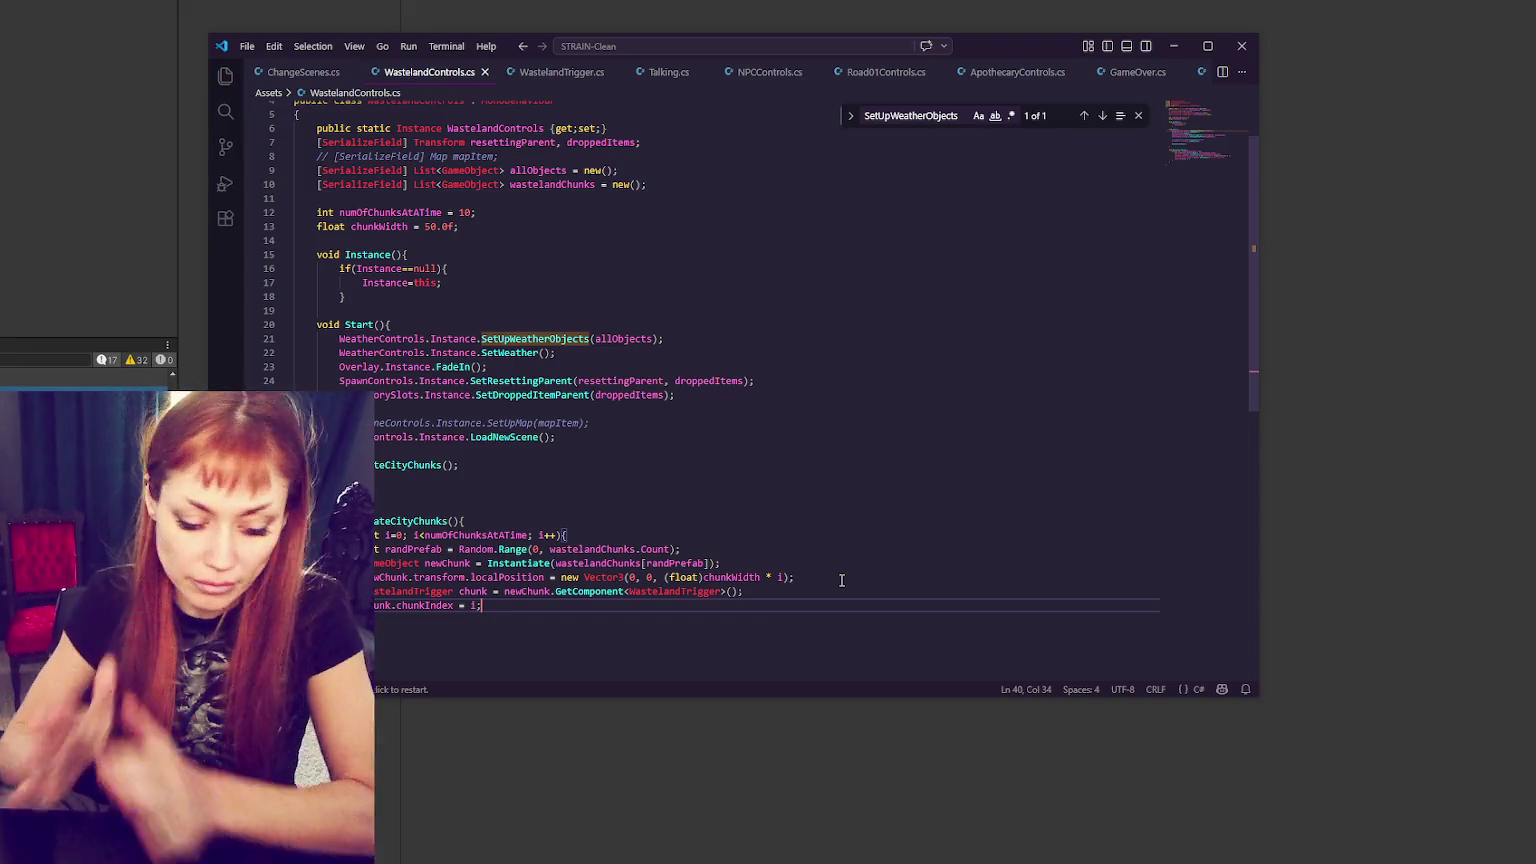
left_click(81, 219)
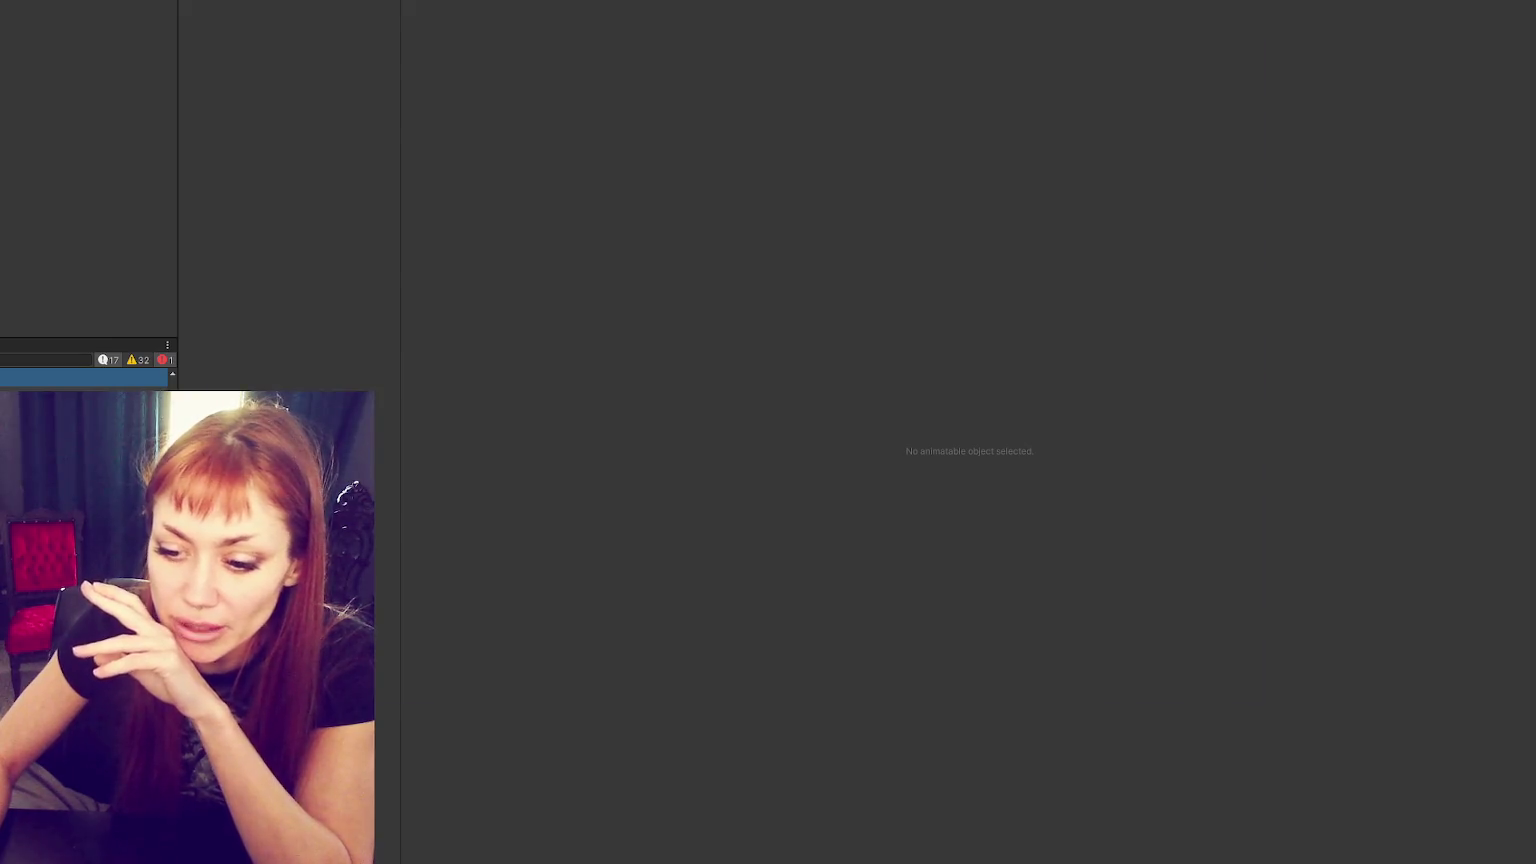
- Look up where chunkIndex is defined, then return to WastelandControls.cs
key("alt+Tab")
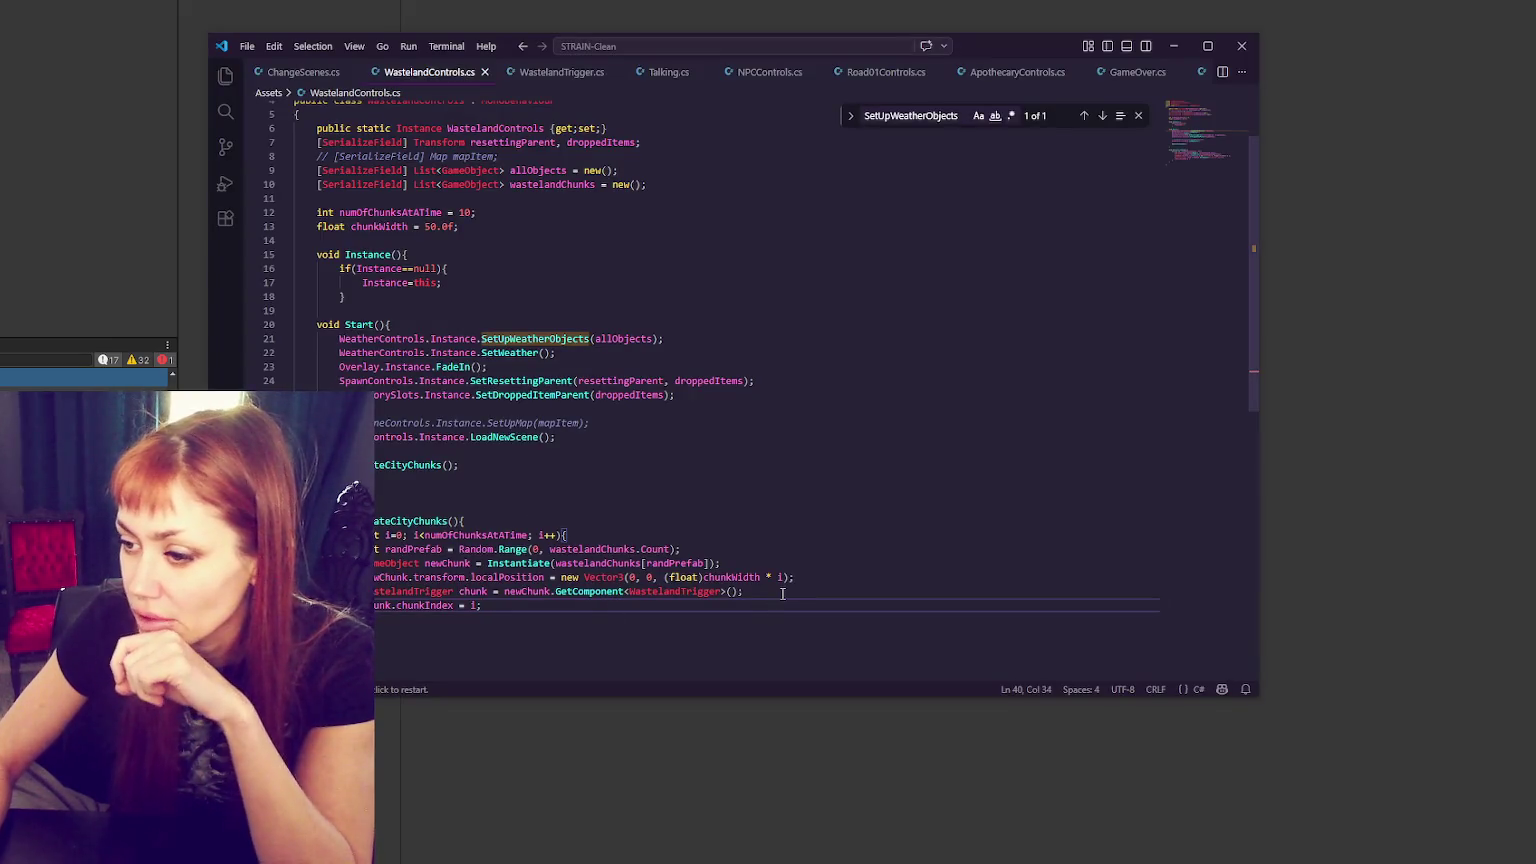
key("F12")
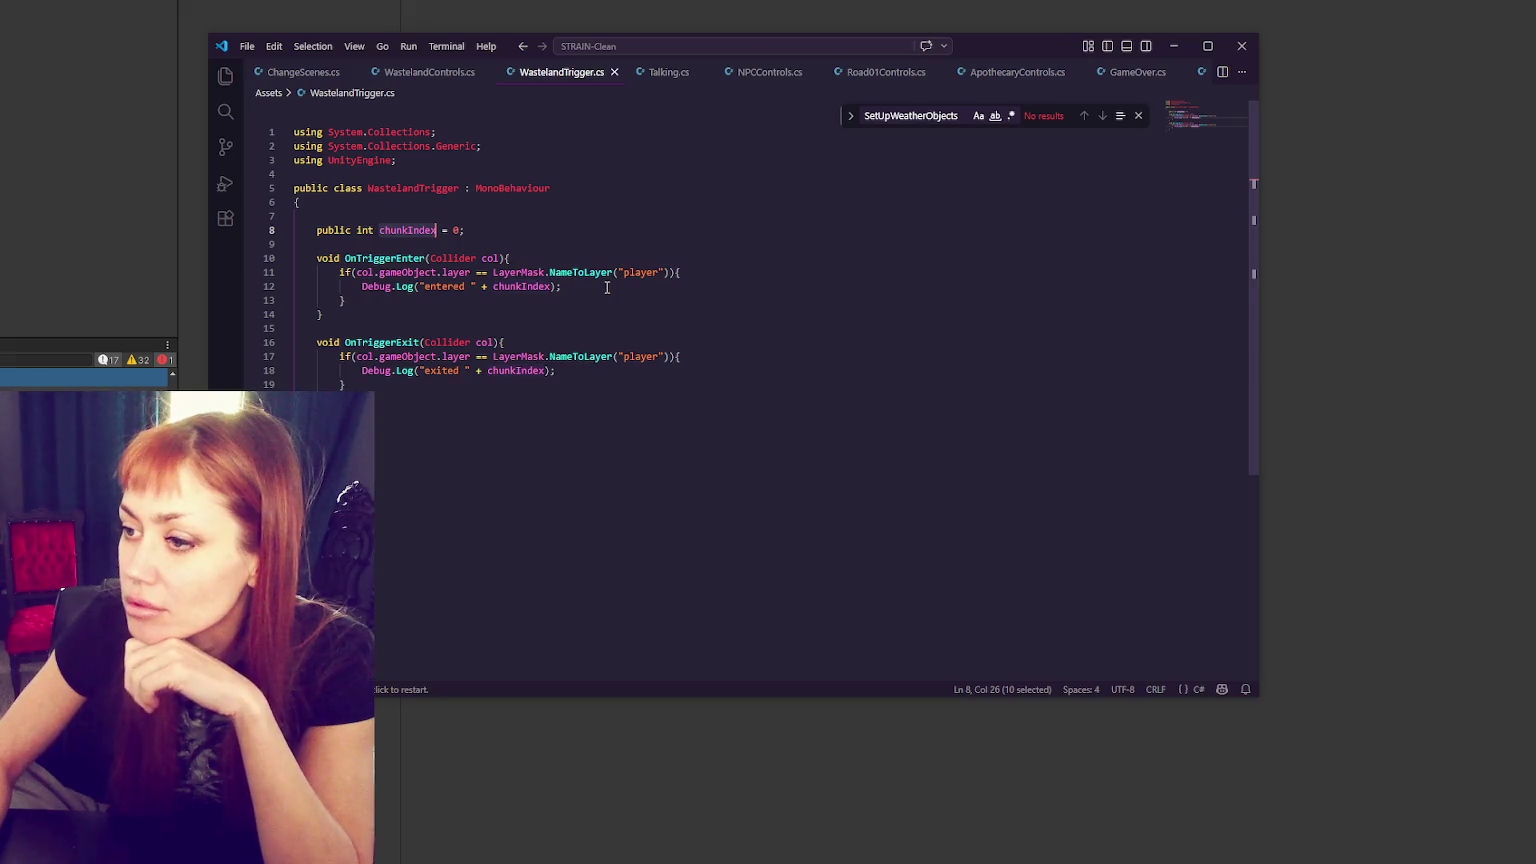
left_click(450, 73)
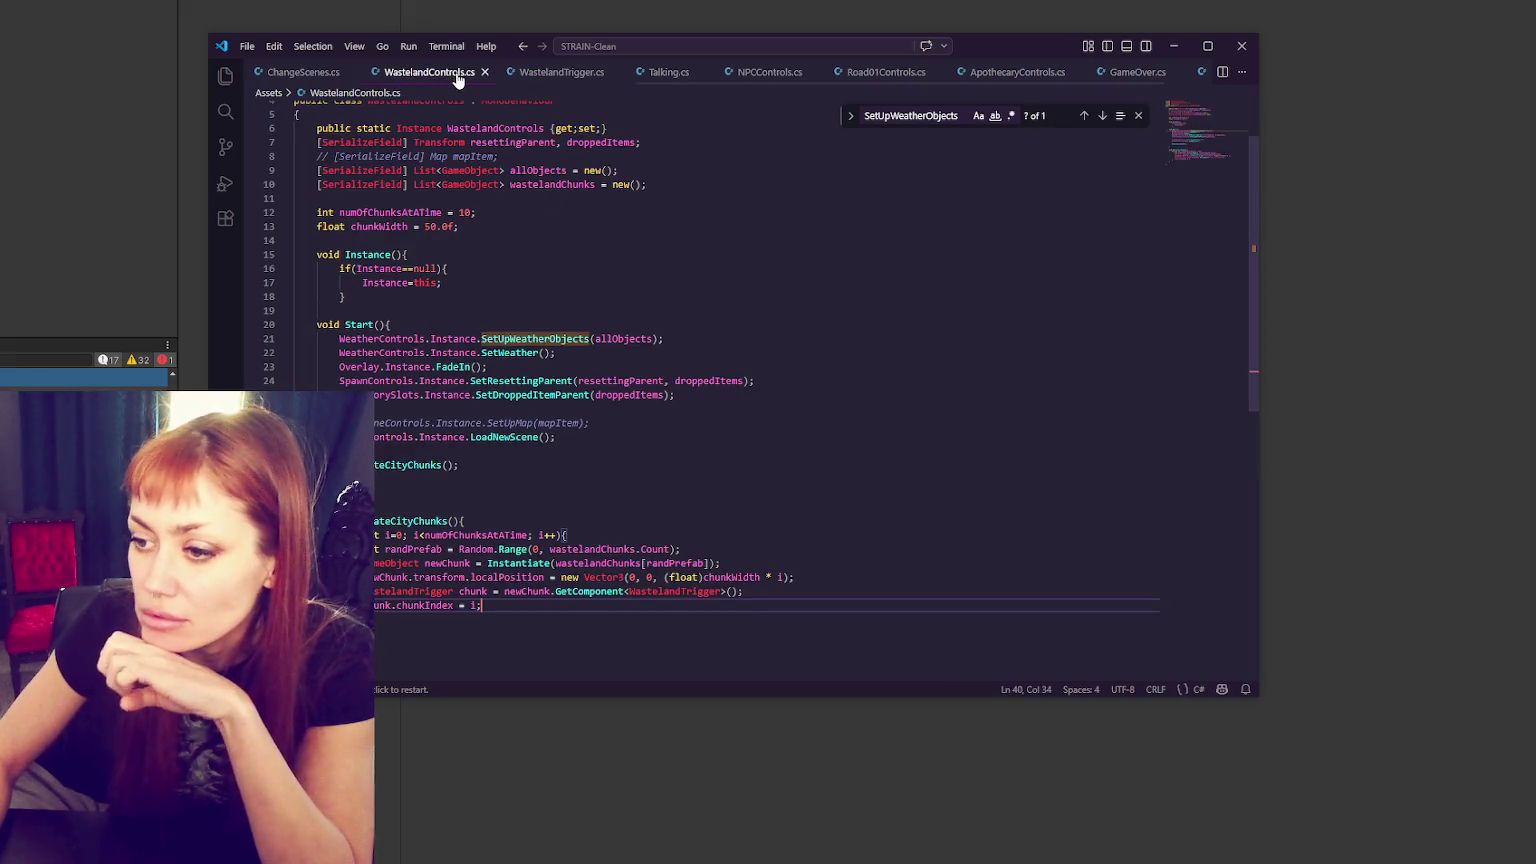
- Add the missing closing brace after the if block and save WastelandControls.cs
left_click(407, 307)
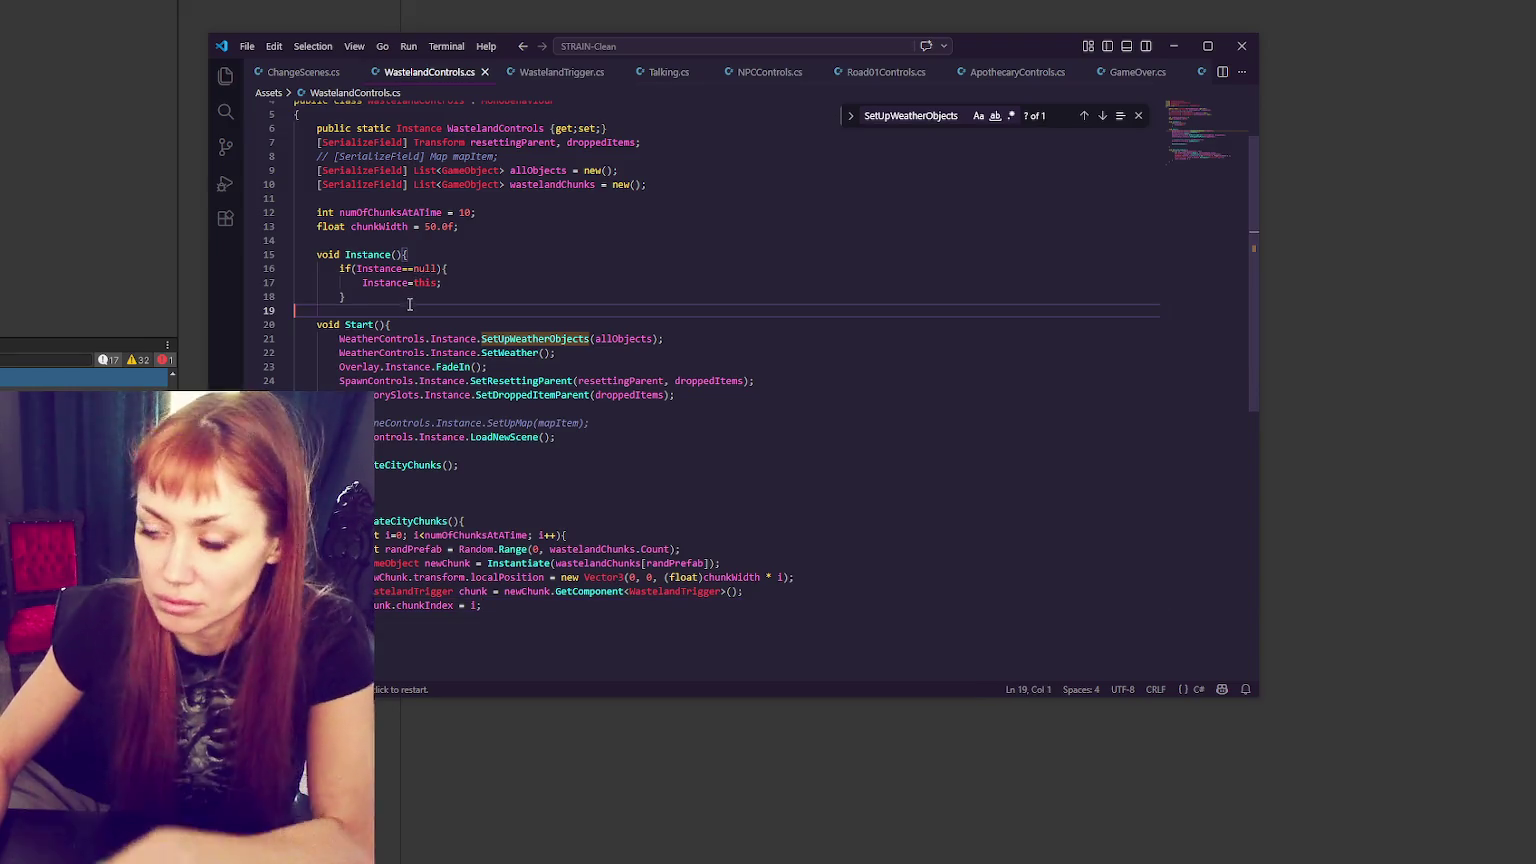
left_click(411, 291)
key("Return")
type("}")
key("ctrl+s")
left_click(136, 229)
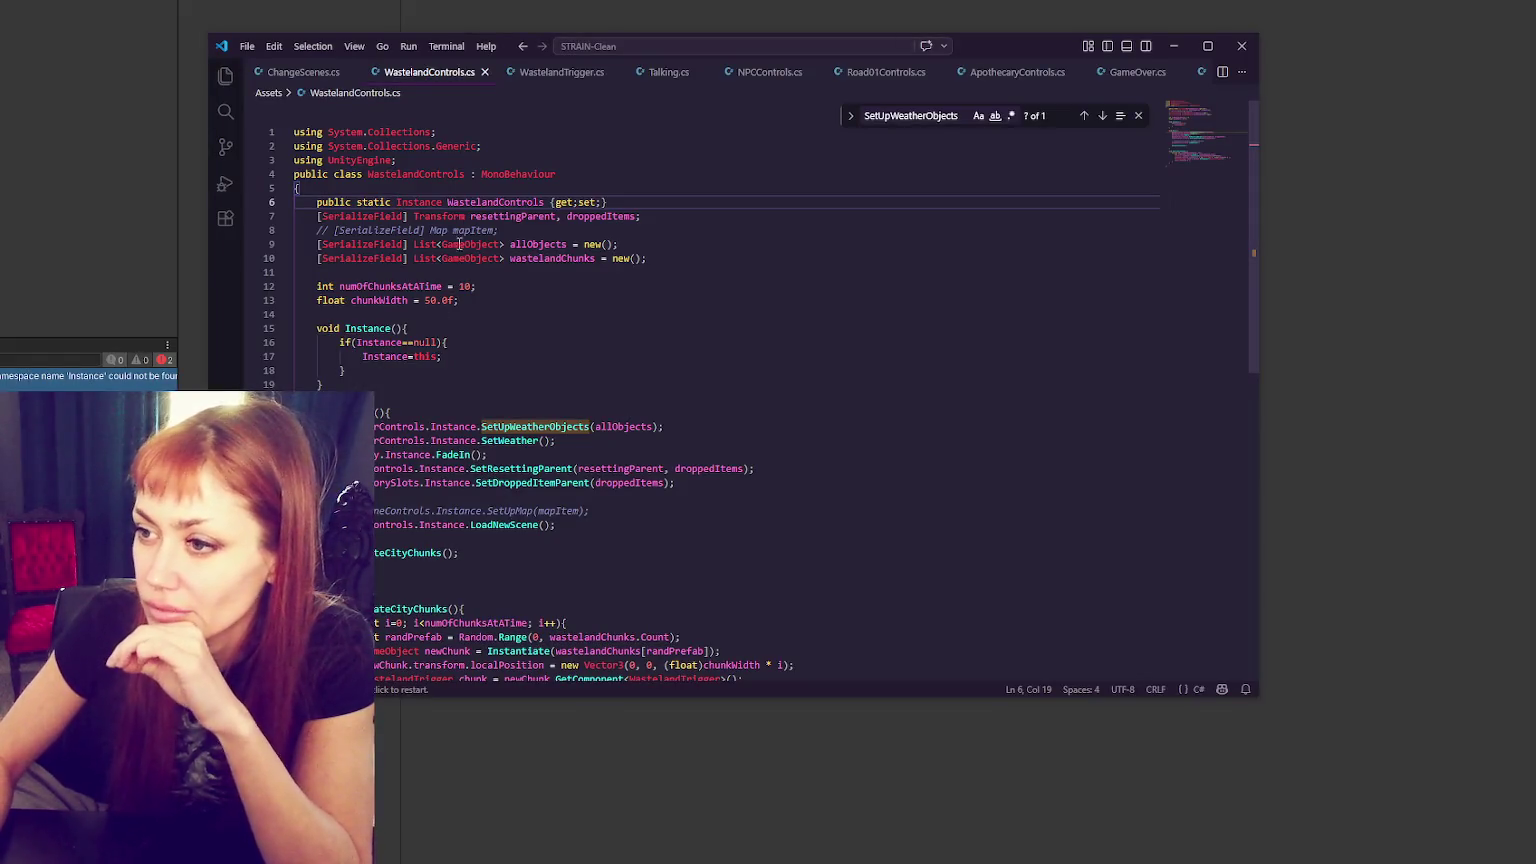
- Reorder line 6 to 'public static WastelandControls Instance' and check the resulting Unity console error
double_click(430, 203)
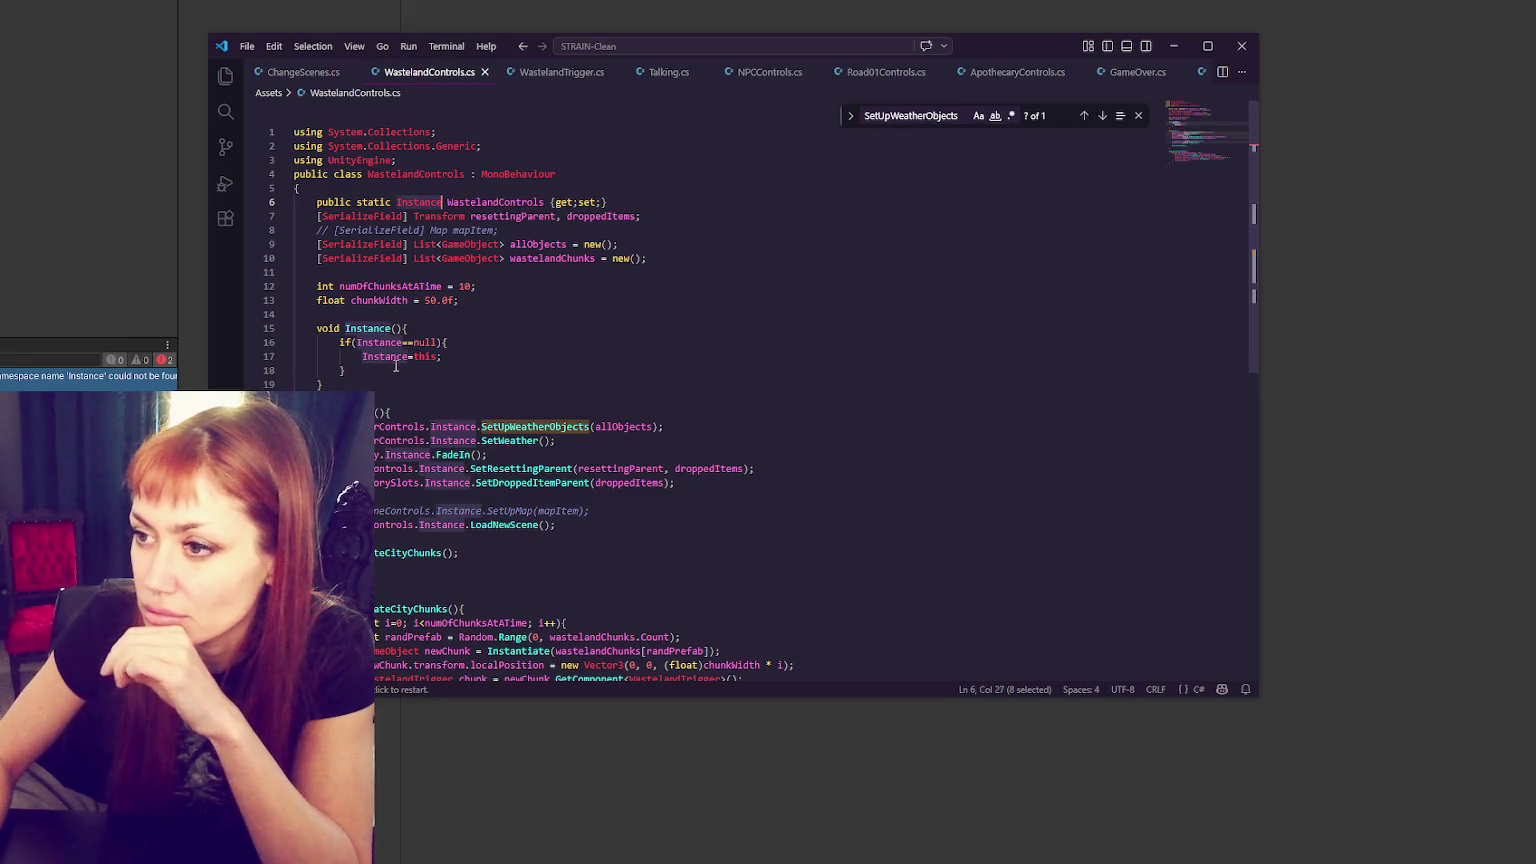
key("BackSpace")
left_click(497, 203)
type("Instance")
key("alt+Tab")
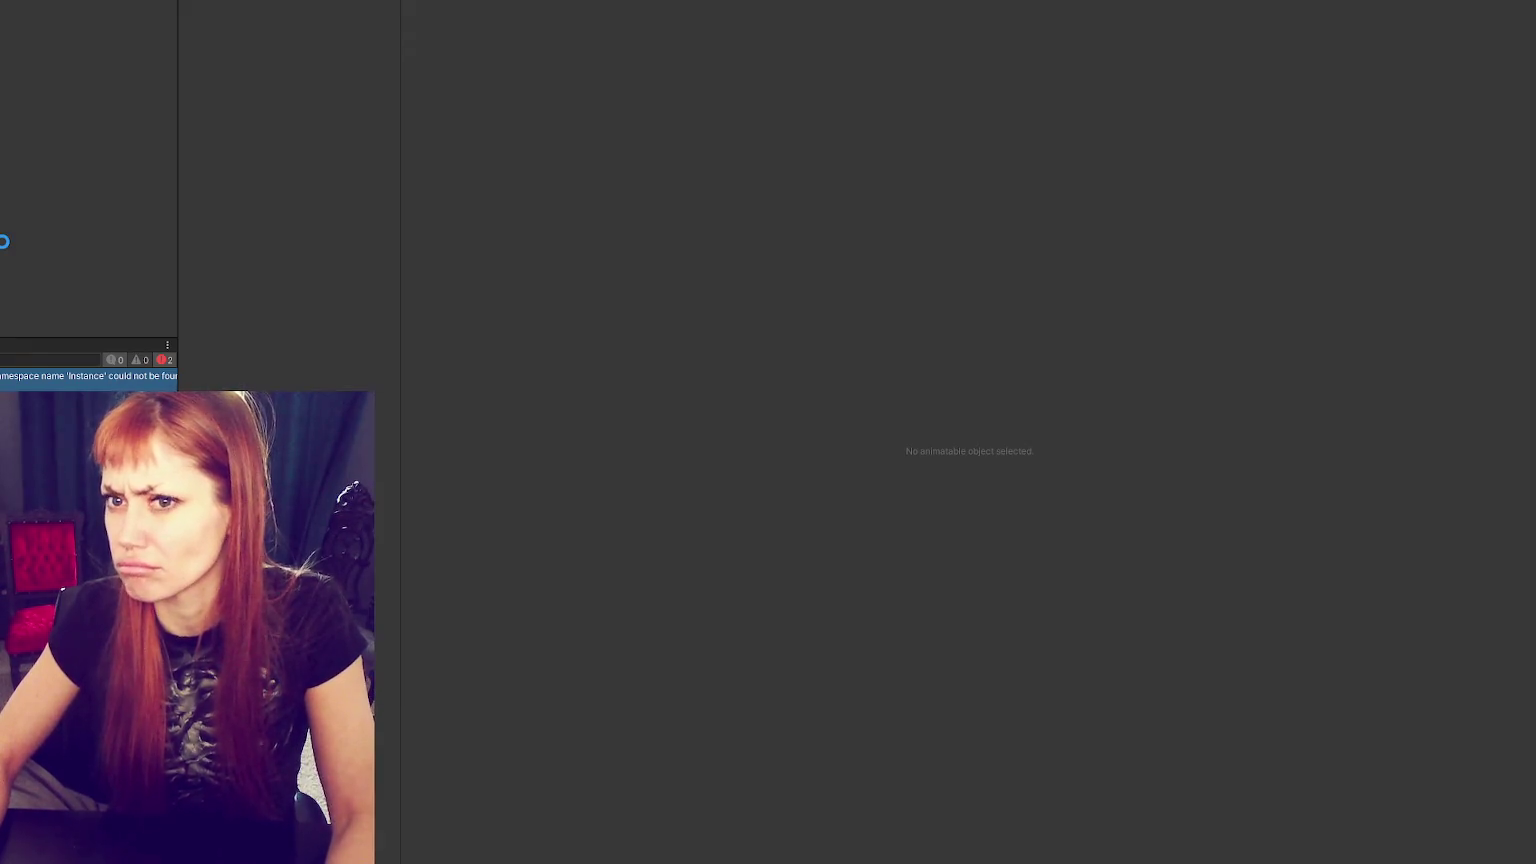
double_click(56, 380)
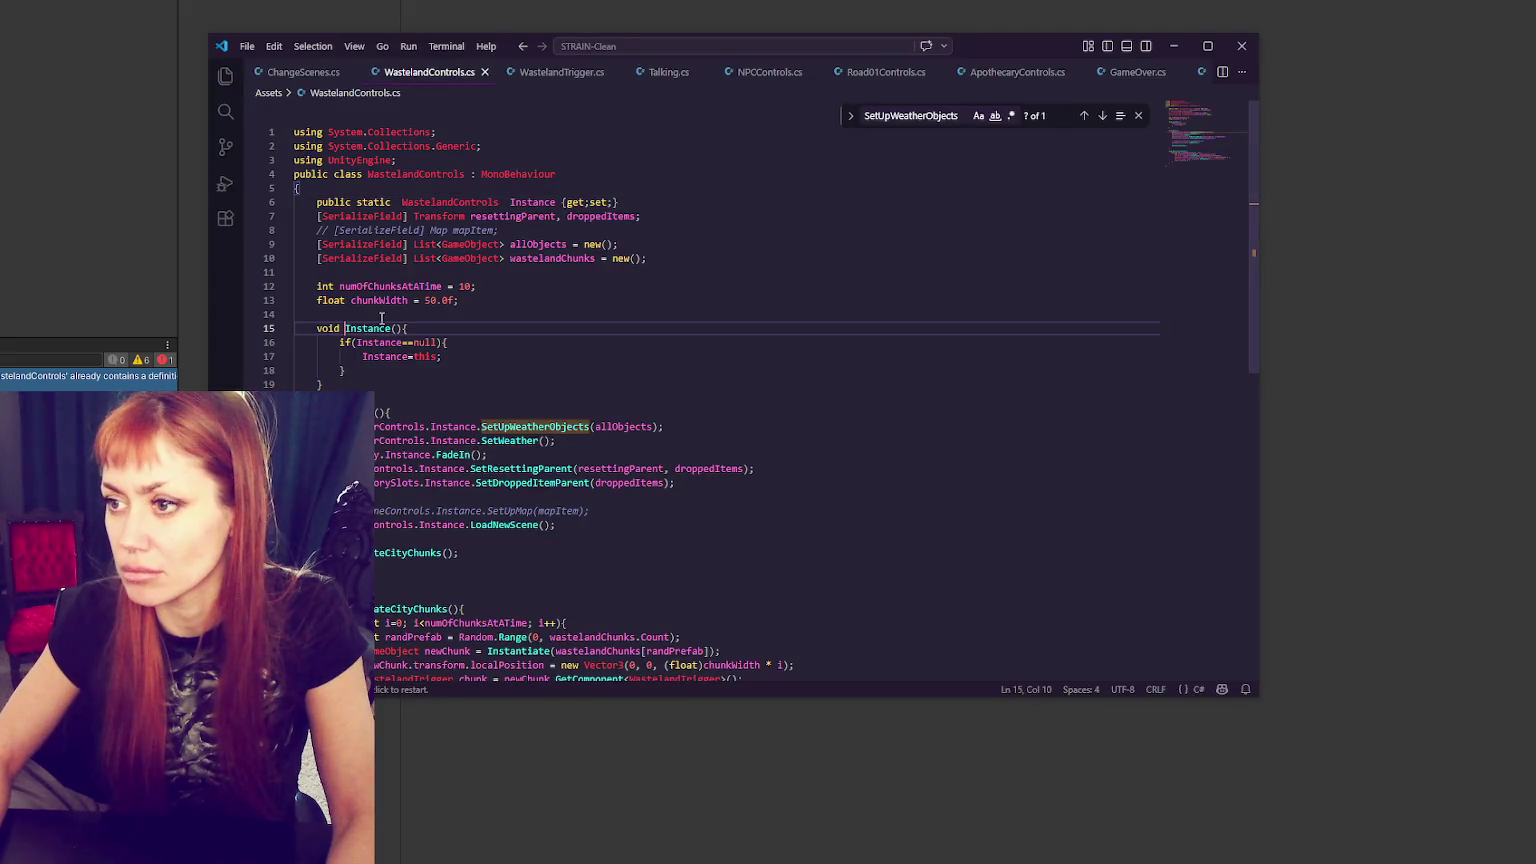
- Compare WastelandControls.cs against the singleton code in NPCControls.cs
left_click(768, 72)
left_click_drag(1212, 282, 765, 129)
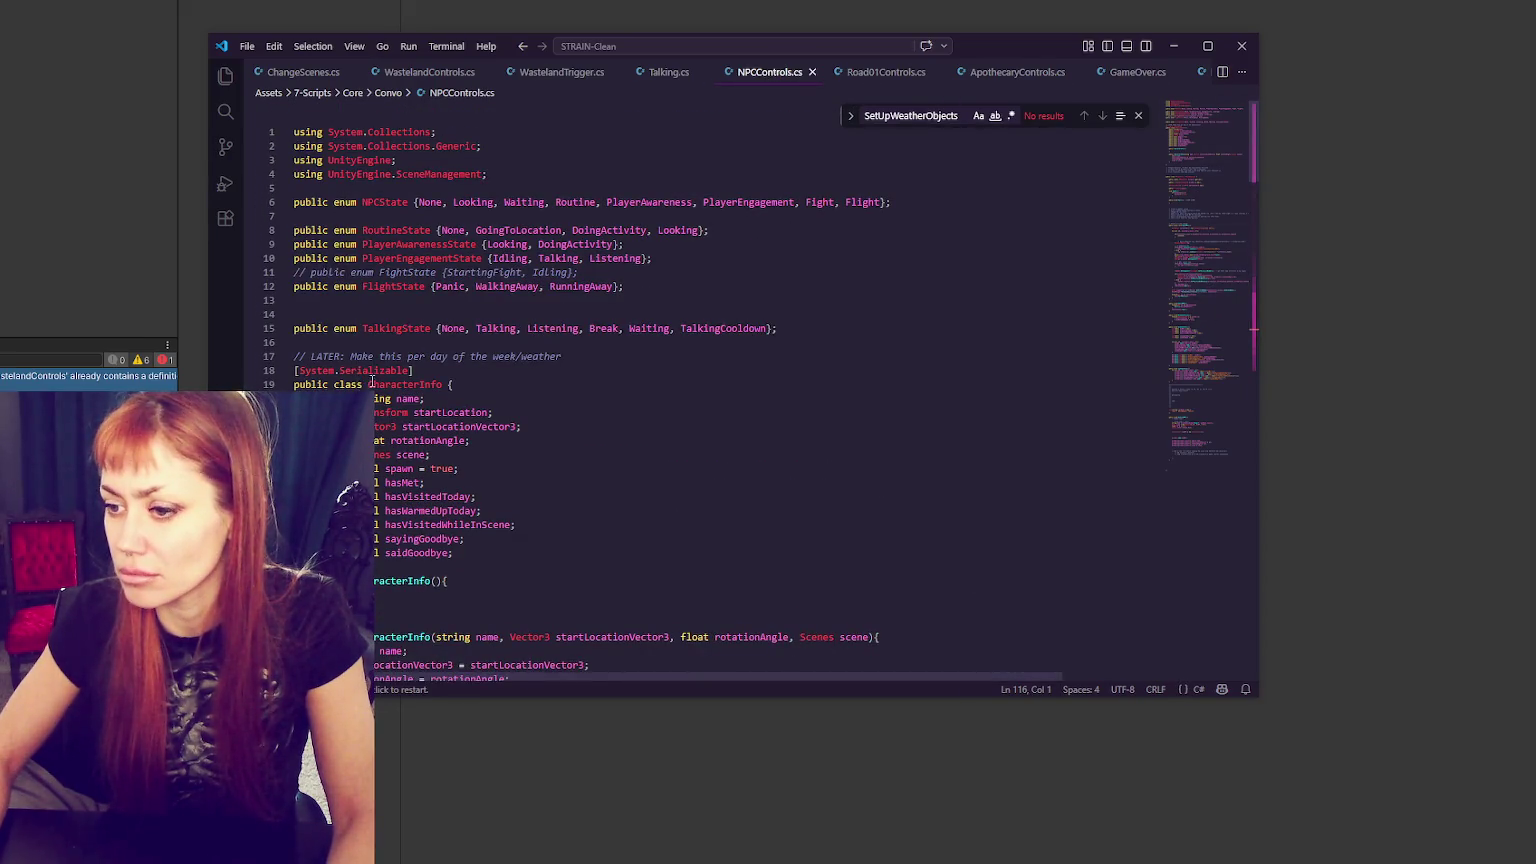
scroll(371, 383, "down", 13)
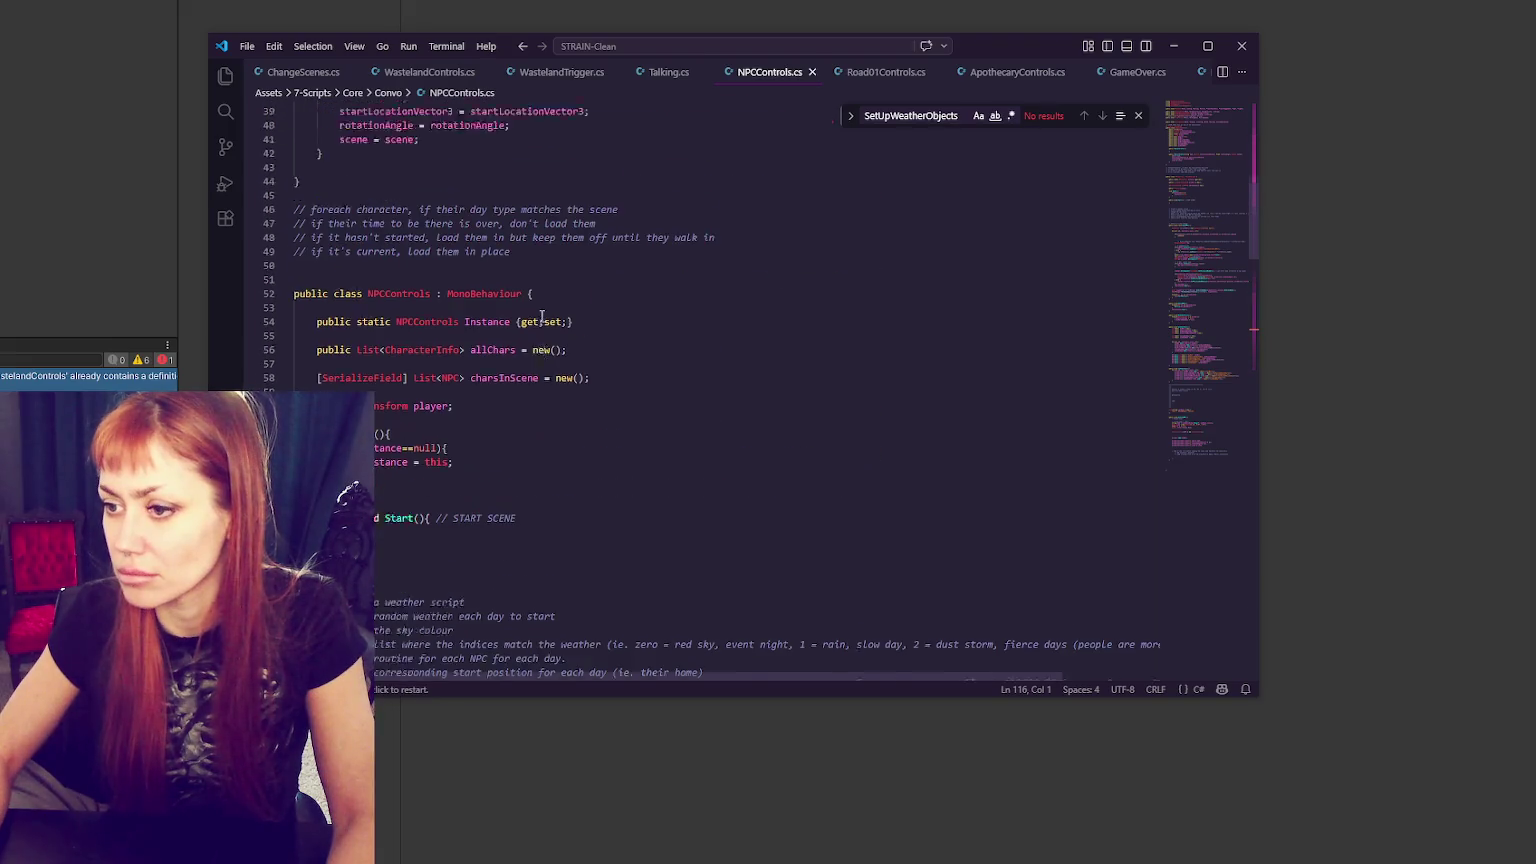
scroll(542, 318, "down", 1)
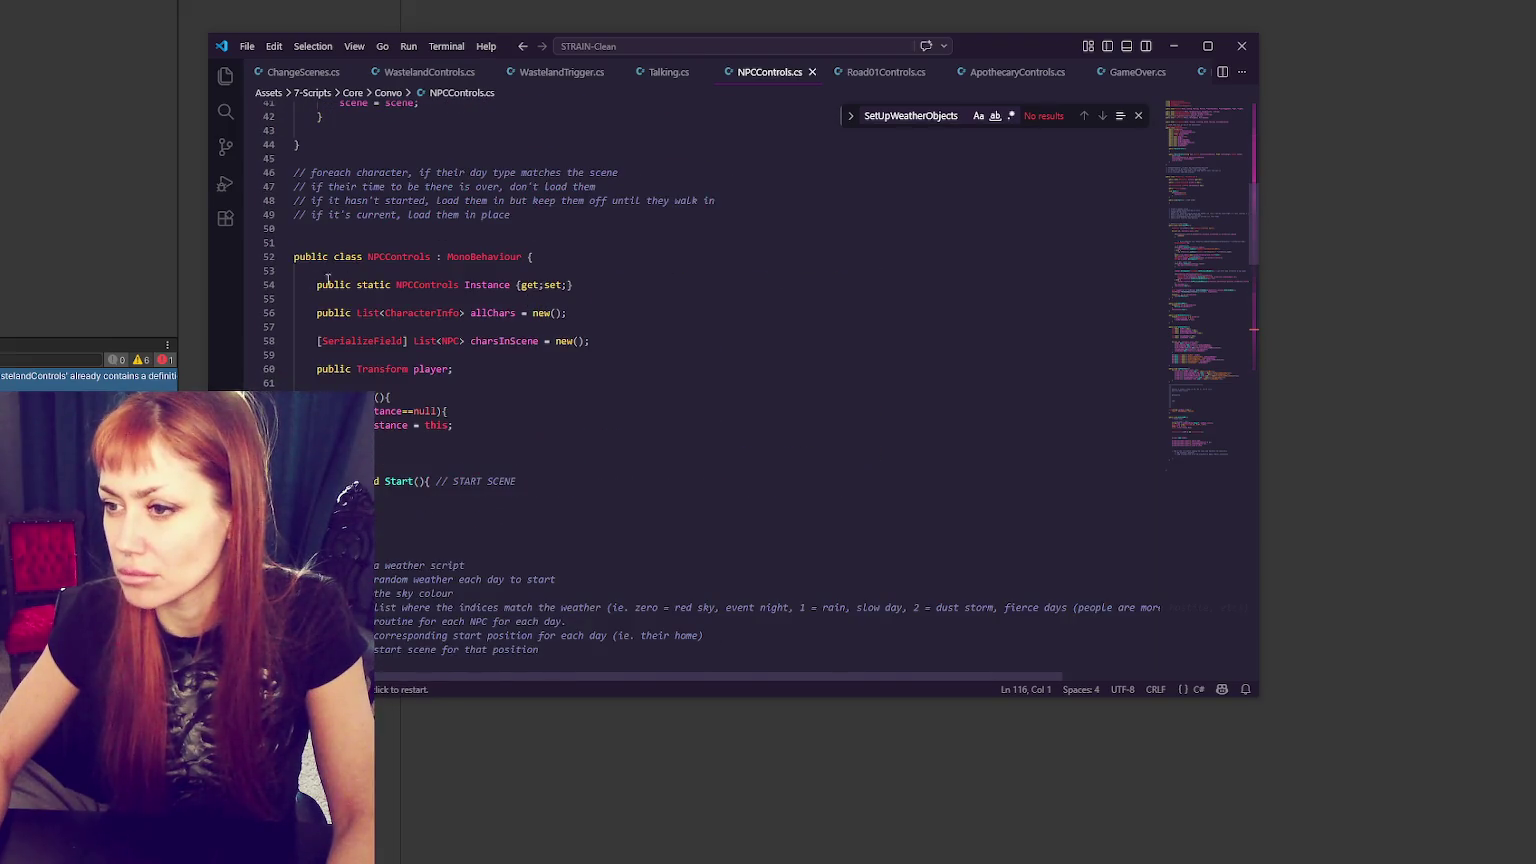
left_click(528, 78)
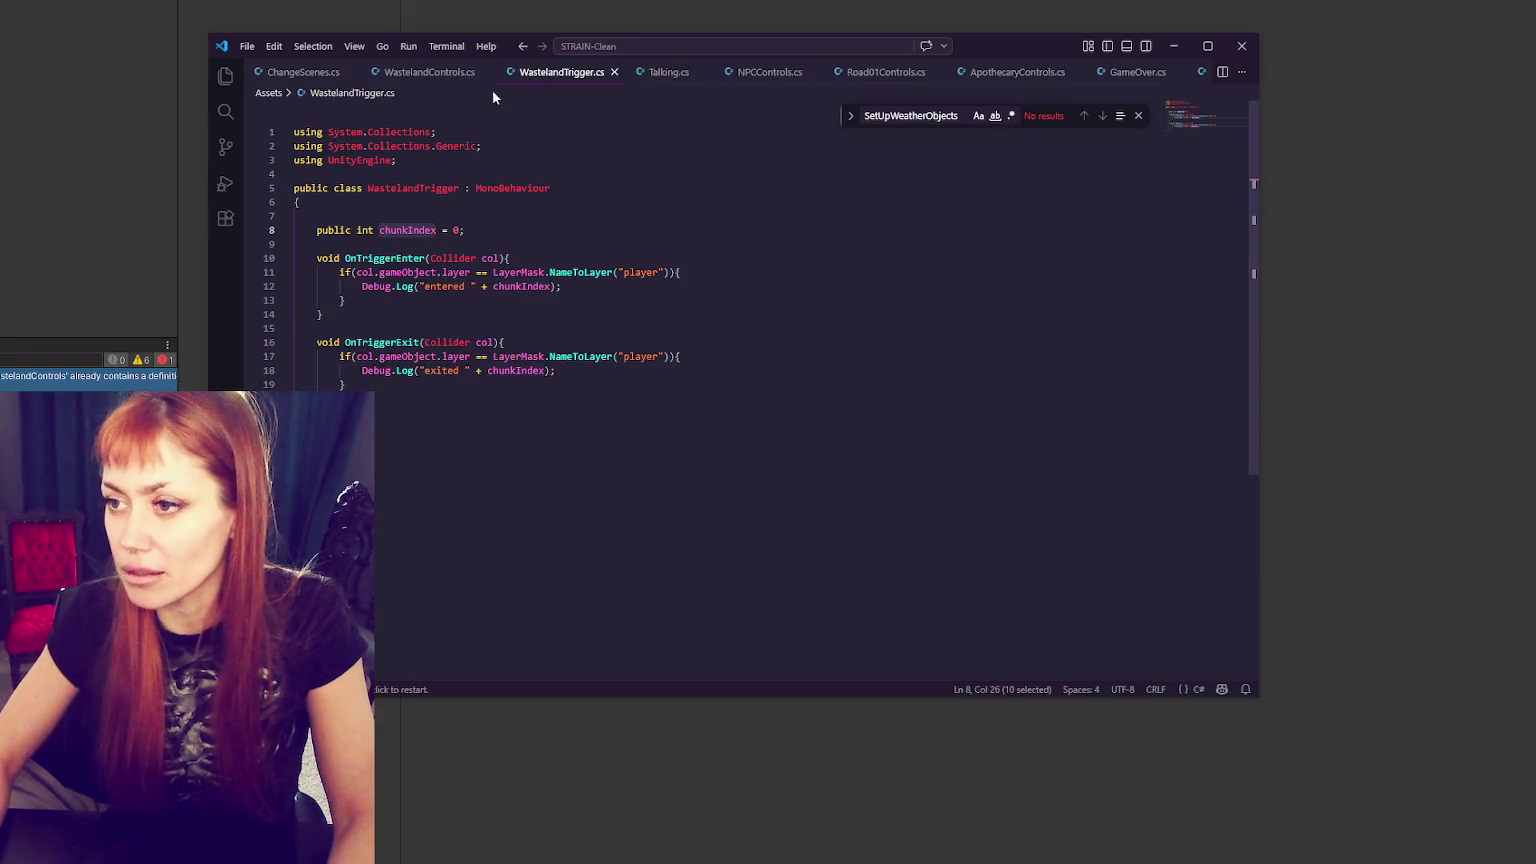
key("ctrl+Tab")
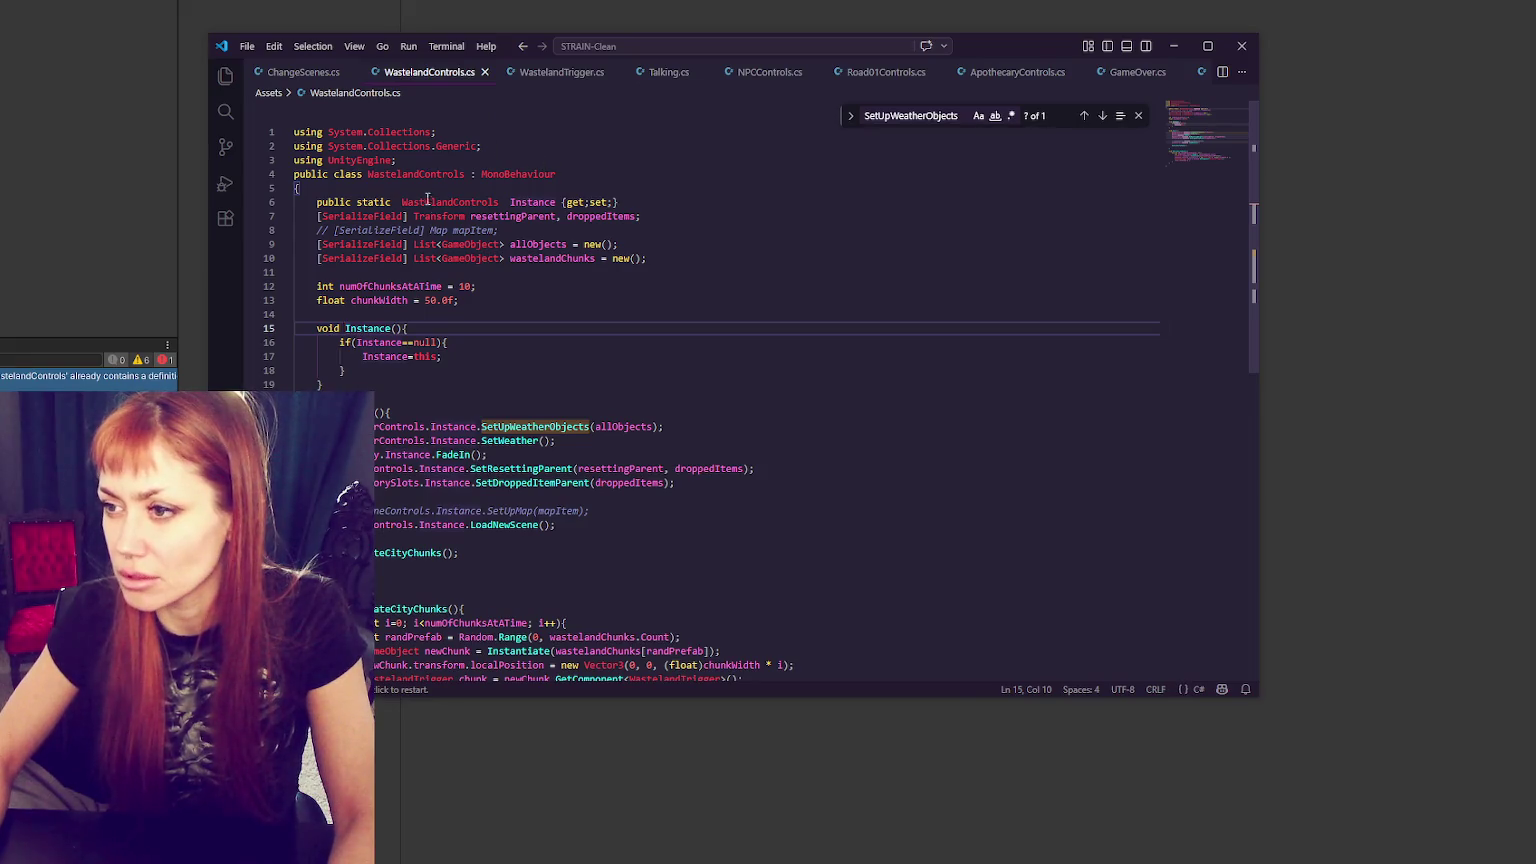
left_click(775, 75)
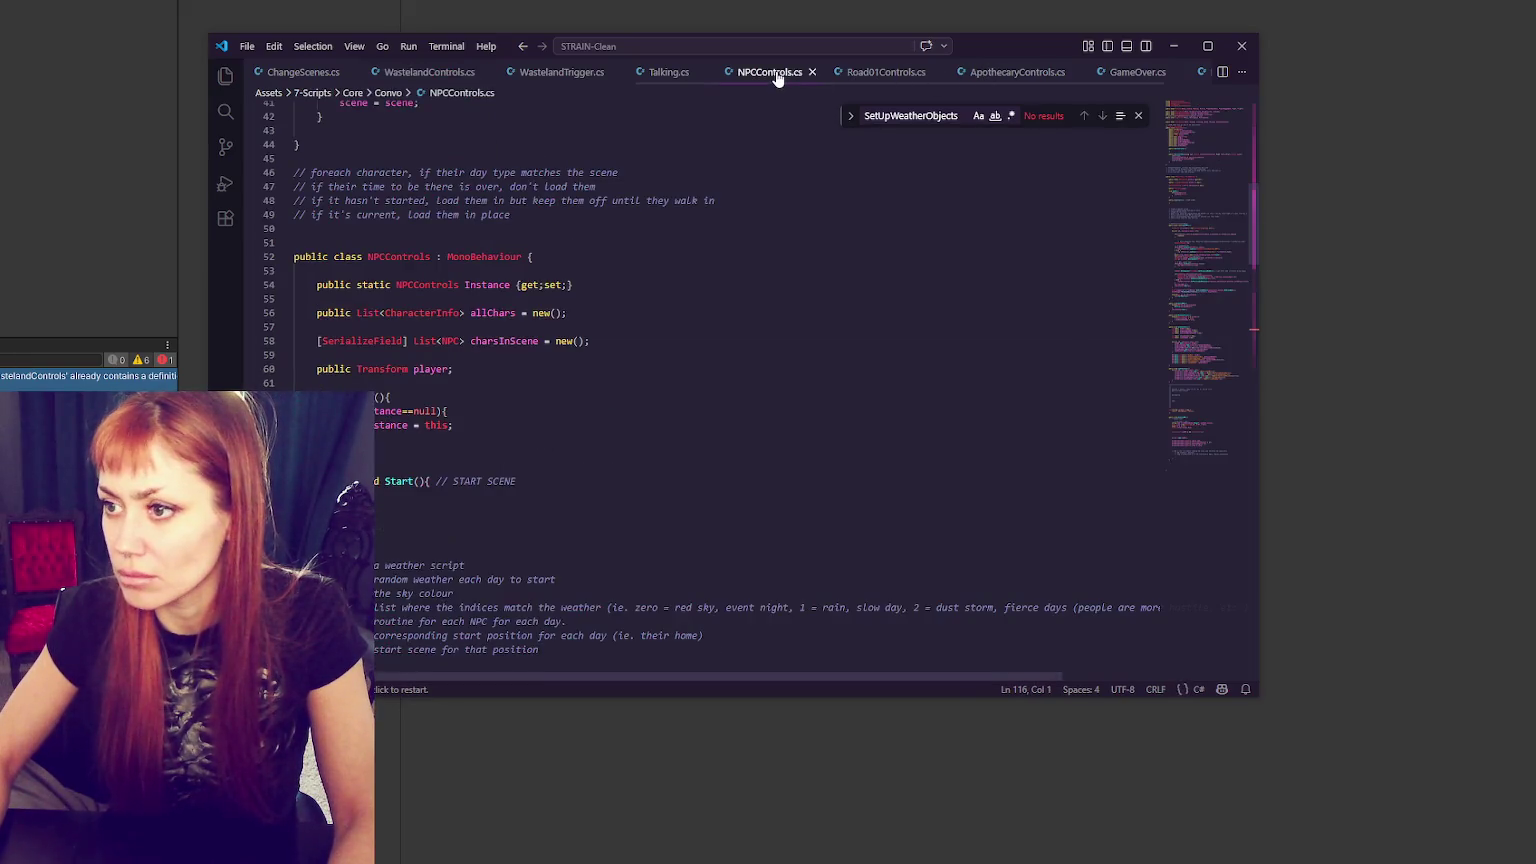
left_click(430, 72)
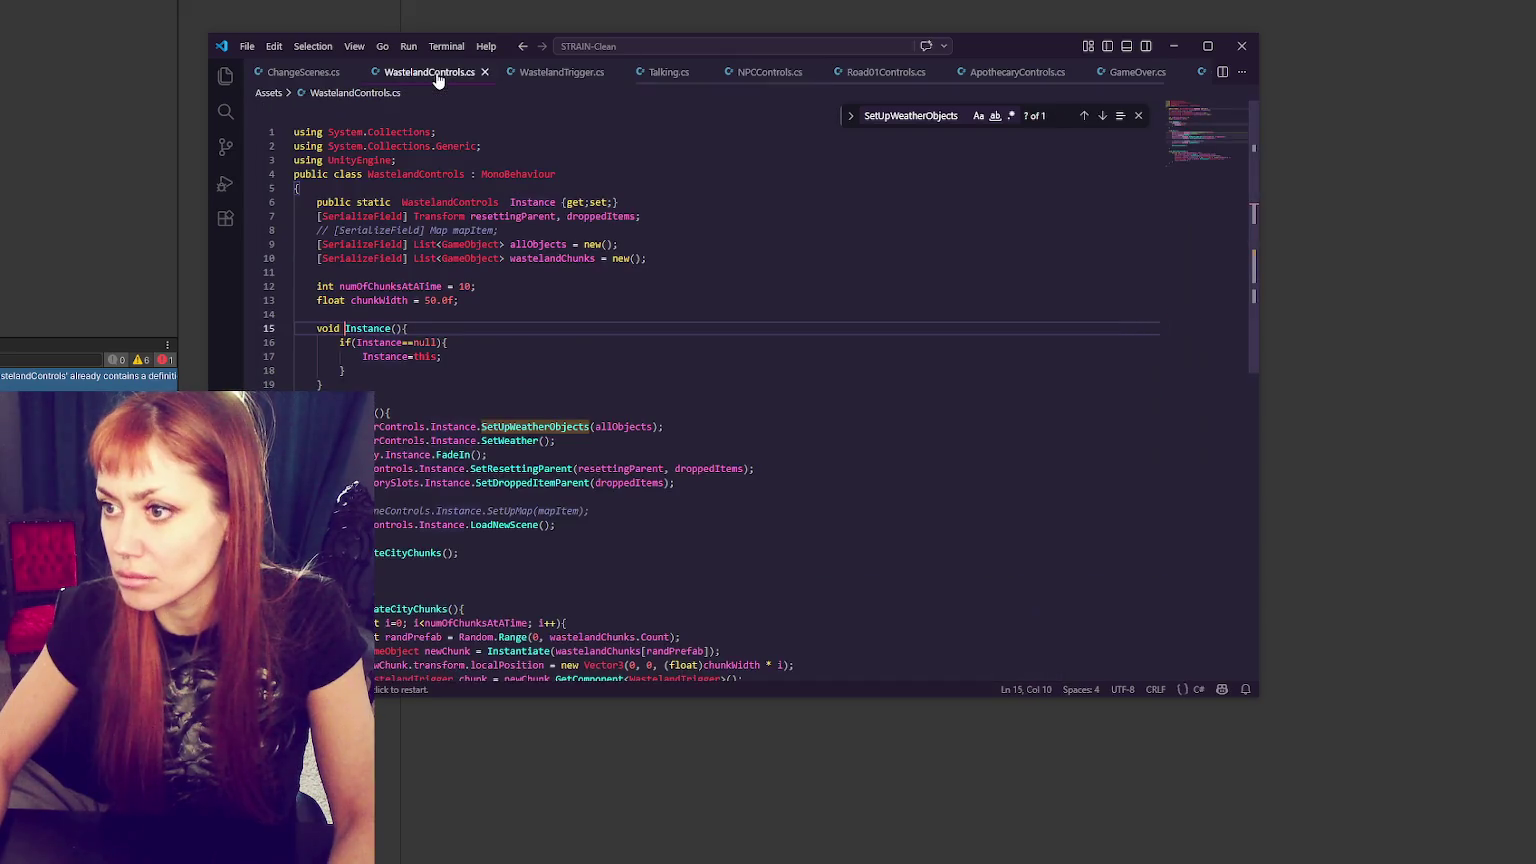
- Remove the extra spaces around static and Instance in the line 6 declaration and save
left_click(397, 203)
key("BackSpace")
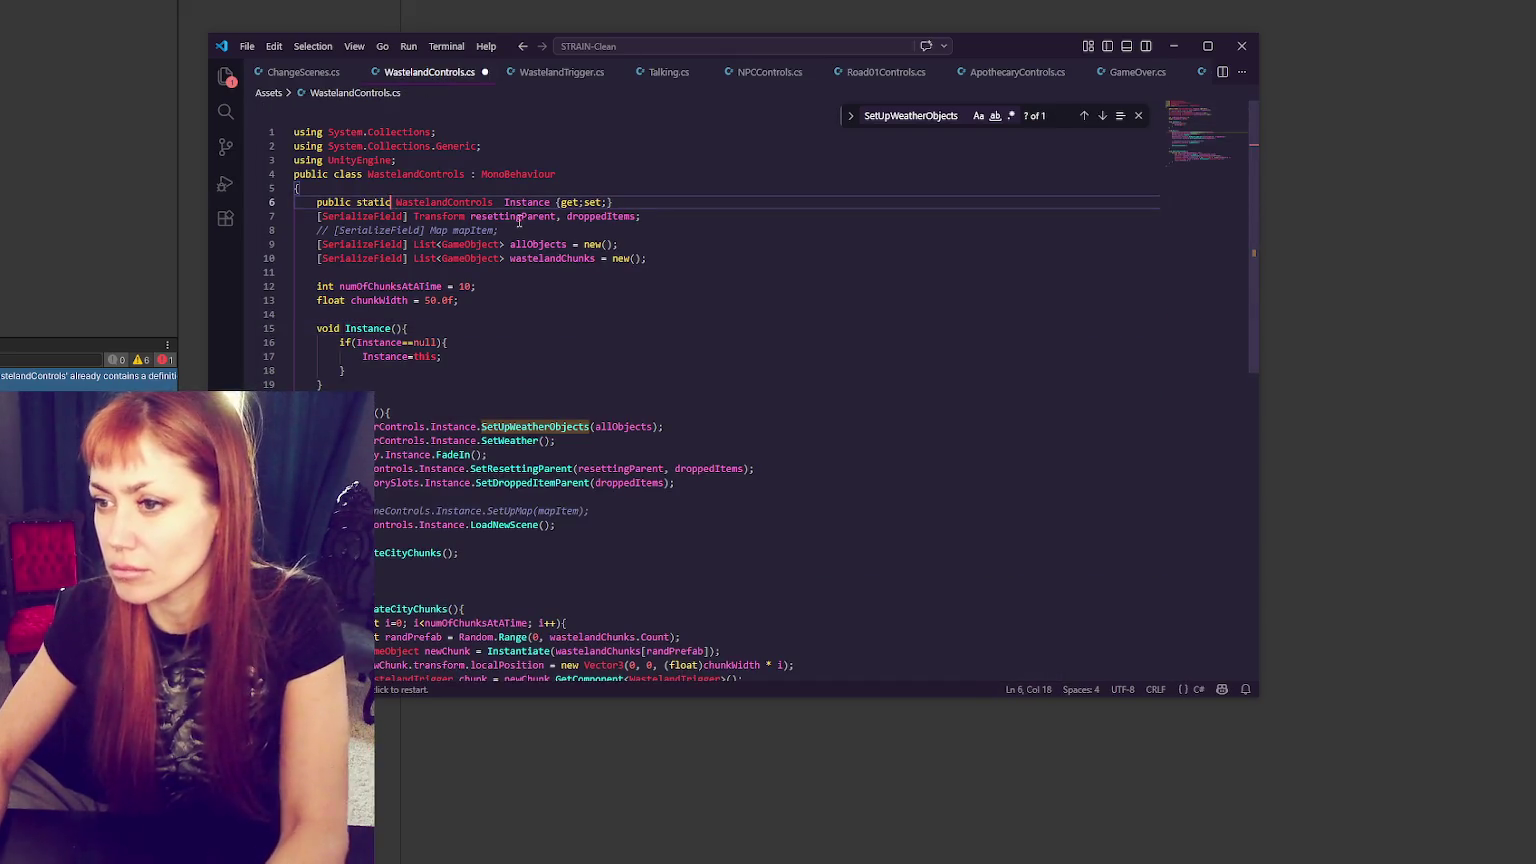
left_click(502, 203)
key("BackSpace")
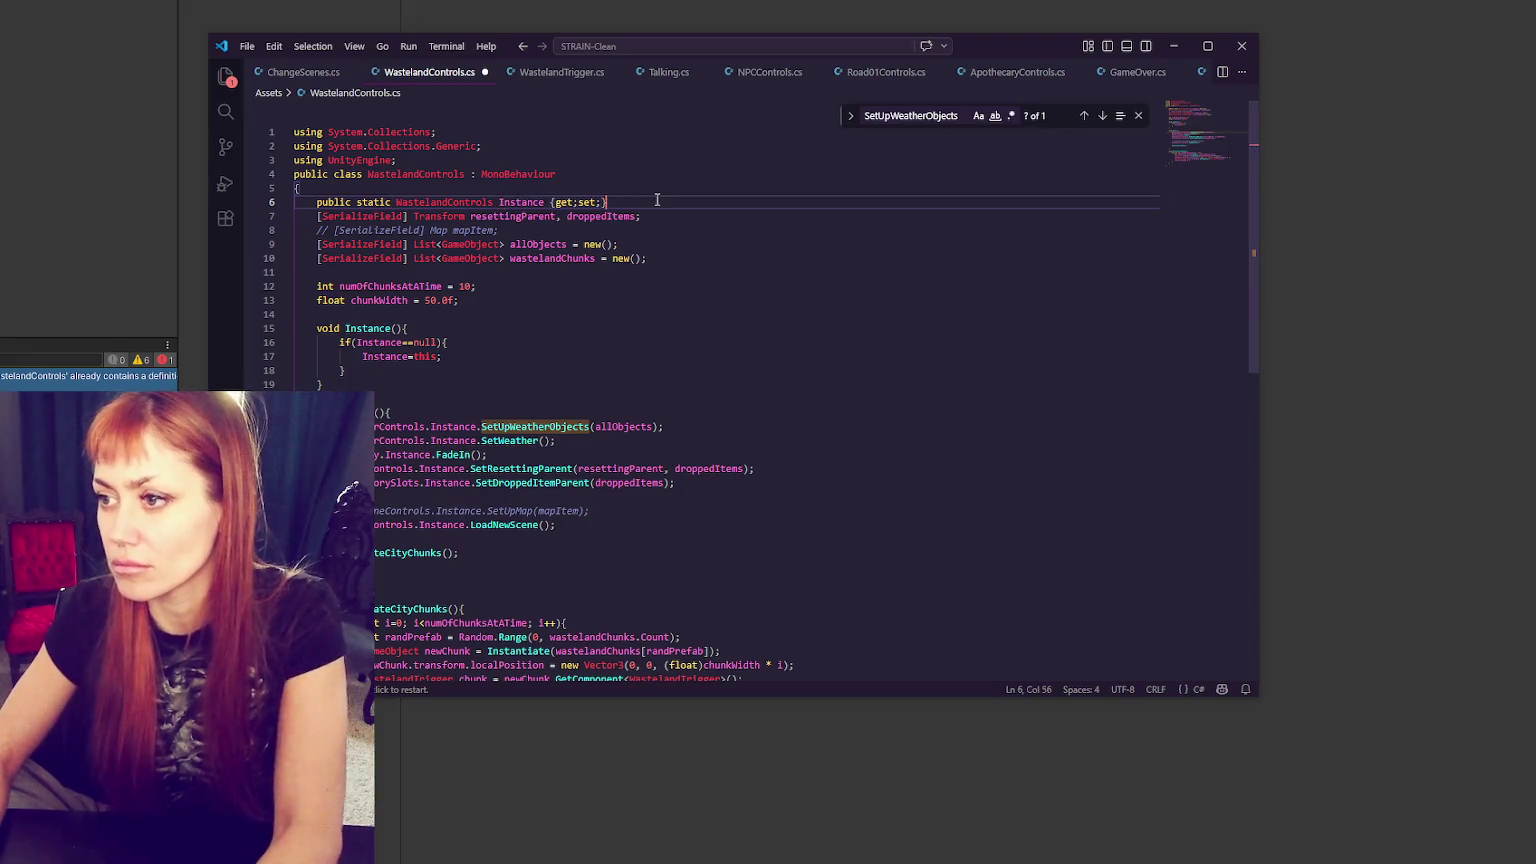
left_click(657, 200)
key("ctrl+s")
- Rename the Instance() method to Awake, save, and let Unity recompile the scripts
double_click(380, 343)
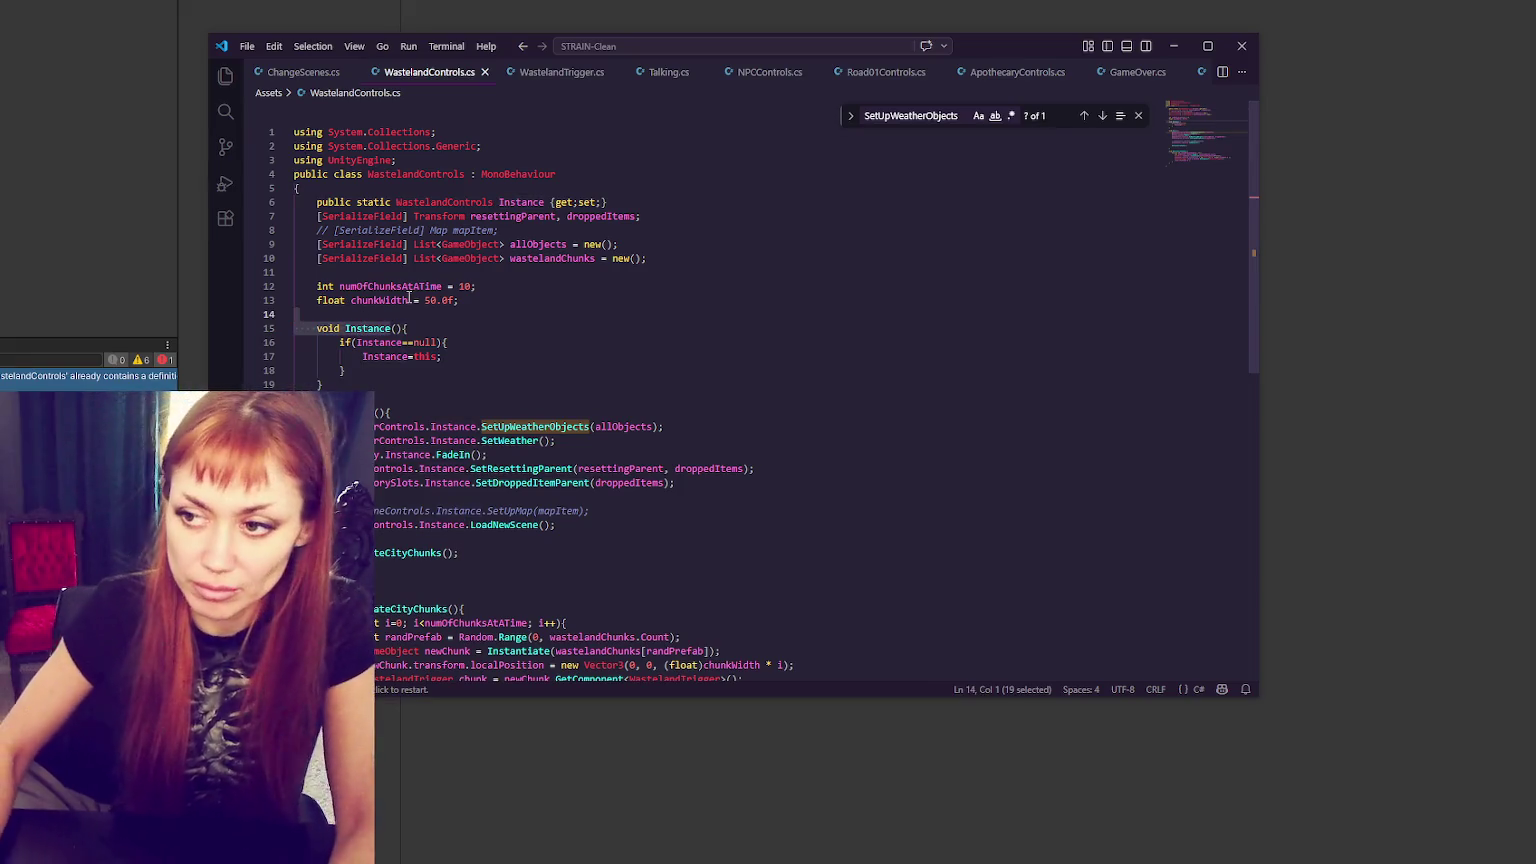
double_click(388, 331)
type("Awake")
key("ctrl+s")
key("alt+Tab")
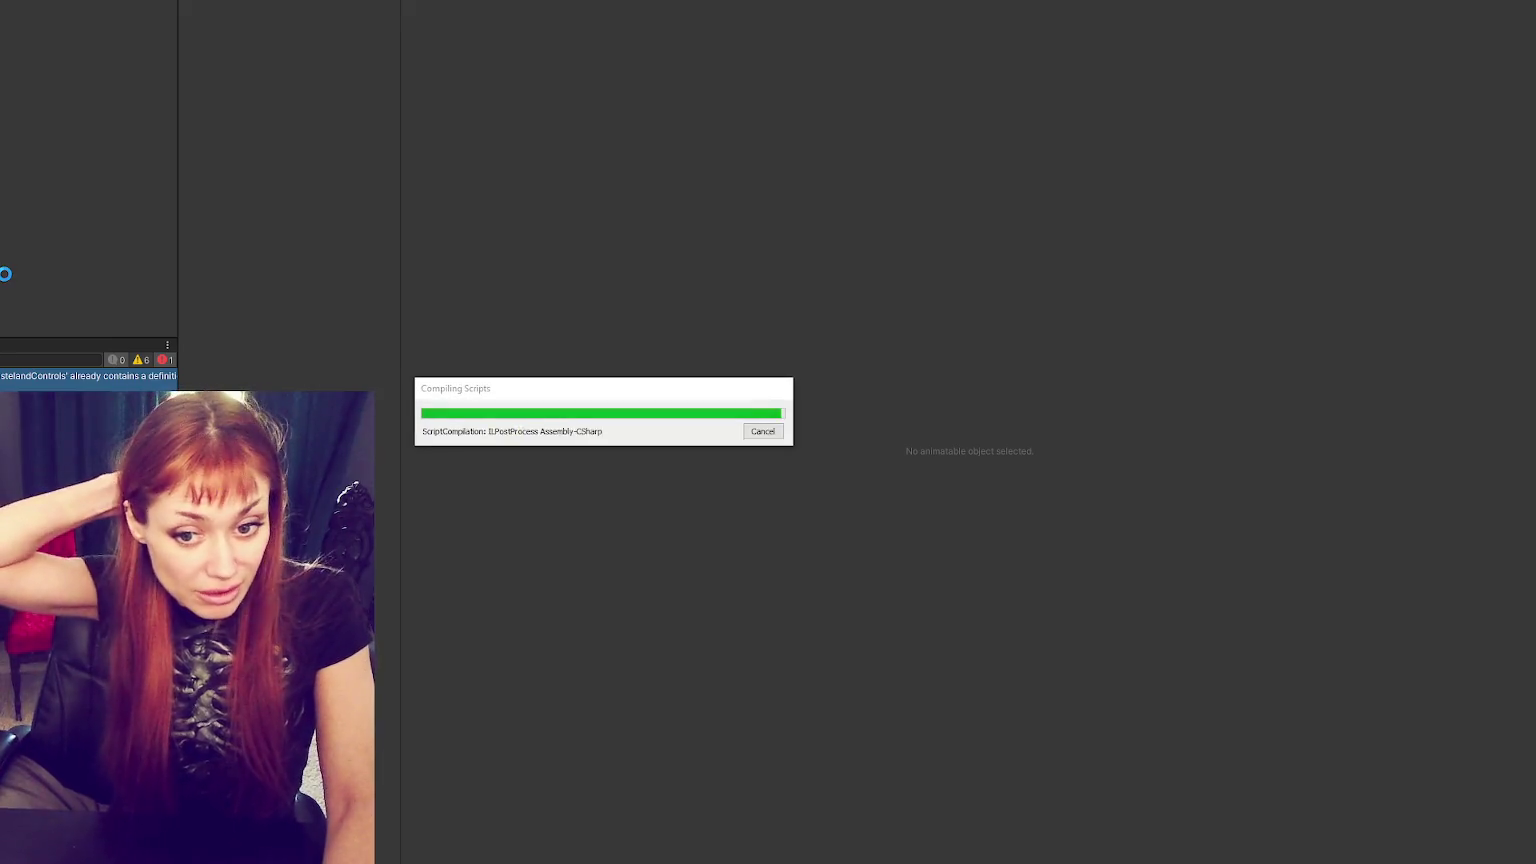
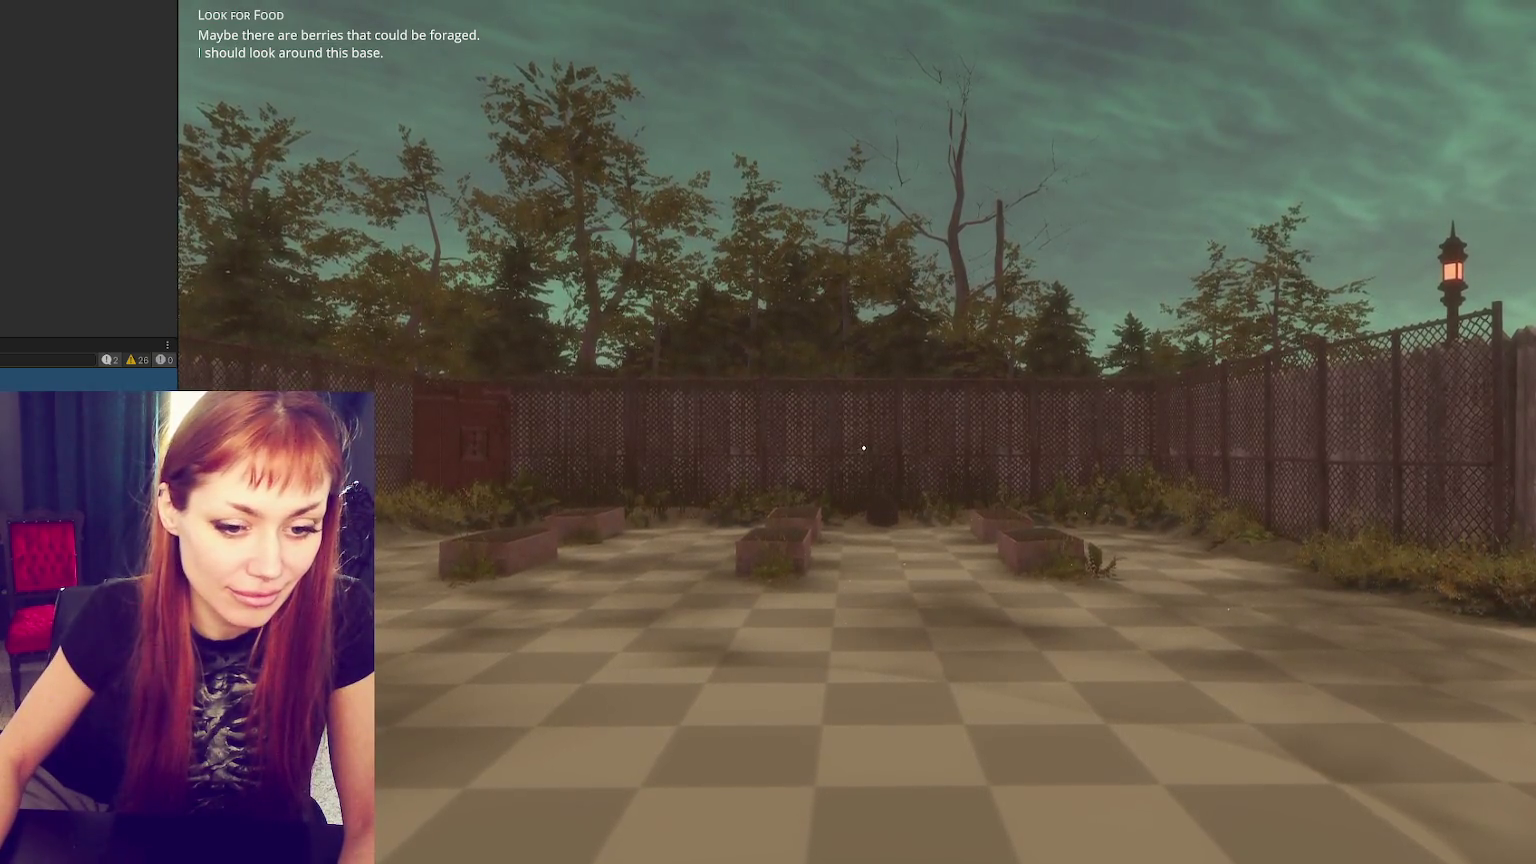
- Walk across the courtyard through the red door, check the tasks menu, then switch to VS Code
left_click(531, 406)
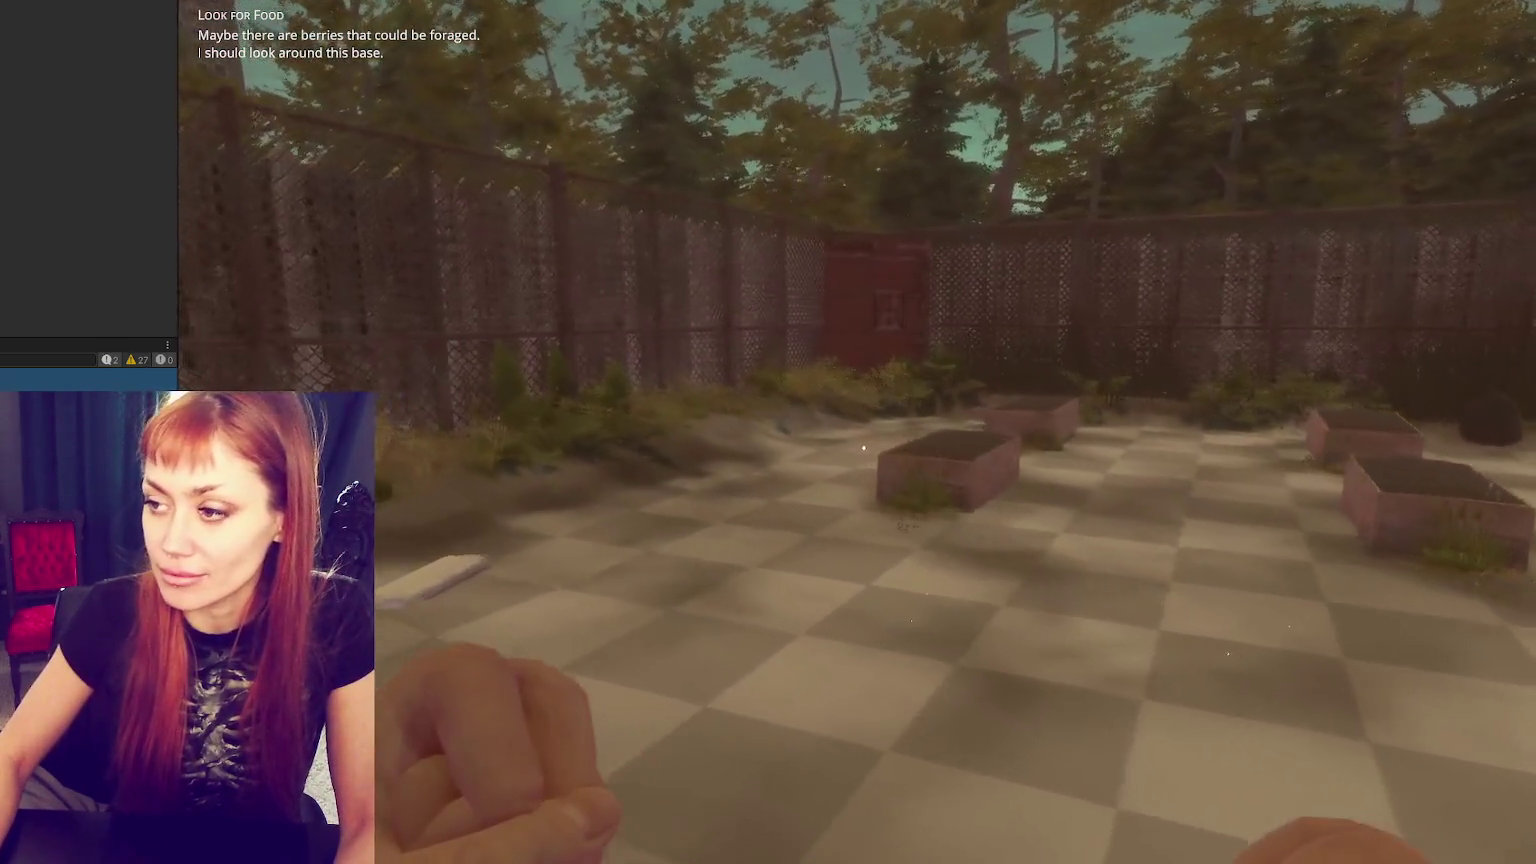
key("w")
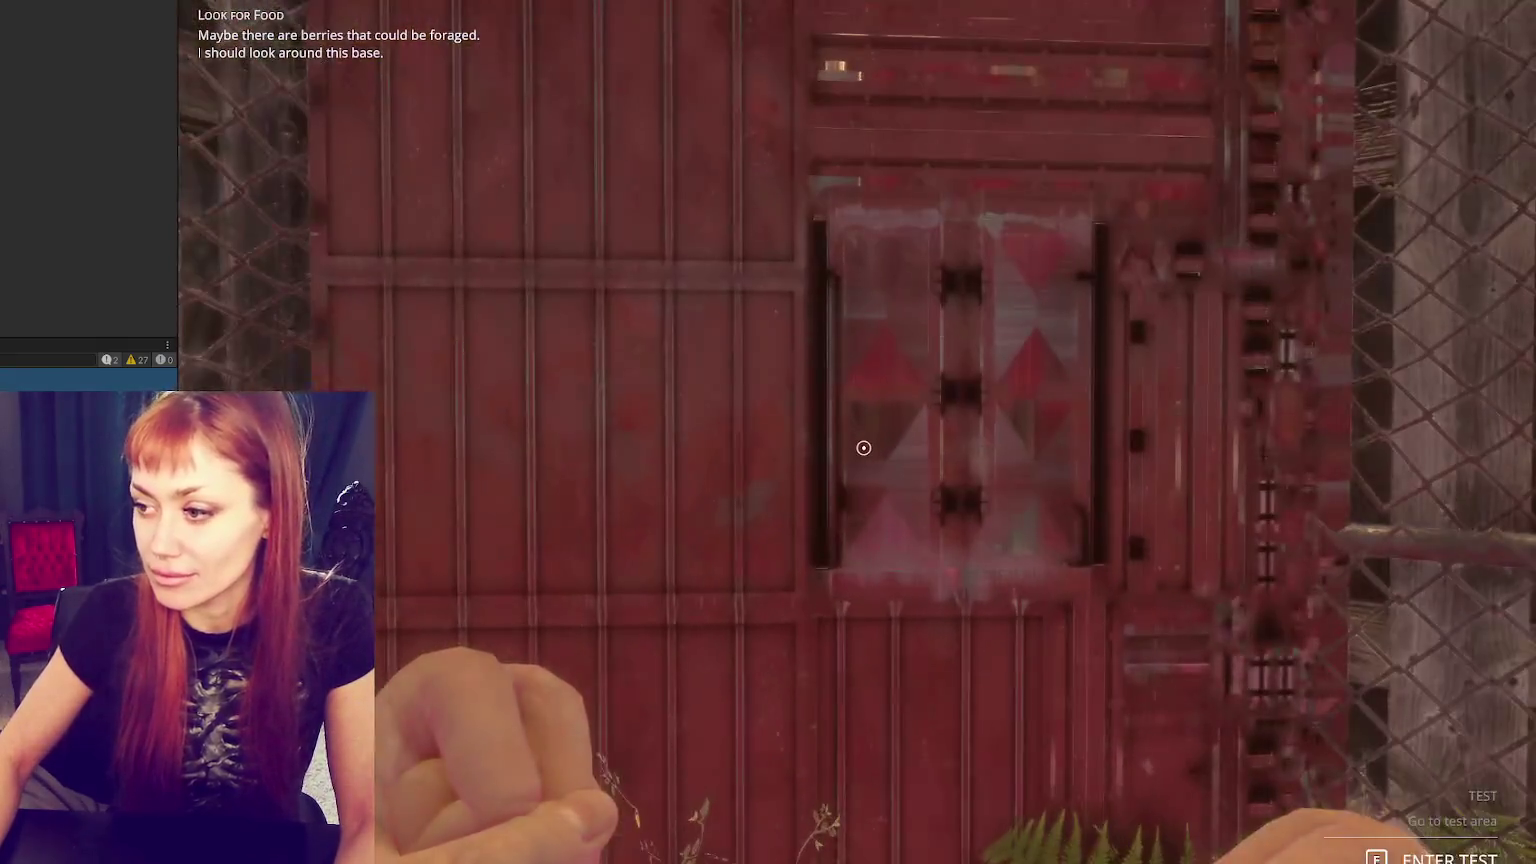
left_click(863, 447)
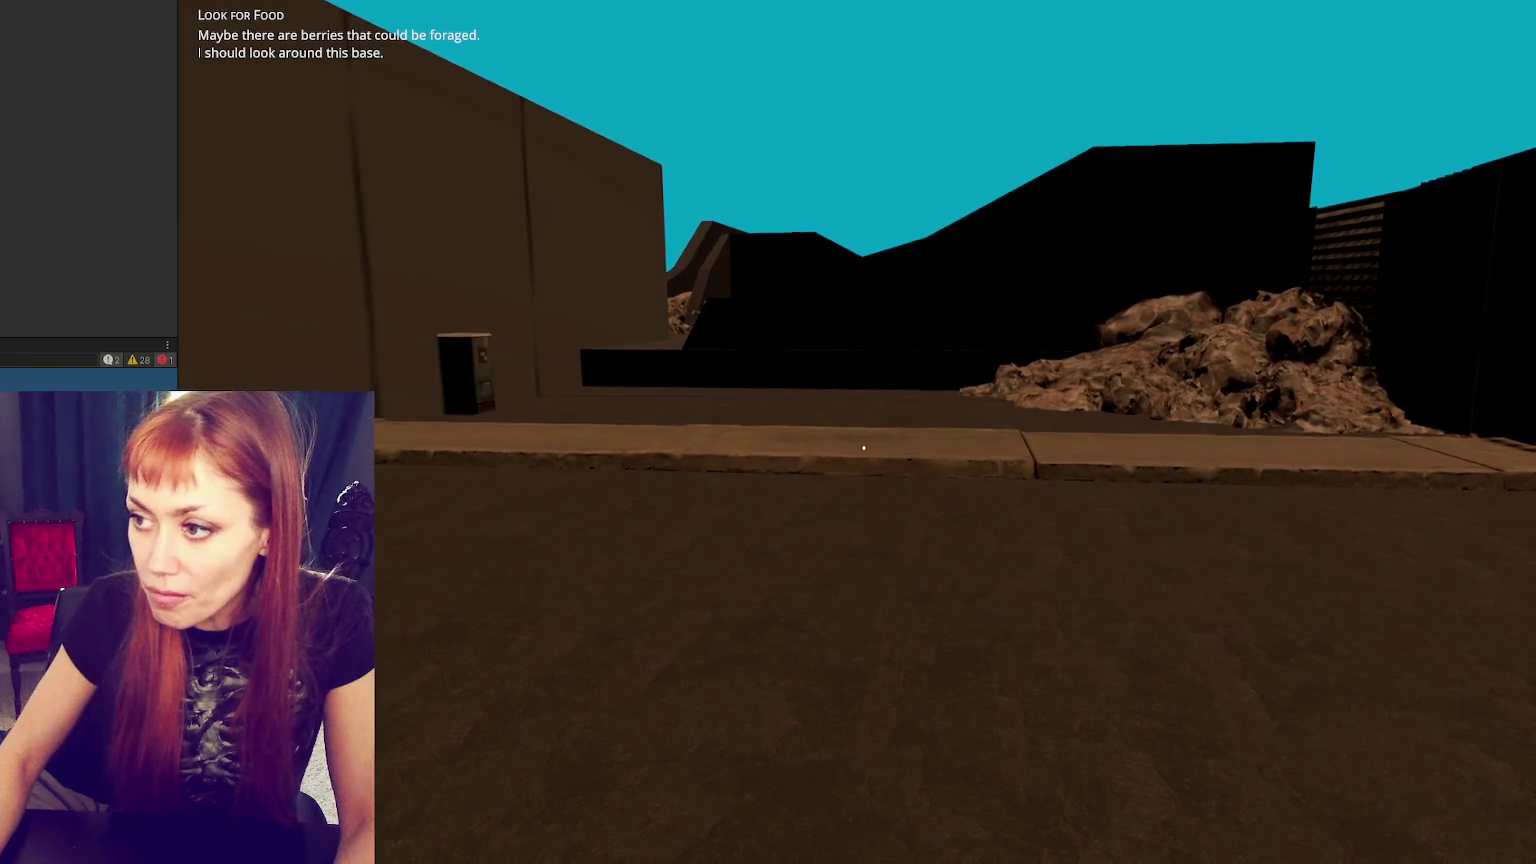
key("Tab")
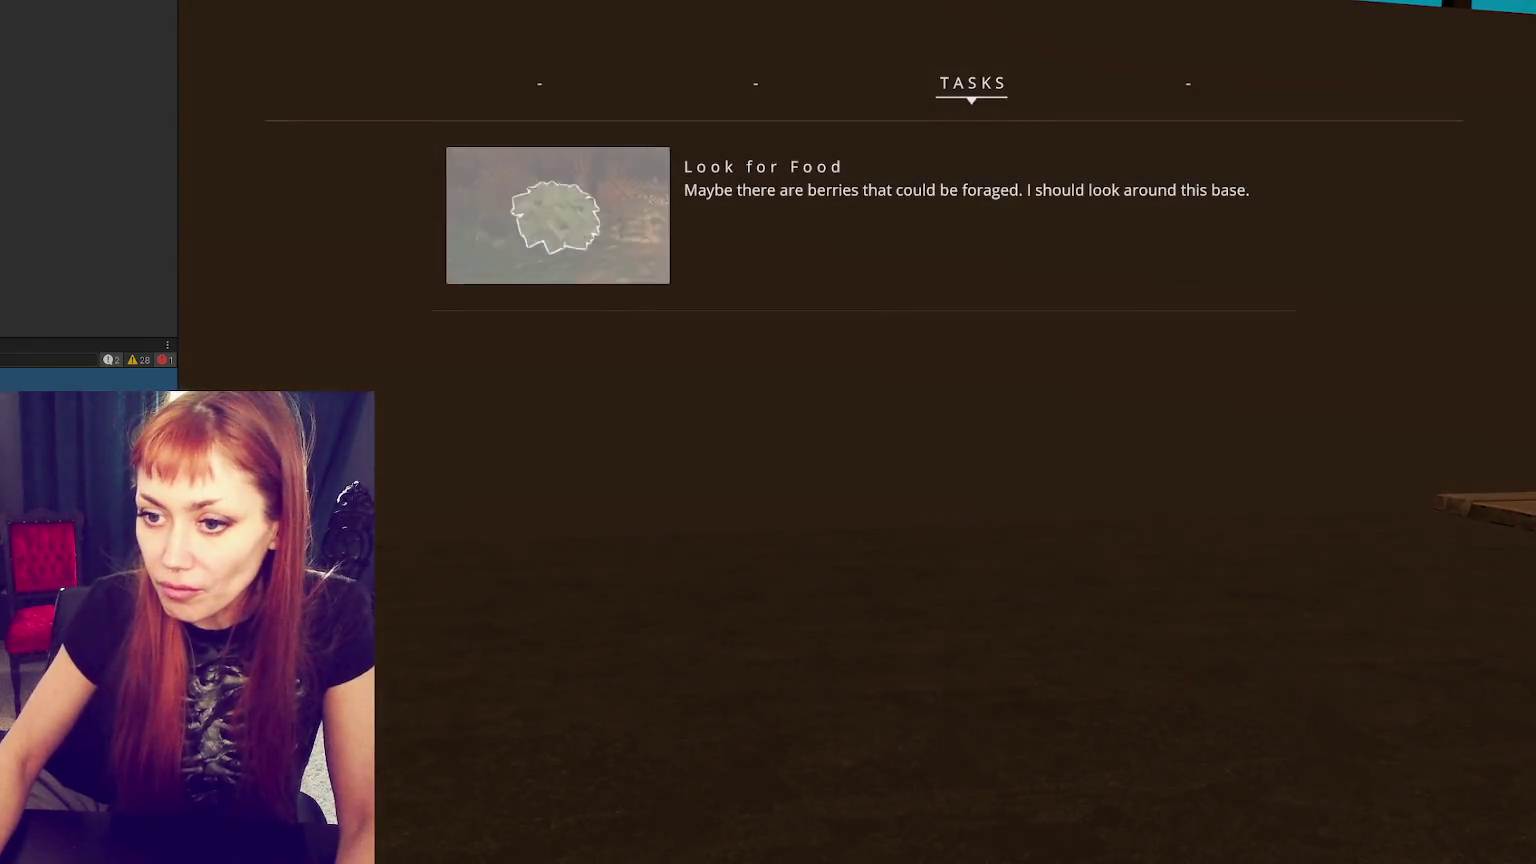
key("alt+Tab")
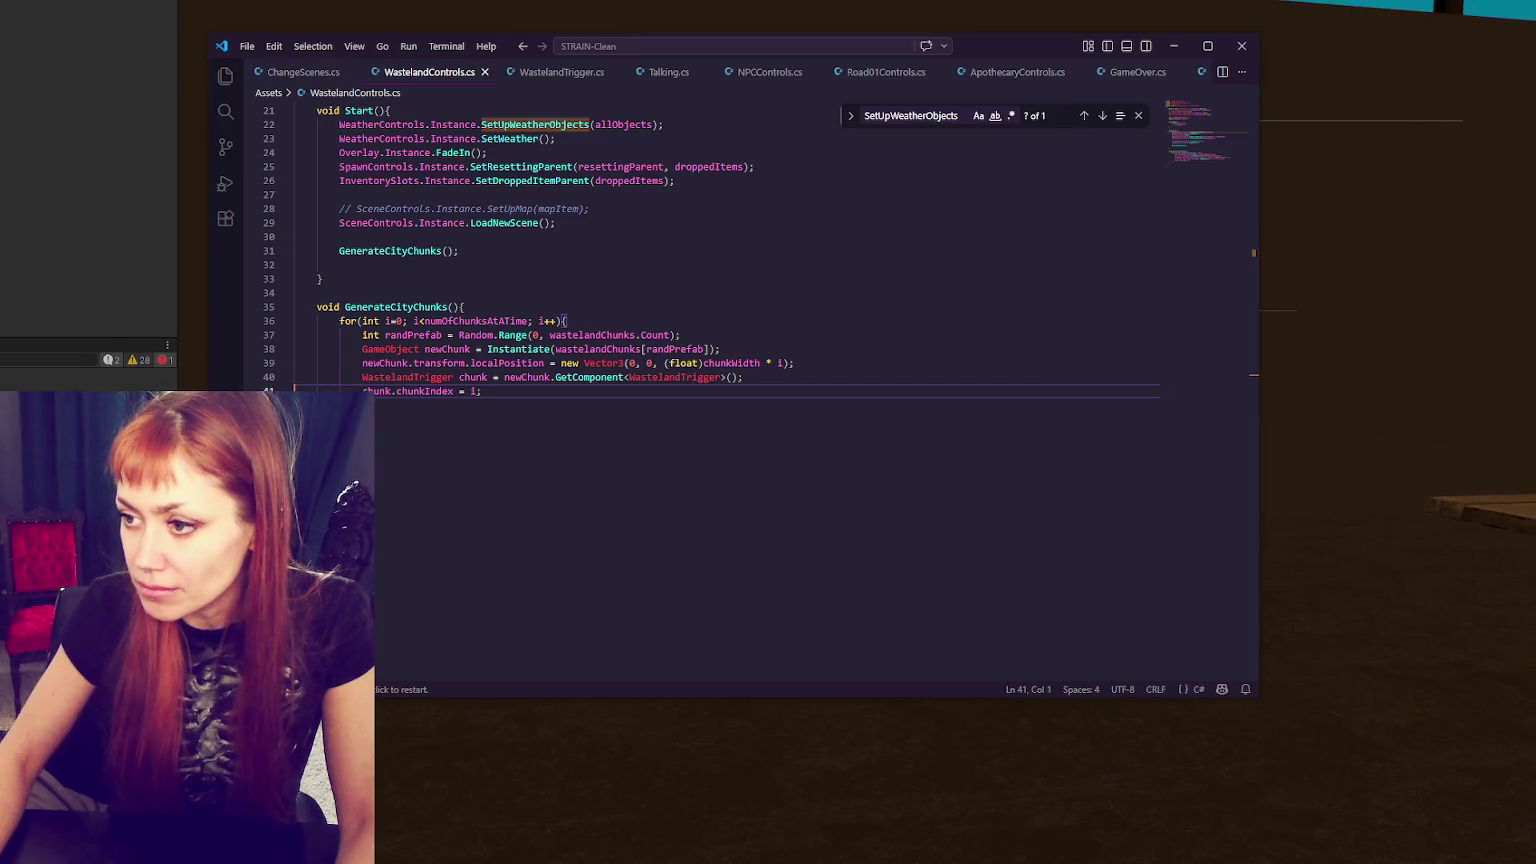
- Select WastelandTrigger in line 40's GetComponent call, then stop Play mode in Unity
double_click(693, 377)
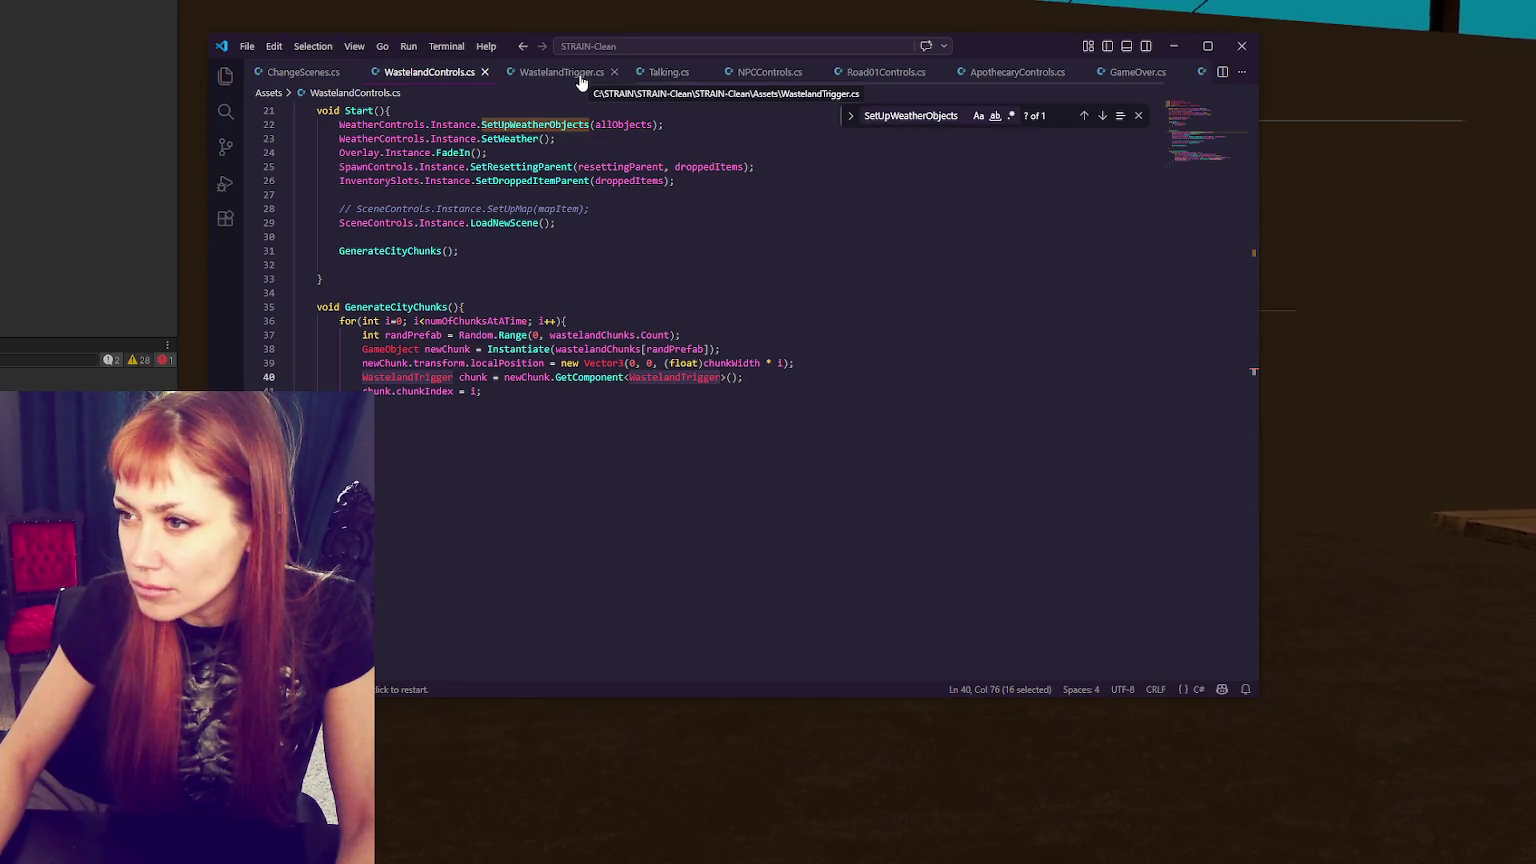
key("alt+Tab")
key("ctrl+p")
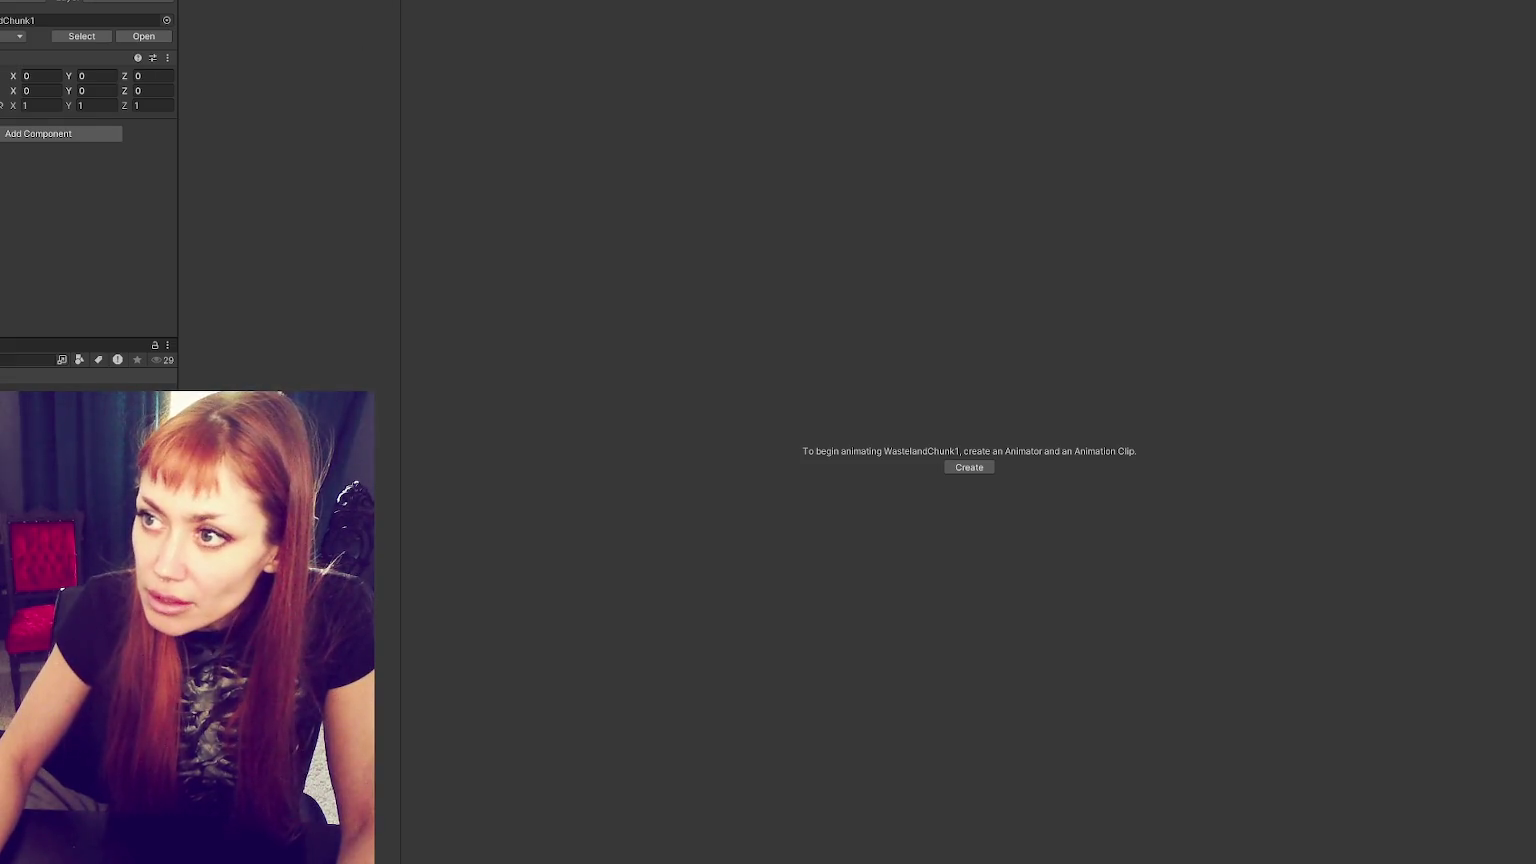
- Create a new WastelandChunk script component on WastelandChunk1 and open it in VS Code
key("ctrl+1")
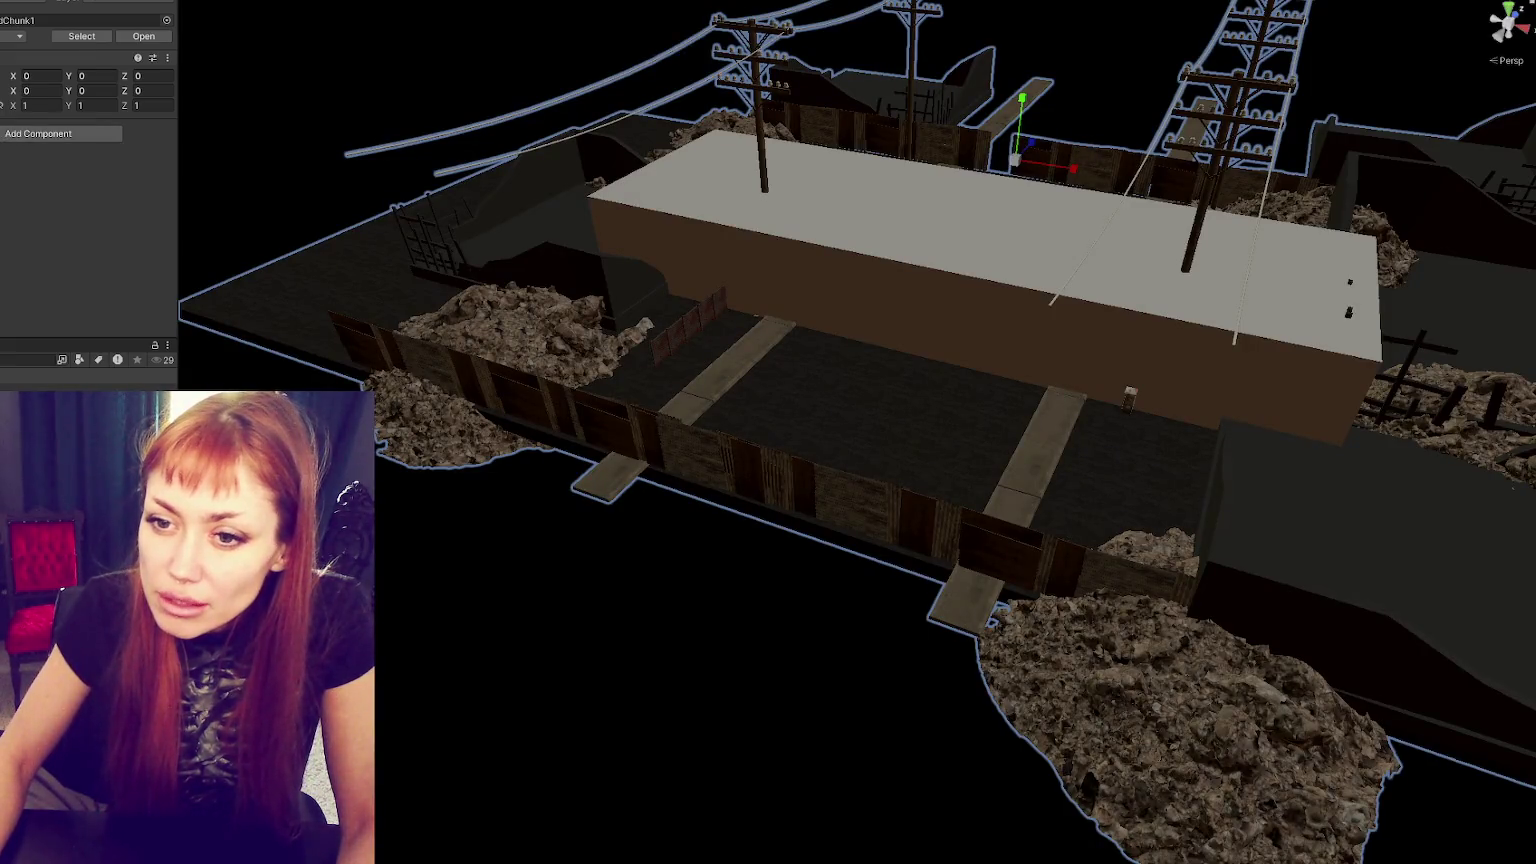
left_click(960, 230)
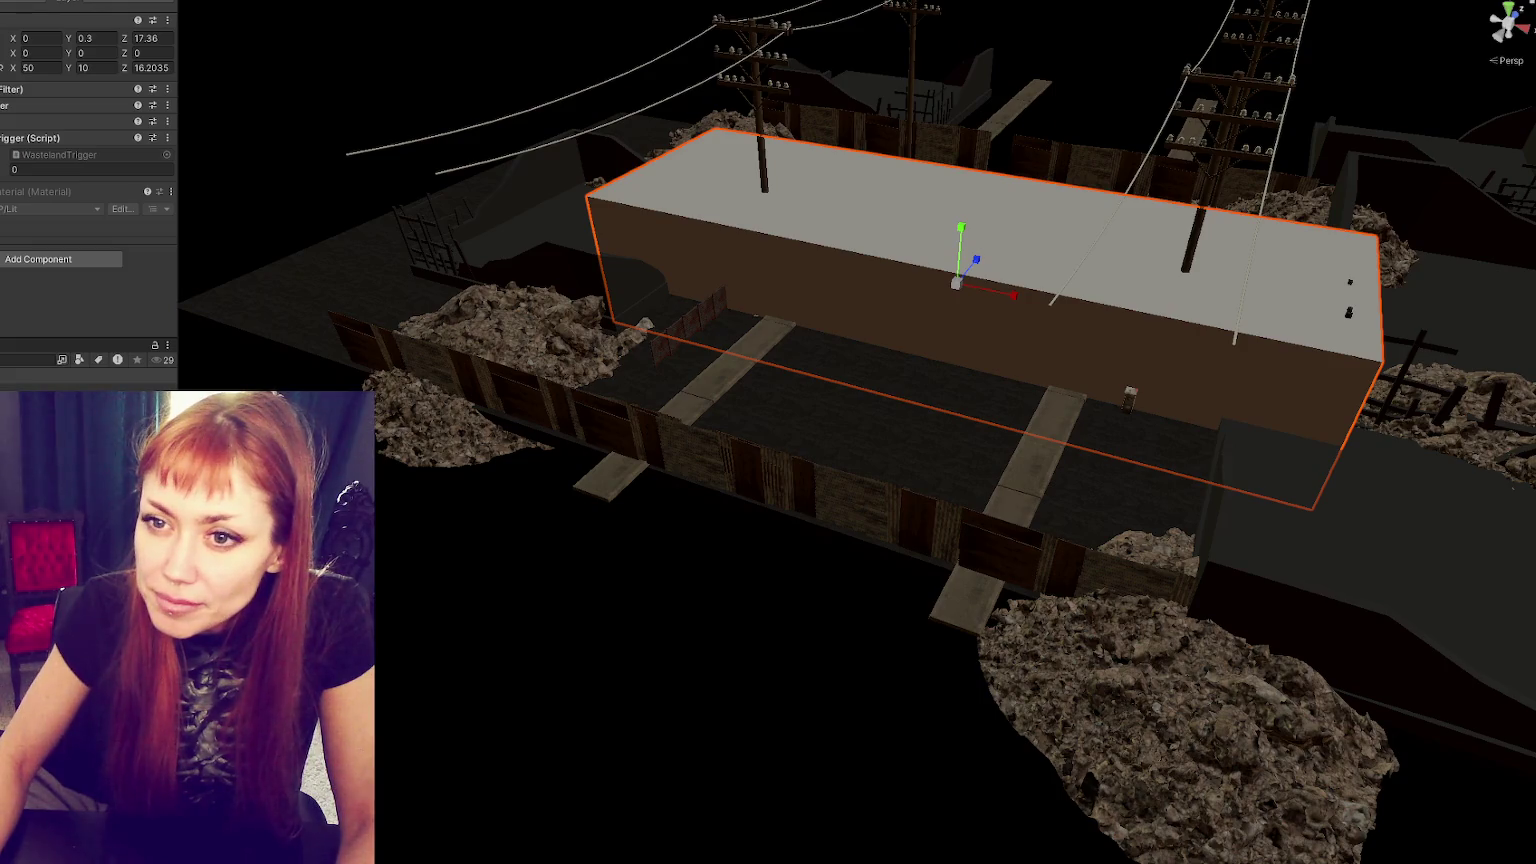
key("alt+Tab")
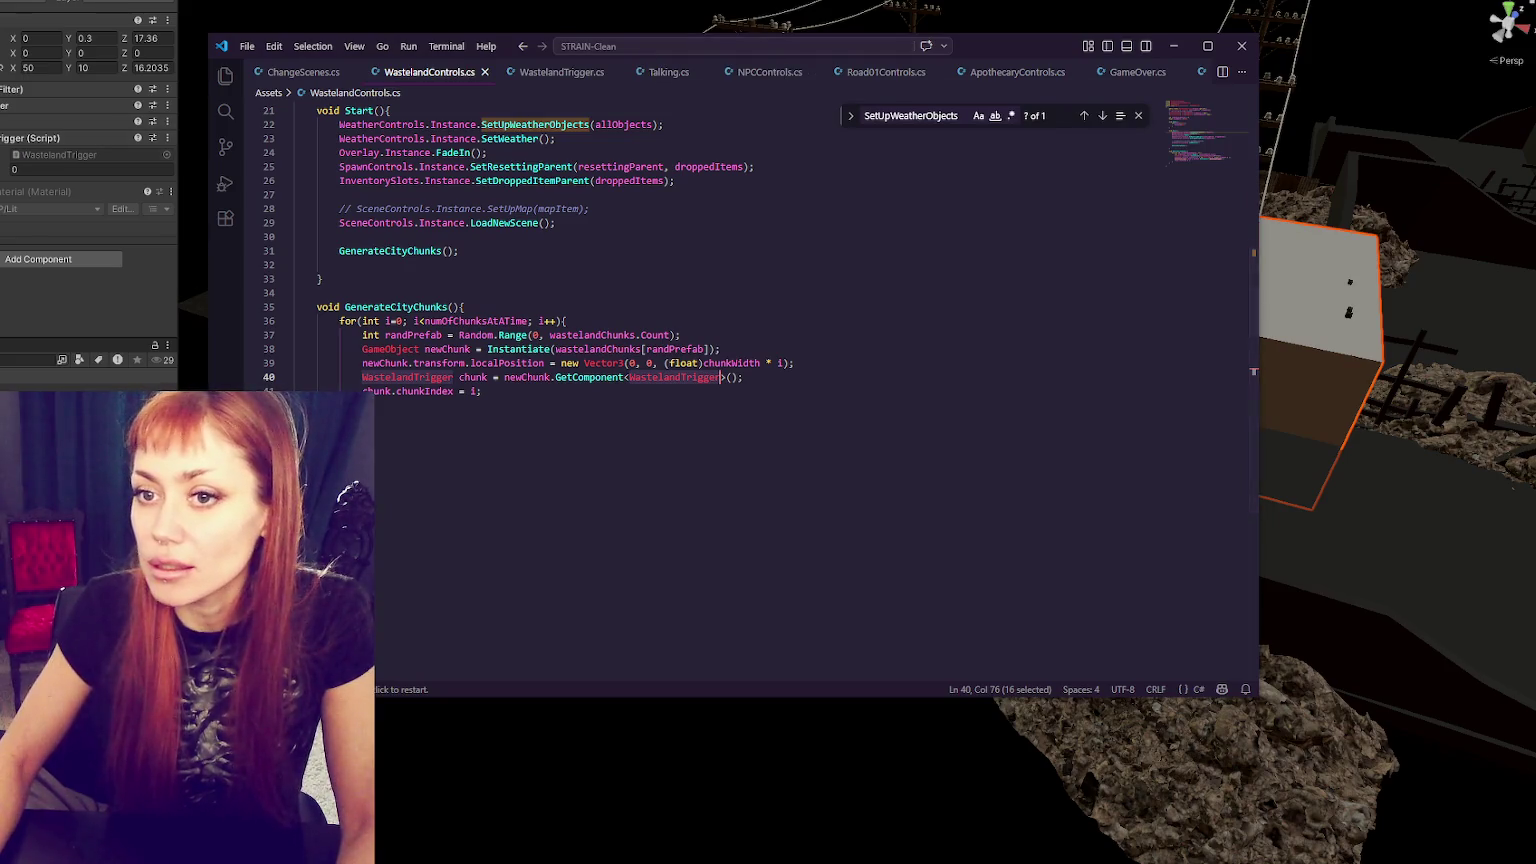
left_click(33, 200)
left_click(40, 136)
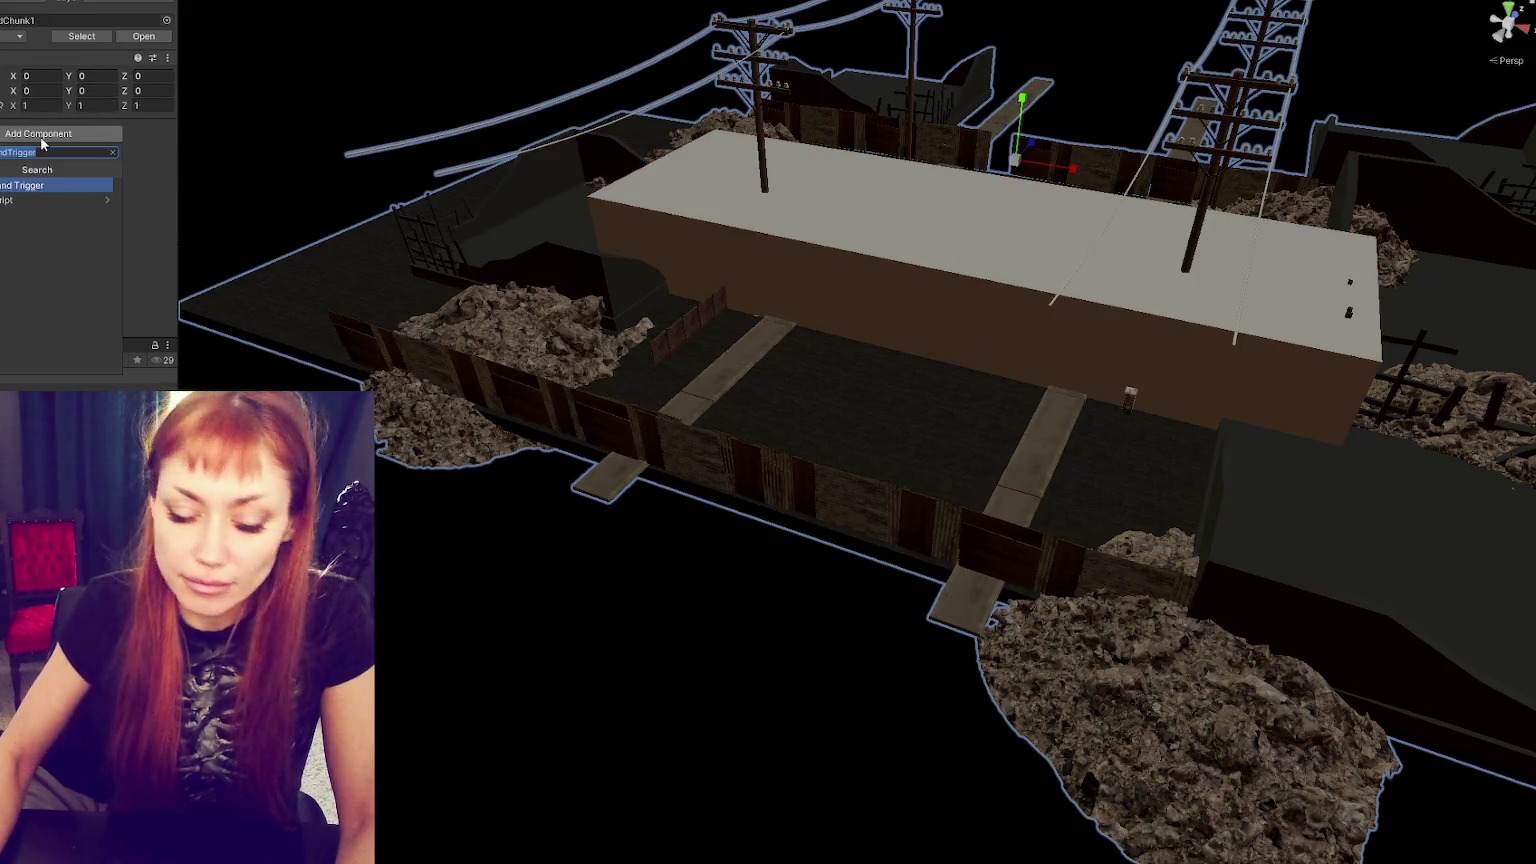
type("Chunk")
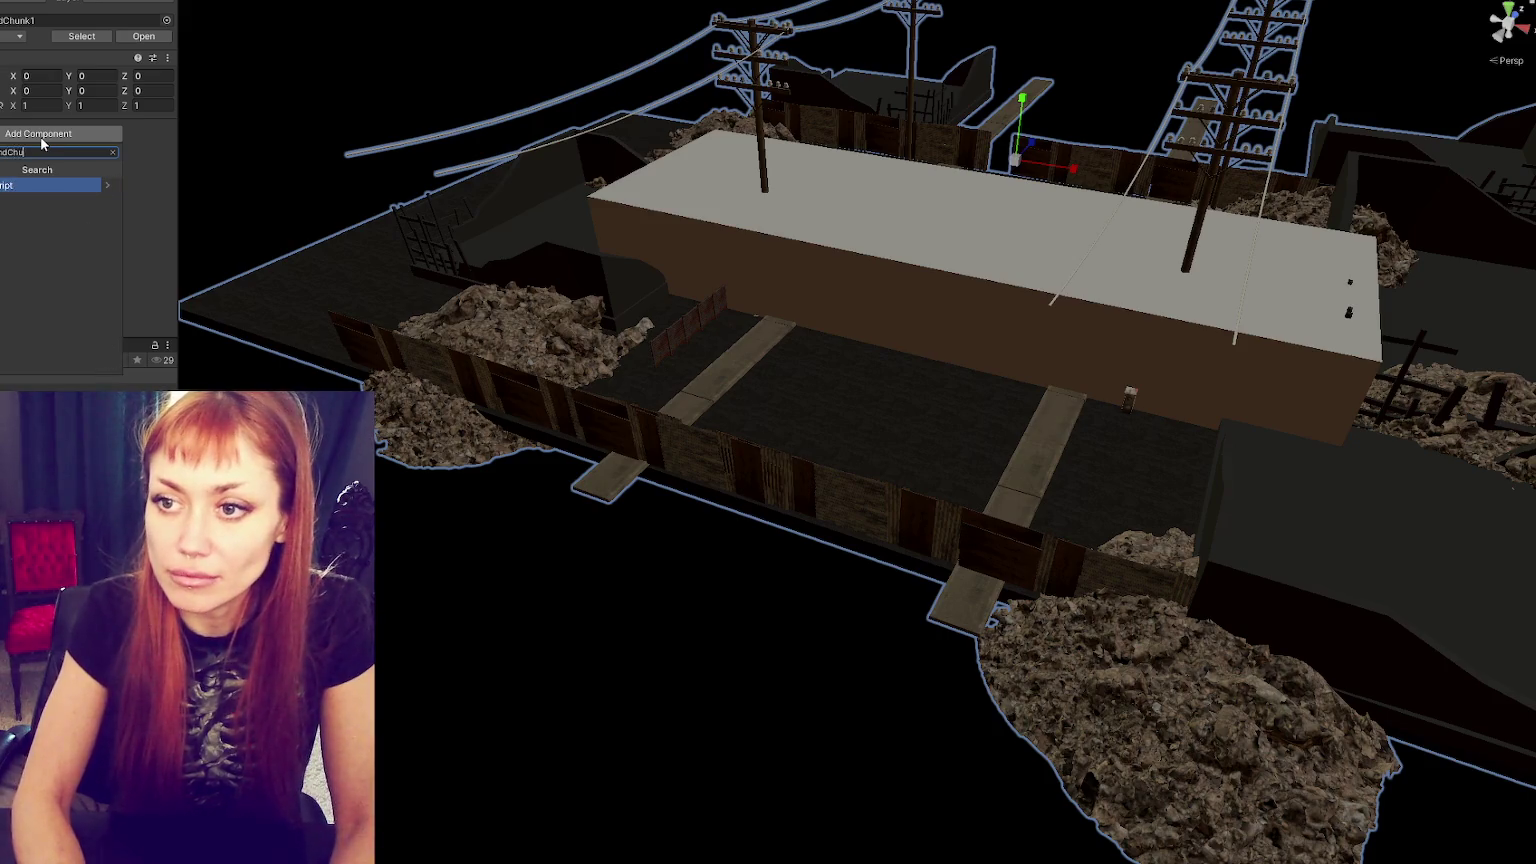
key("Return")
key("Return")
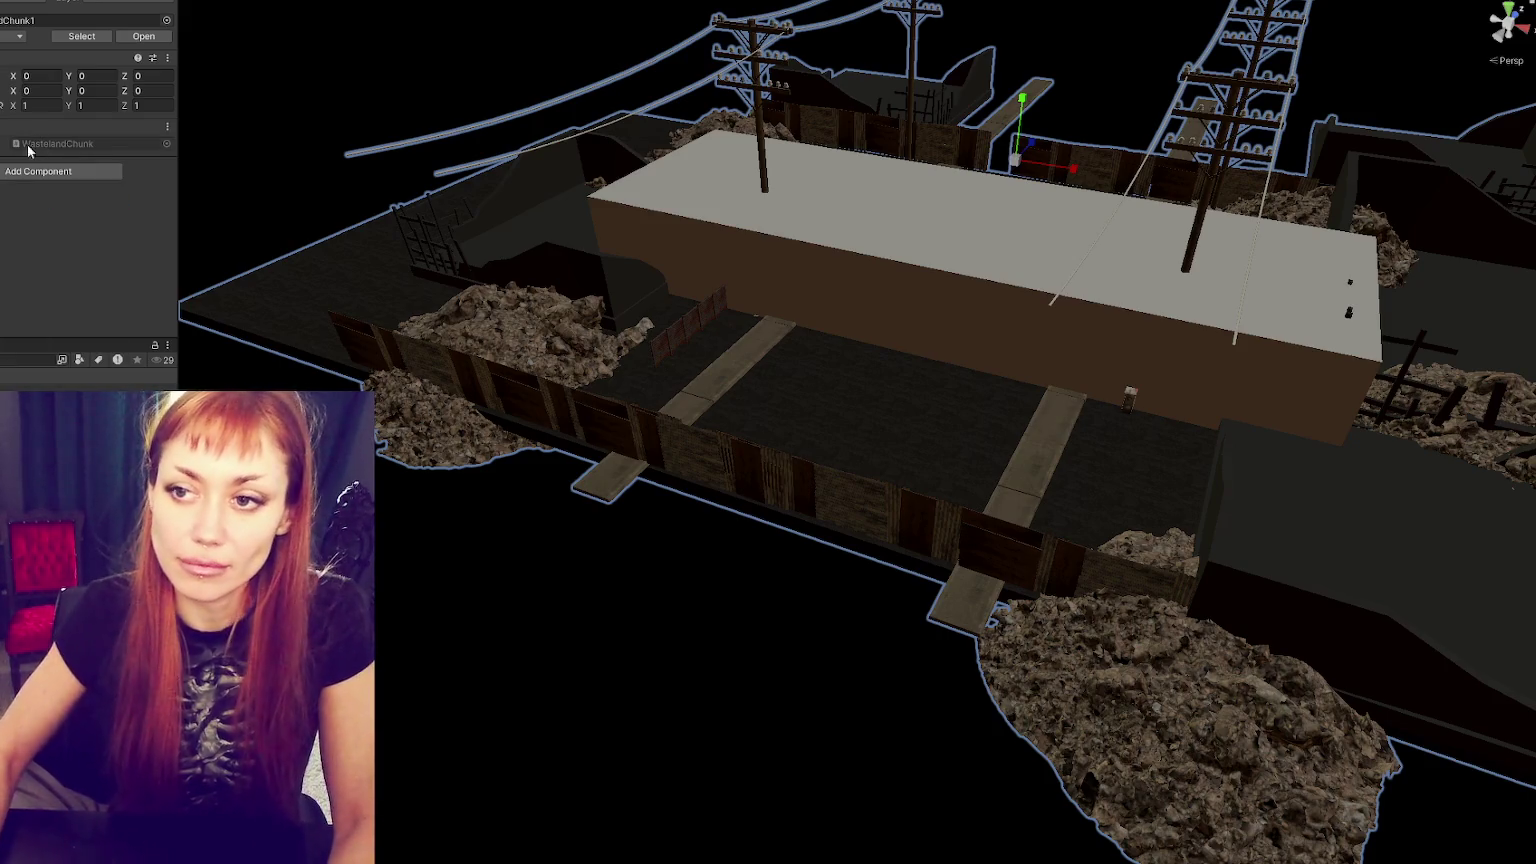
double_click(62, 144)
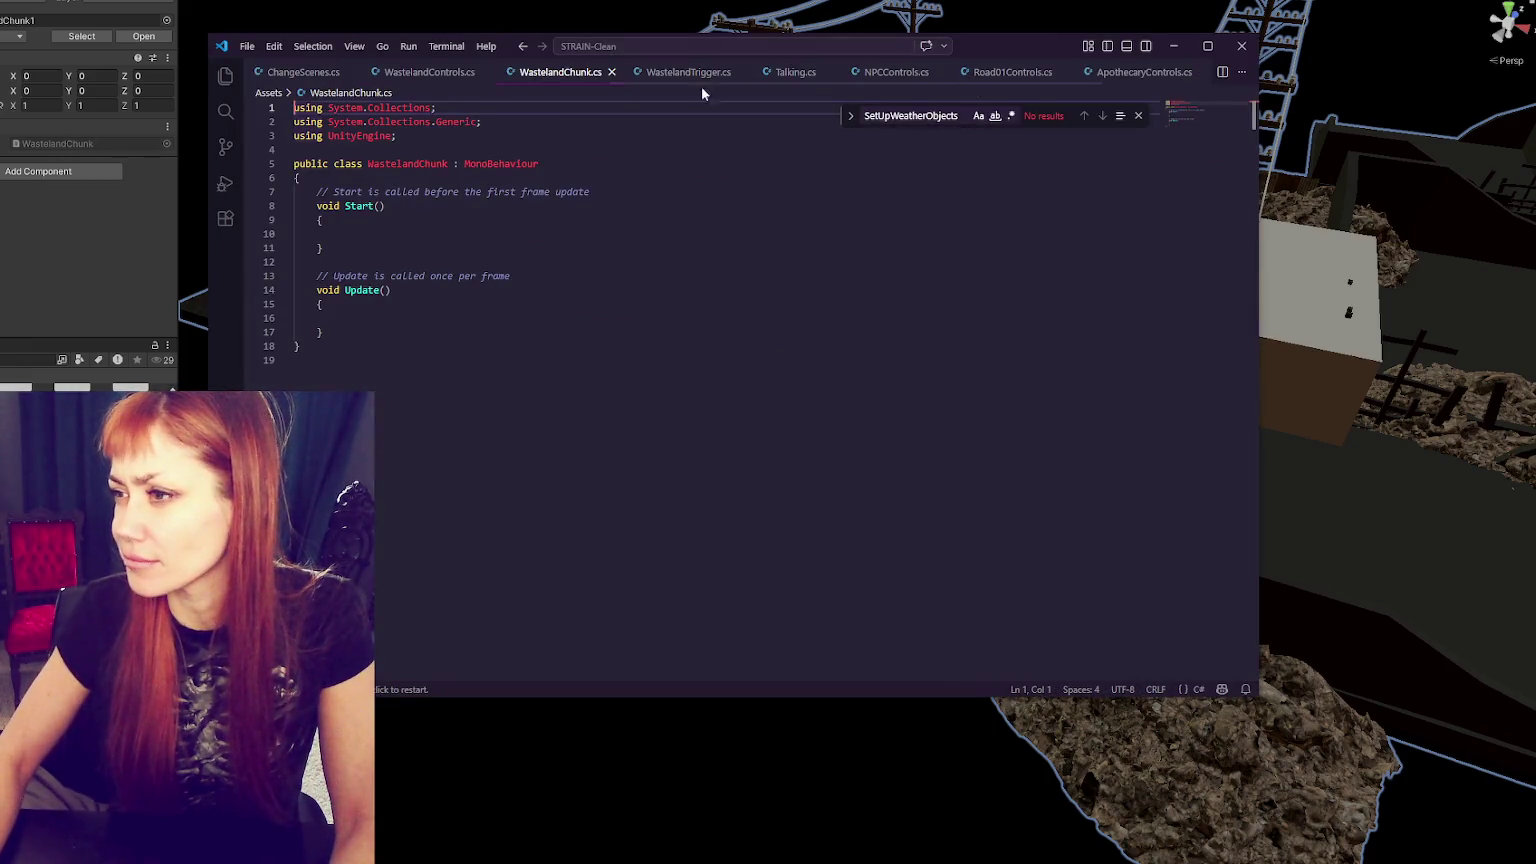
- Move the chunkIndex field from WastelandTrigger into WastelandChunk, replacing the Start/Update template
left_click(680, 74)
key("ctrl+a")
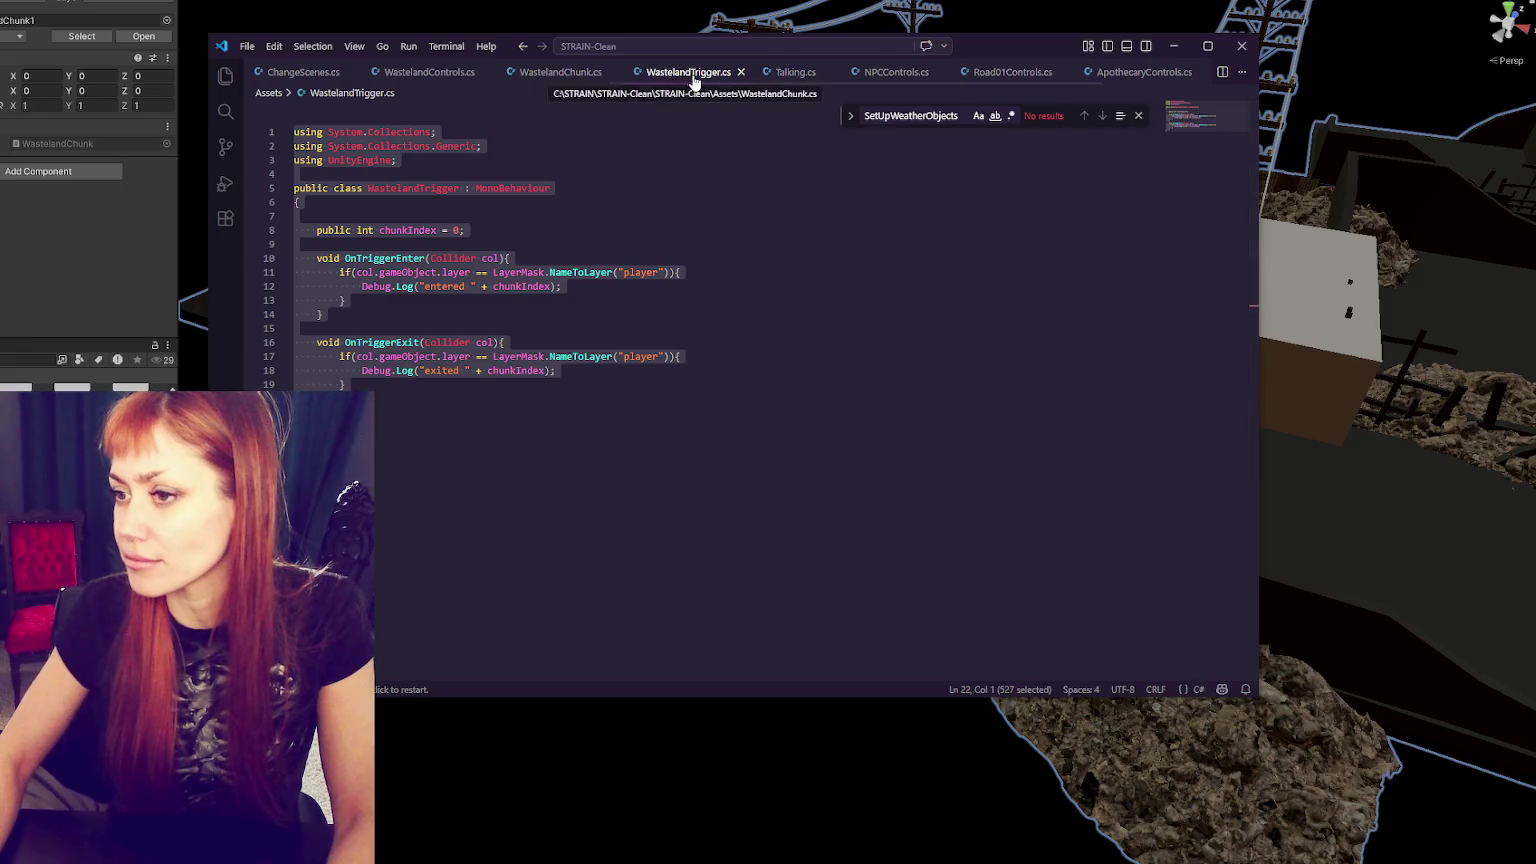
left_click(693, 188)
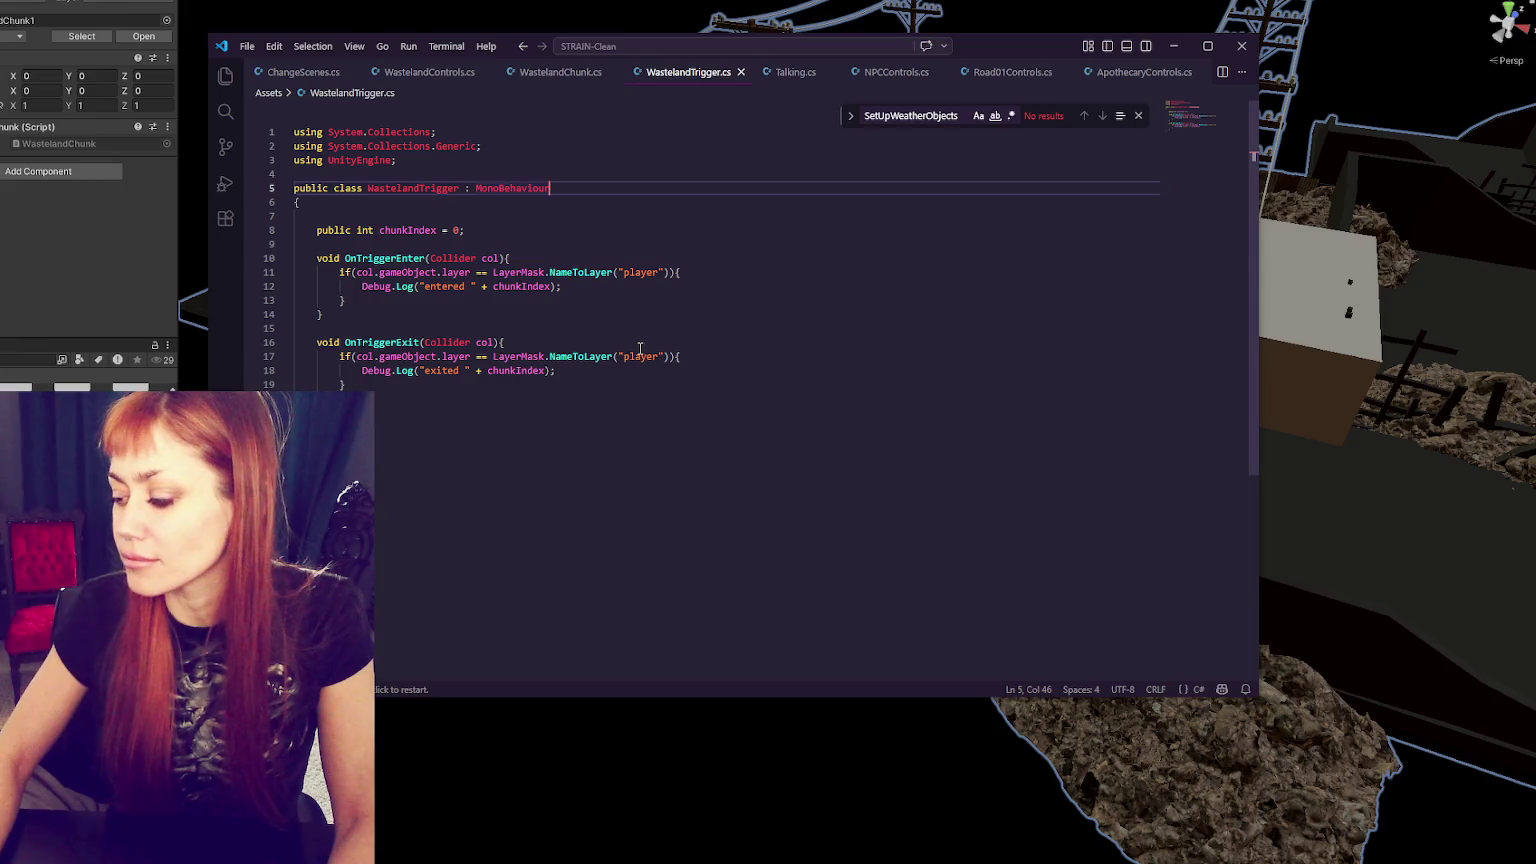
left_click_drag(559, 230, 551, 222)
key("ctrl+c")
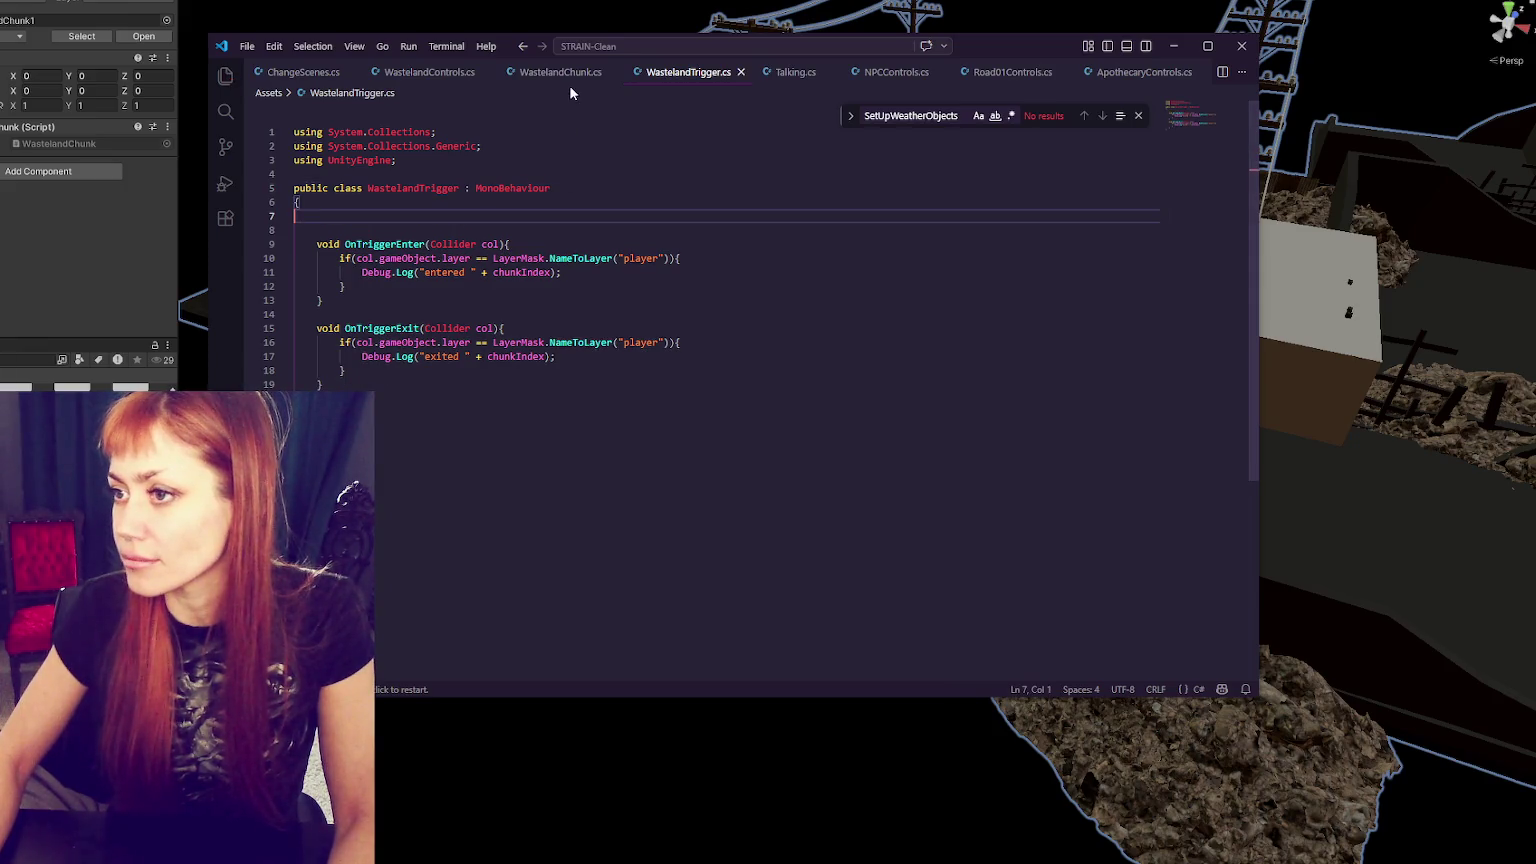
left_click(562, 74)
left_click_drag(372, 180, 410, 332)
key("ctrl+v")
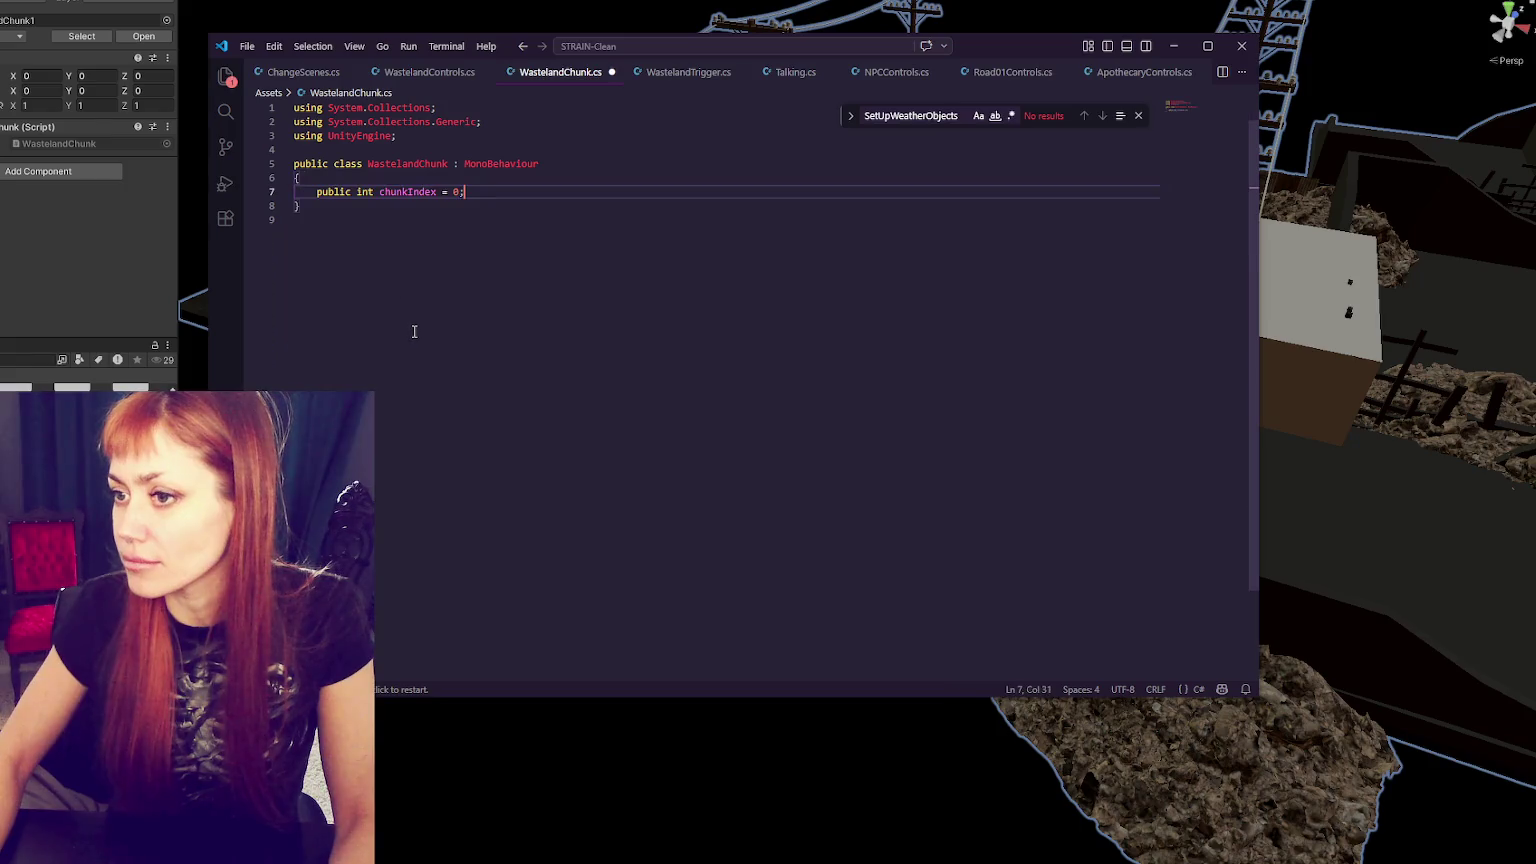
- Add a public WastelandTrigger trigger field below chunkIndex and save WastelandChunk.cs
key("Return")
type("public in")
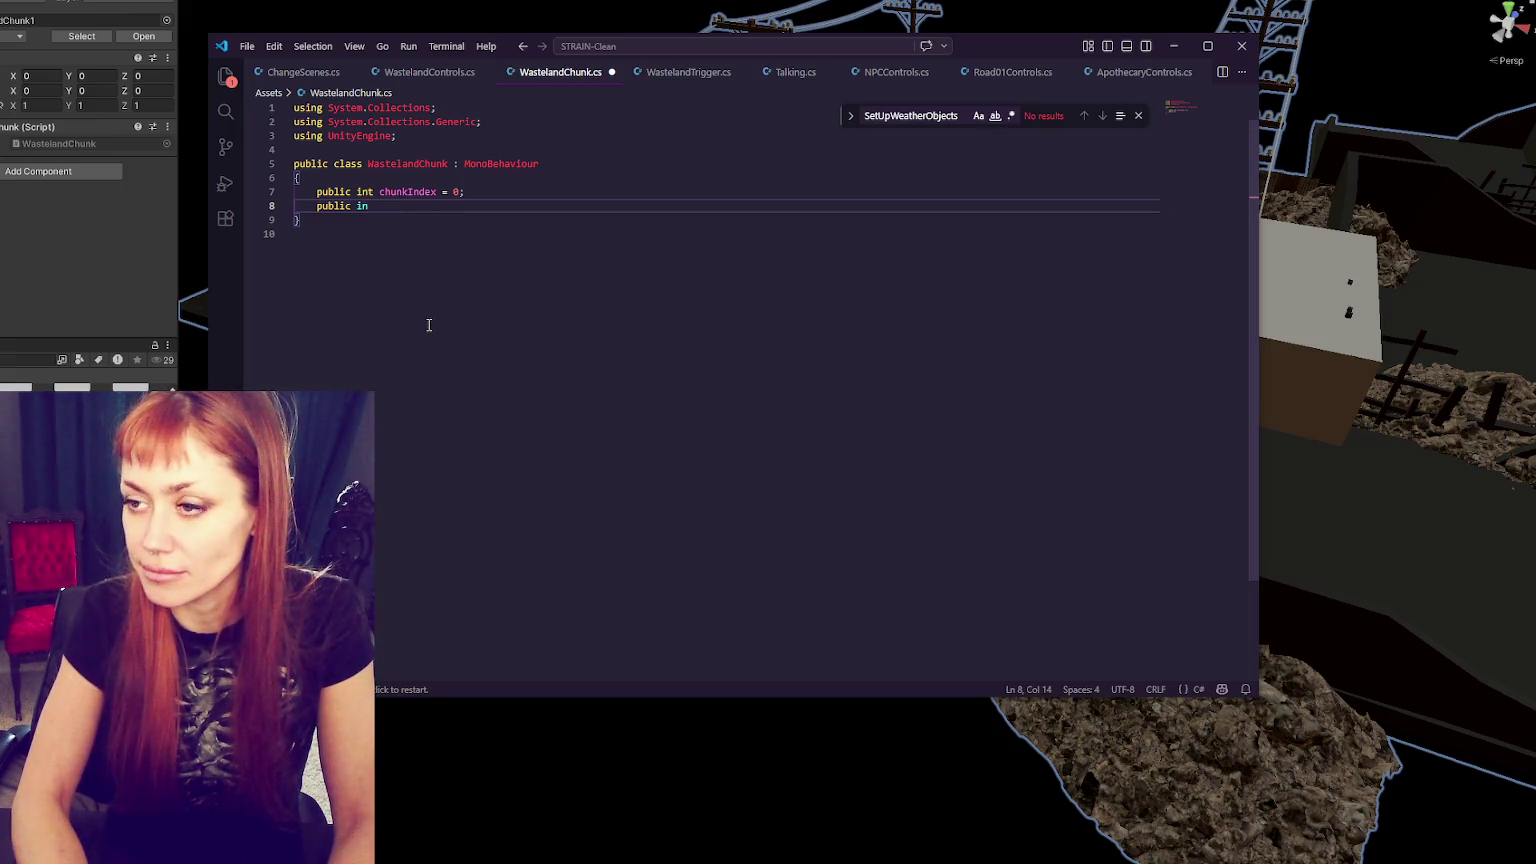
key("BackSpace")
key("BackSpace")
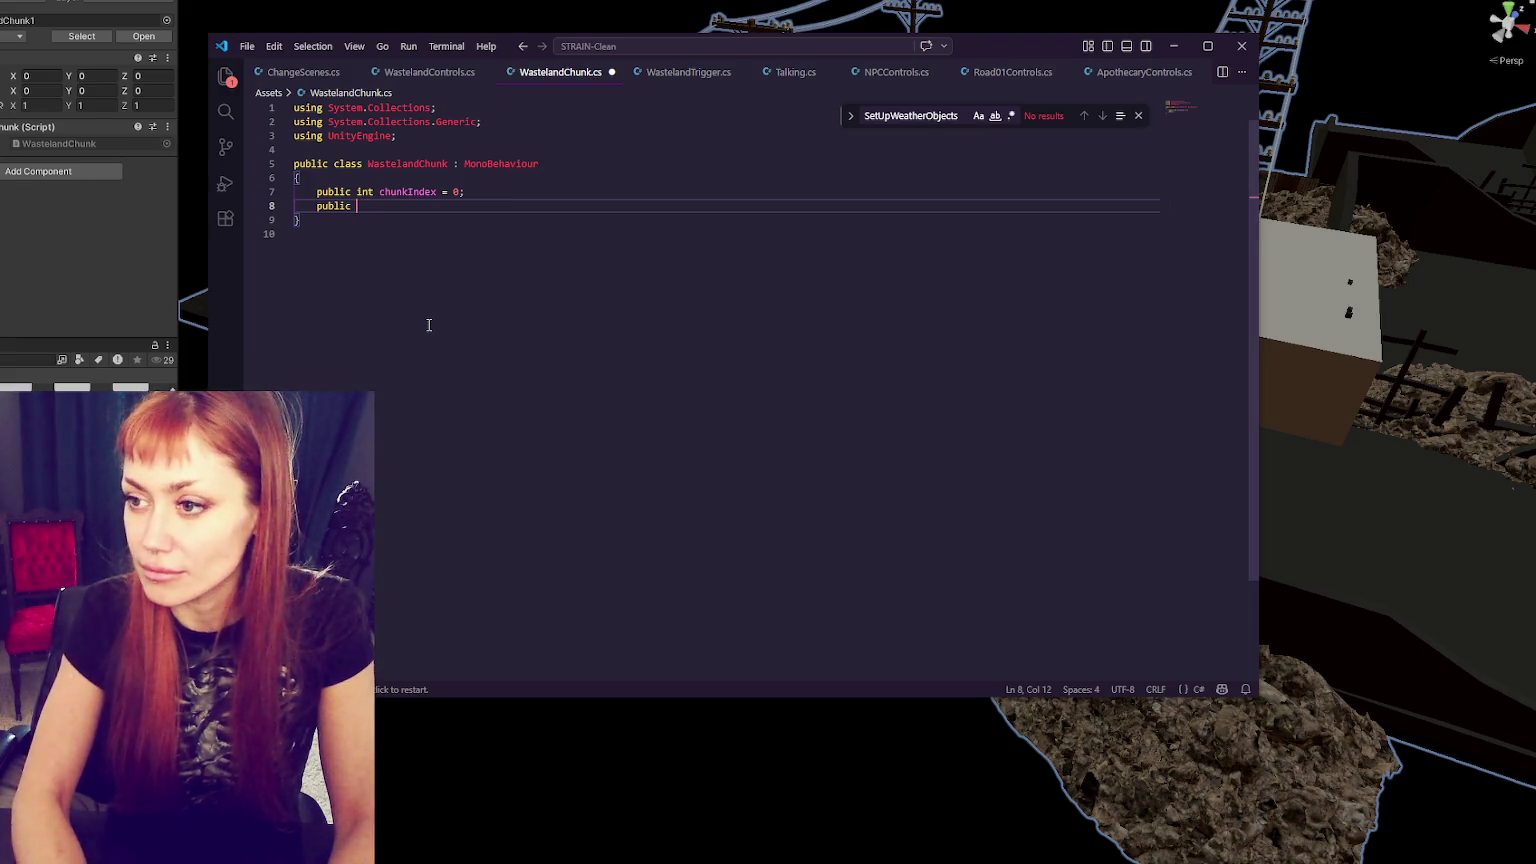
type("Wastela")
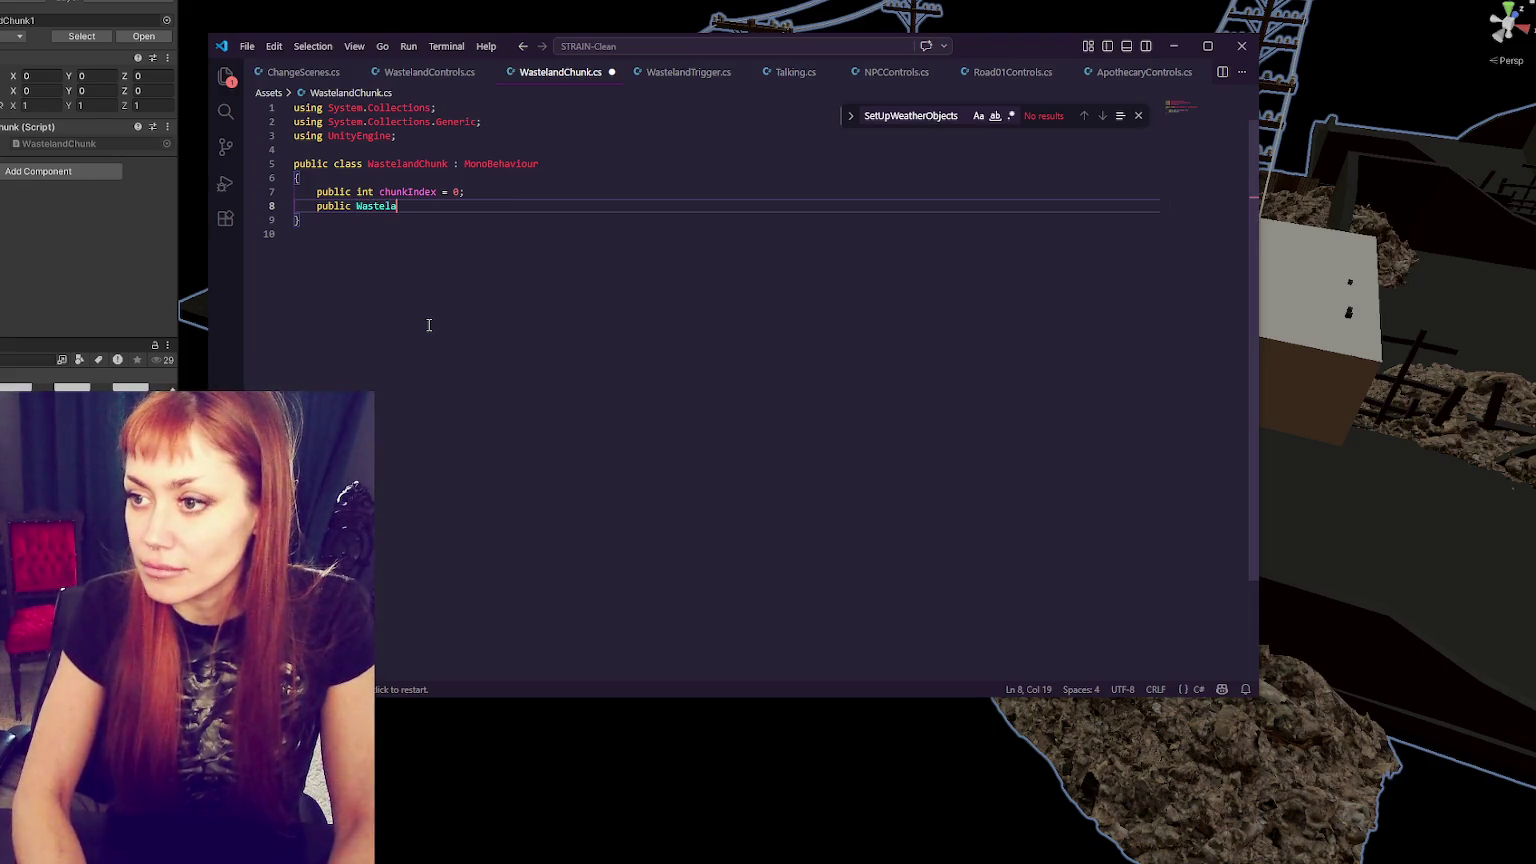
type("ndTrigger trigger;")
key("ctrl+s")
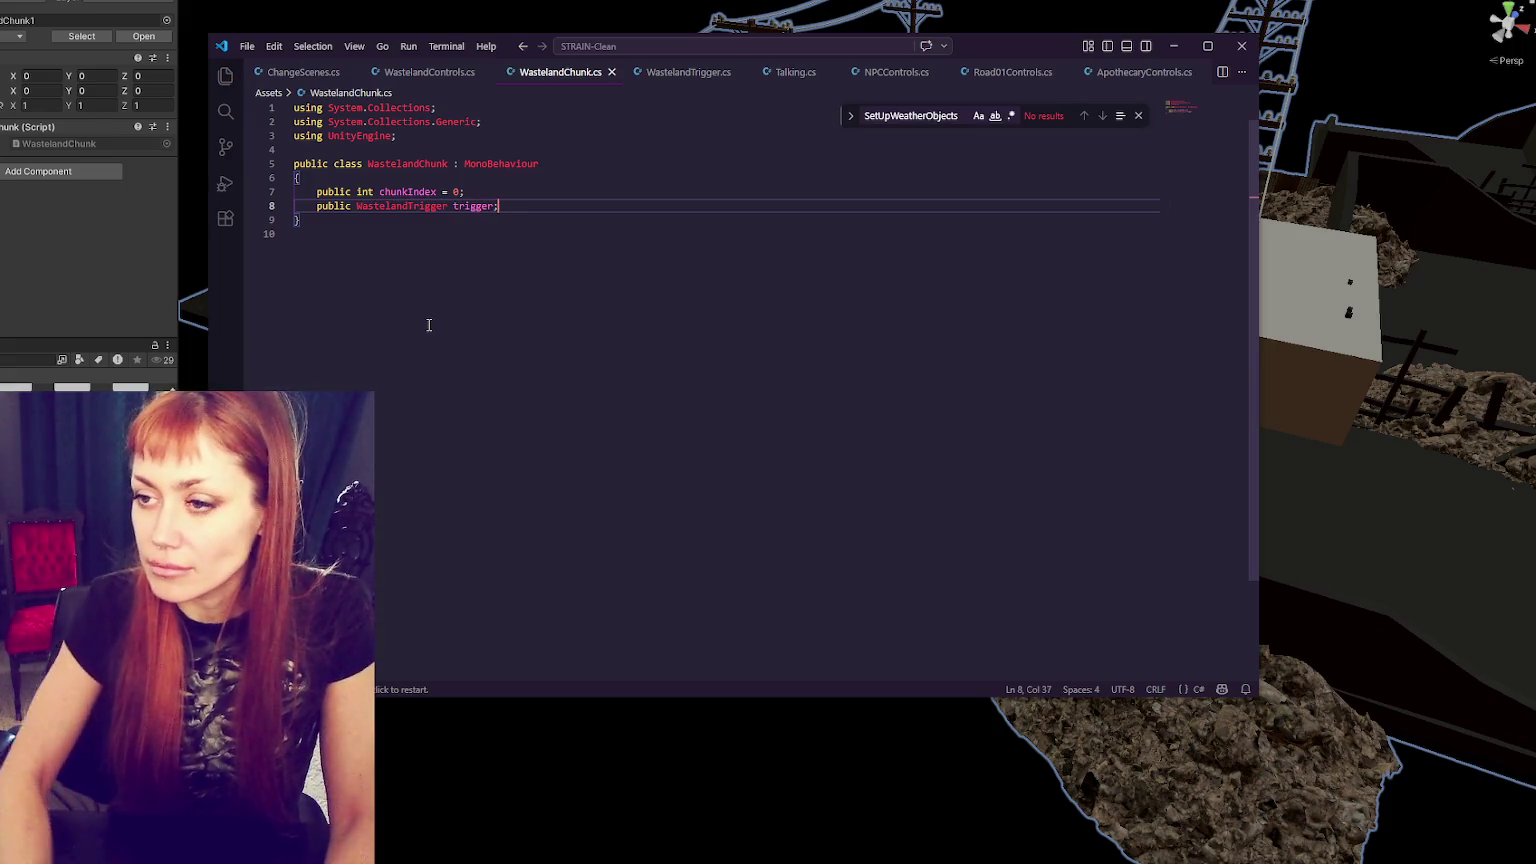
left_click(550, 188)
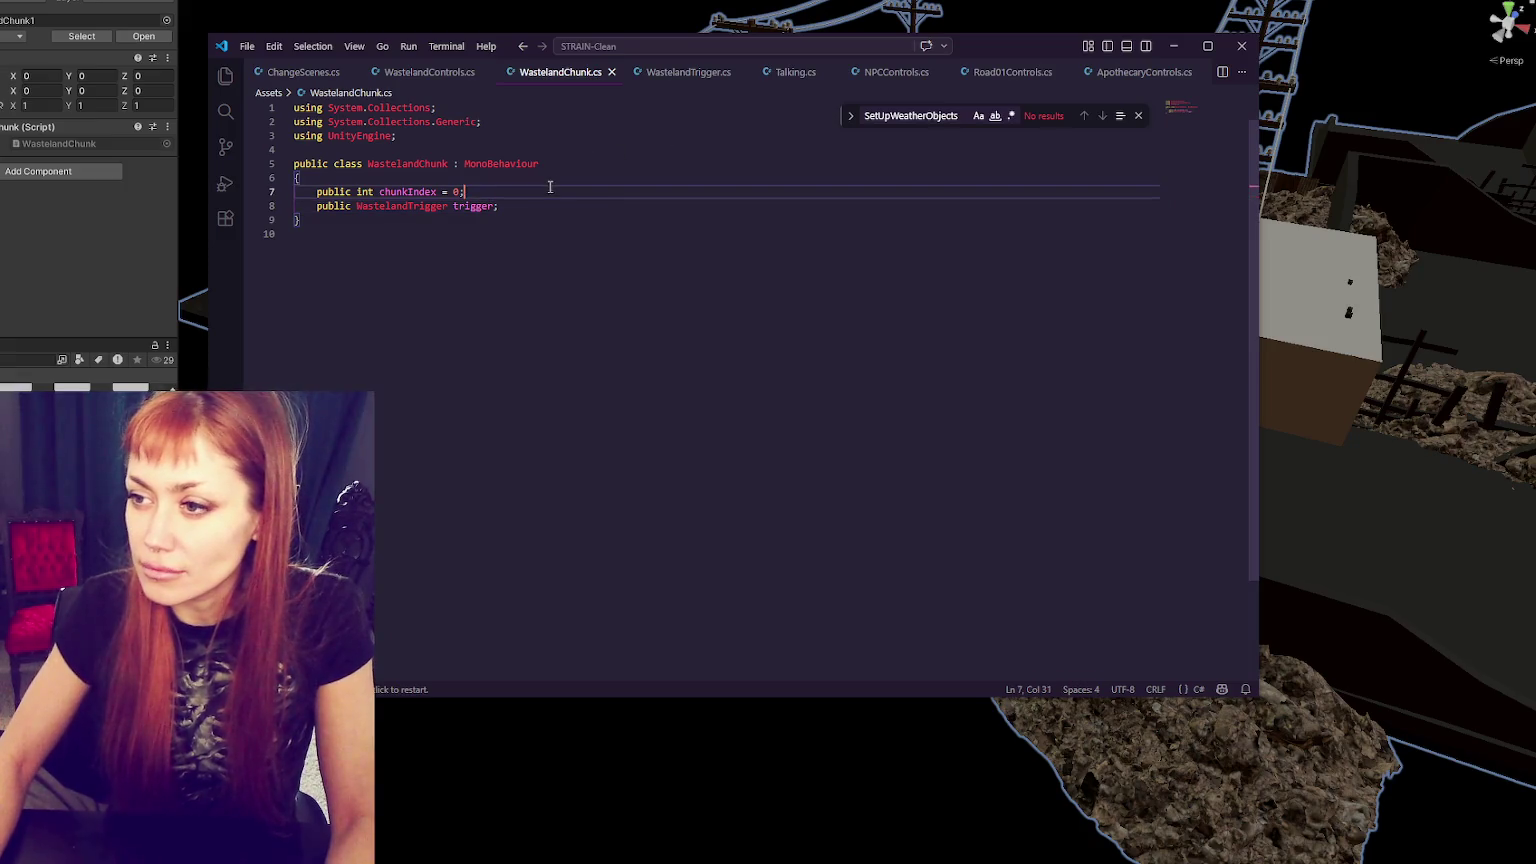
left_click(675, 75)
- Start a this.transform.parent call below the entered Debug.Log line in WastelandTrigger
left_click(609, 274)
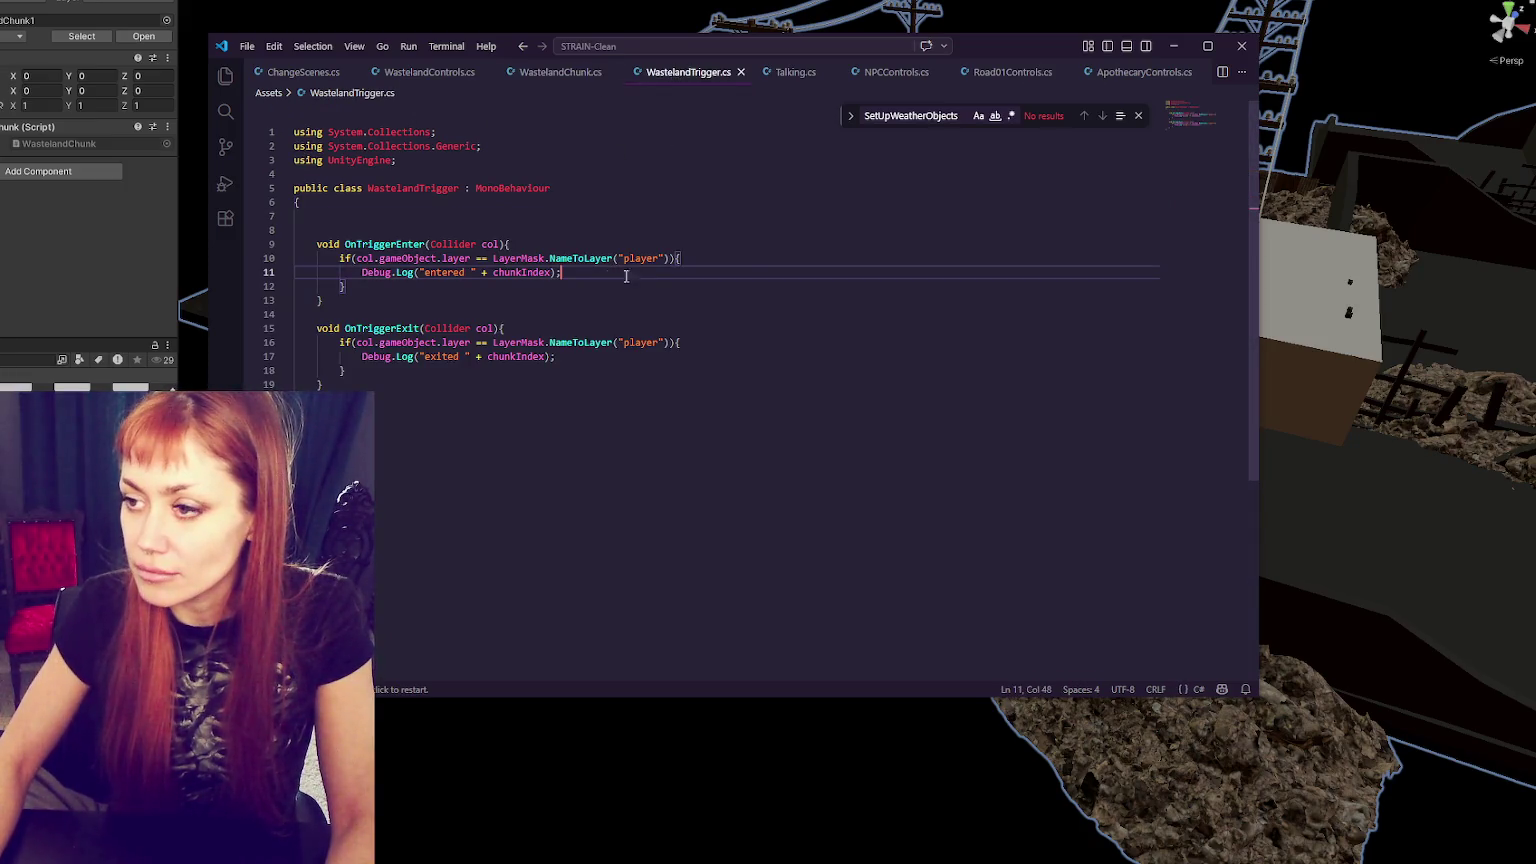
key("Return")
type("this.")
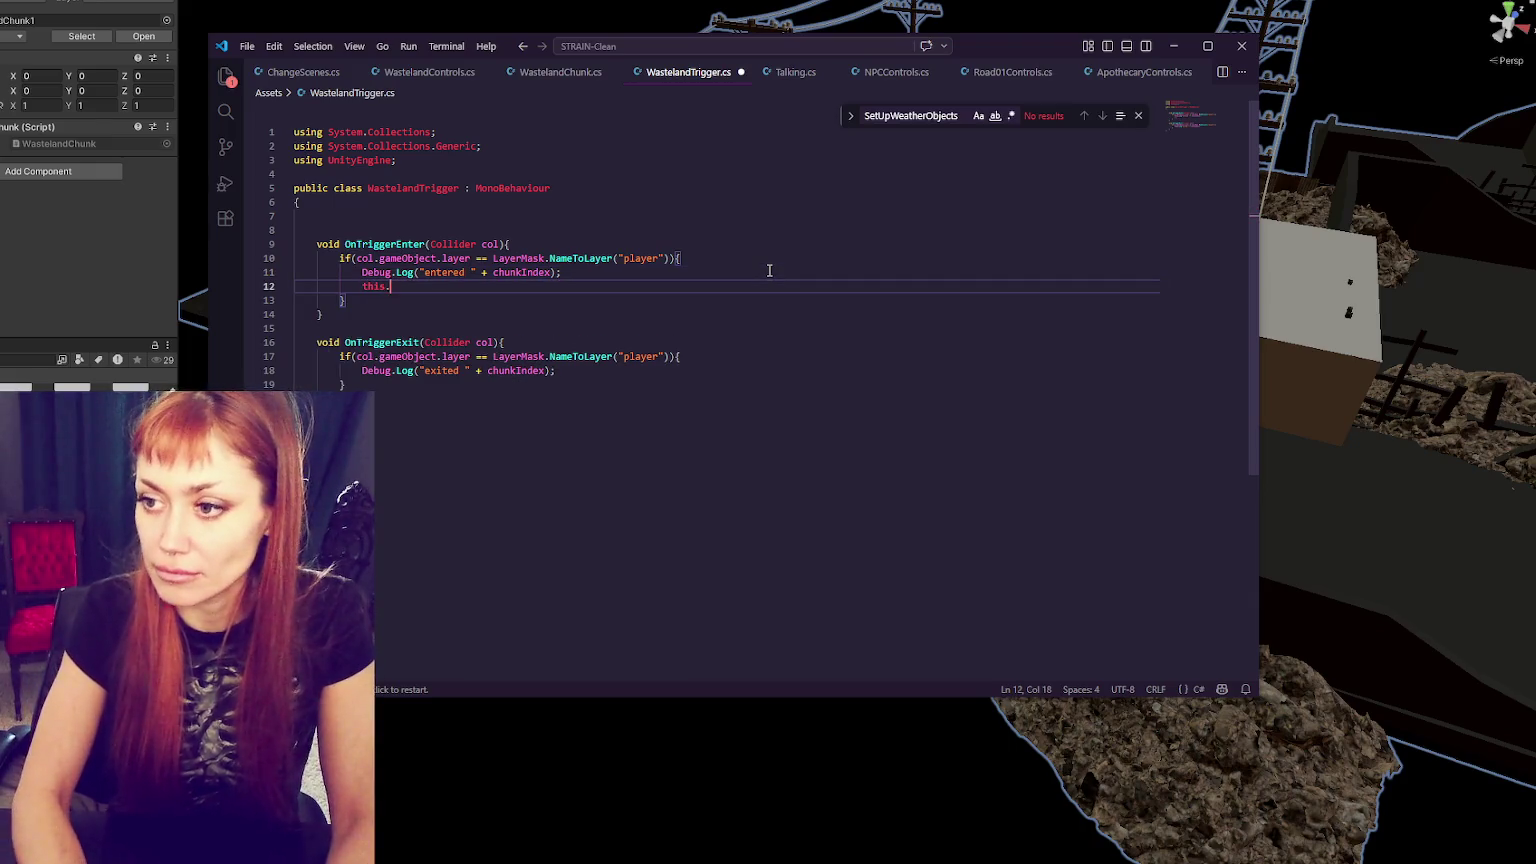
type("transform.parent.")
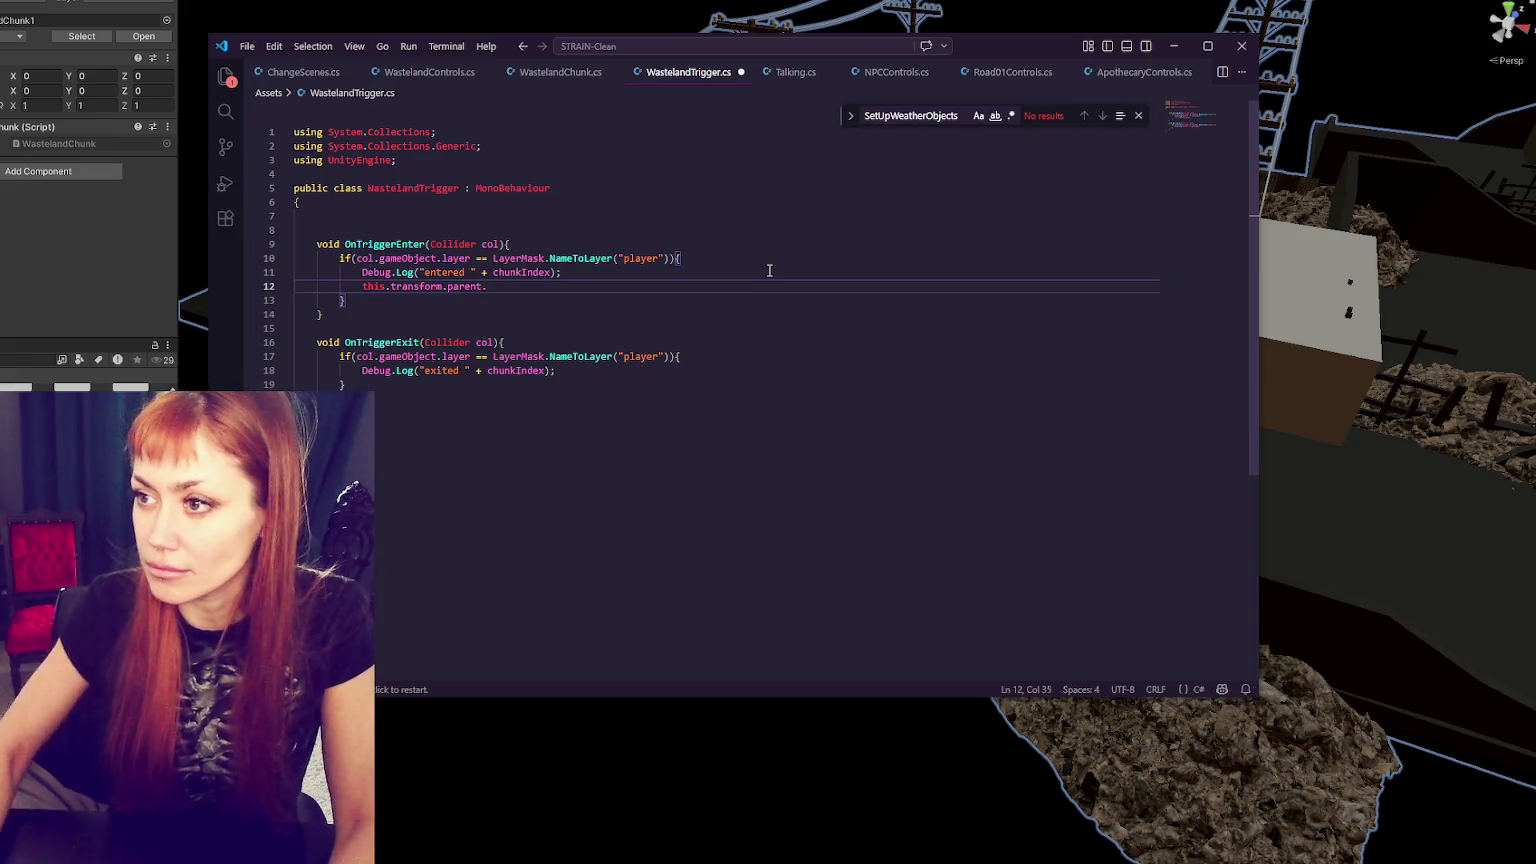
- Add empty public EnteredArea and ExitedArea methods to WastelandChunk
left_click(574, 76)
left_click(521, 206)
key("Return")
key("Return")
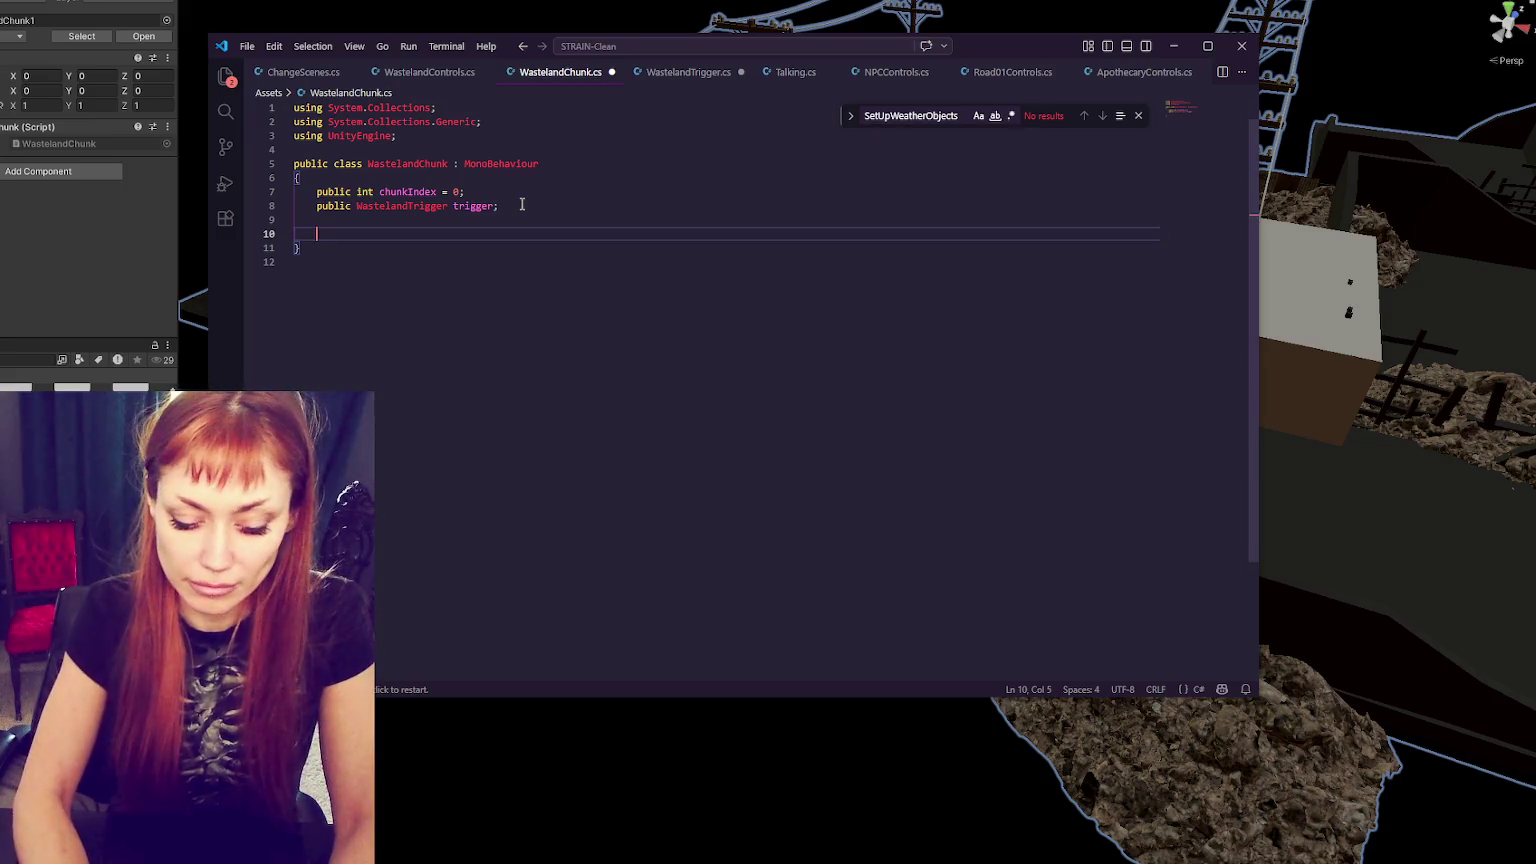
type("public void Enter")
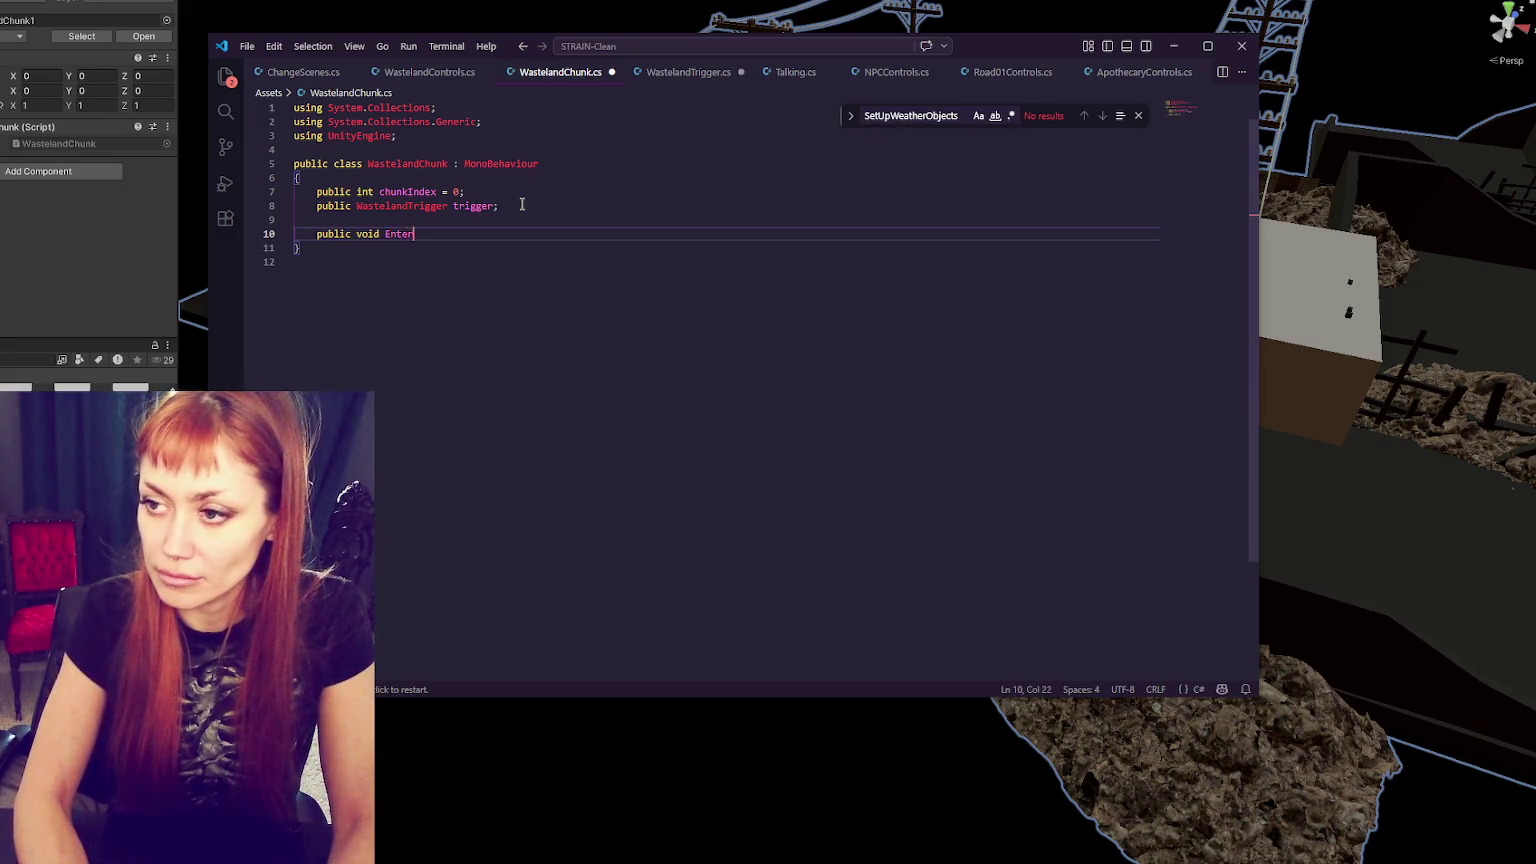
type("edArea(){")
key("Return")
key("Down")
key("Return")
key("Return")
type("pu")
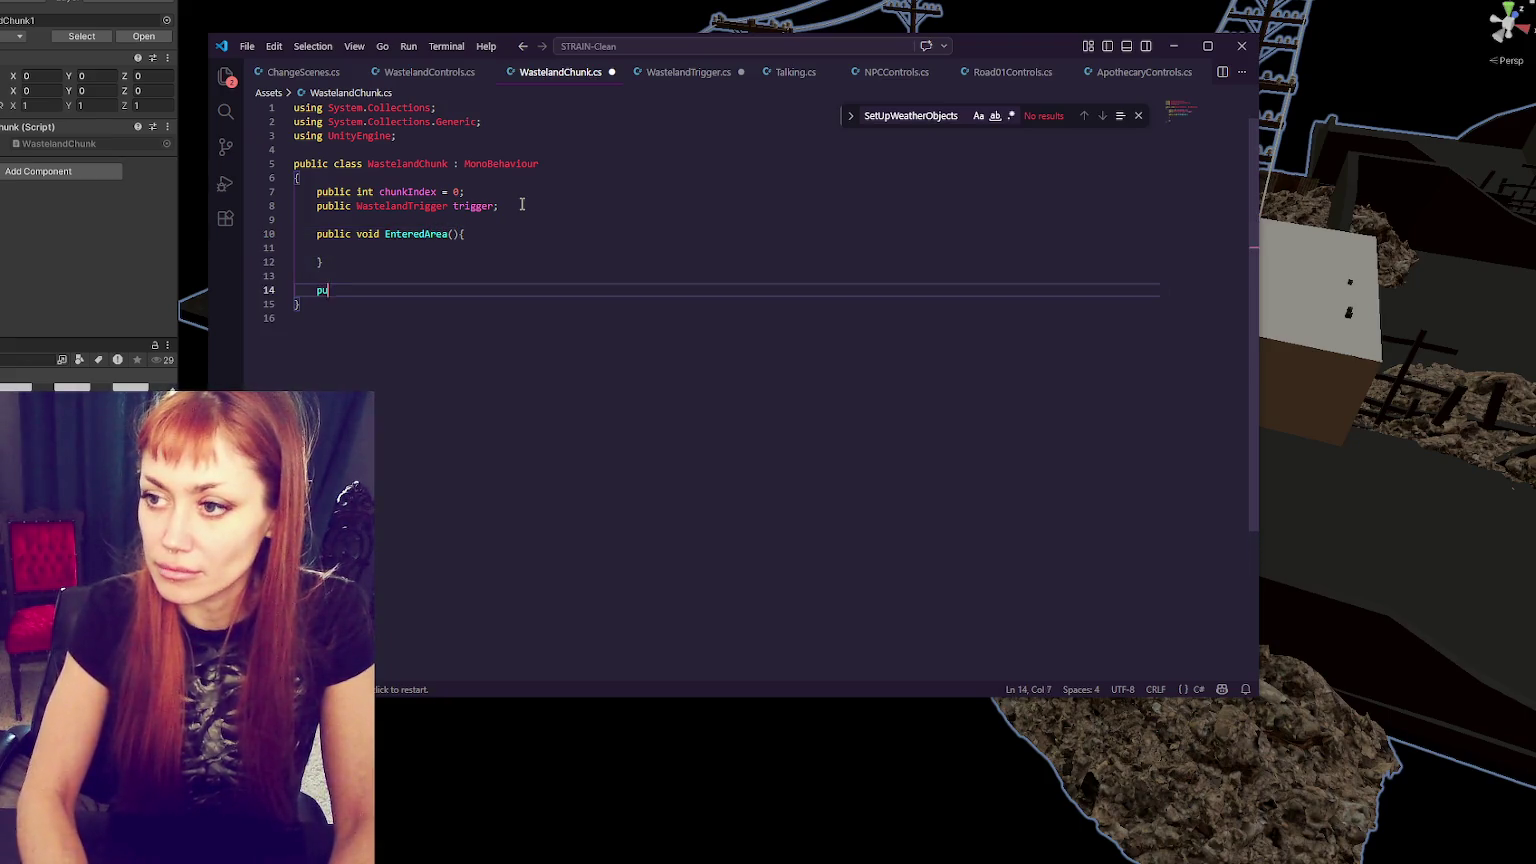
type("blic vo")
key("BackSpace")
key("BackSpace")
key("BackSpace")
type("ood")
key("BackSpace")
key("BackSpace")
type("id Ex")
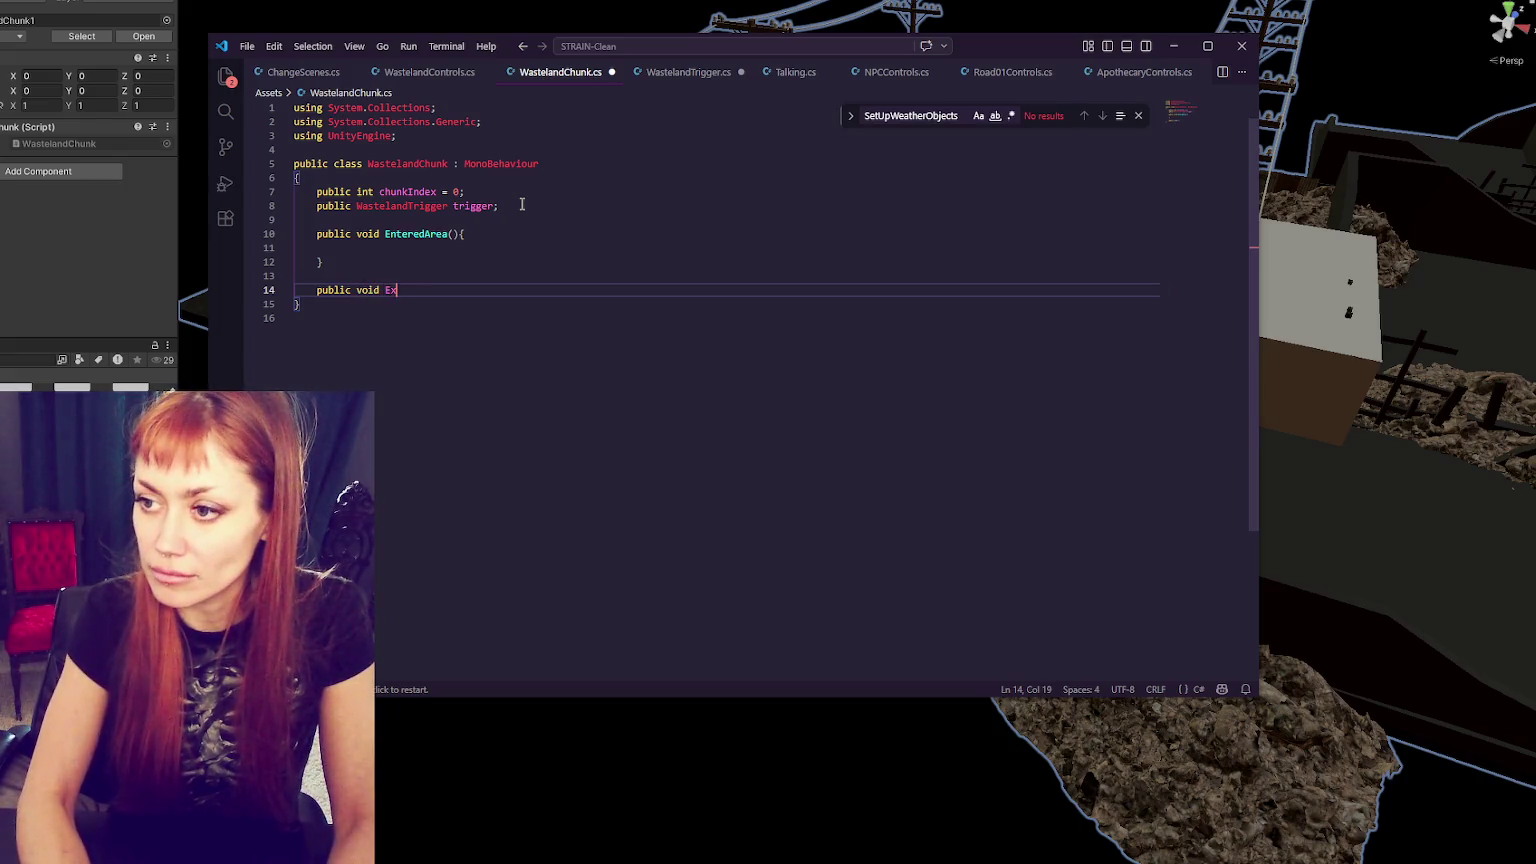
type("(){")
key("Return")
type("}")
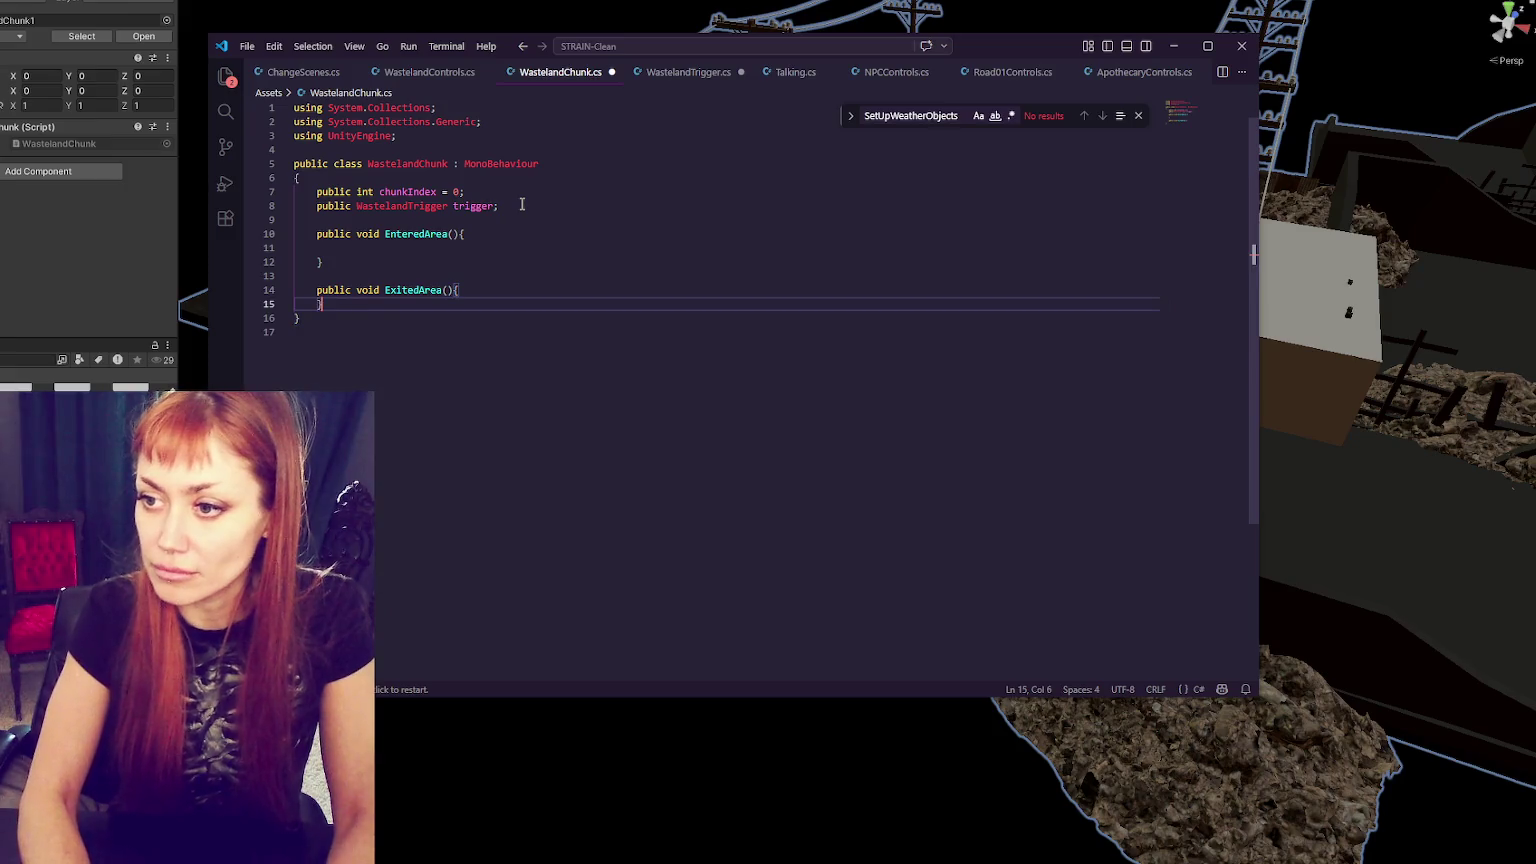
- Finish the GetComponent<WastelandChunk>().EnteredArea() call and copy it into the exit handler as Exited
left_click(455, 74)
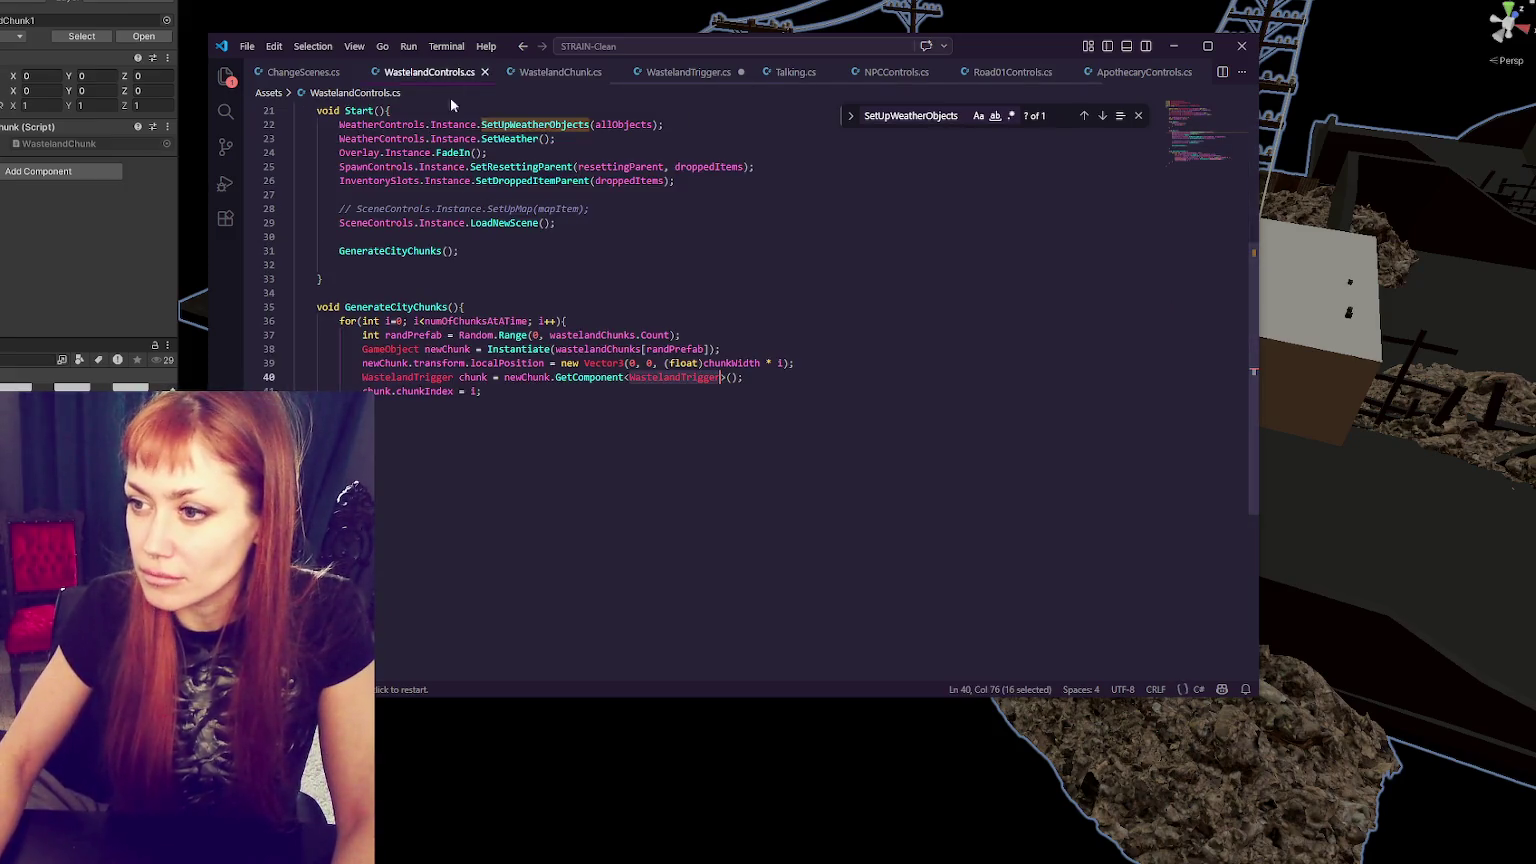
left_click(682, 75)
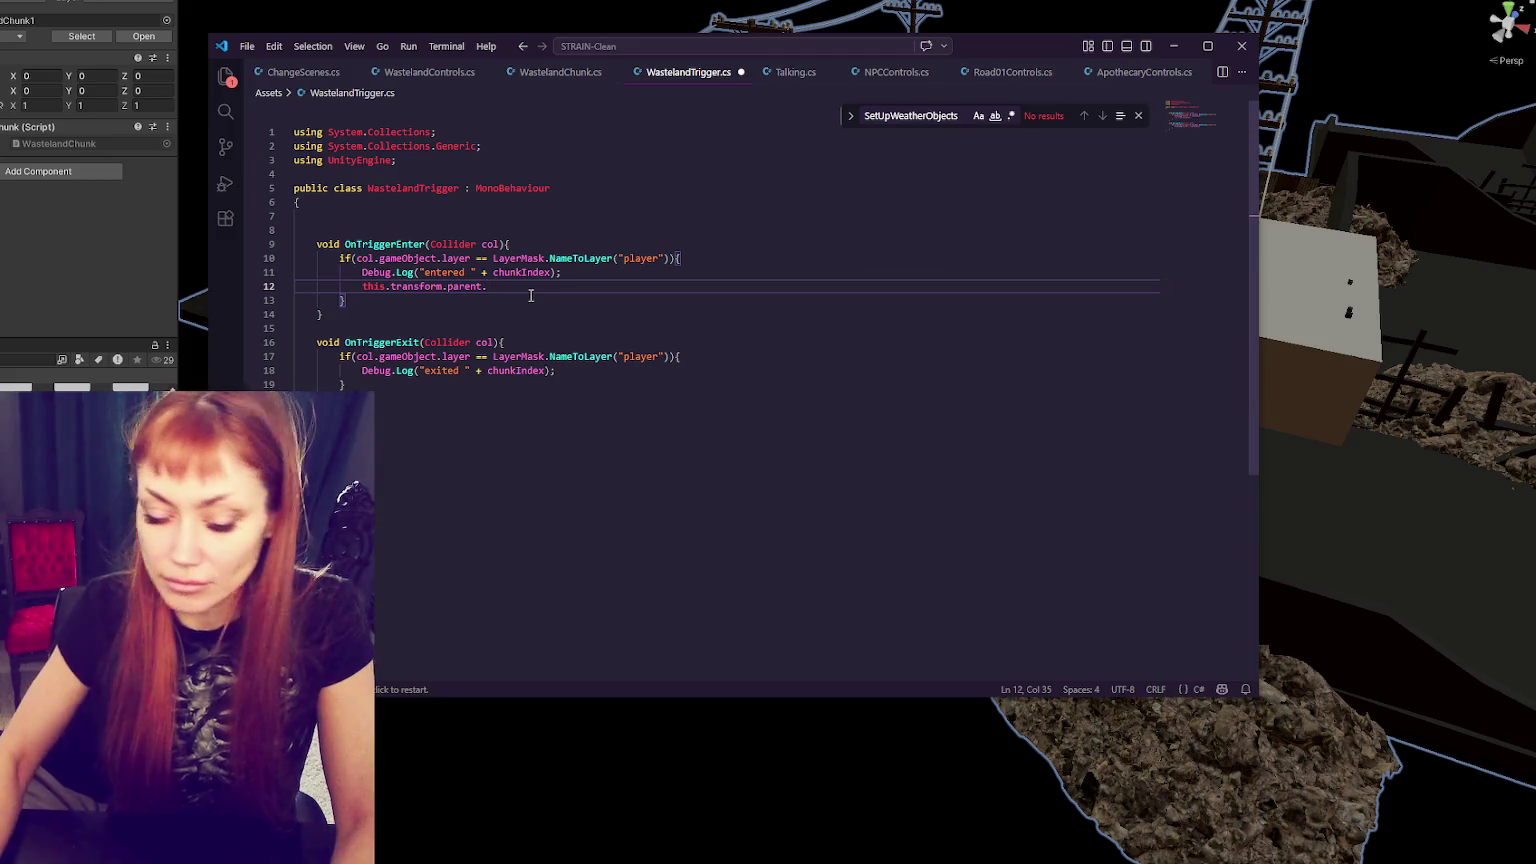
type("EnteredArea();")
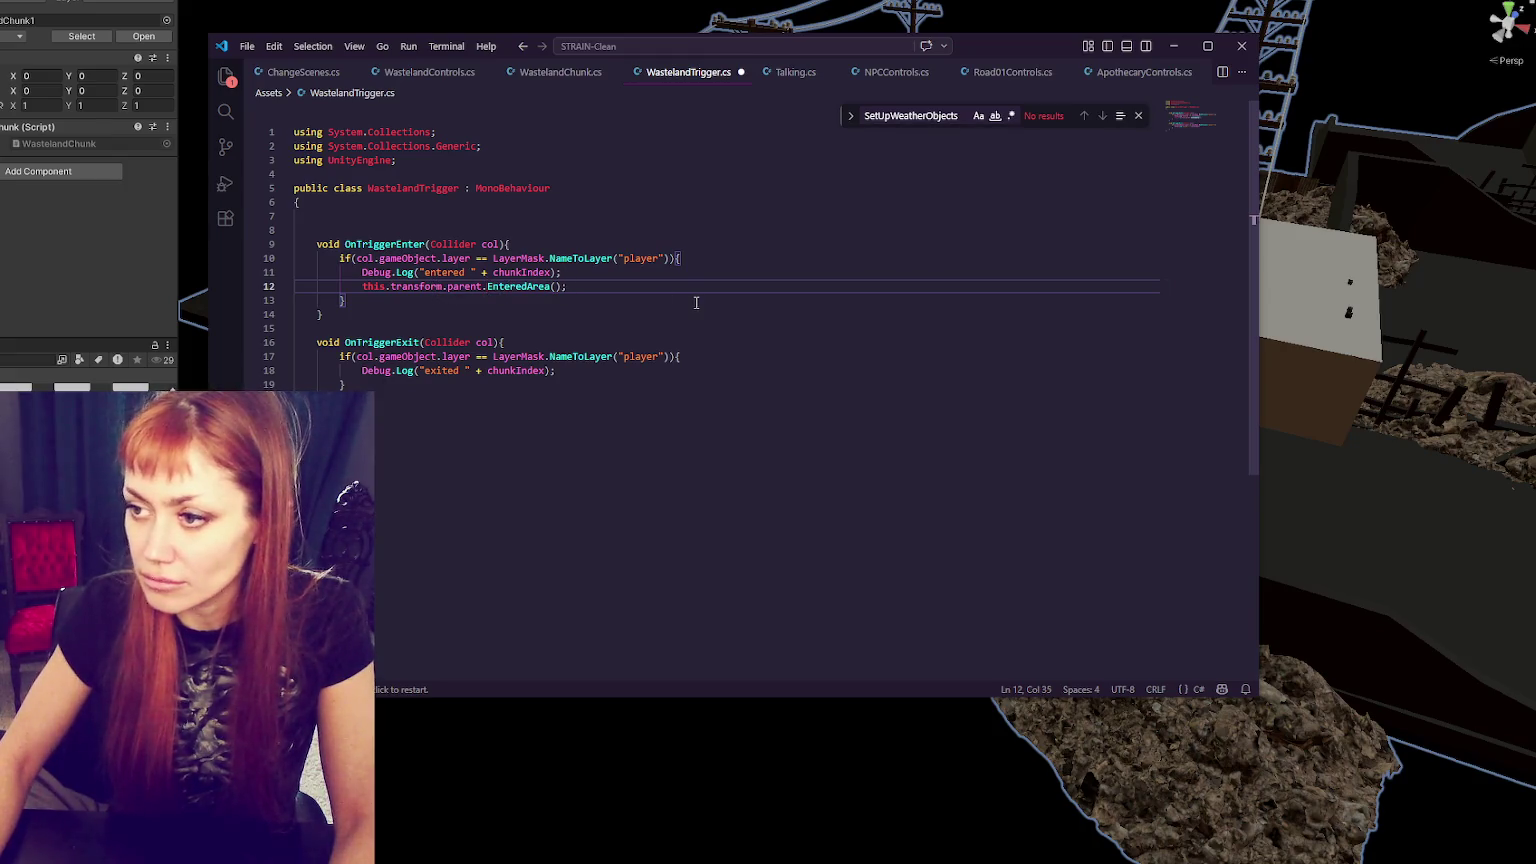
type("GetComponent<WastelandChunk>(")
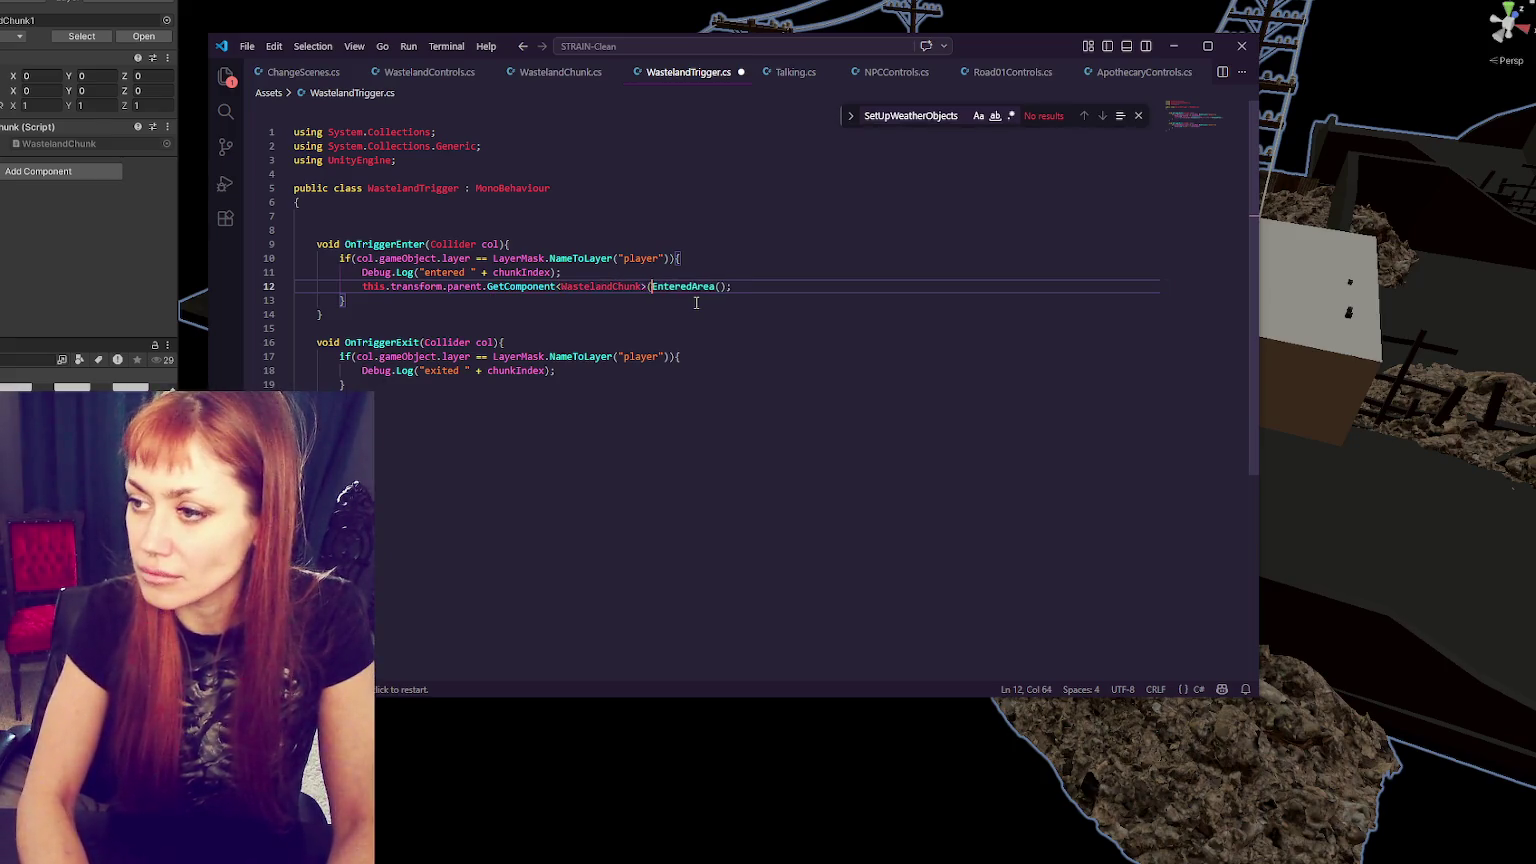
type(").")
left_click_drag(759, 286, 775, 275)
key("ctrl+c")
left_click(672, 369)
key("ctrl+v")
left_click(700, 386)
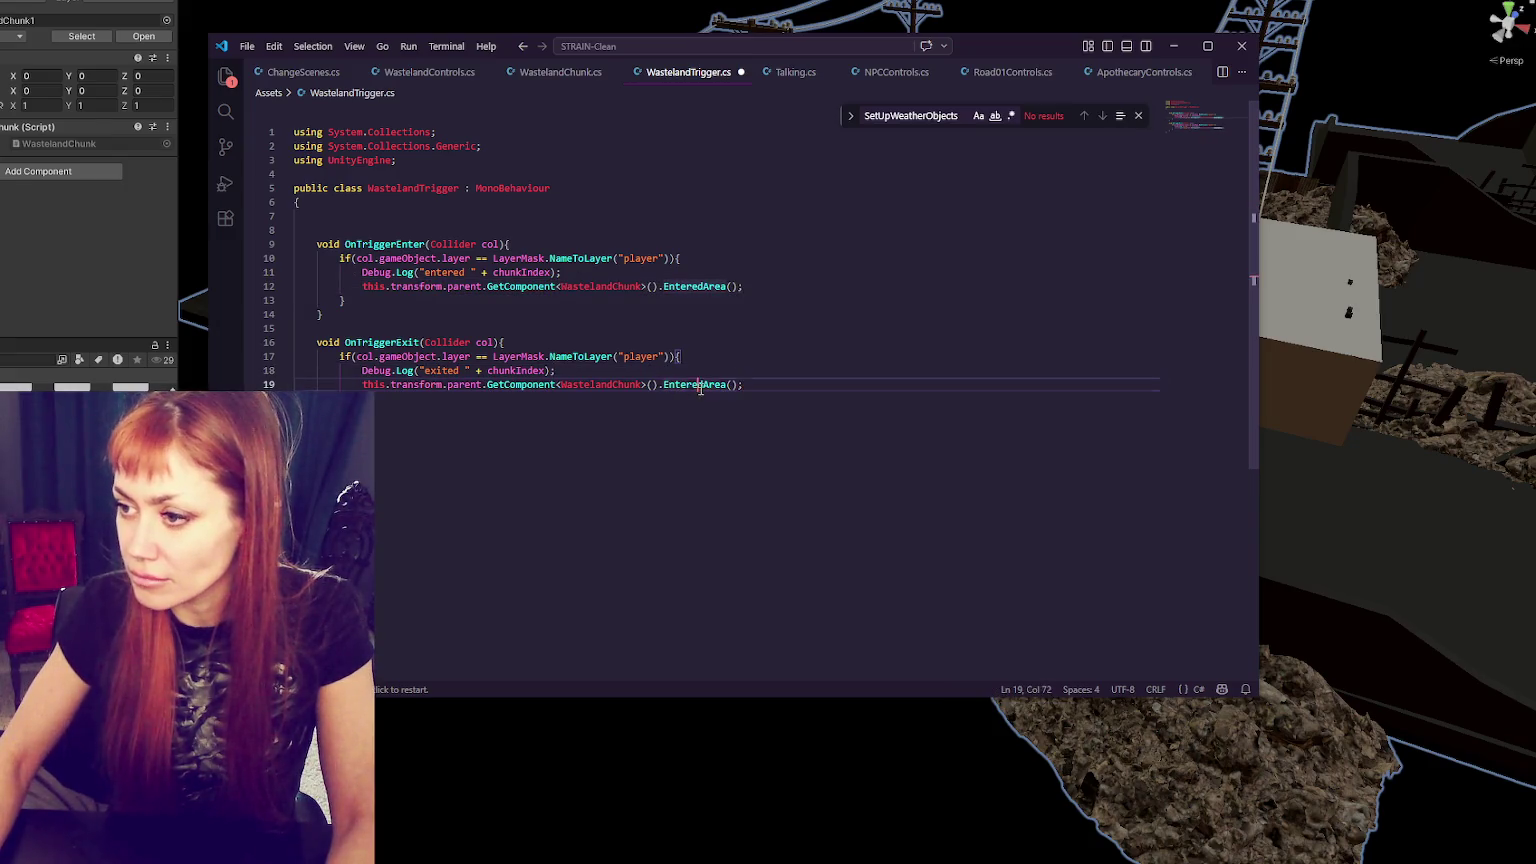
double_click(700, 386)
type("Exited")
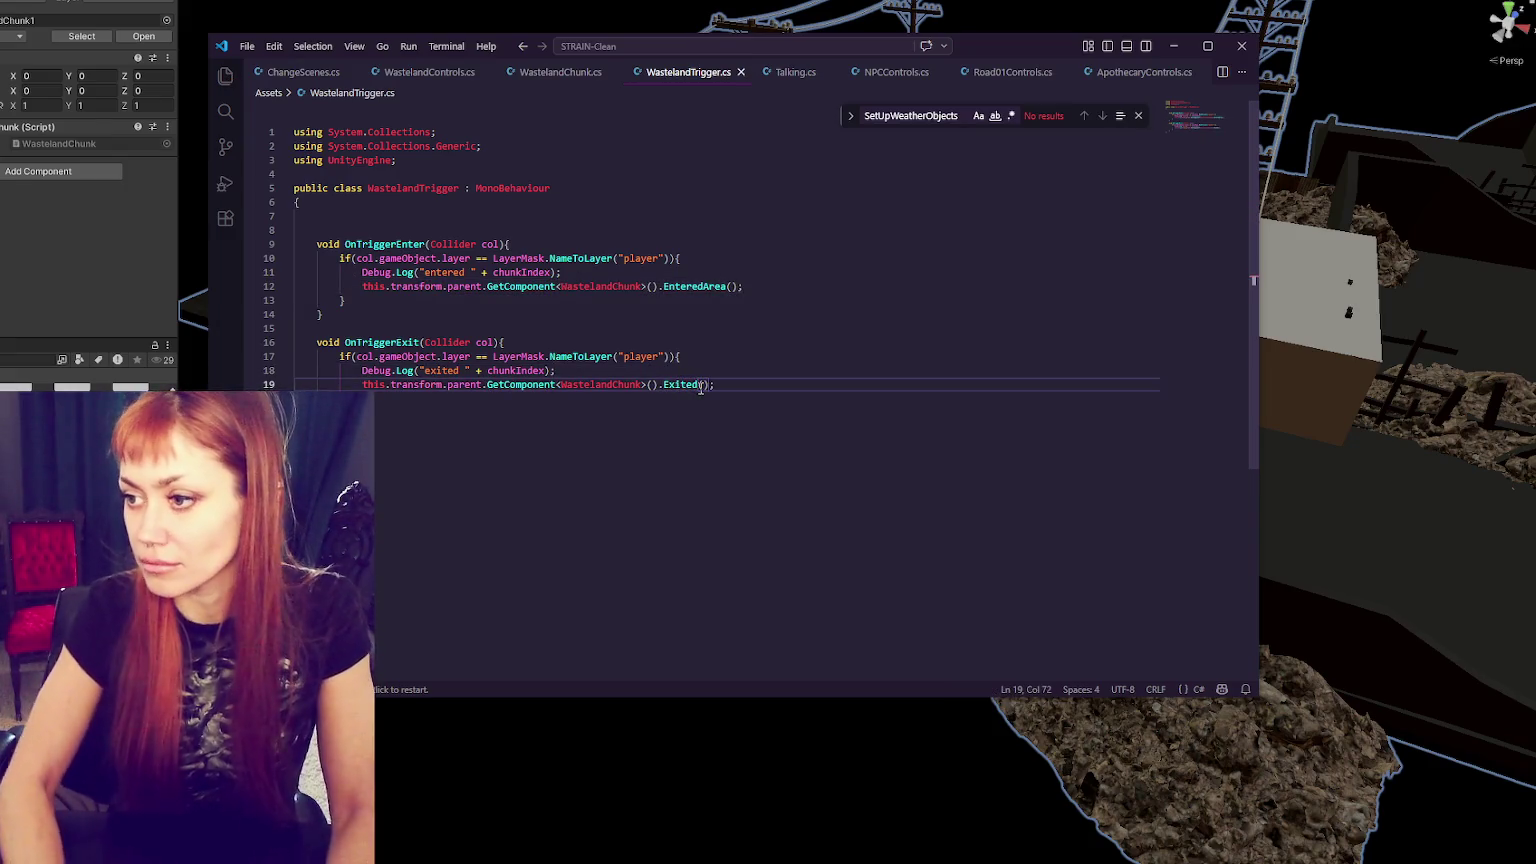
- Delete both Debug.Log lines from WastelandTrigger's enter and exit handlers and save
left_click(770, 325)
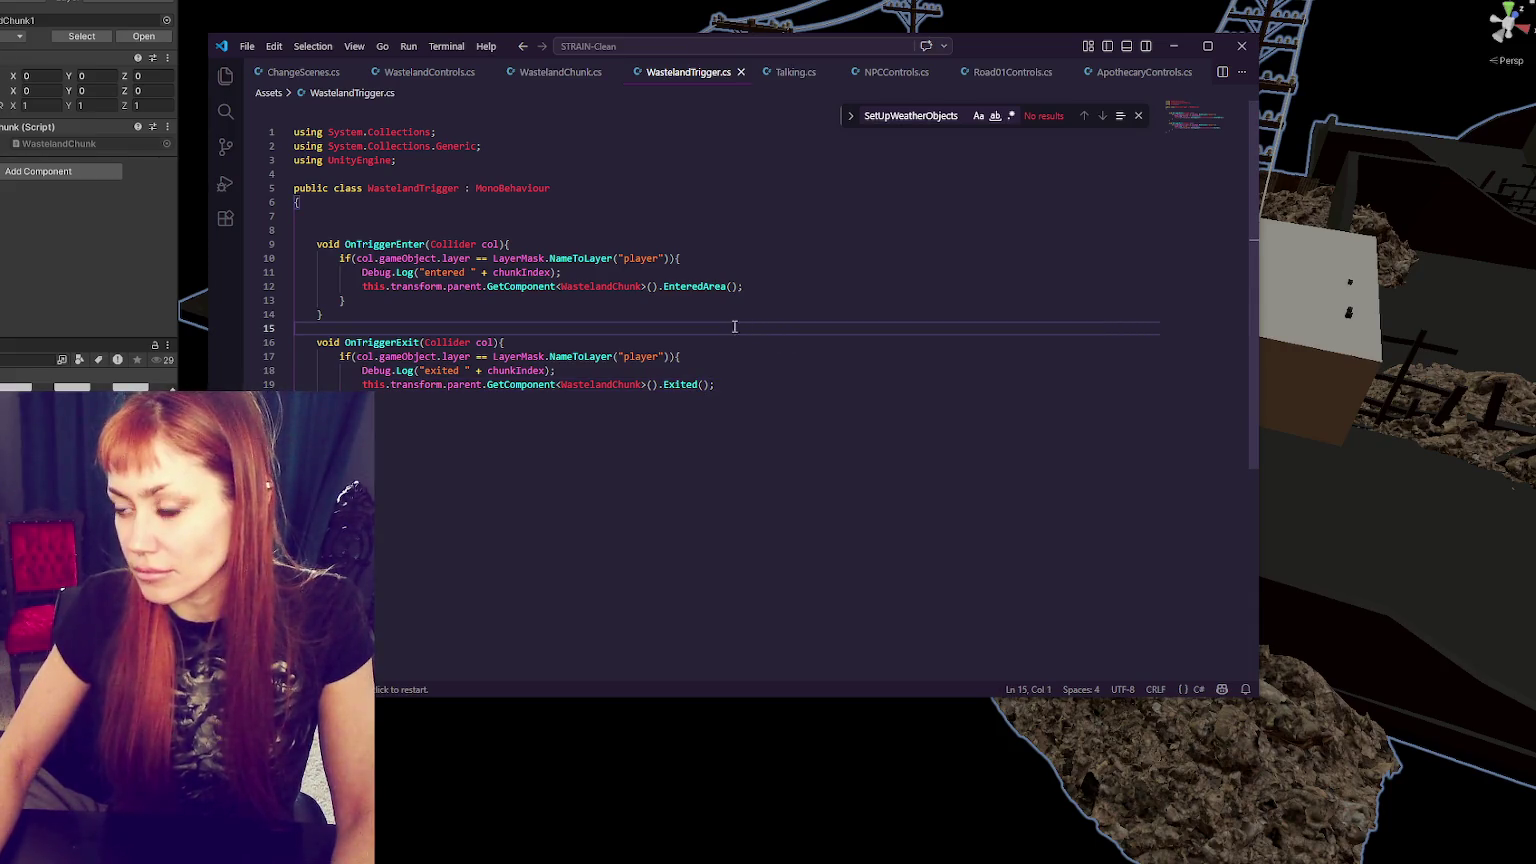
left_click_drag(695, 370, 712, 357)
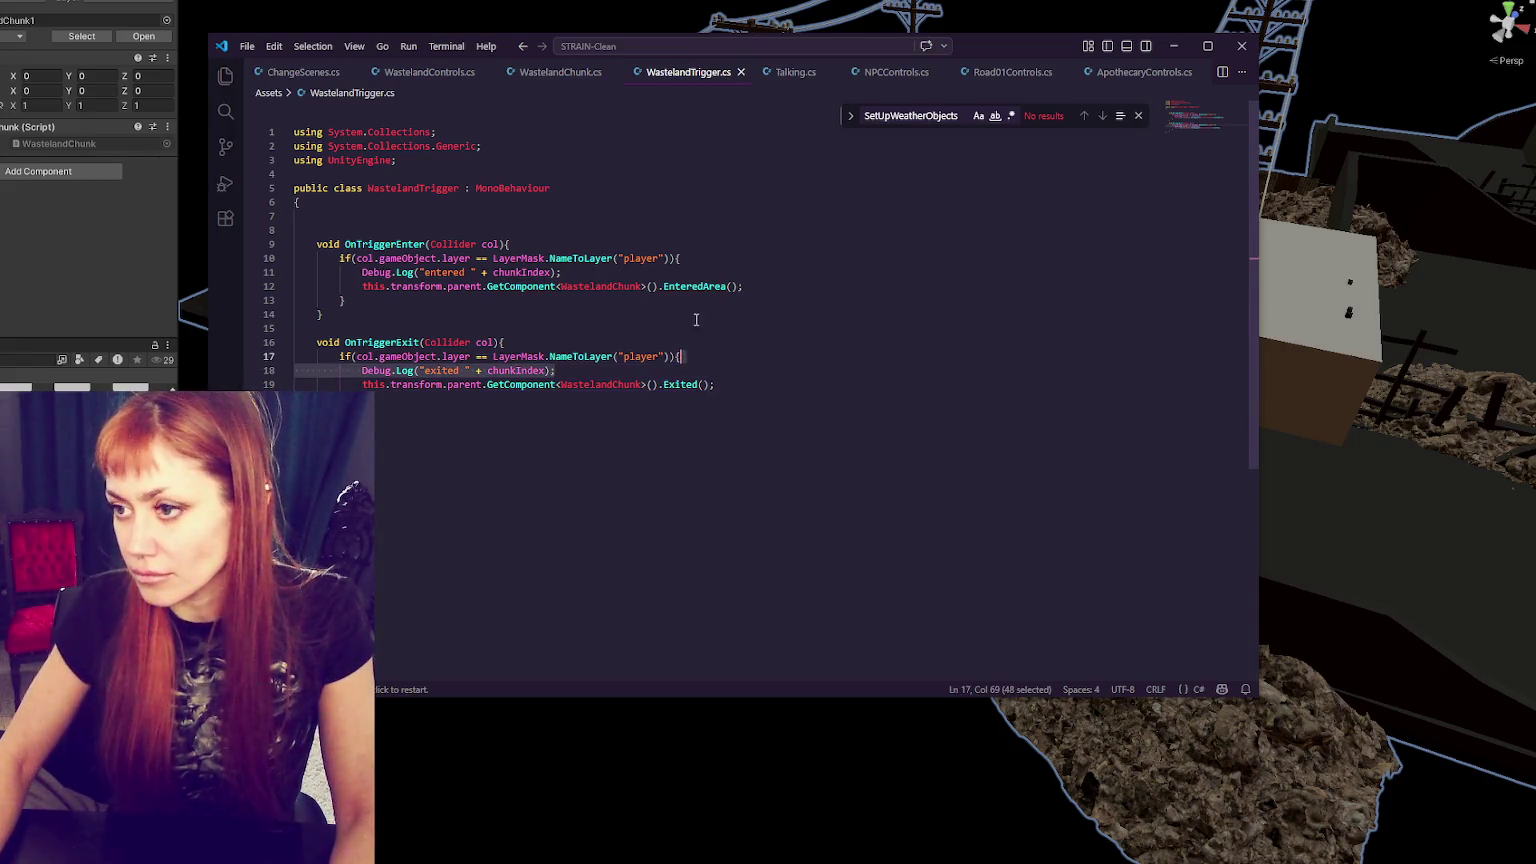
left_click(689, 299)
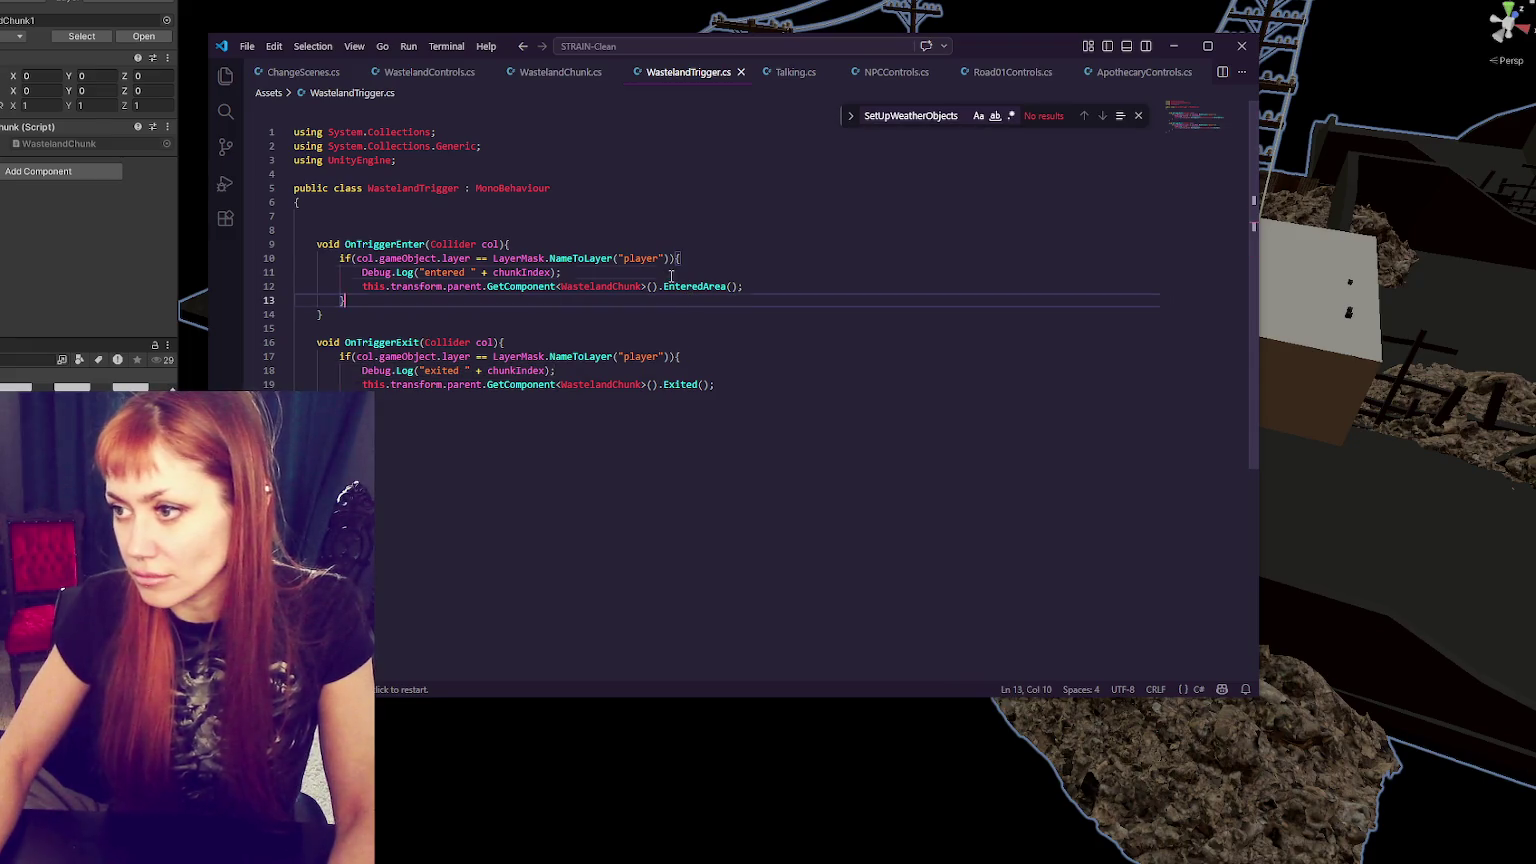
left_click_drag(671, 276, 690, 260)
key("BackSpace")
left_click_drag(709, 357, 710, 342)
key("BackSpace")
left_click(706, 314)
key("ctrl+s")
left_click(556, 71)
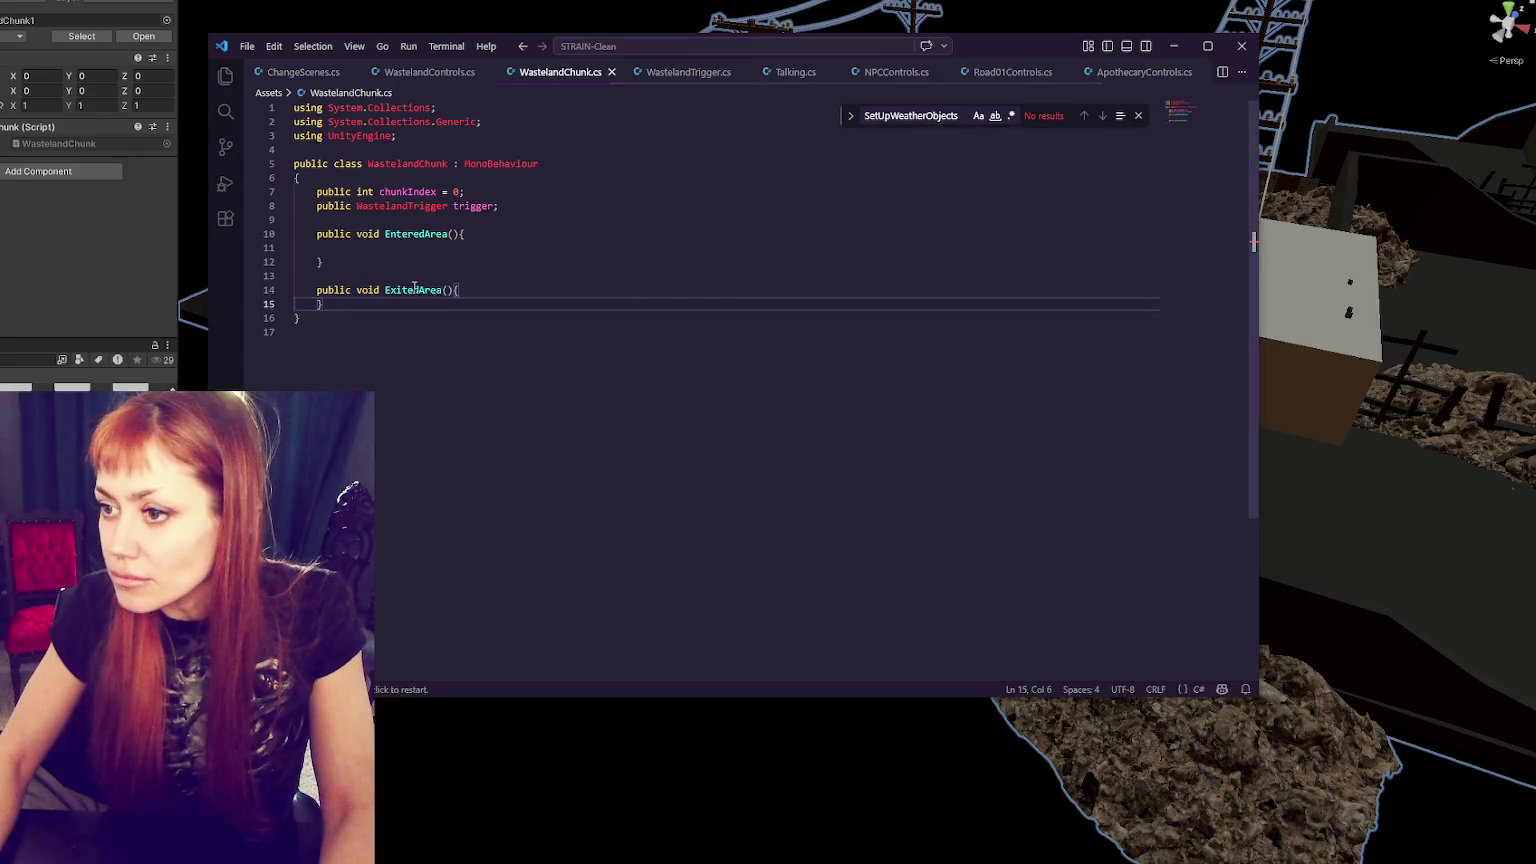
- Make EnteredArea log "Entered chunk " plus chunkIndex
left_click(478, 233)
key("Return")
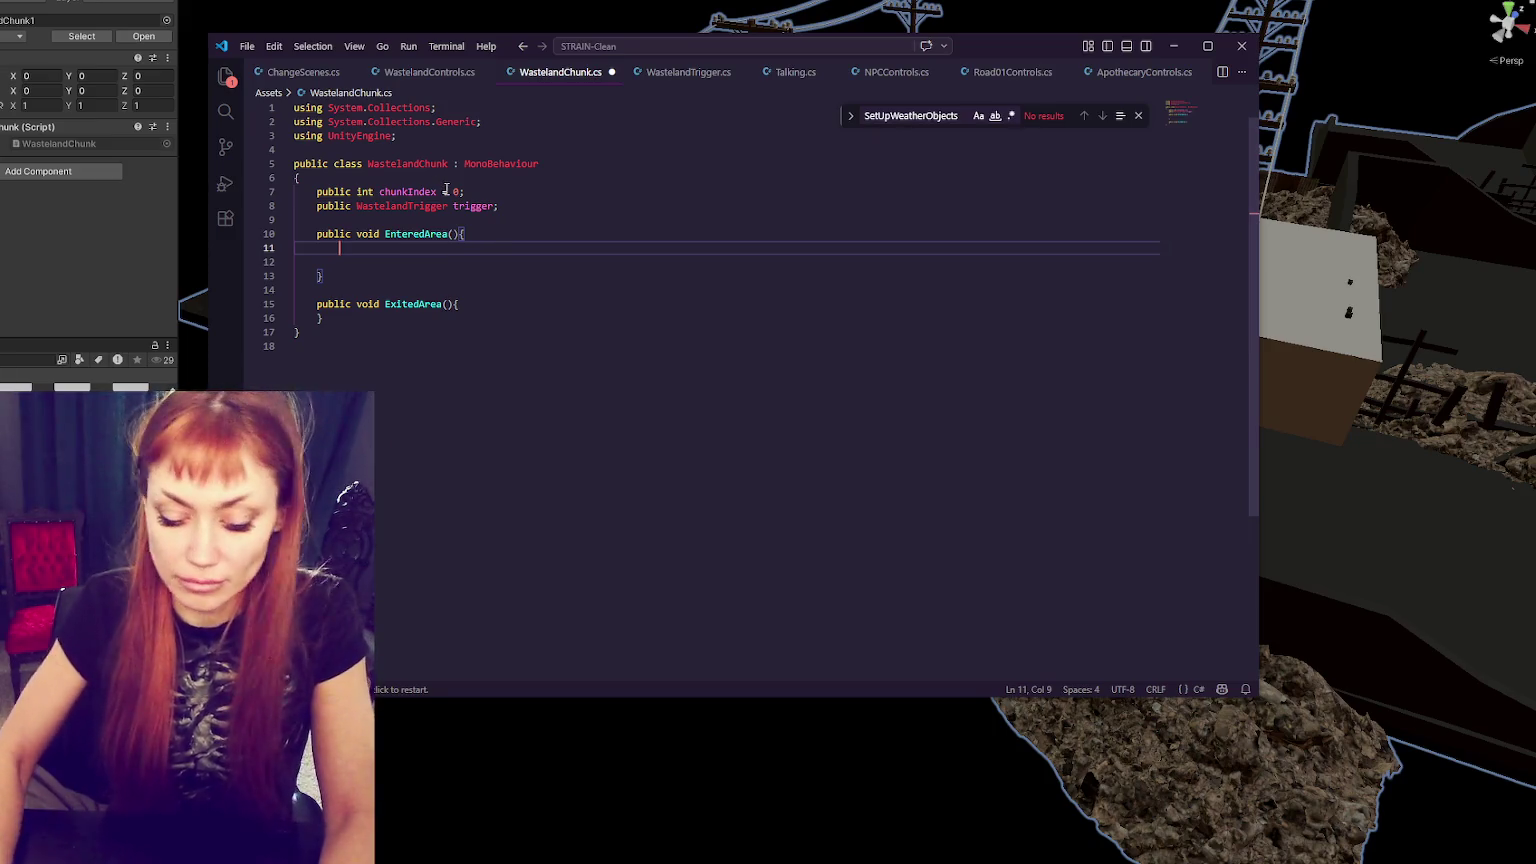
type("Debug.Log(\"Entered chunk \" + chunkInde")
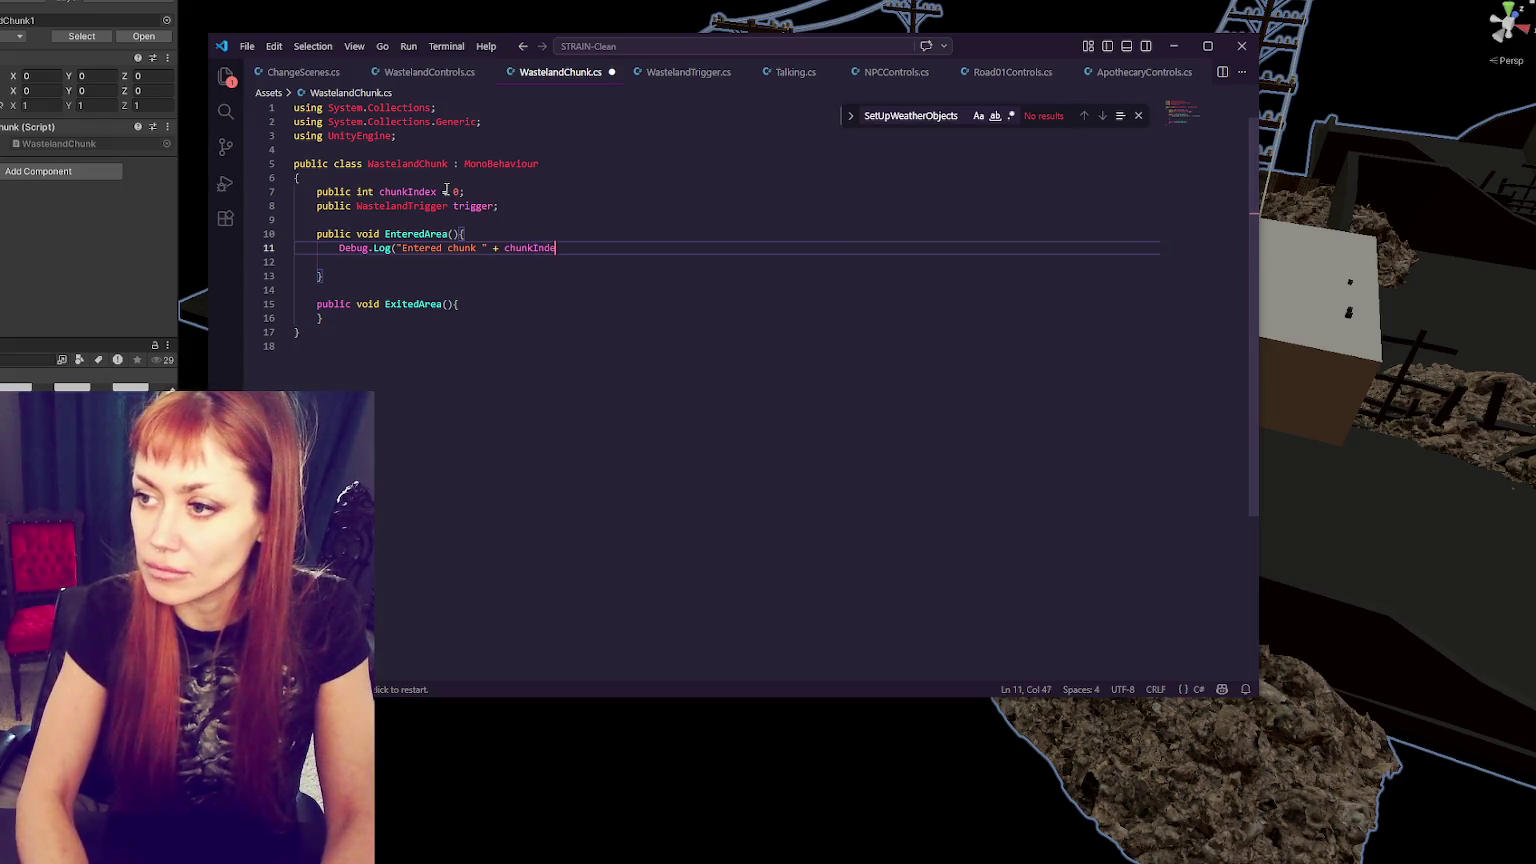
type(";")
key("Return")
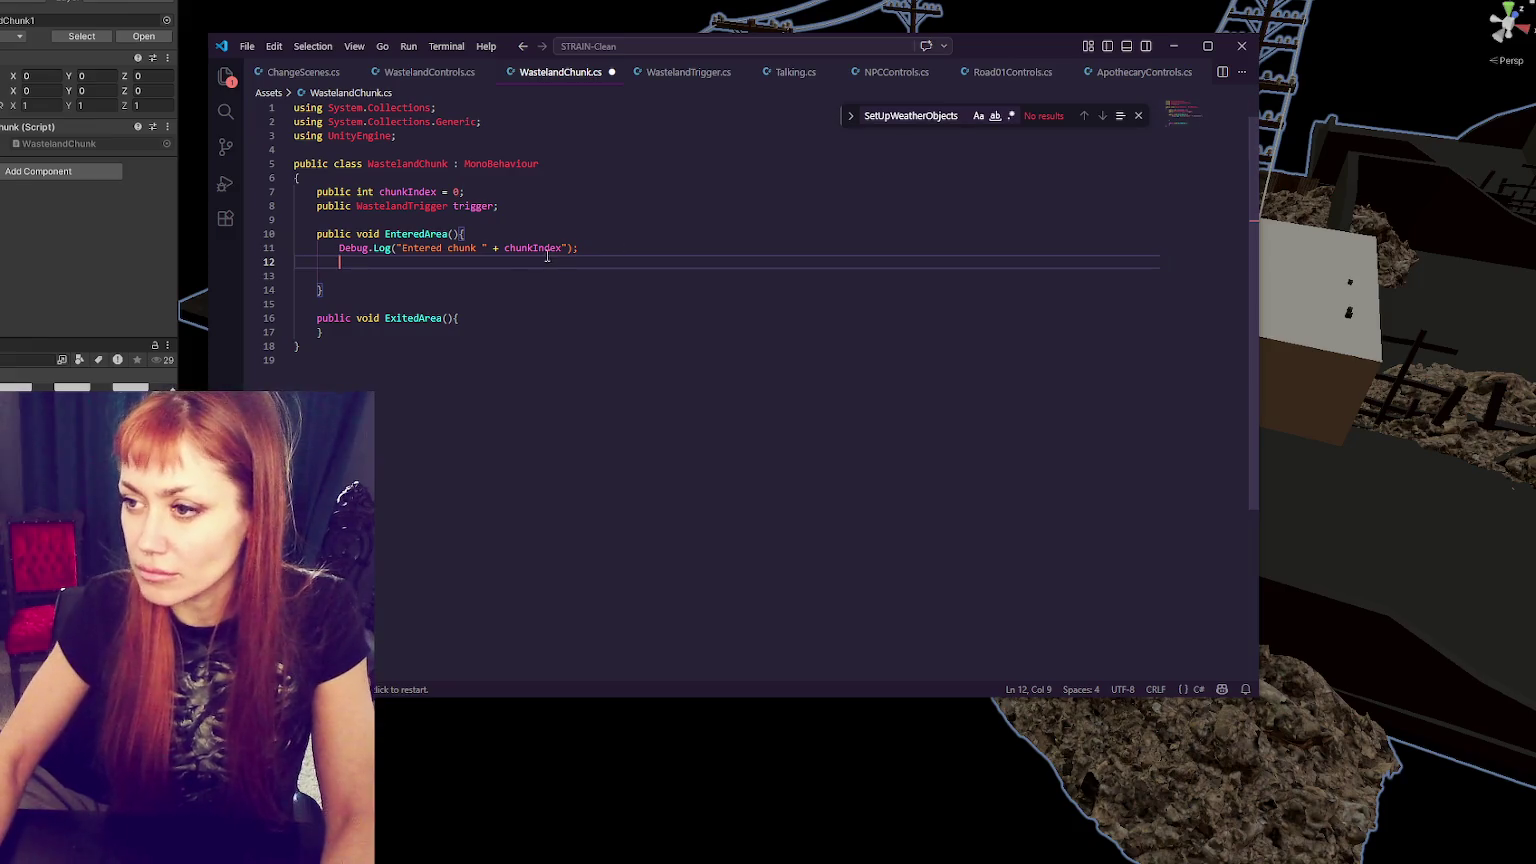
- Copy the log into ExitedArea as "Exited chunk " plus chunkIndex and save
left_click(566, 248)
key("shift+Home")
key("ctrl+c")
left_click(550, 319)
key("Return")
key("ctrl+v")
type("ited")
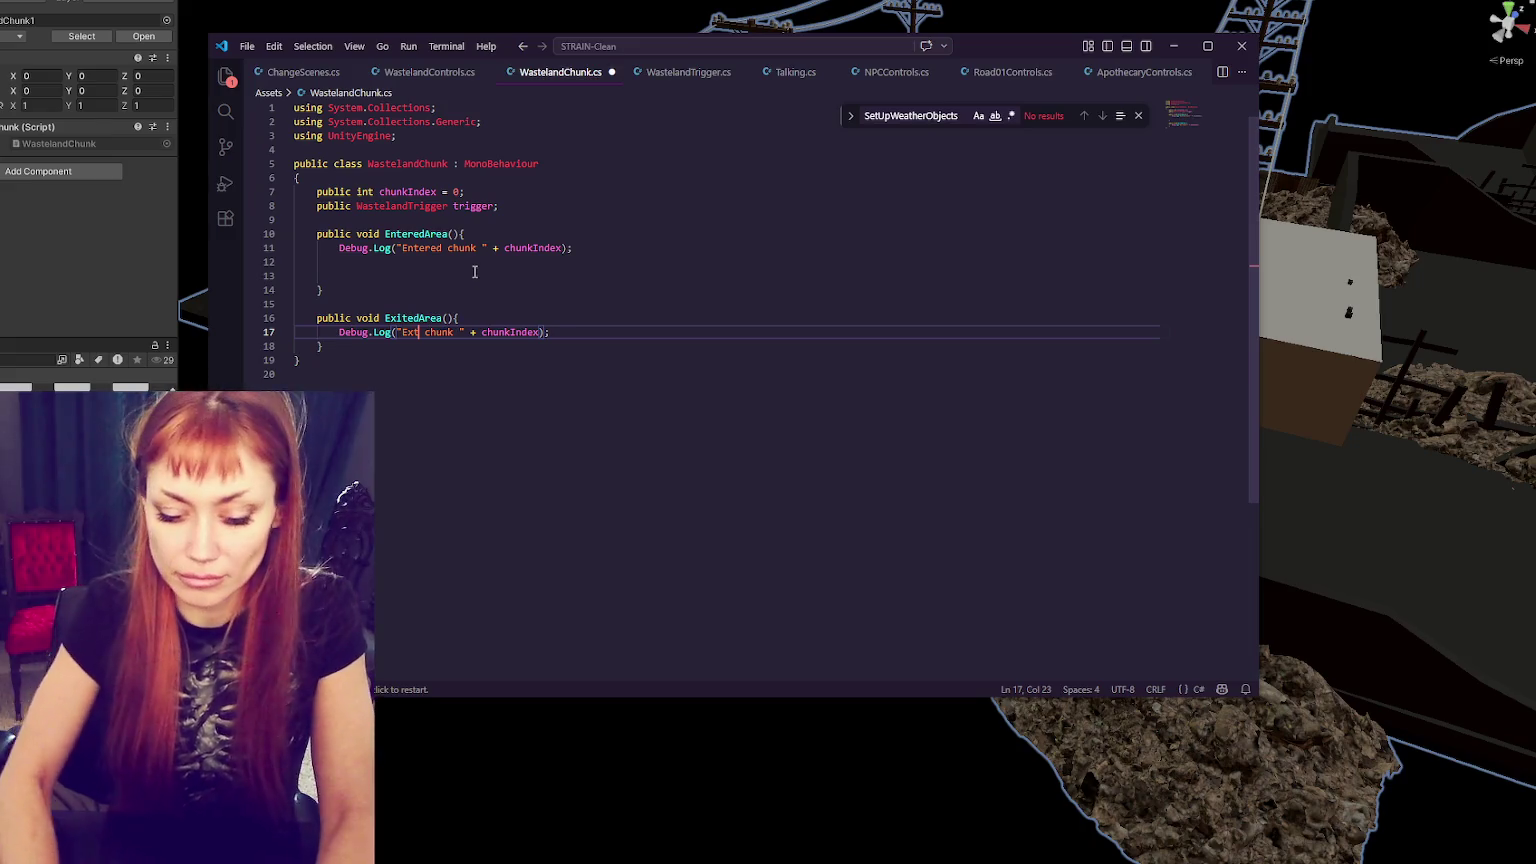
key("ctrl+s")
- Remove the leftover blank lines in EnteredArea and save WastelandChunk.cs
left_click(471, 276)
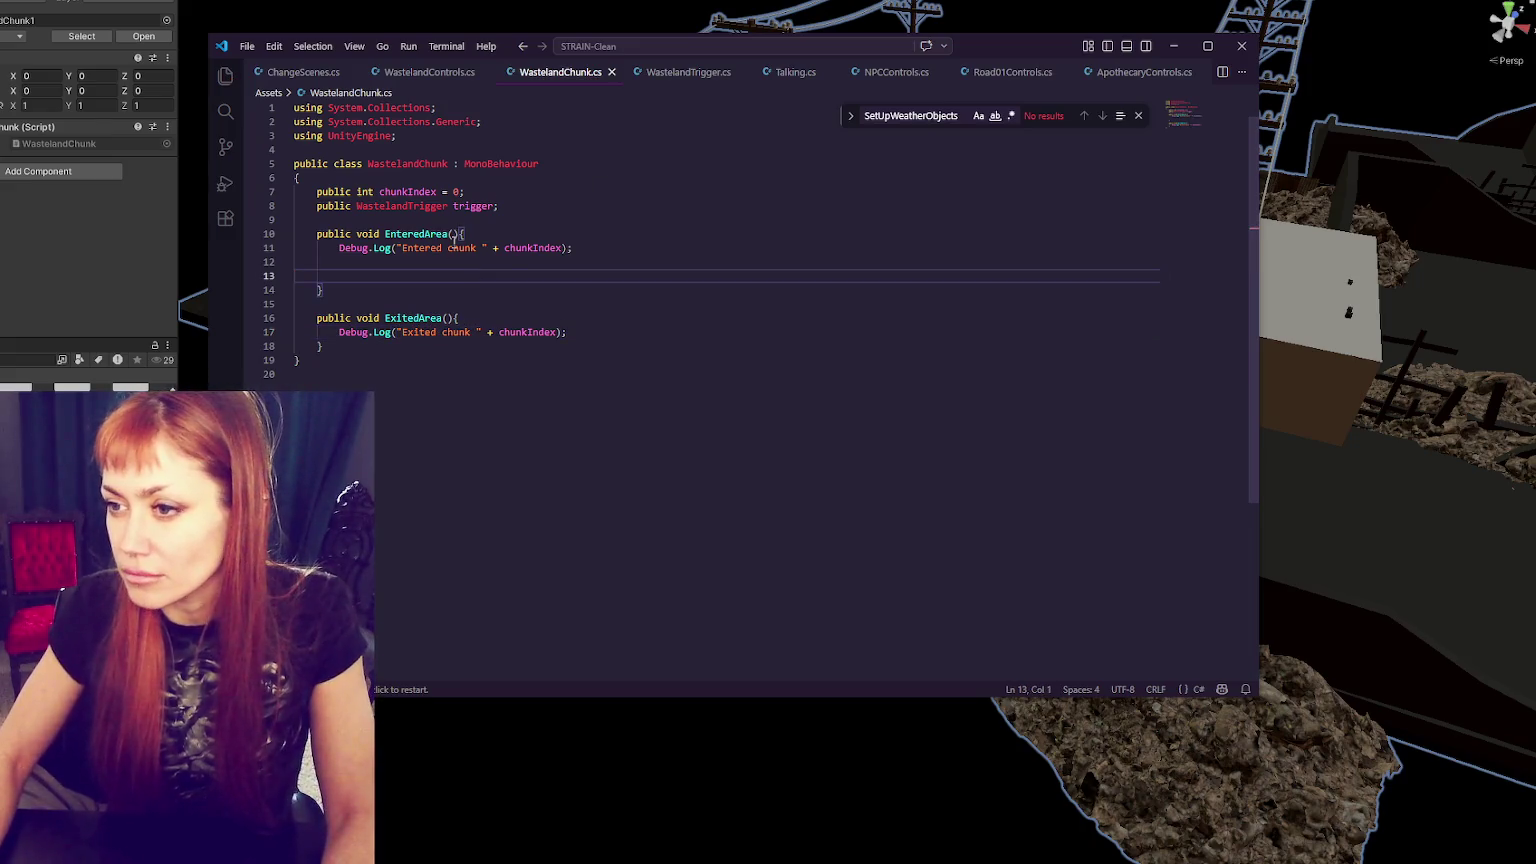
key("BackSpace")
key("BackSpace")
key("Down")
key("ctrl+s")
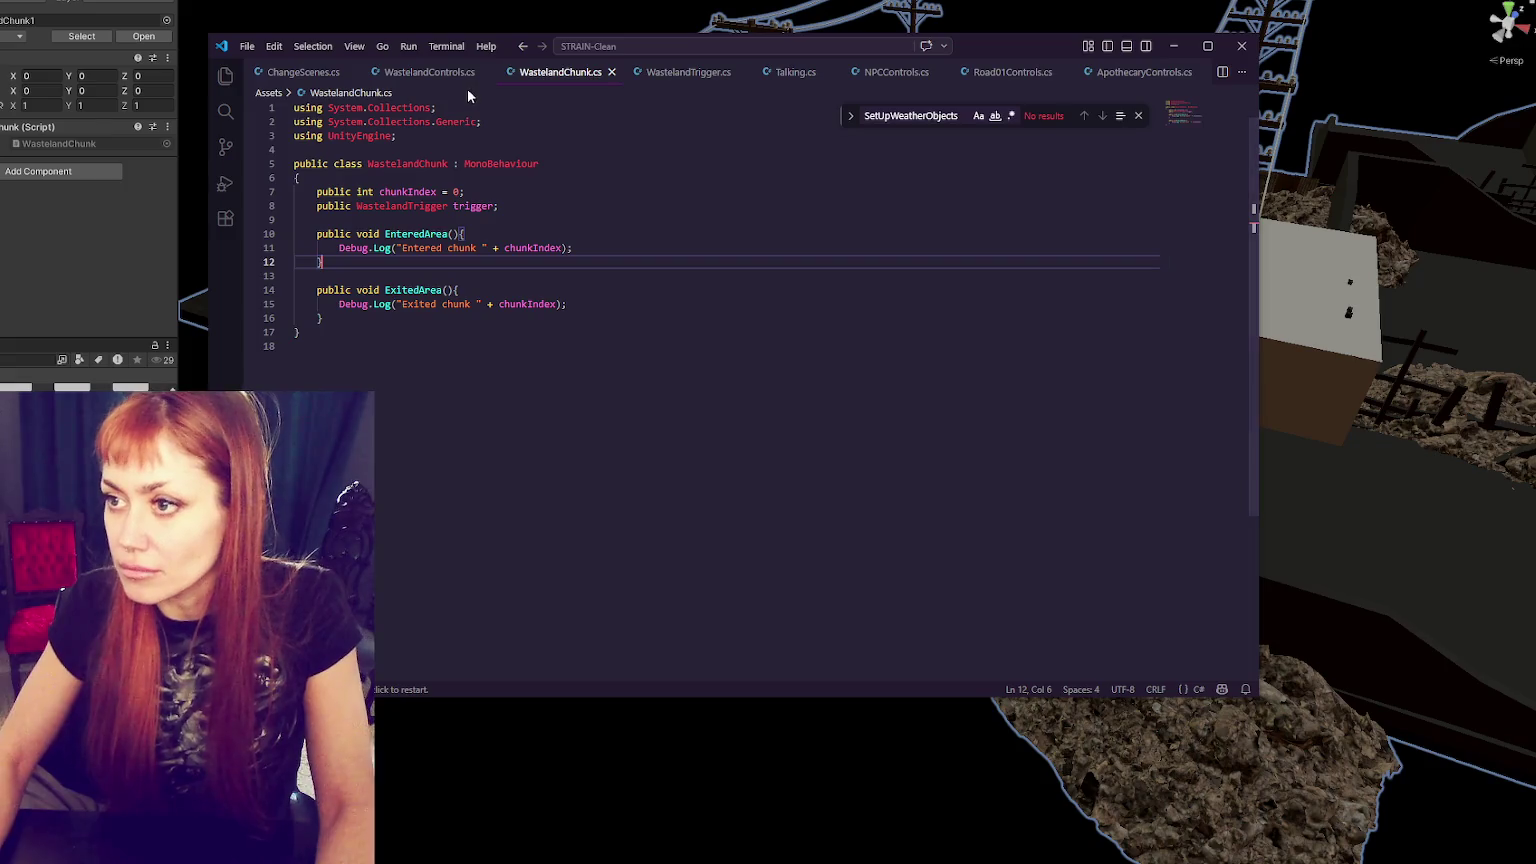
- Change line 40's variable type and GetComponent type from WastelandTrigger to WastelandChunk, then save
left_click(459, 73)
double_click(427, 389)
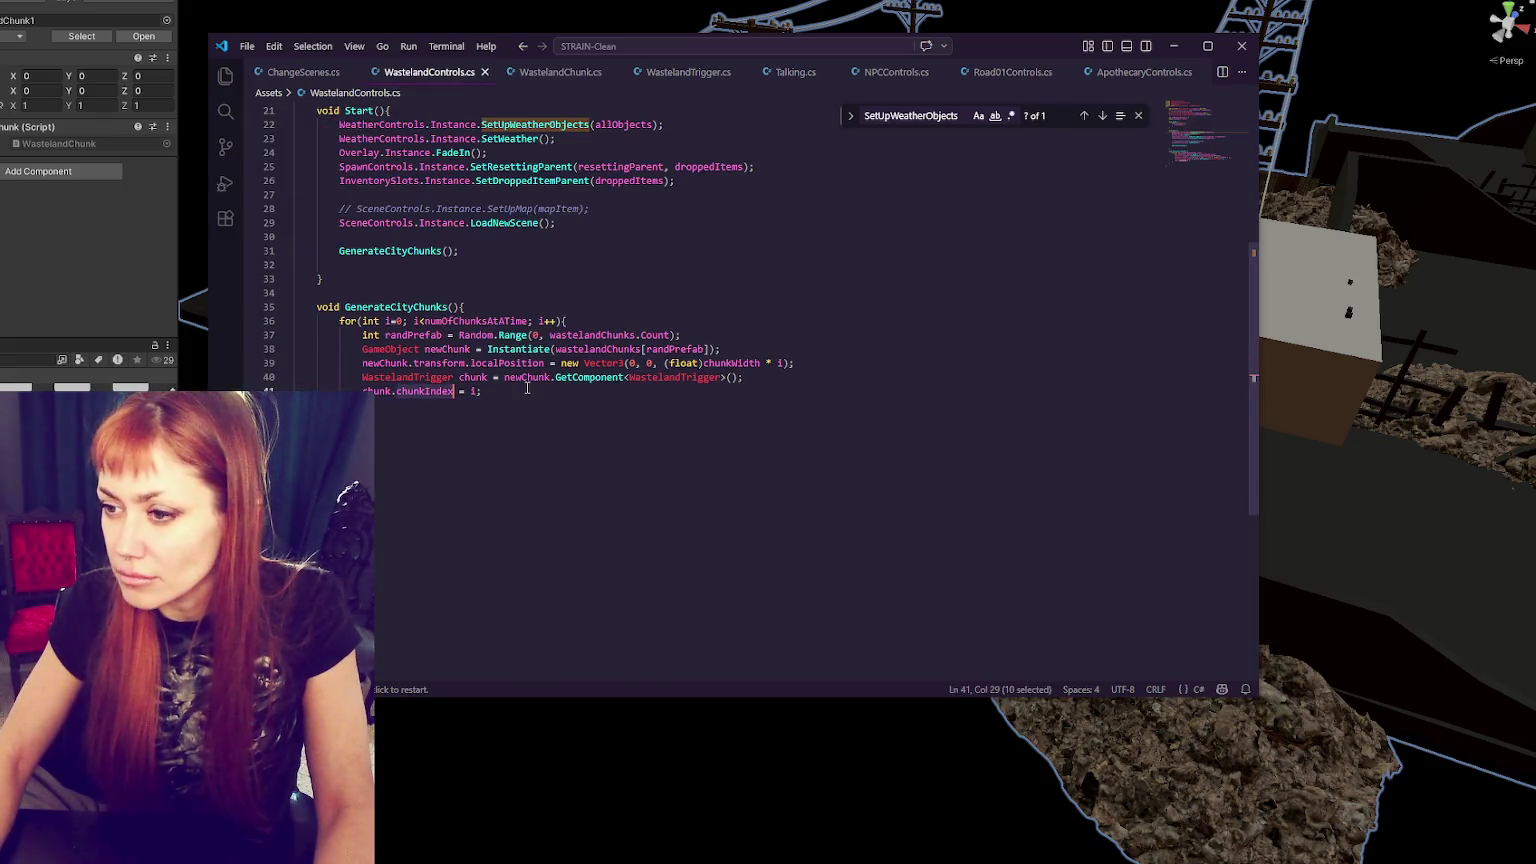
left_click(545, 73)
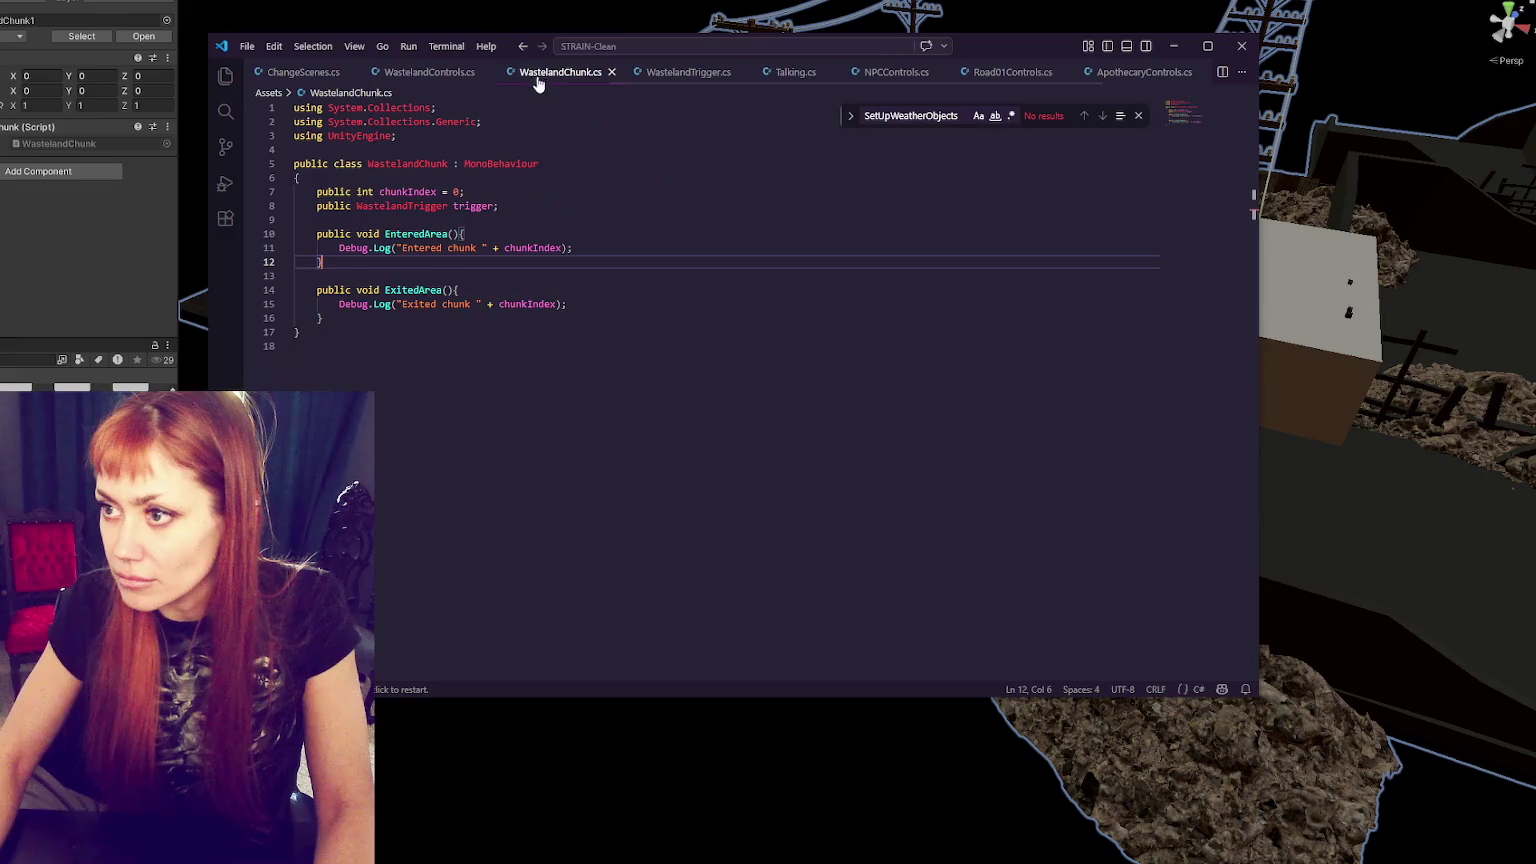
double_click(424, 164)
key("ctrl+c")
left_click(430, 72)
double_click(668, 377)
key("ctrl+v")
double_click(415, 377)
key("ctrl+v")
left_click(512, 388)
key("ctrl+s")
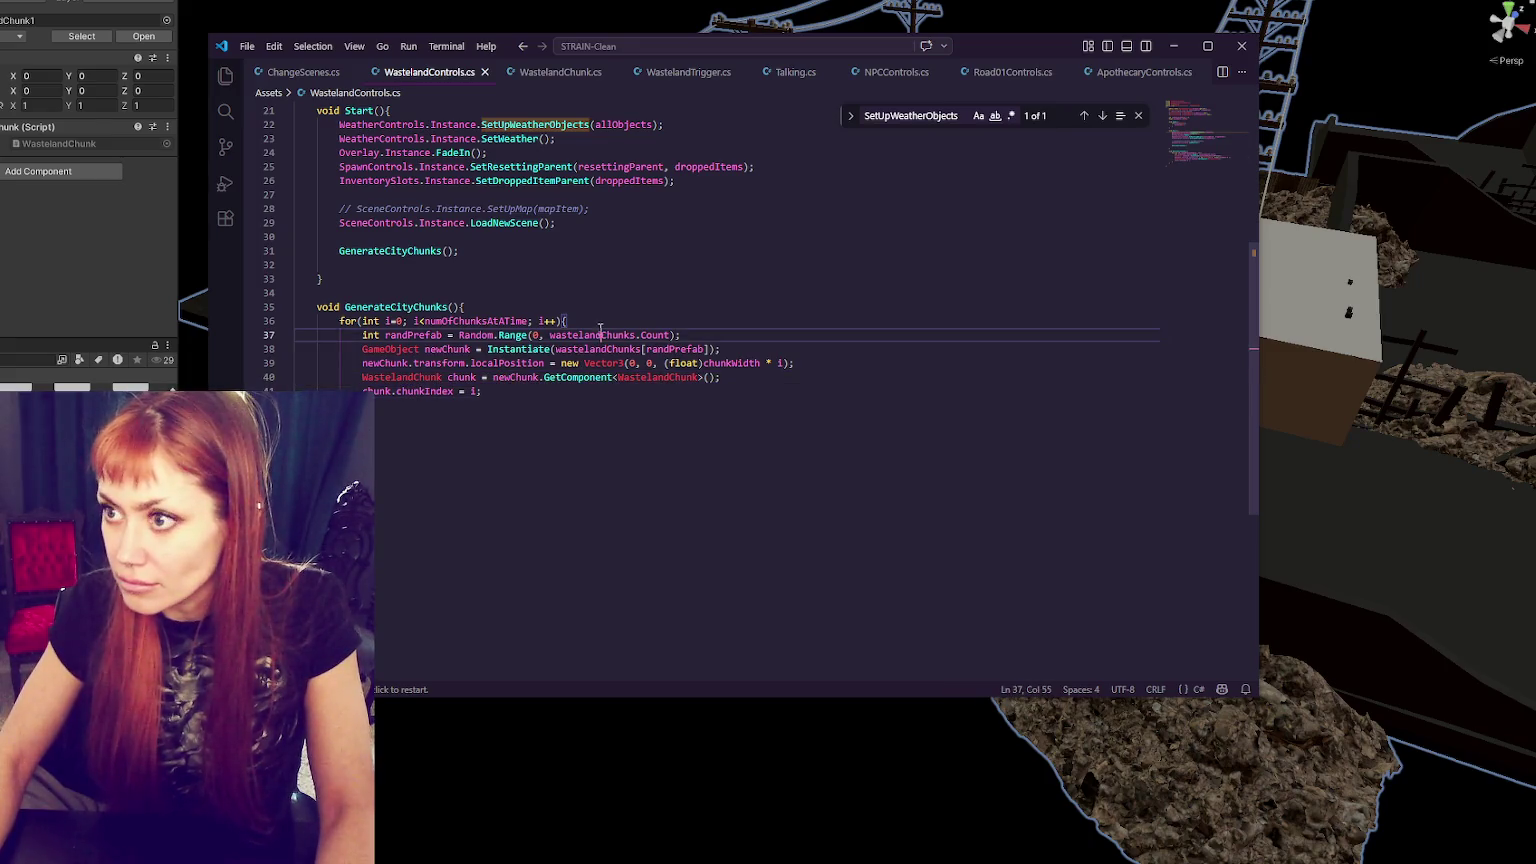
left_click(95, 263)
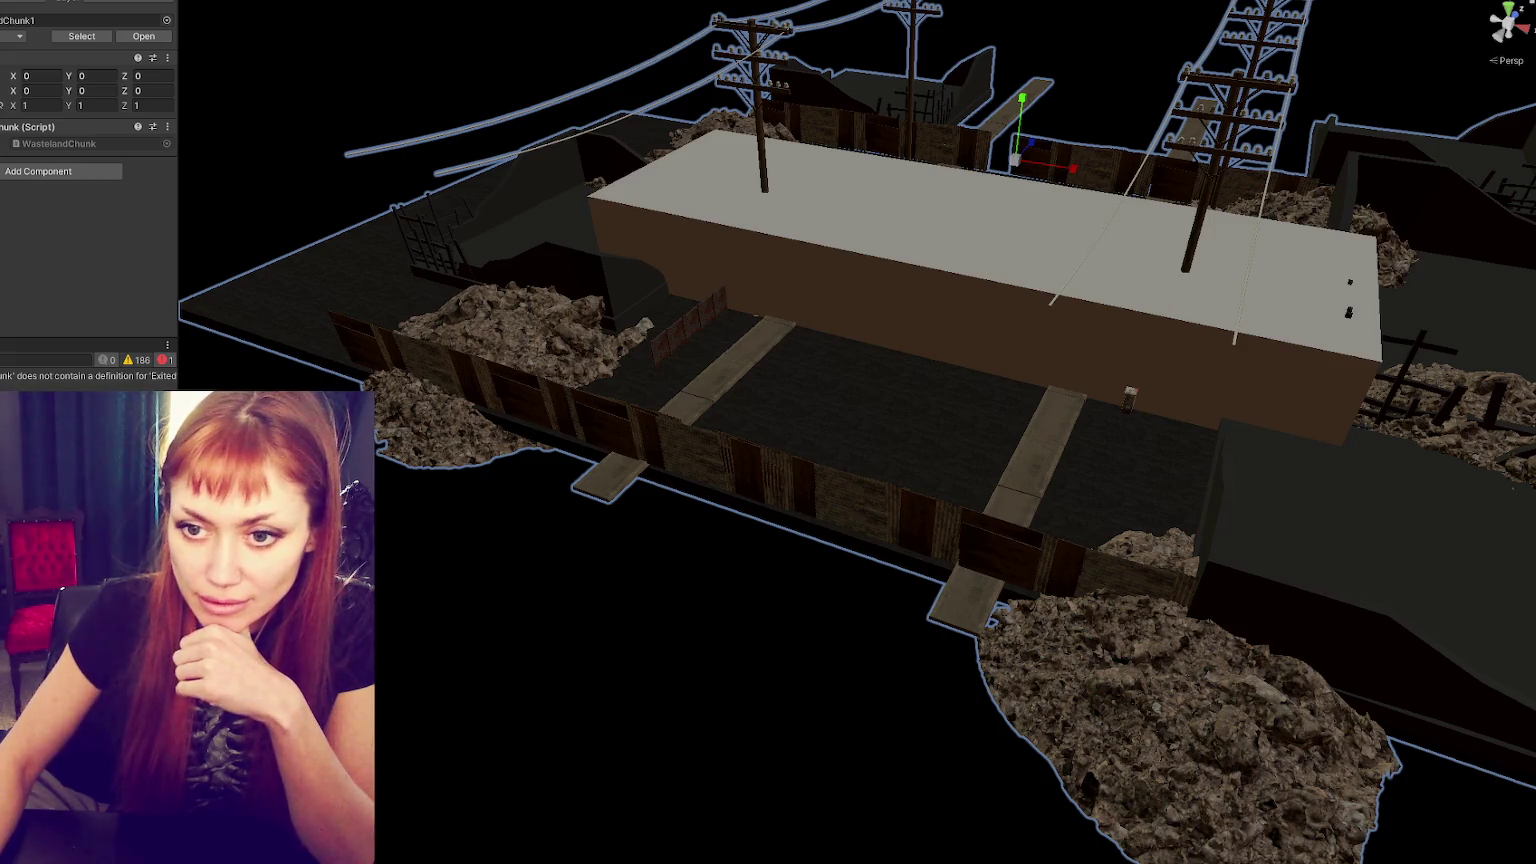
- Change the exit call on line 17 from Exited() to ExitedArea() and save so Unity recompiles
key("alt+Tab")
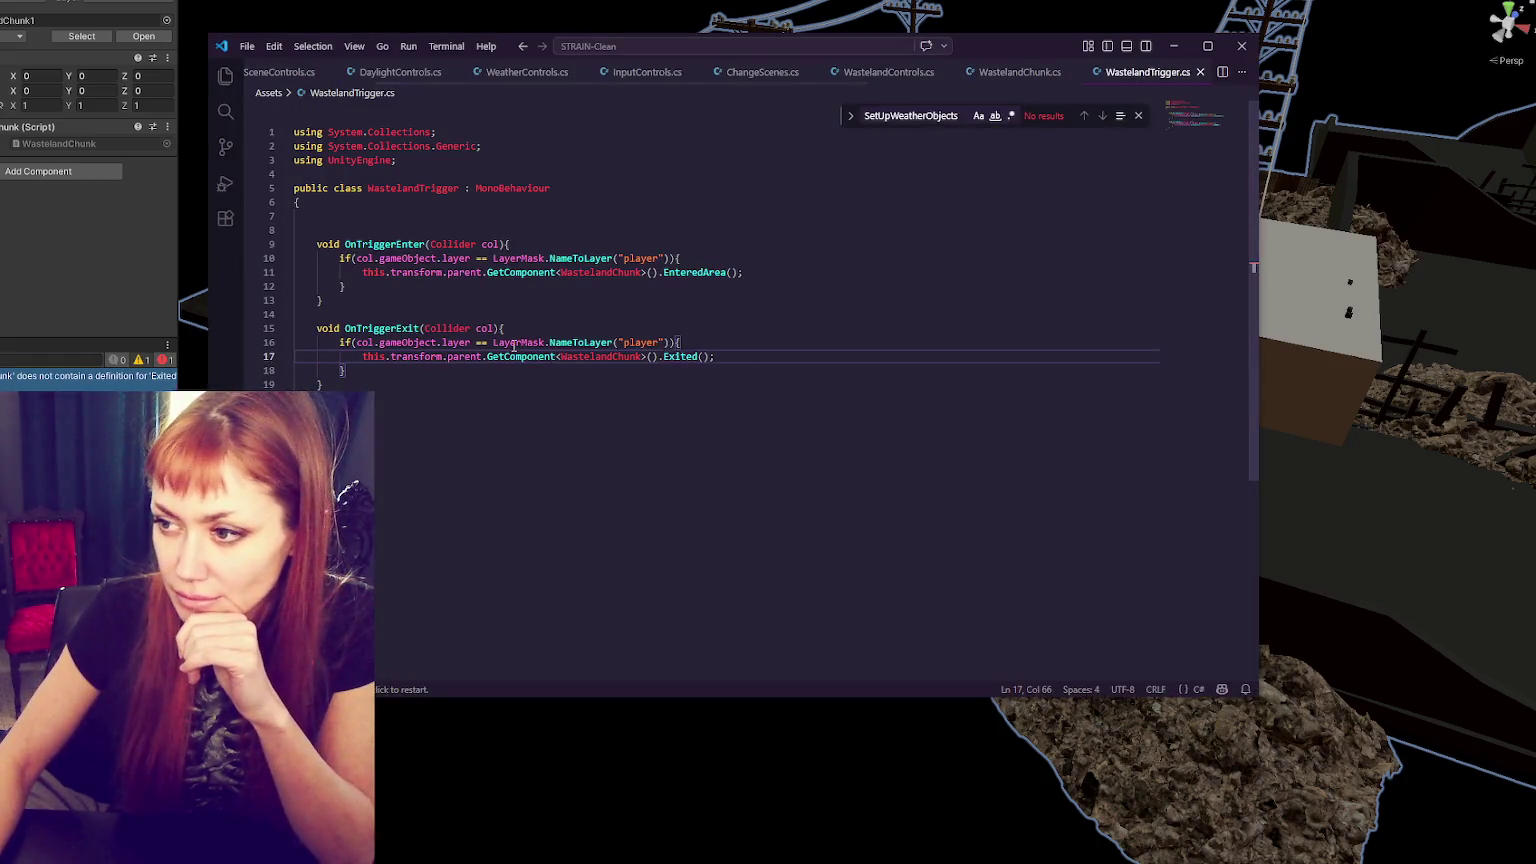
double_click(627, 360)
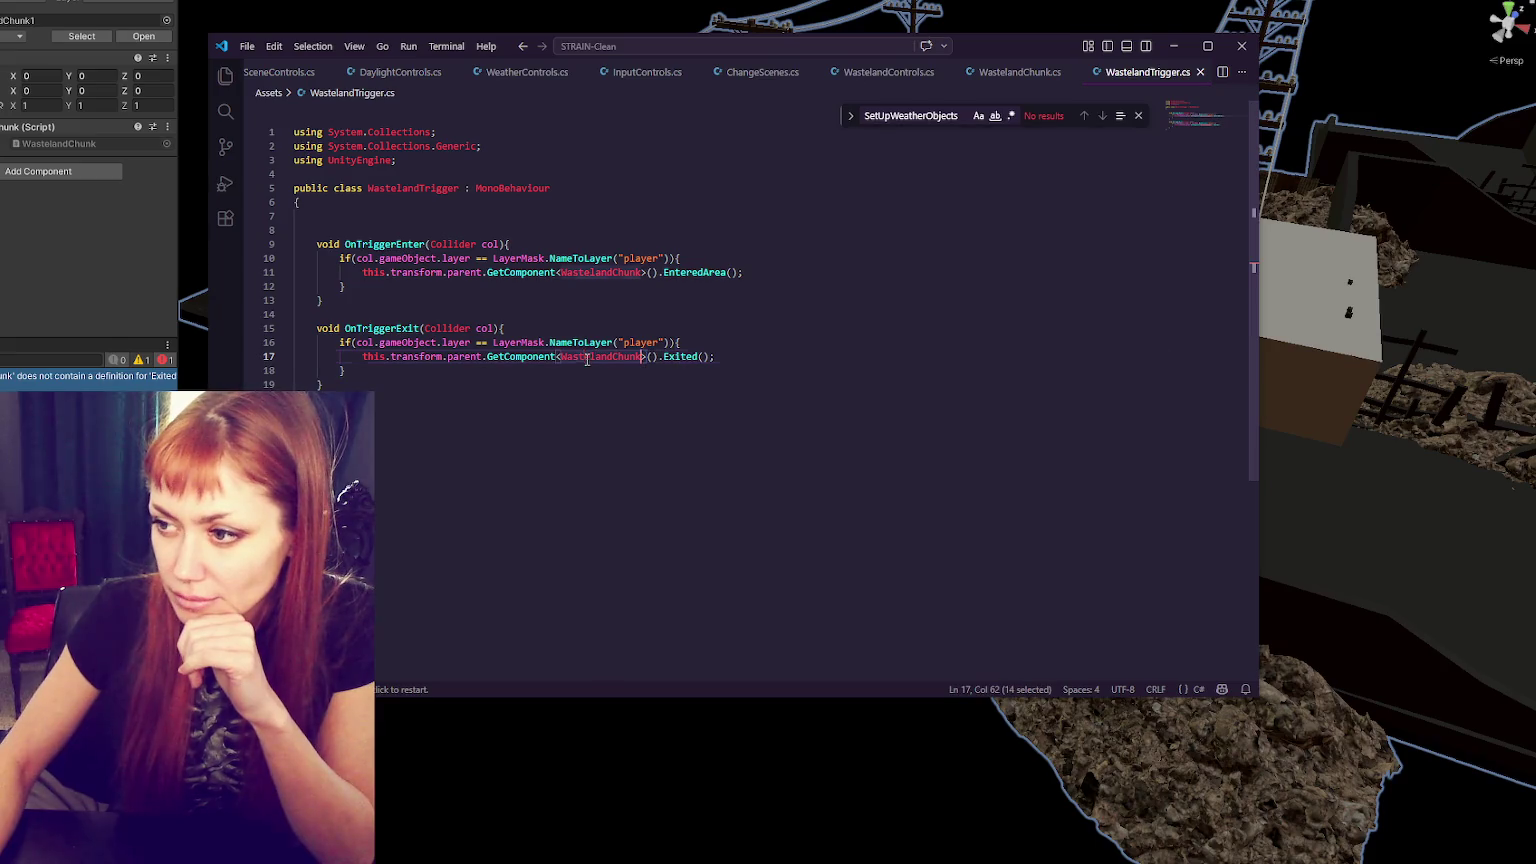
left_click(700, 357)
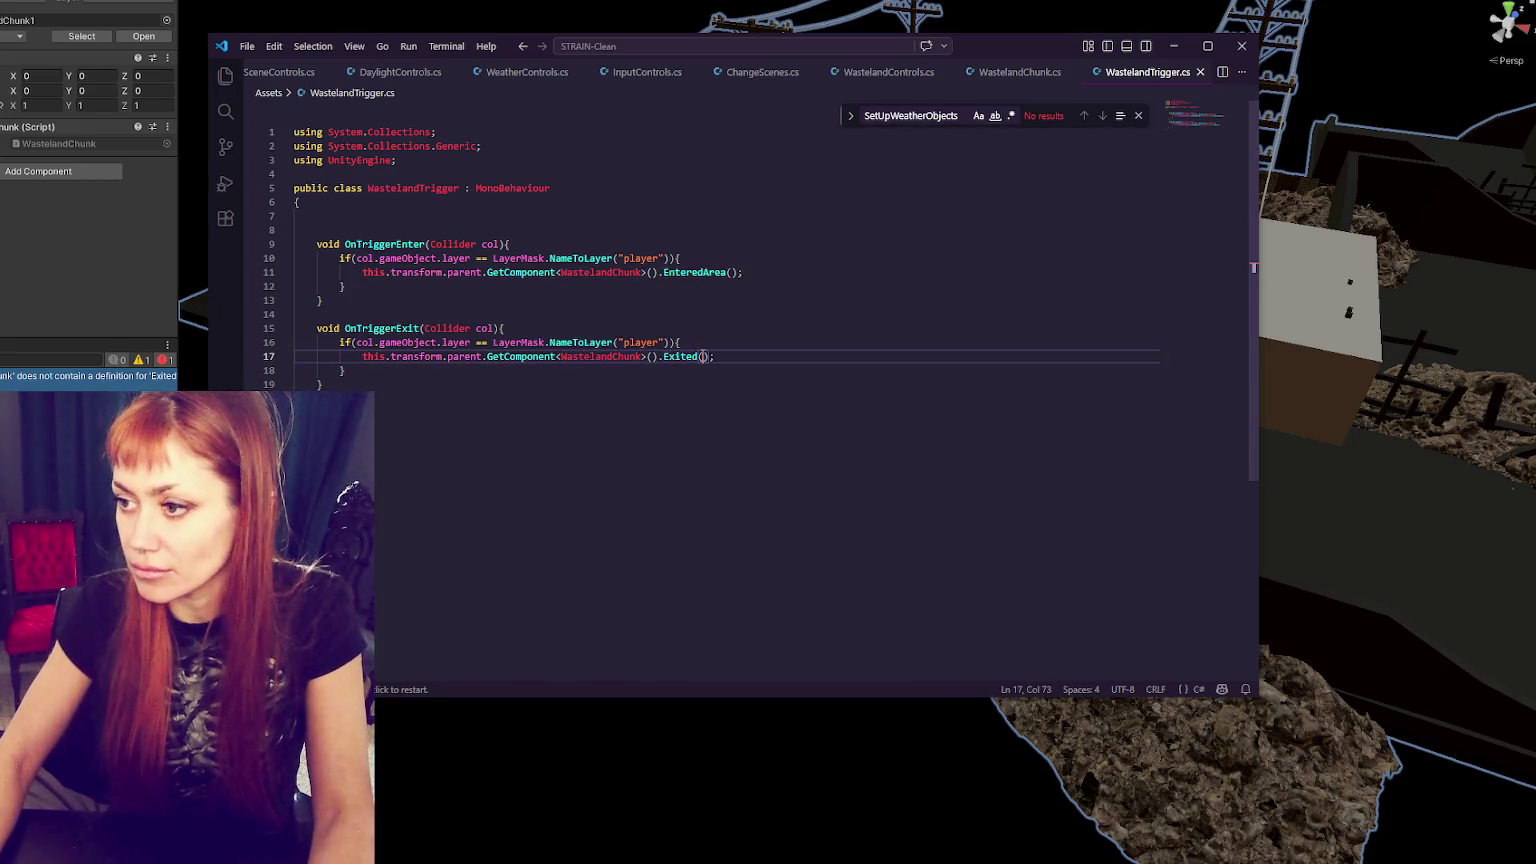
type("Area")
key("ctrl+s")
key("alt+Tab")
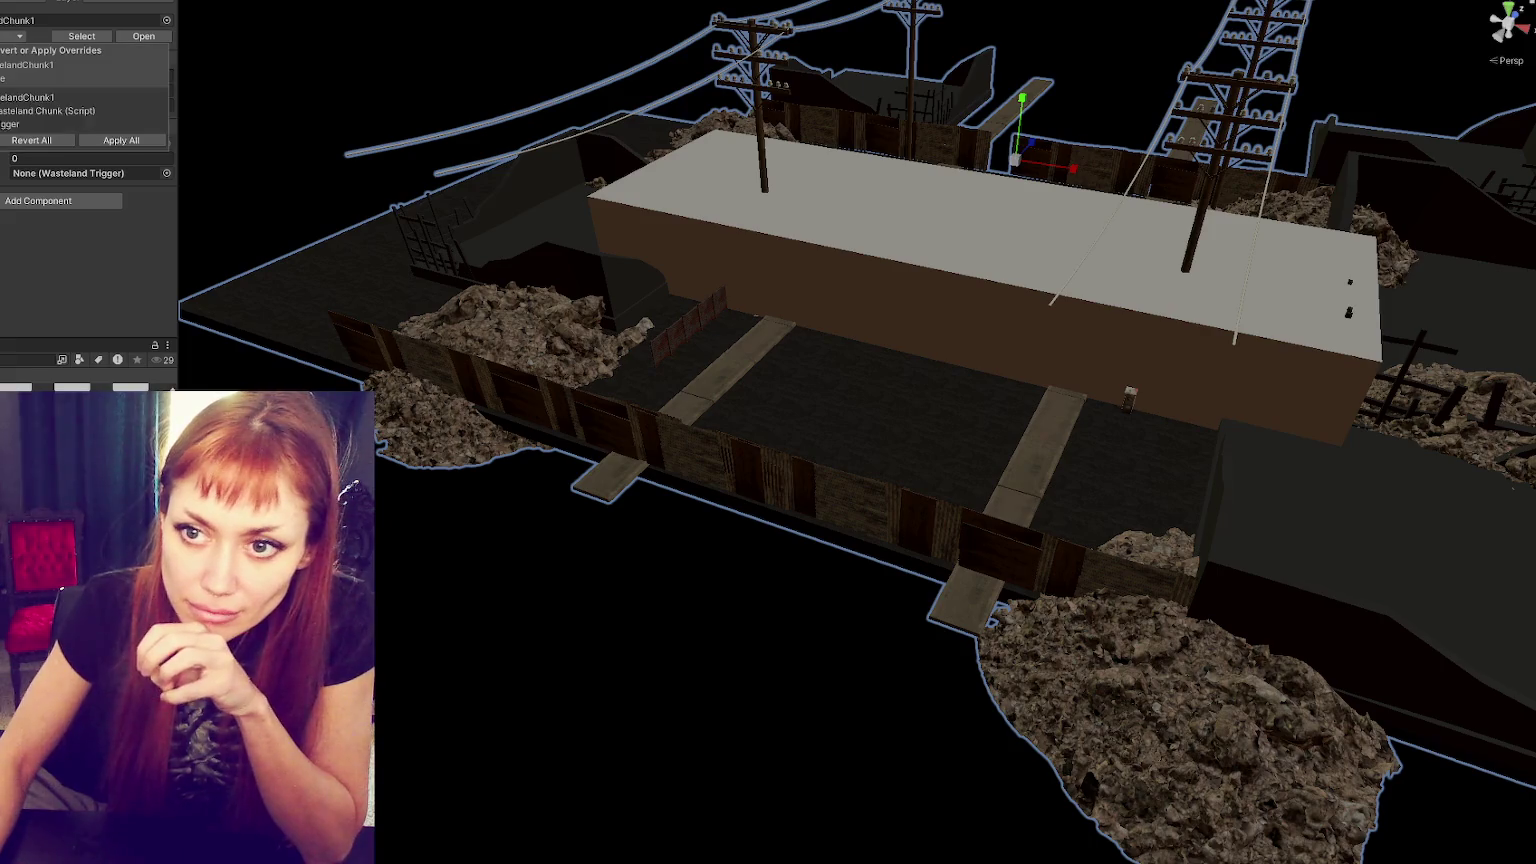
- Add WastelandChunk to WastelandChunk2 and stretch WastelandChunk1's trigger box to cover the chunk
key("Down")
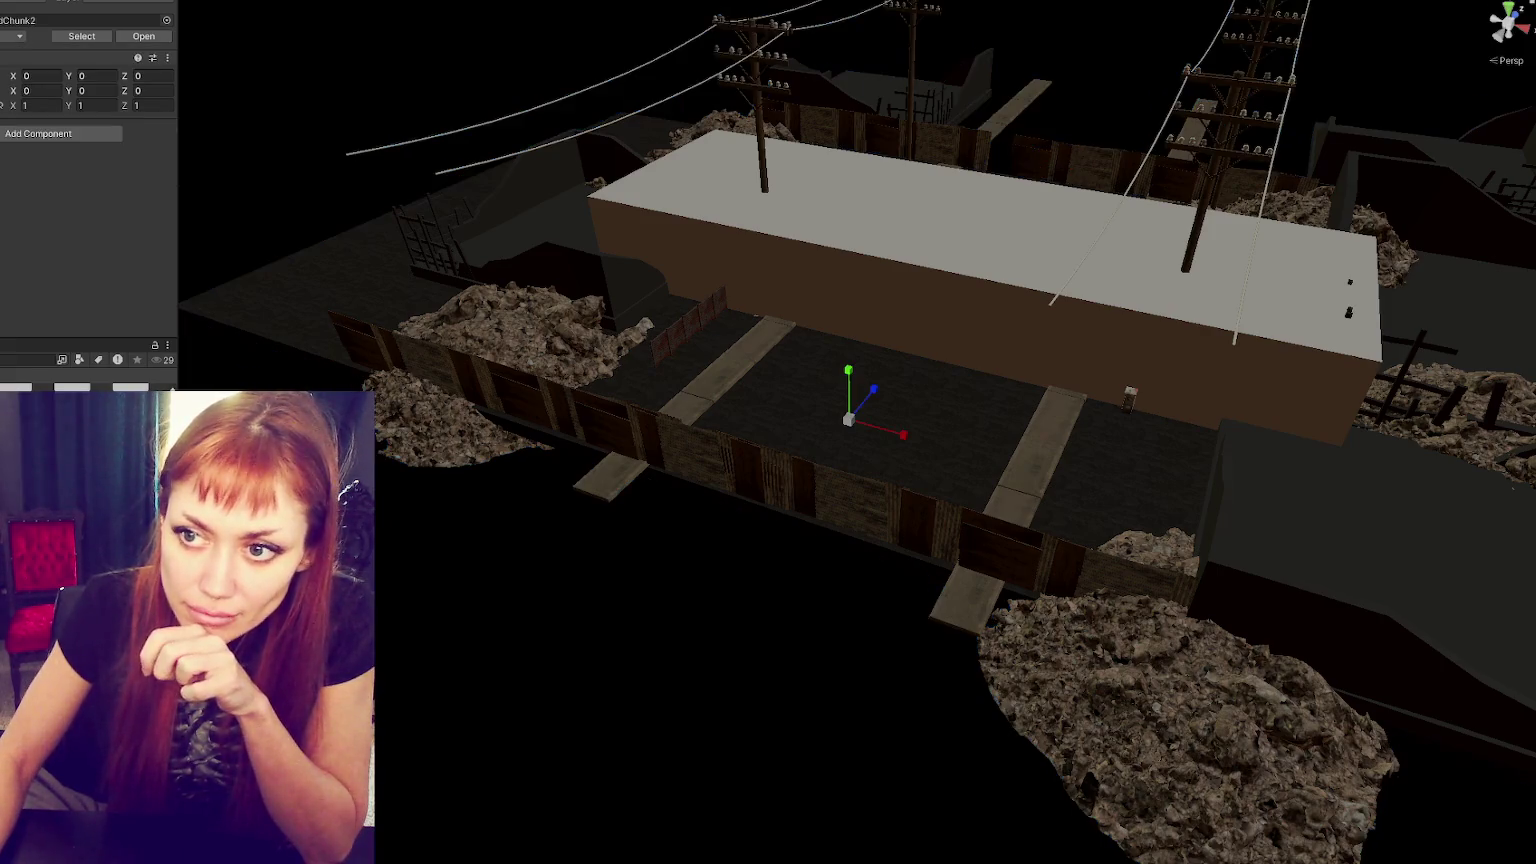
left_click(2, 134)
left_click(2, 189)
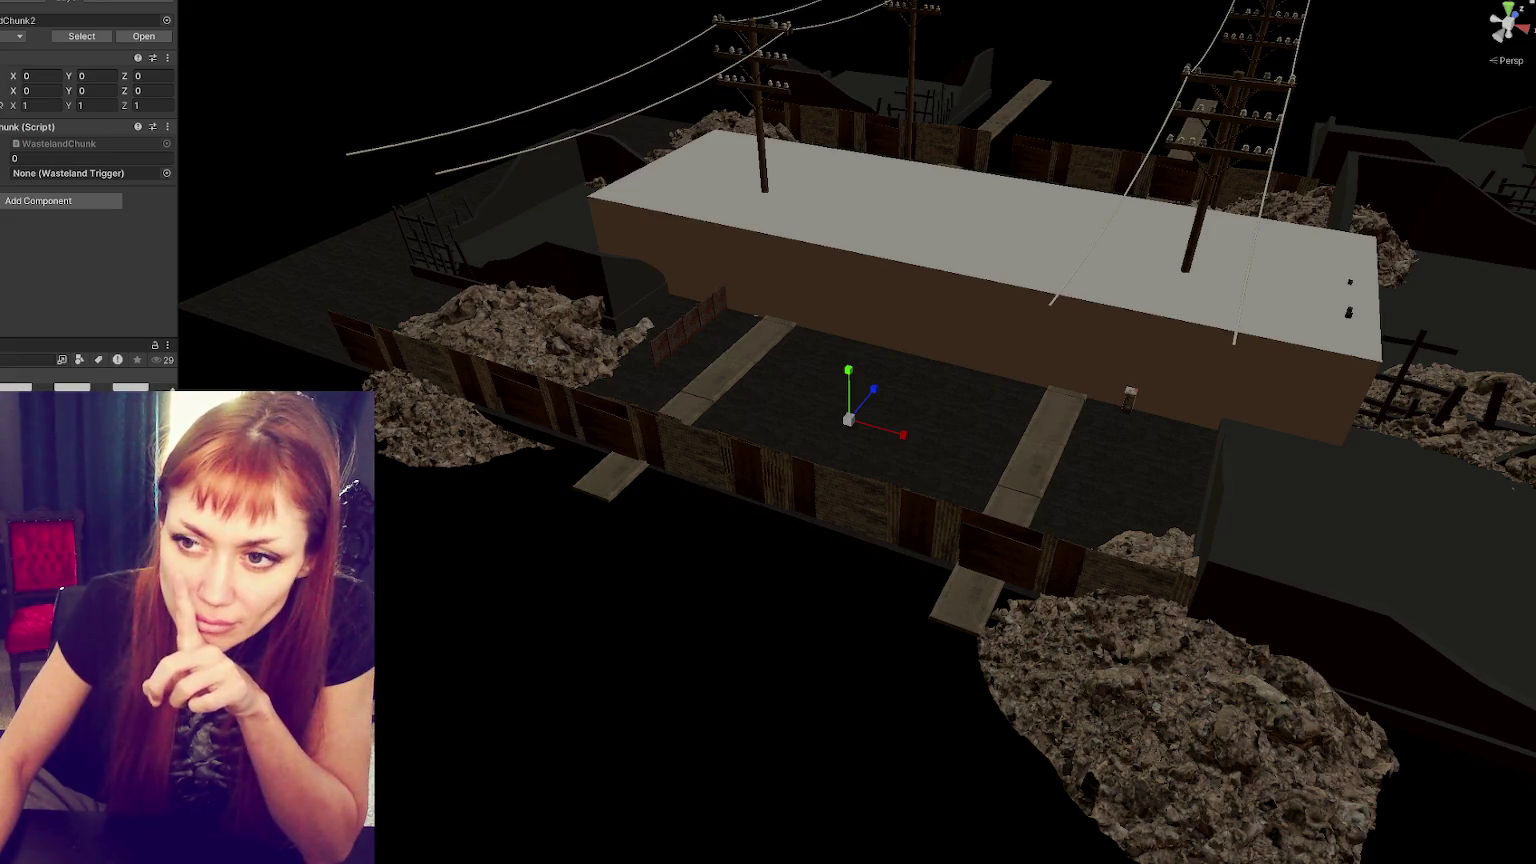
left_click(828, 243)
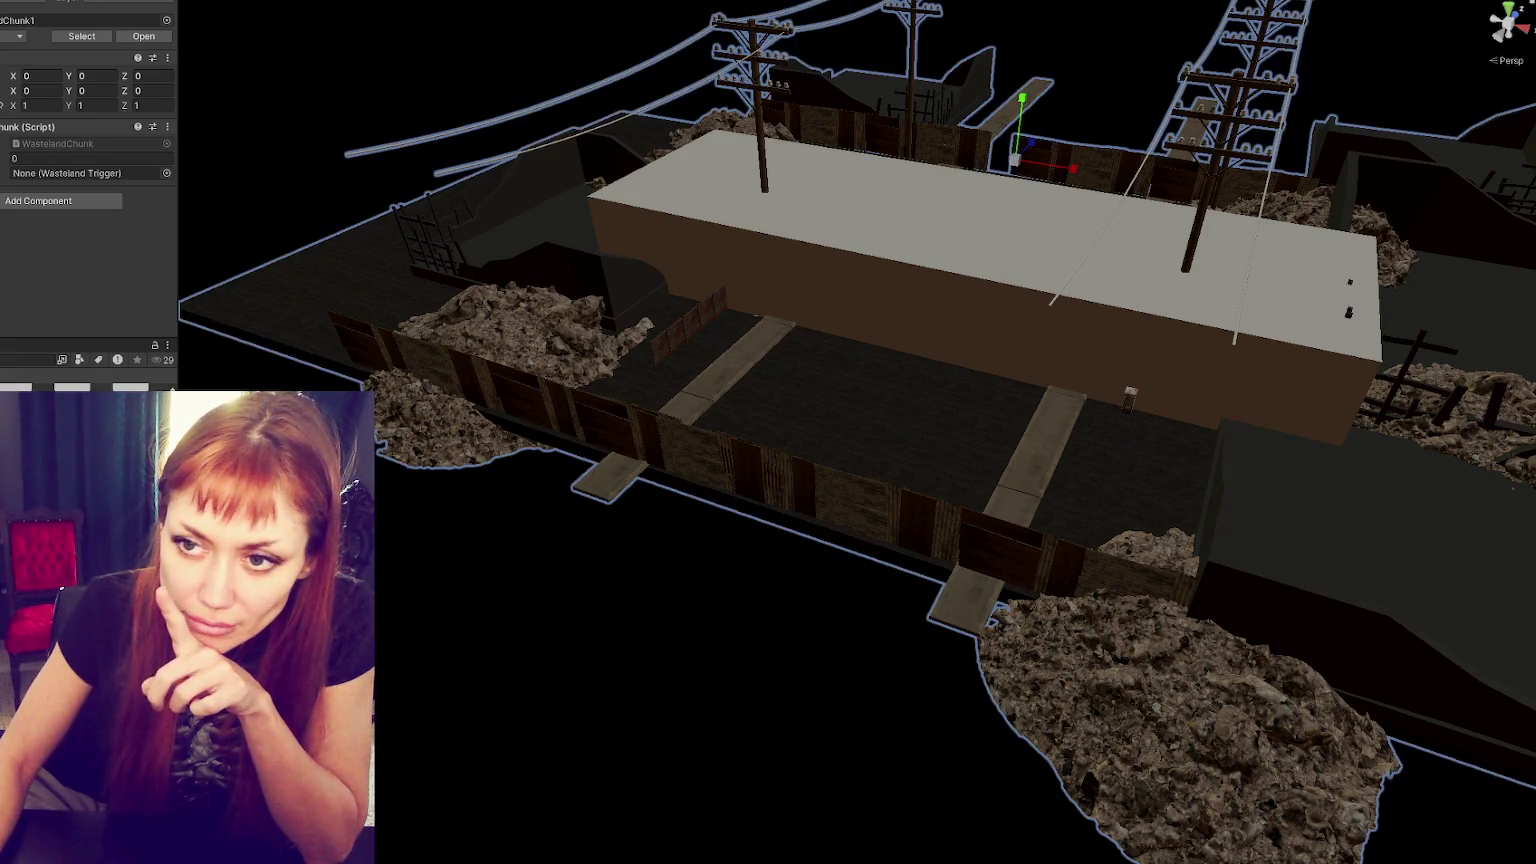
left_click(828, 244)
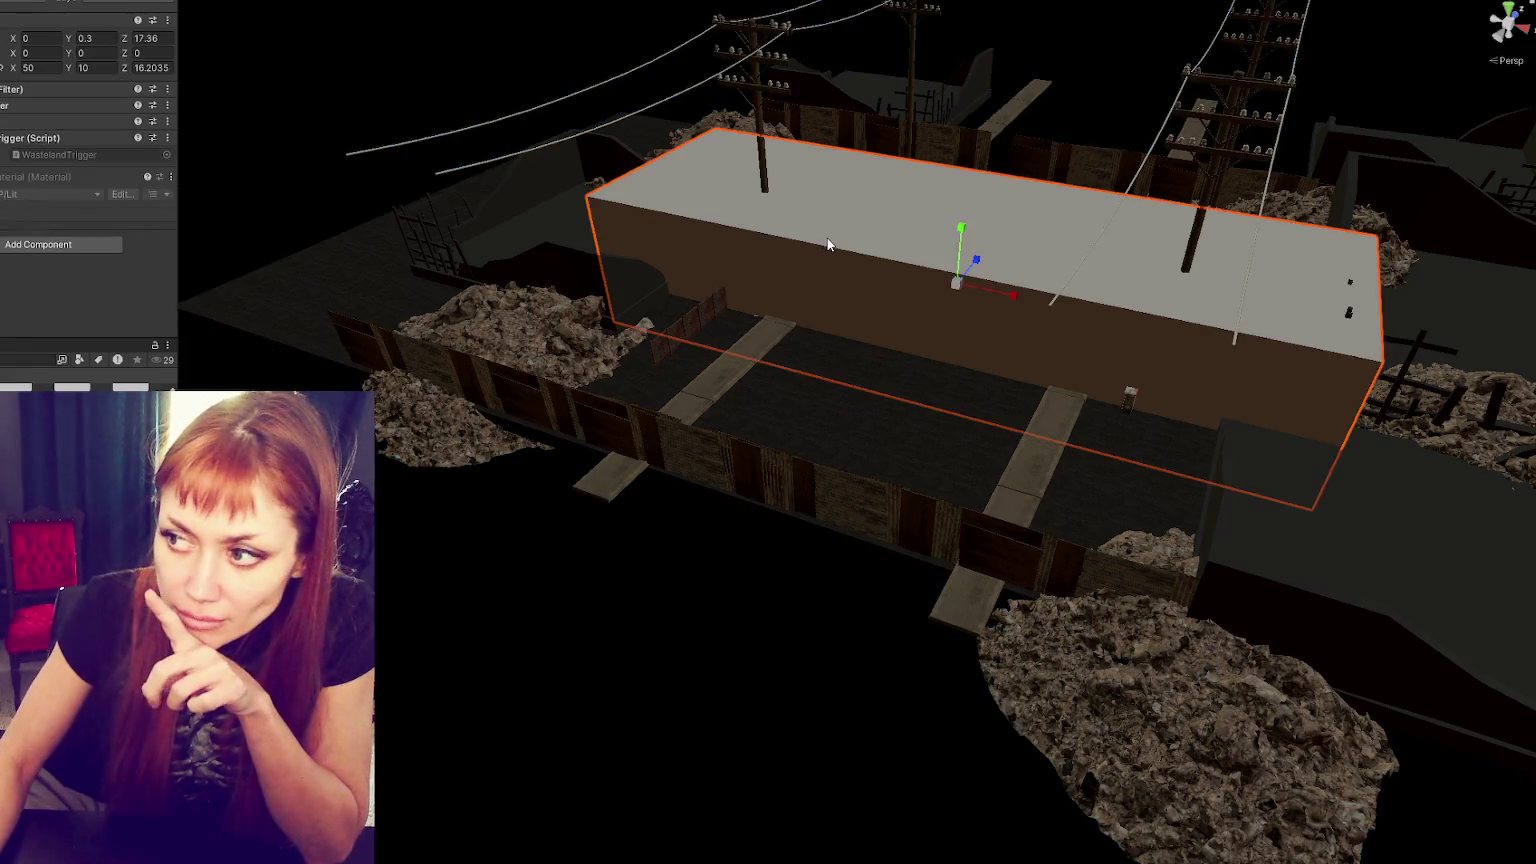
left_click_drag(976, 261, 1033, 223)
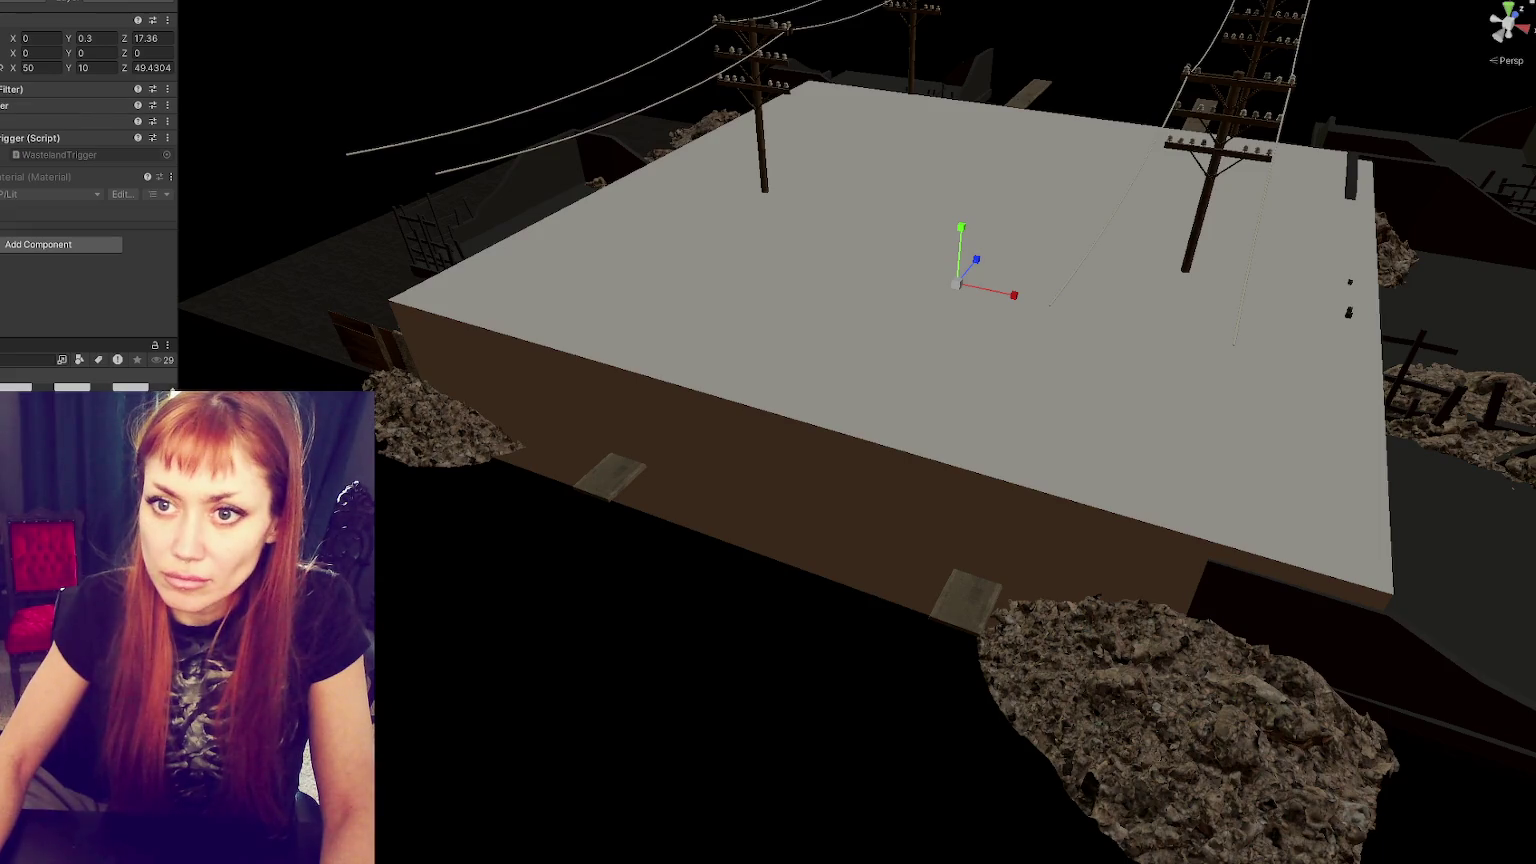
- Apply WastelandChunk1's prefab overrides and assign Trigger (1) to its WastelandChunk trigger field
left_click(1020, 160)
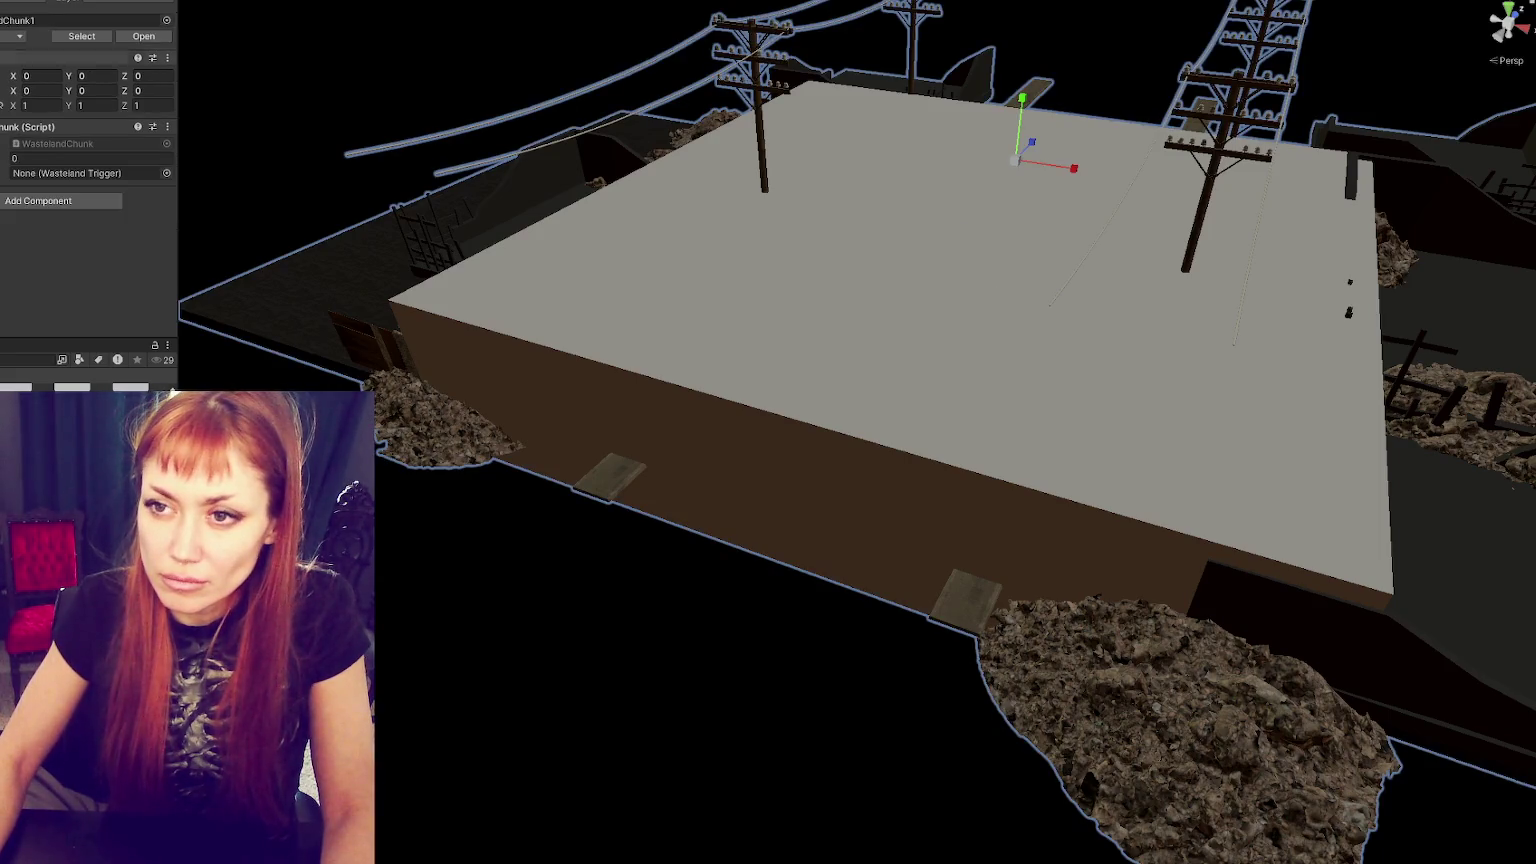
left_click(15, 37)
left_click(113, 138)
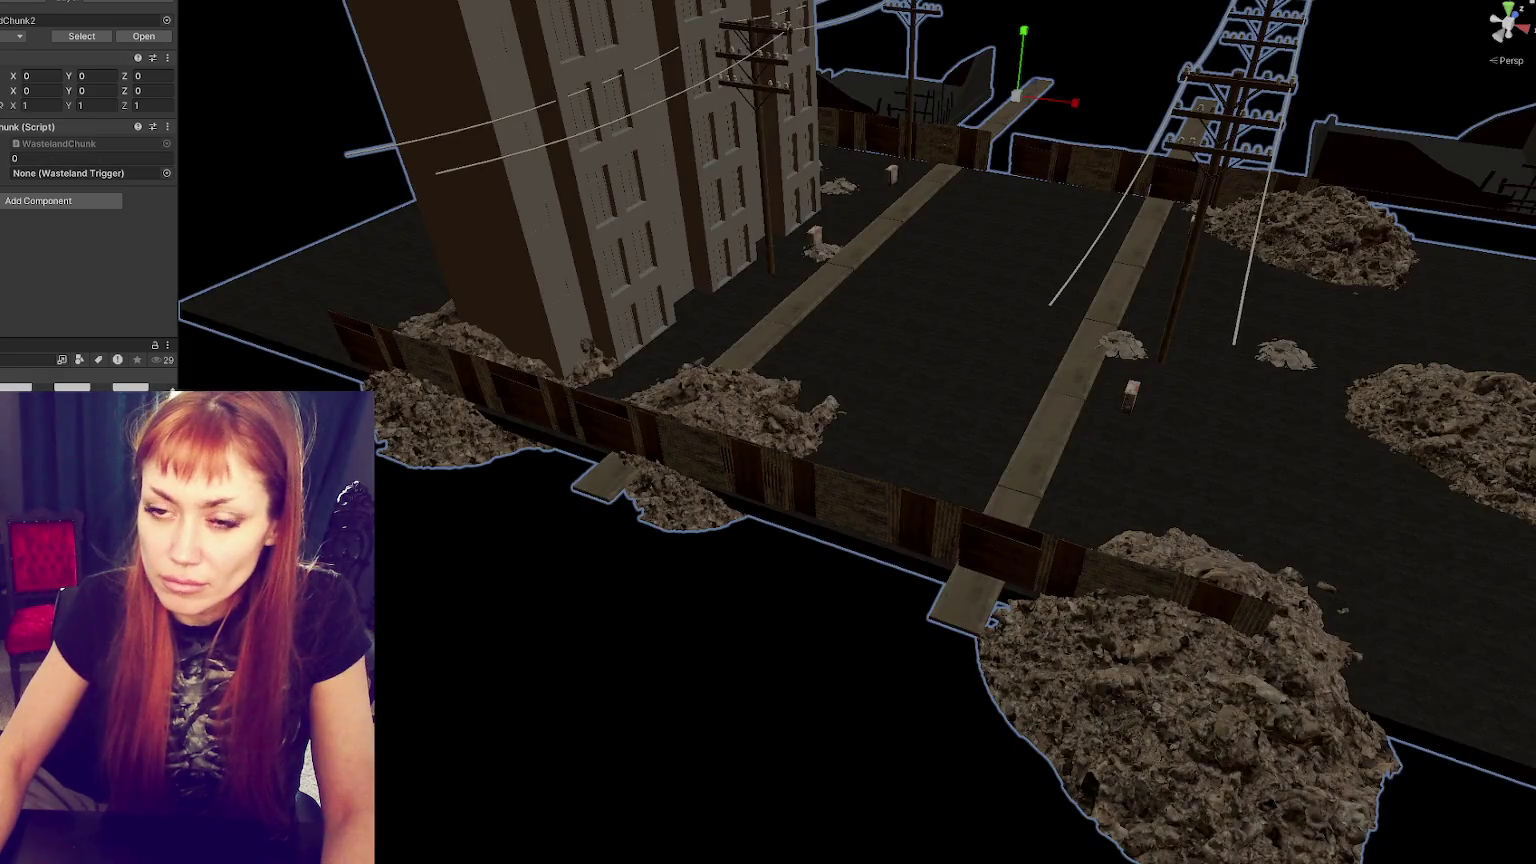
left_click_drag(4, 173, 90, 173)
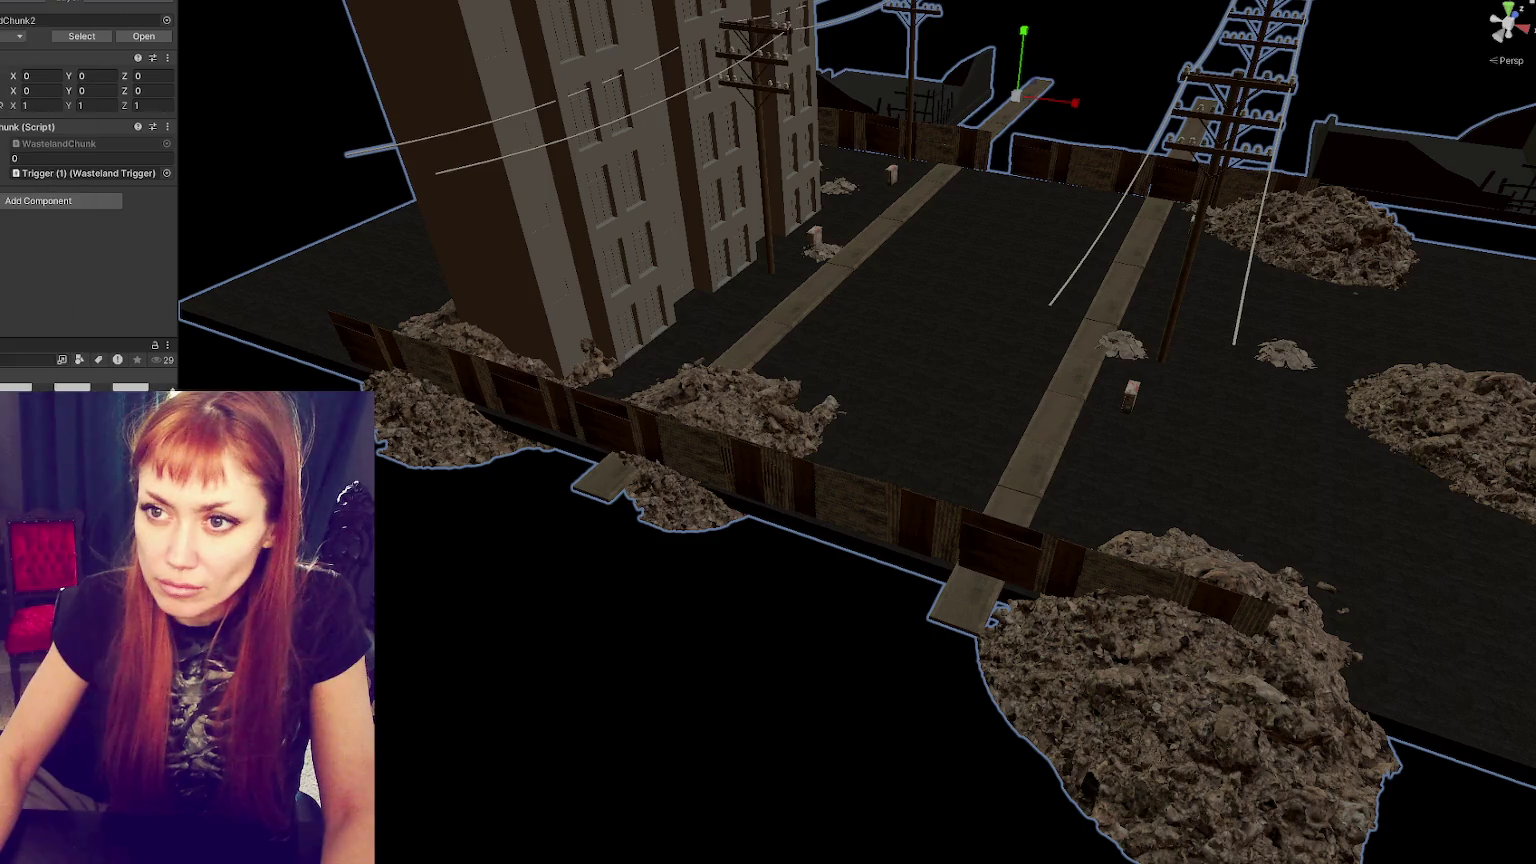
left_click(19, 37)
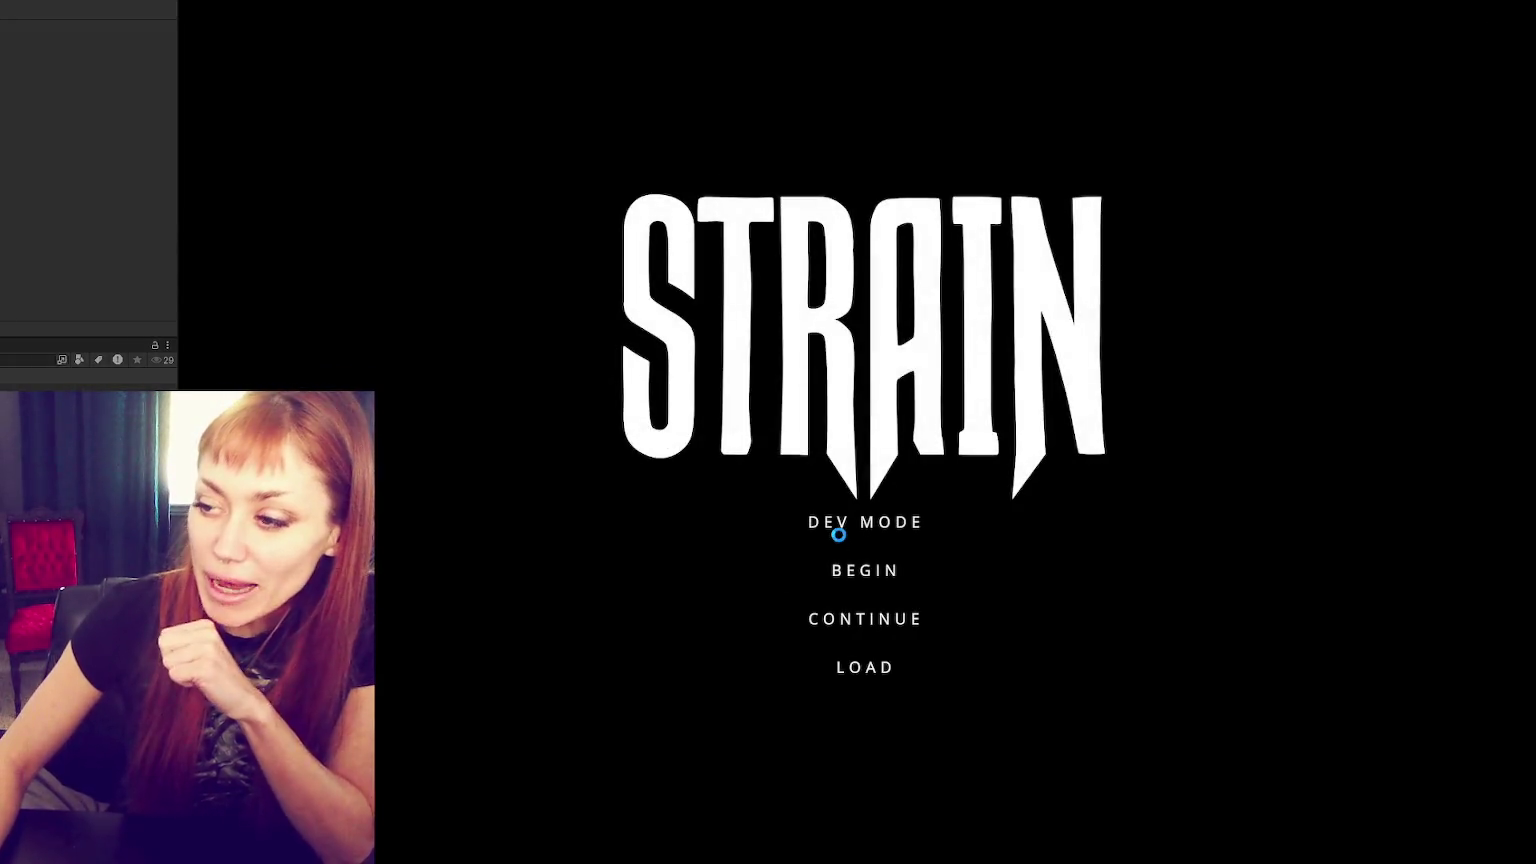
- Choose DEV MODE on the STRAIN title menu to load the fenced base
left_click(828, 524)
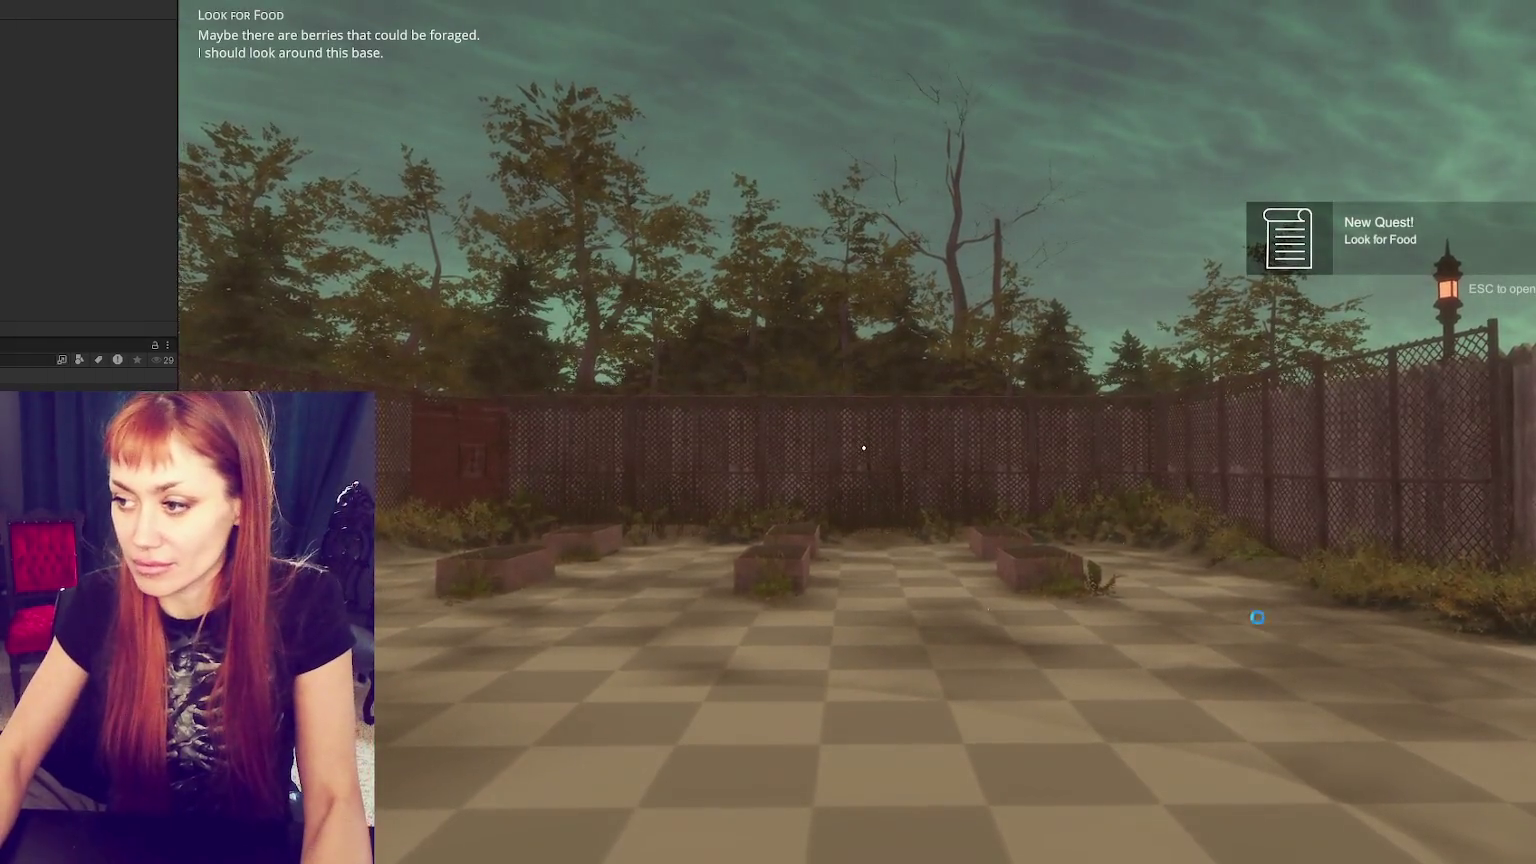
- Walk the player to the red door, then down the wasteland street to the rubble-filled wall gap
left_click(863, 448)
key("w")
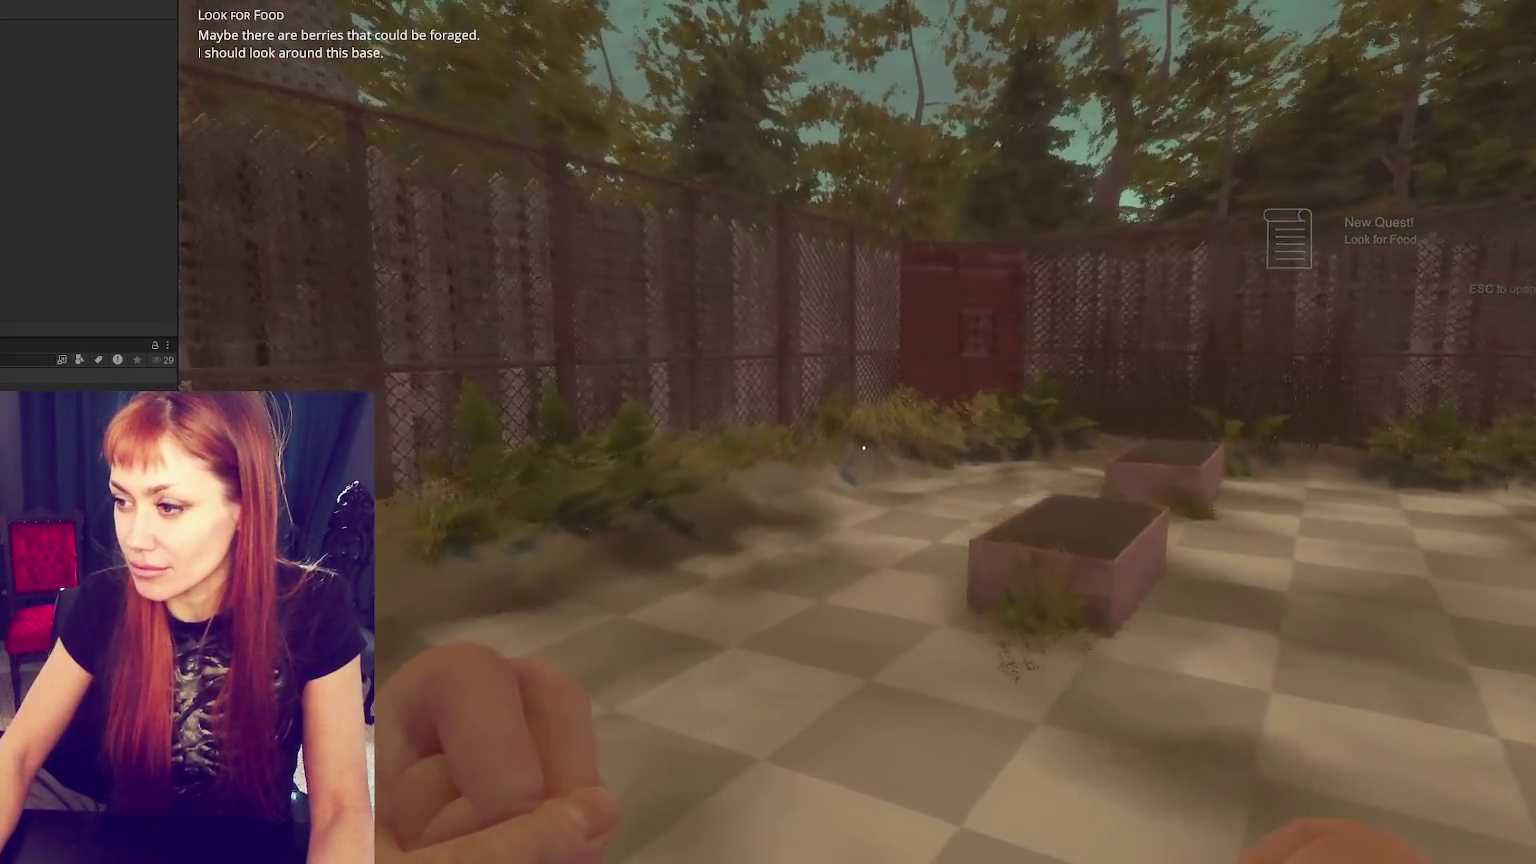
key("w")
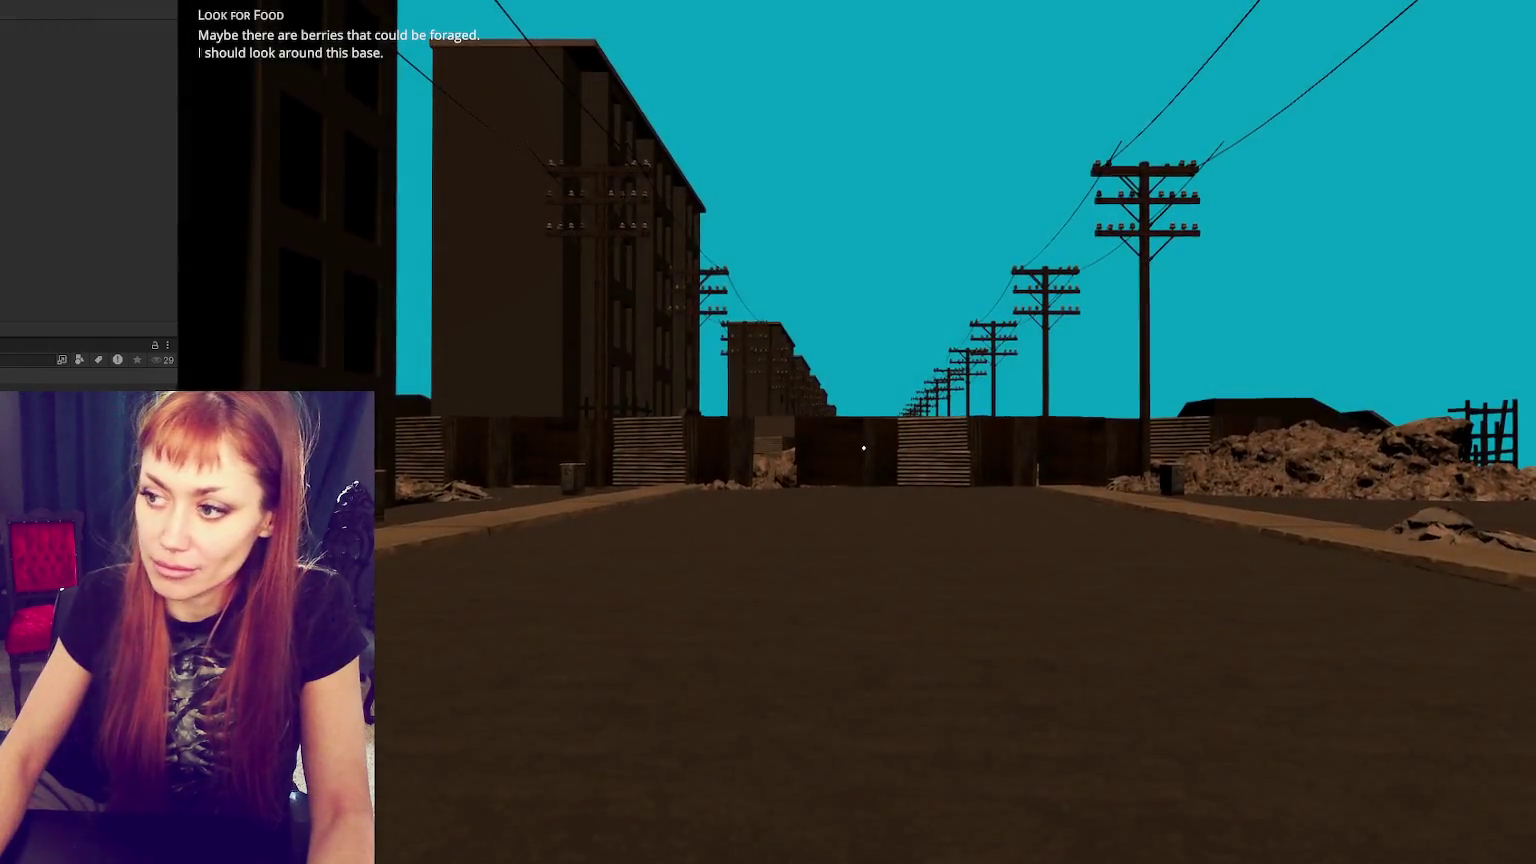
key("w")
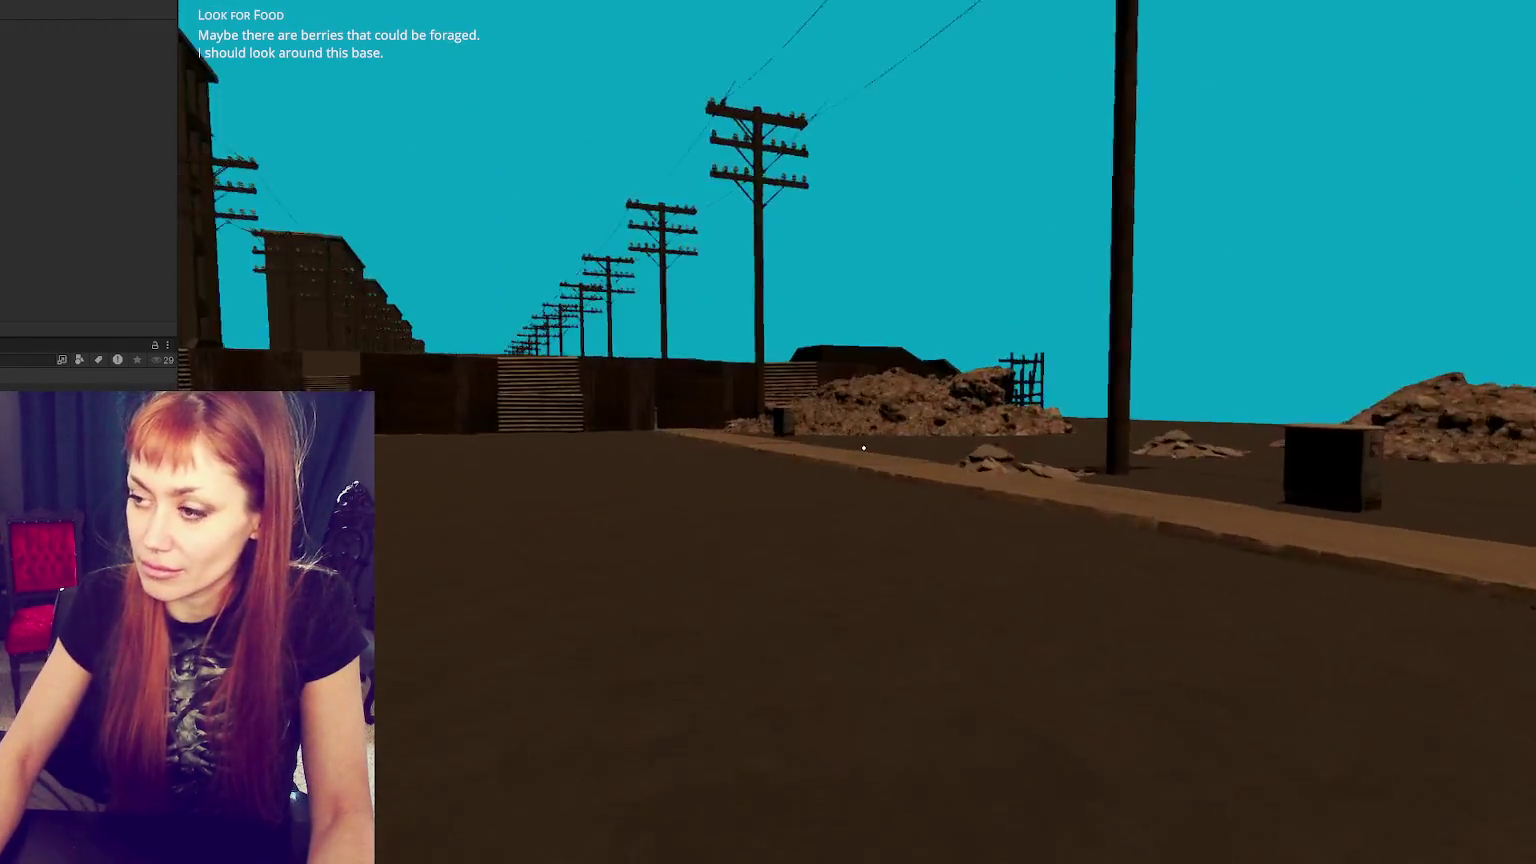
key("w")
key("w")
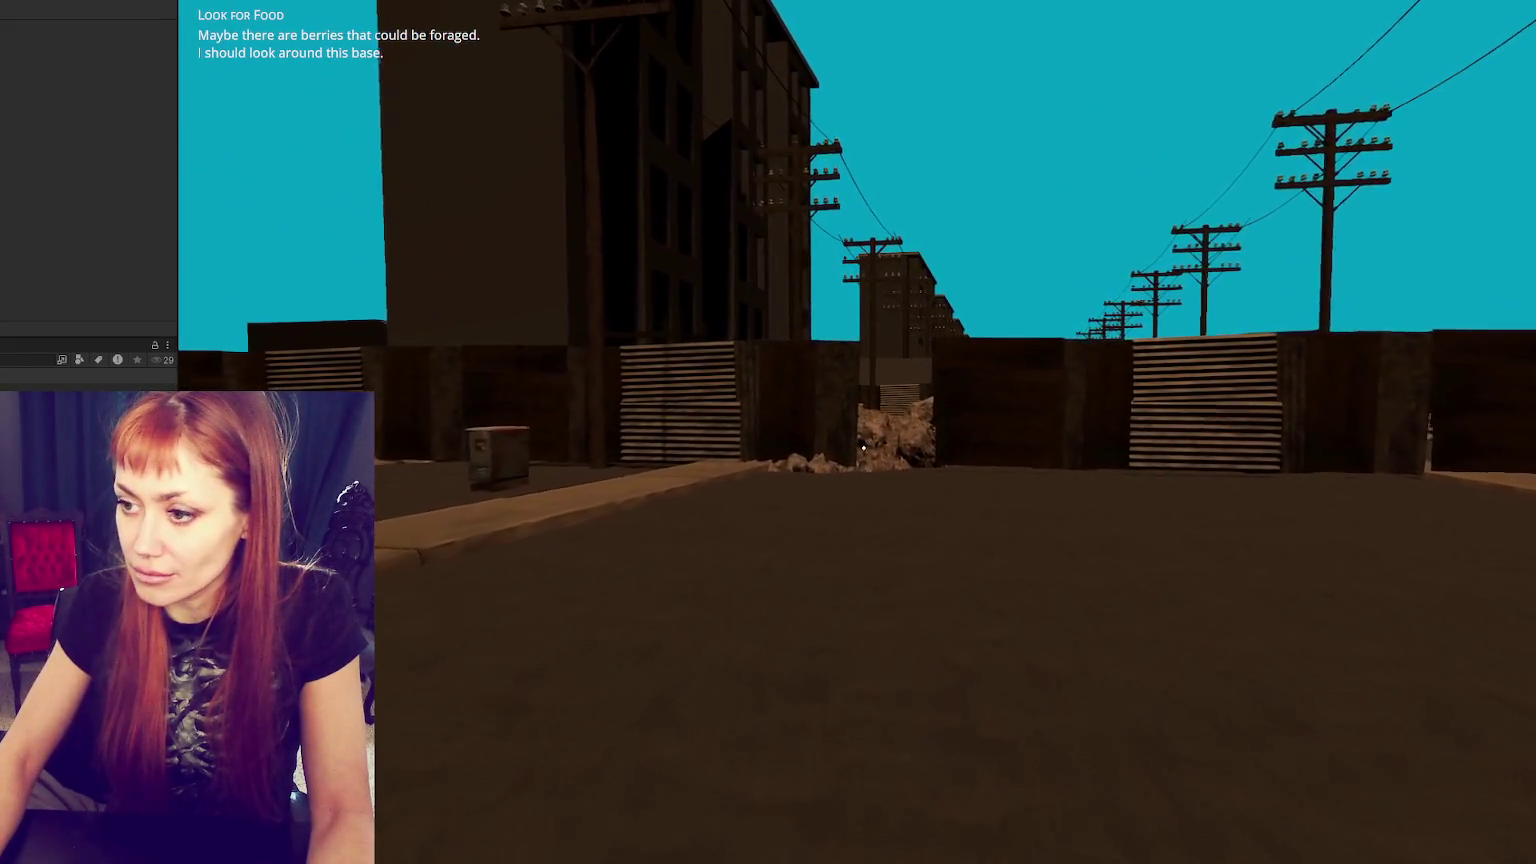
key("w")
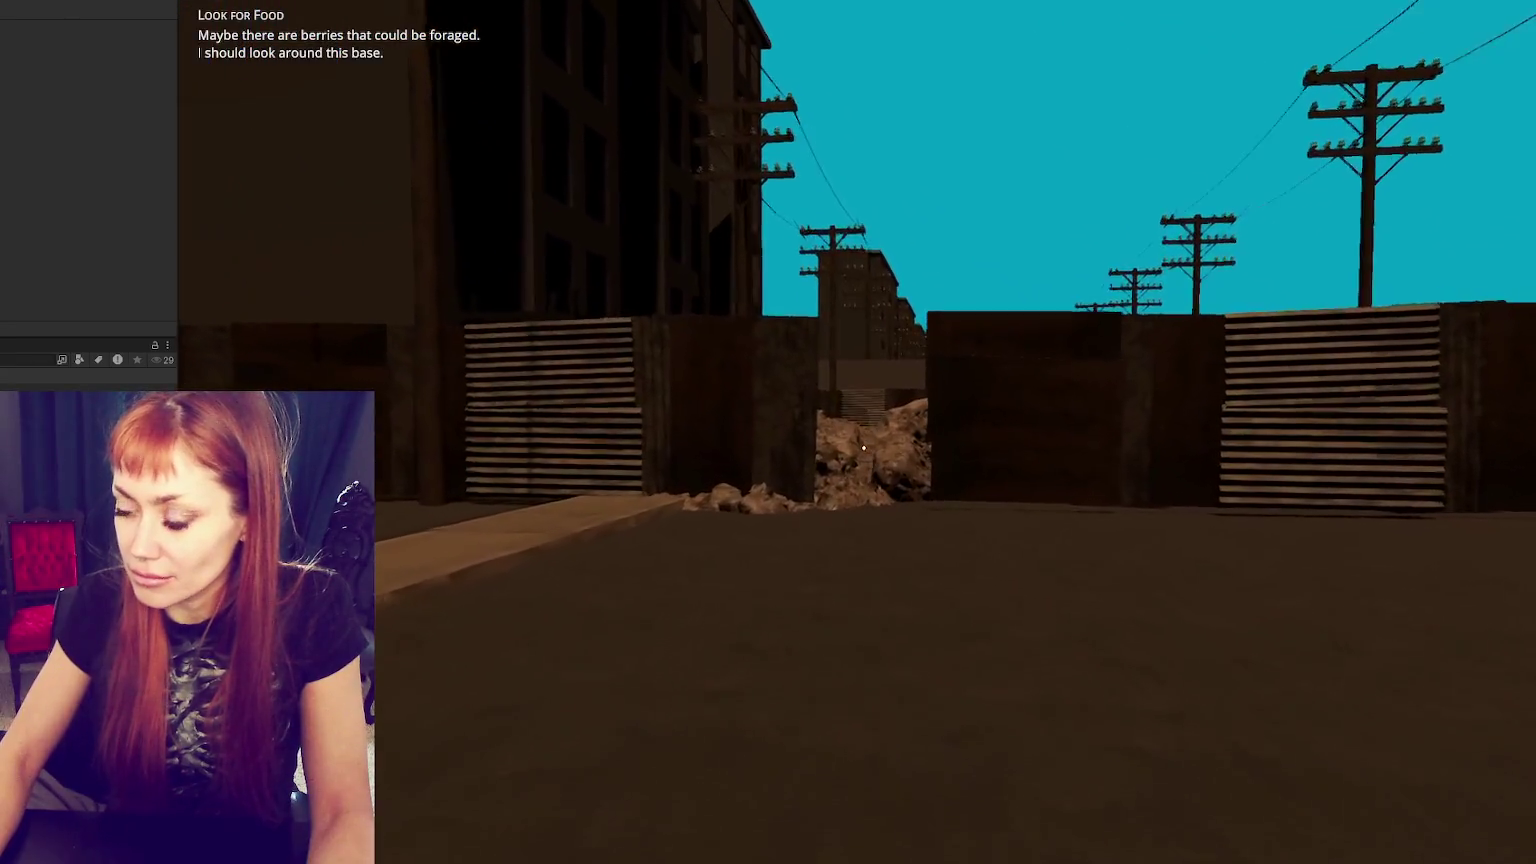
key("w")
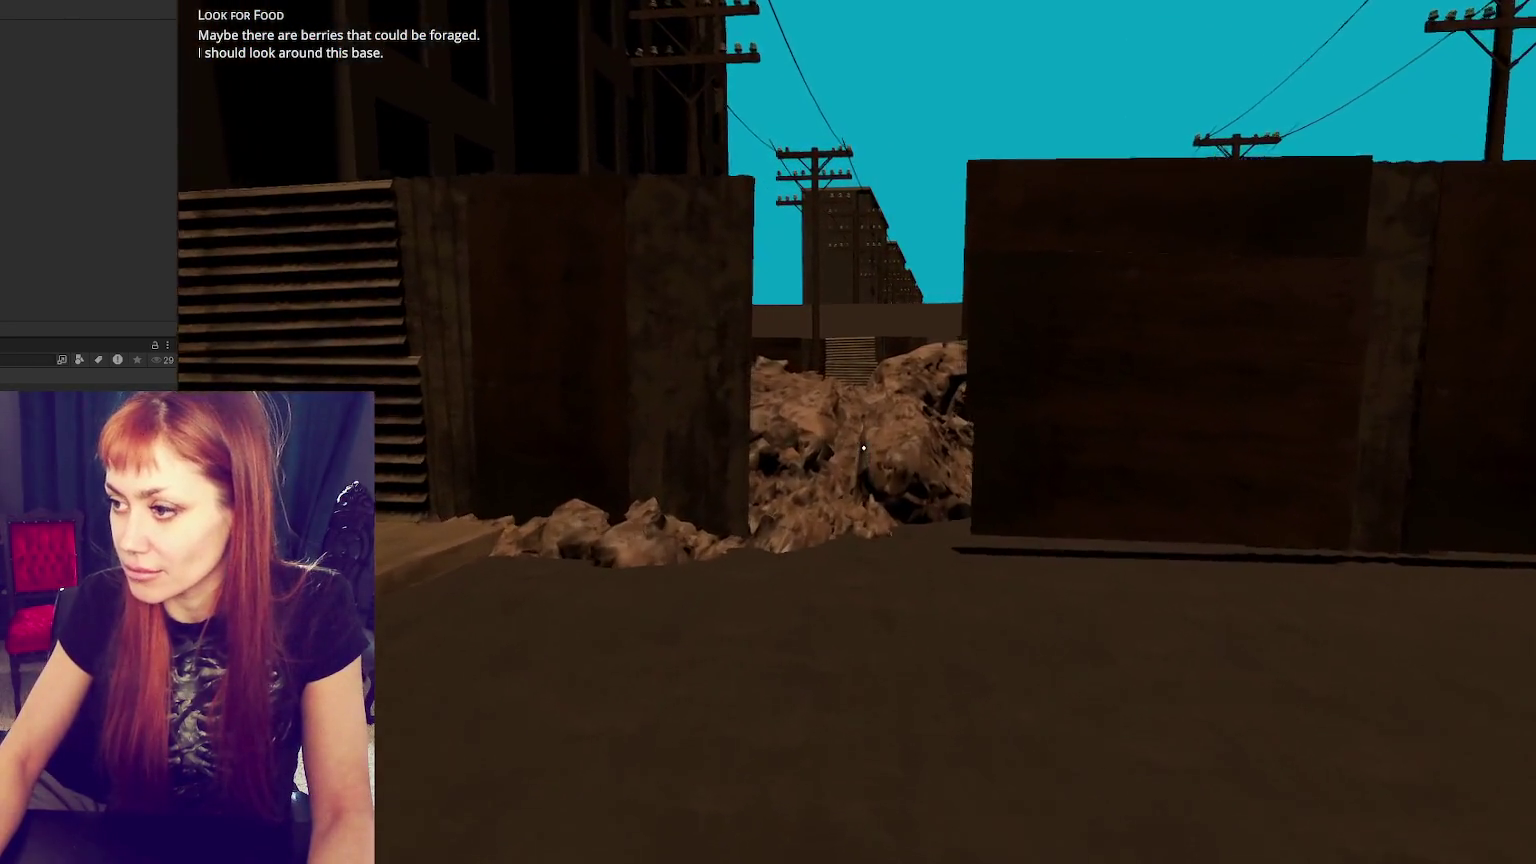
key("w")
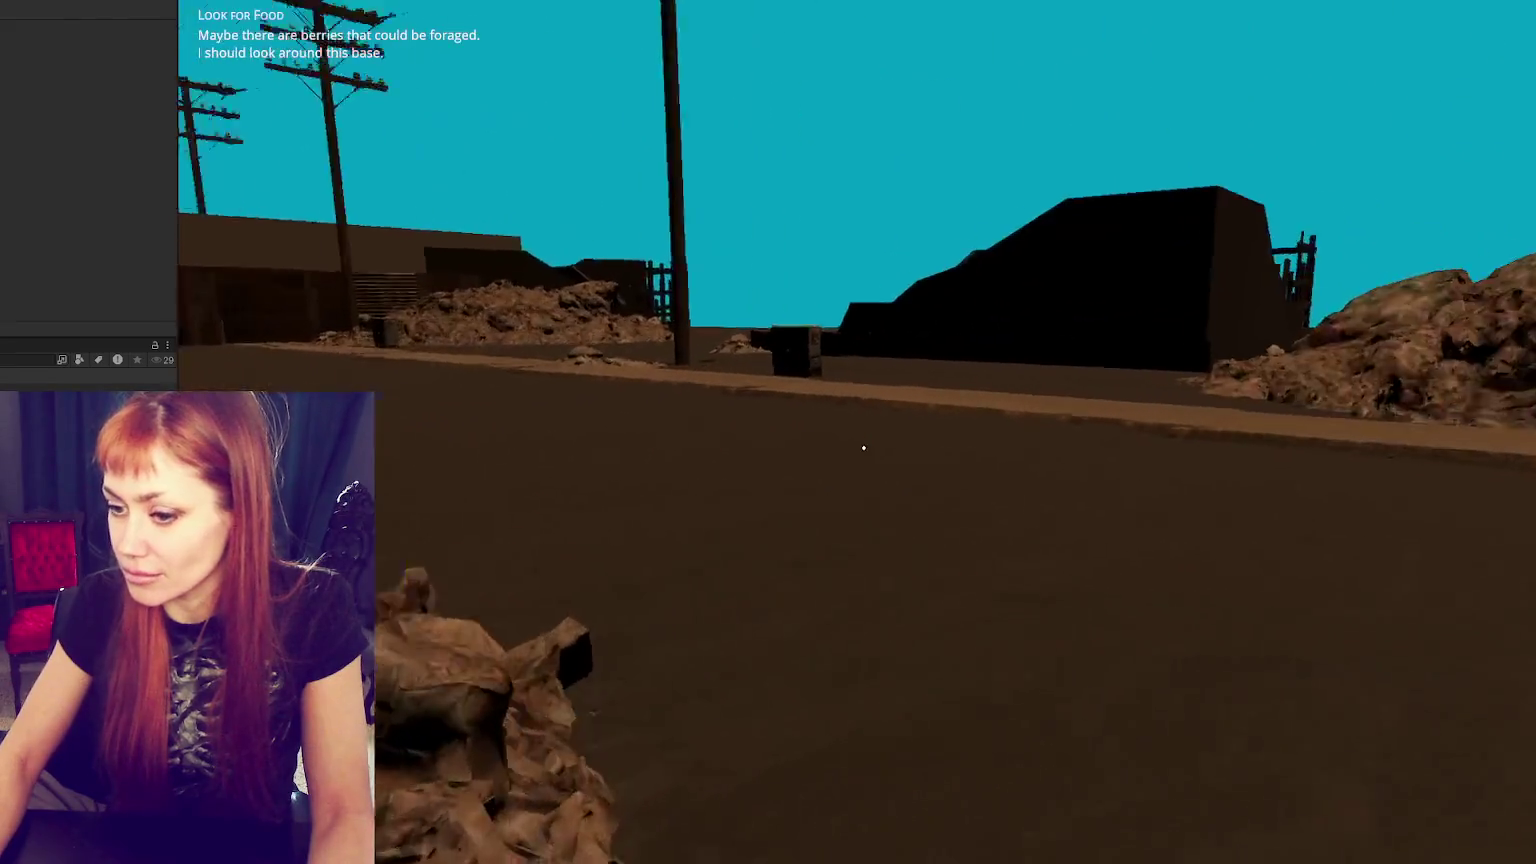
- Check the tasks overview, then walk down the road through the gates in the wall
key("Tab")
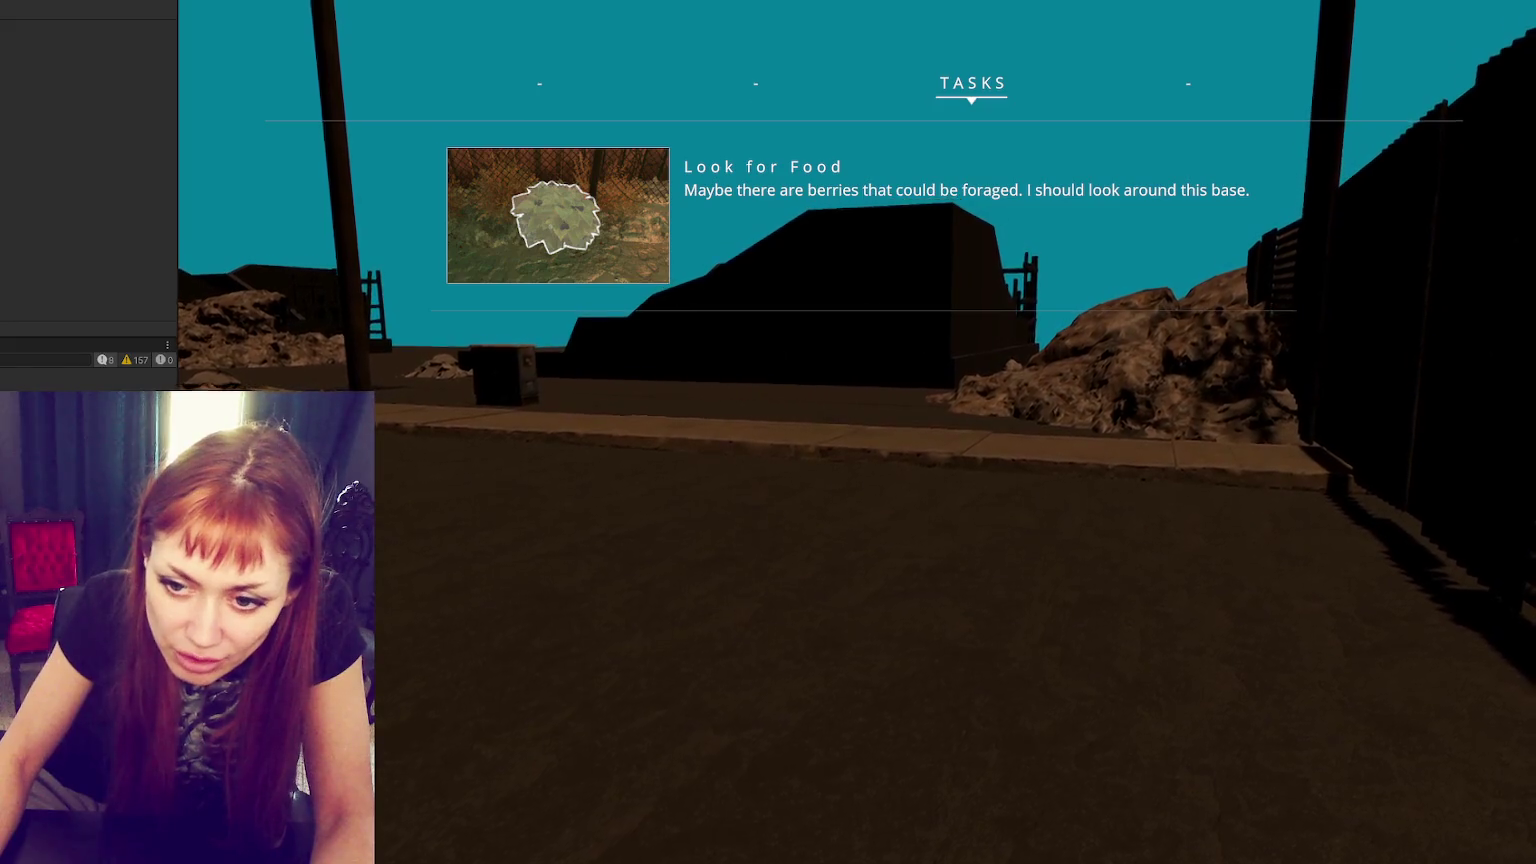
left_click(408, 628)
key("w")
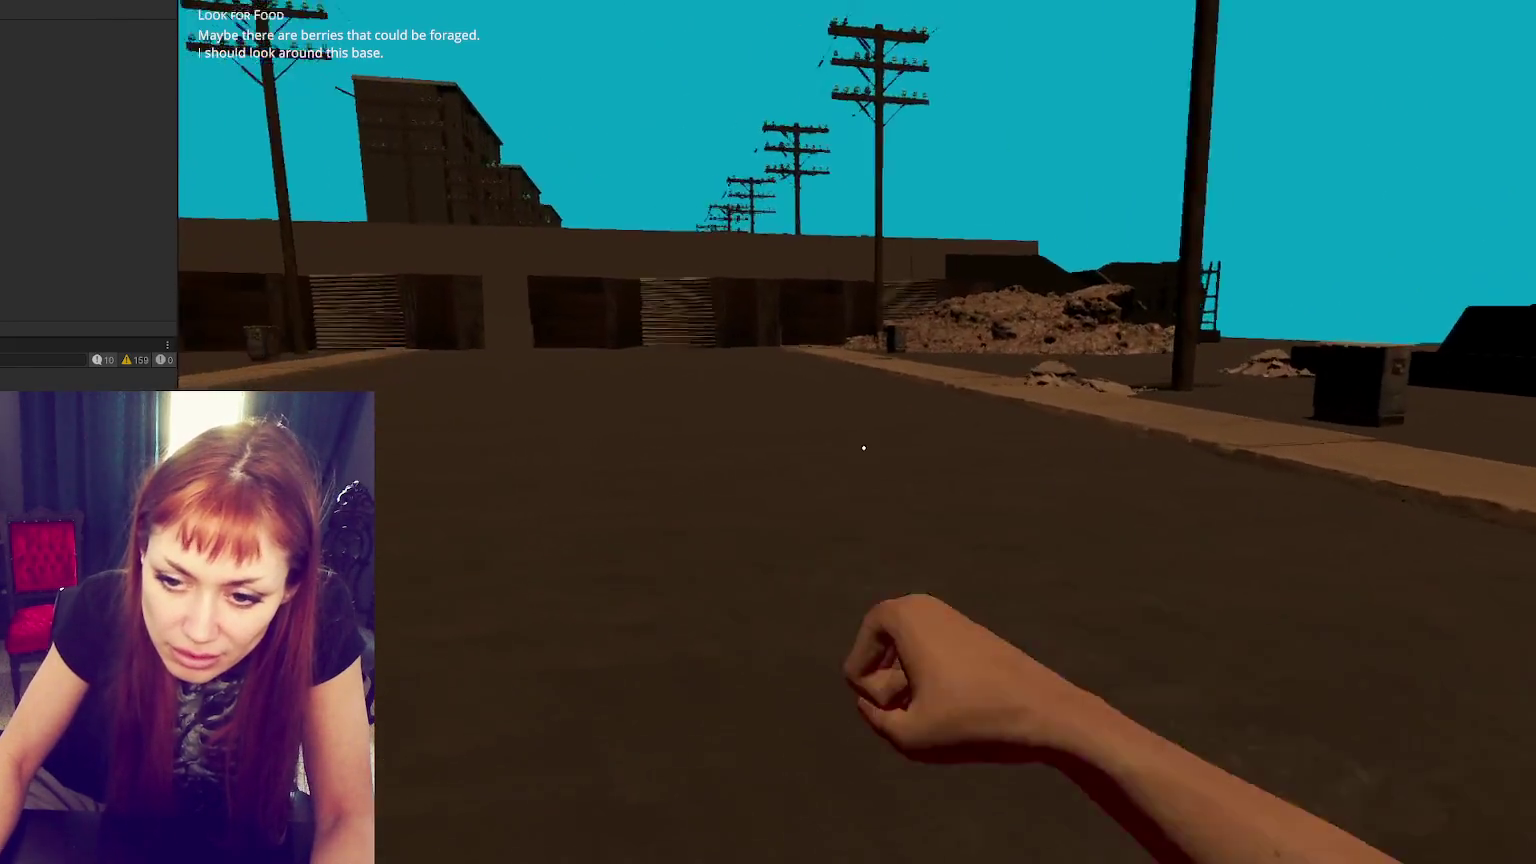
key("w")
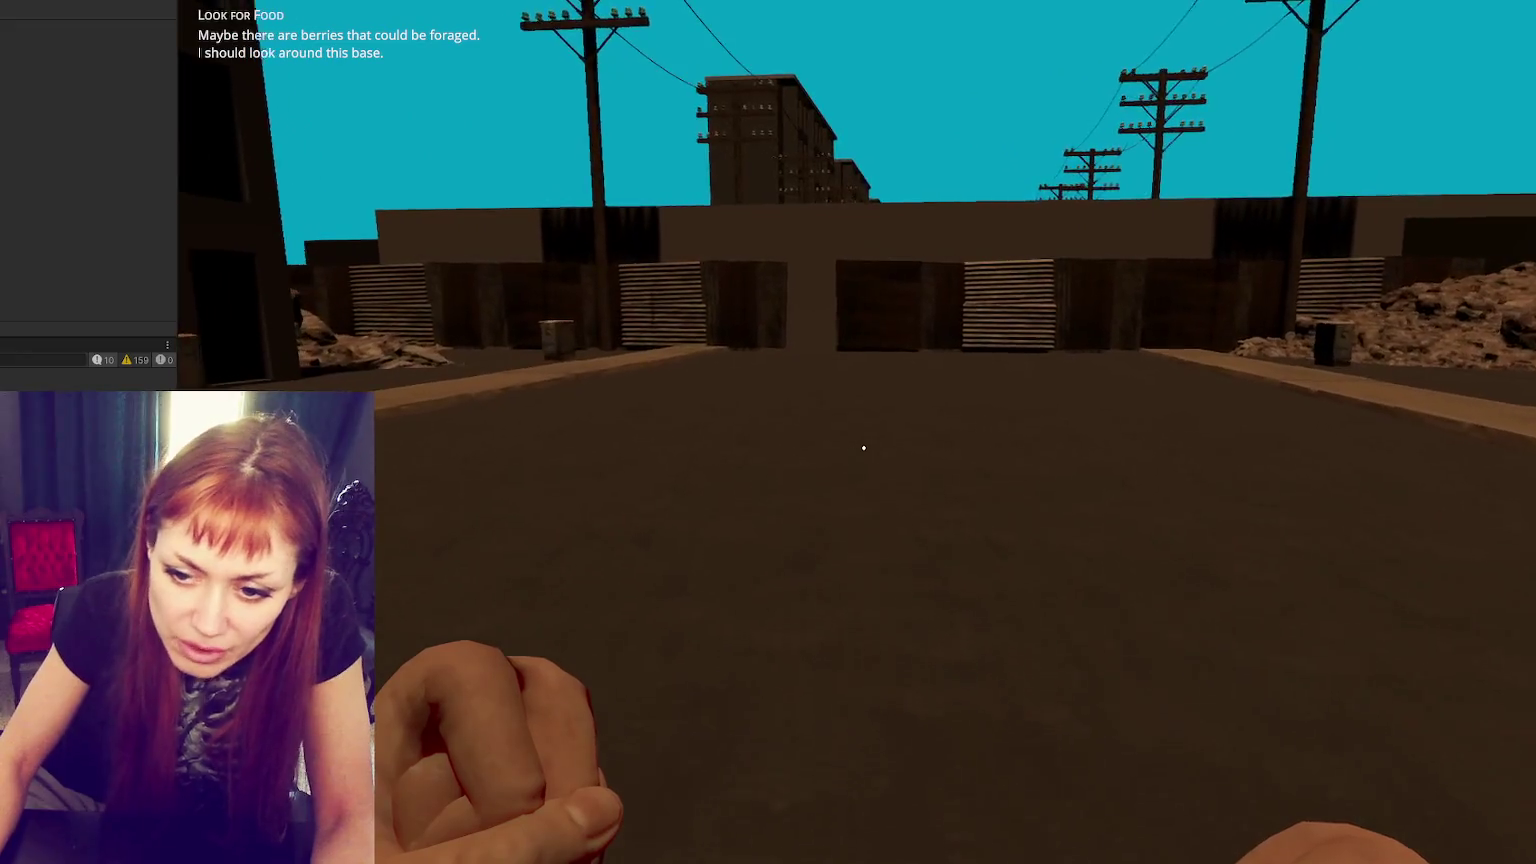
key("w")
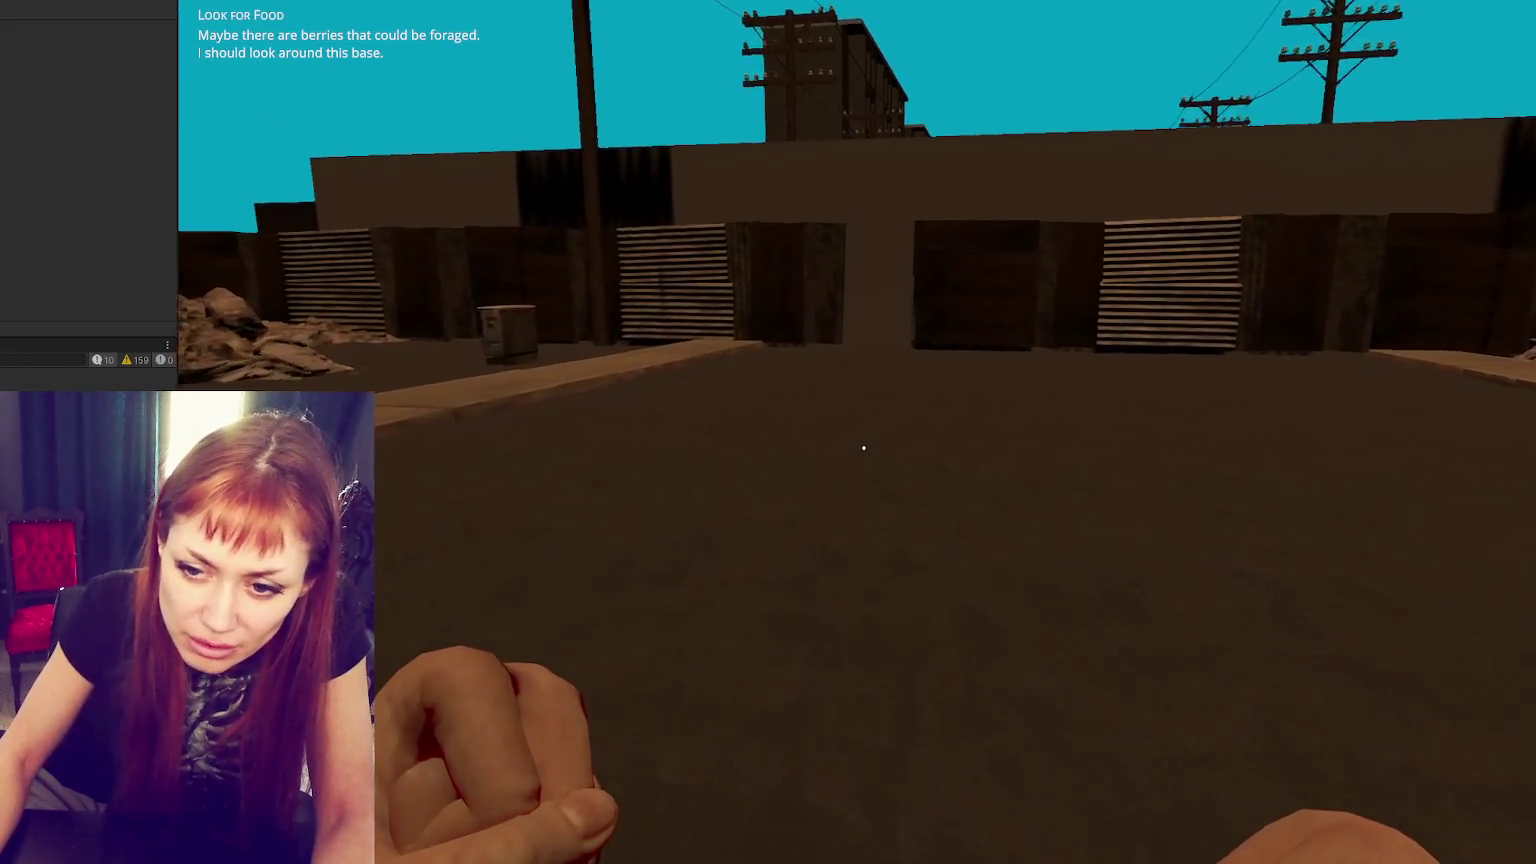
key("w")
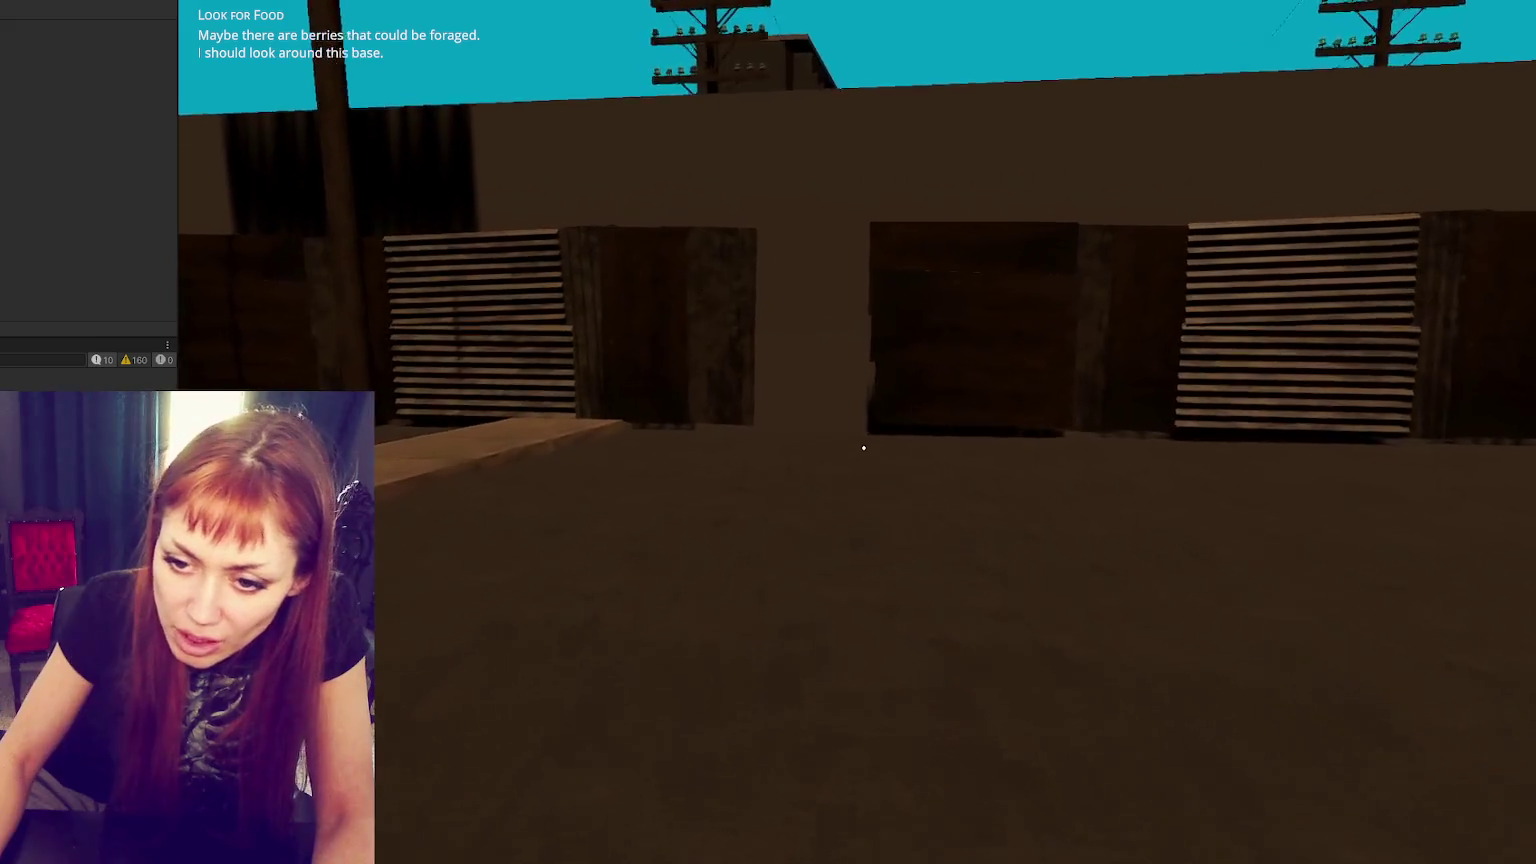
key("w")
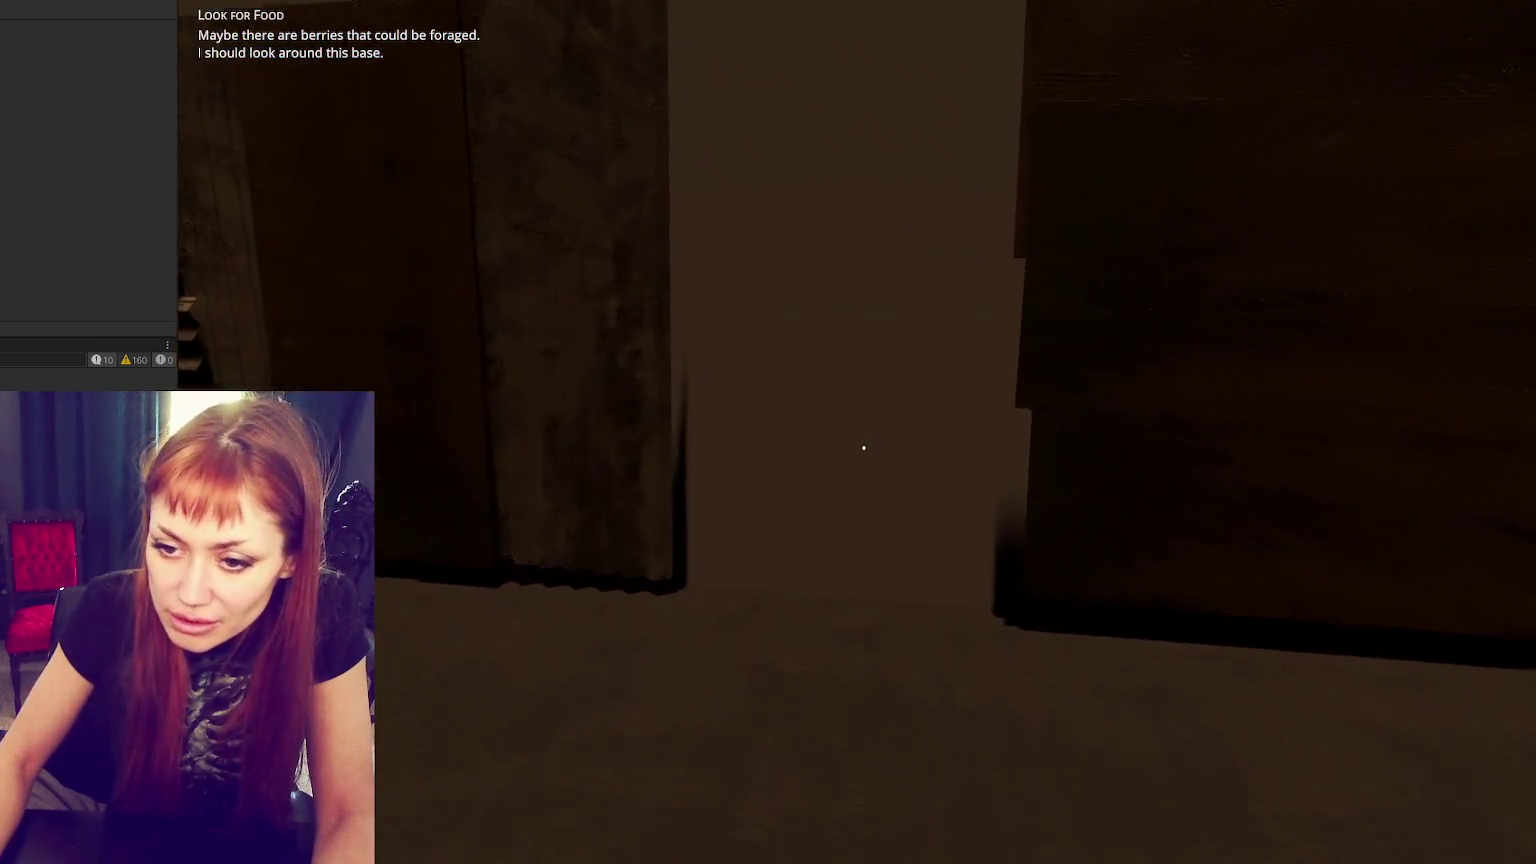
key("w")
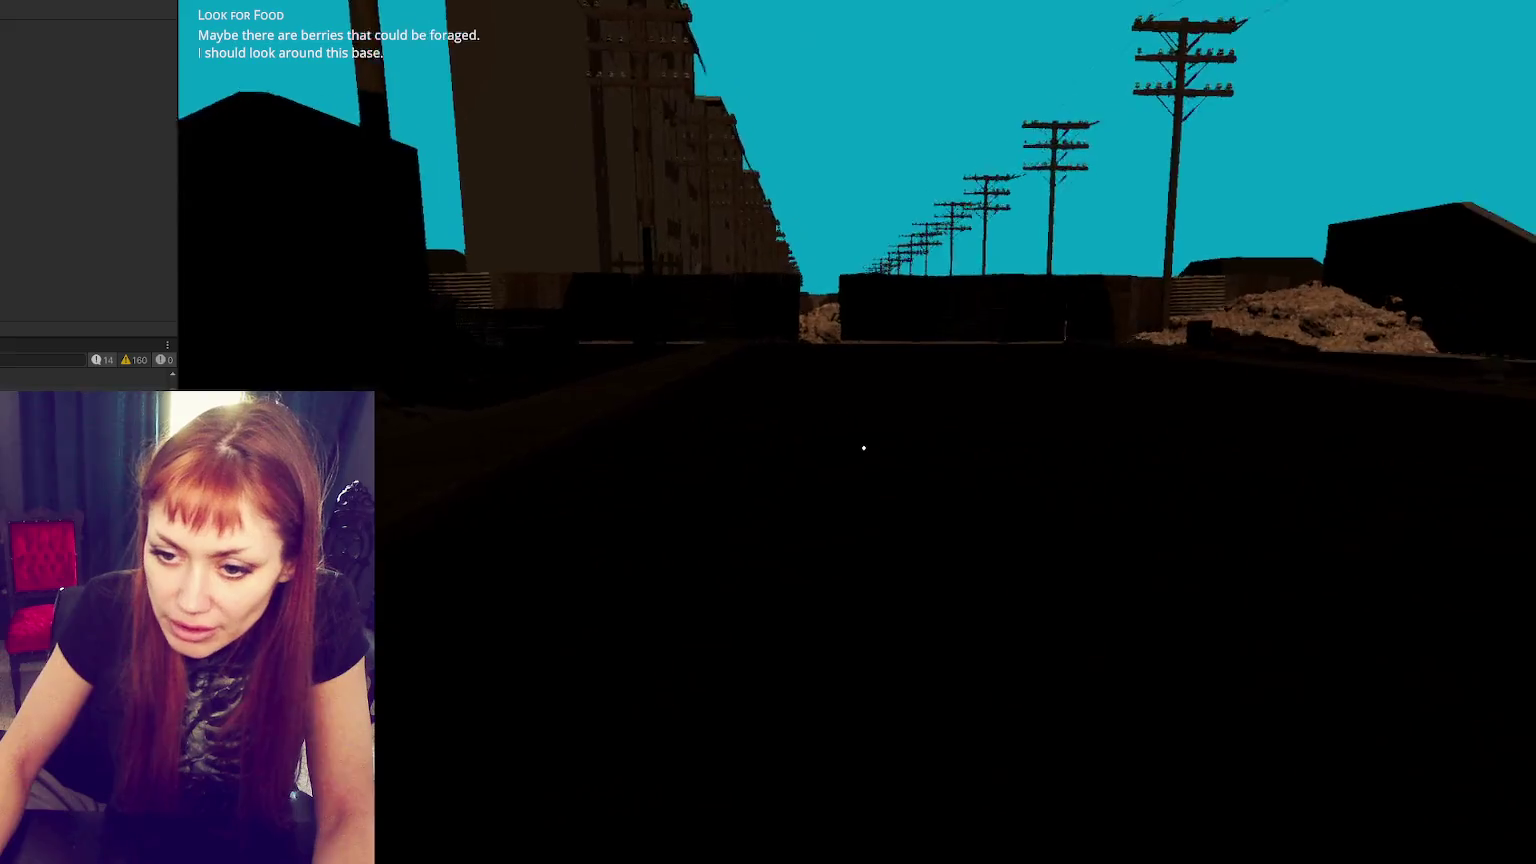
- Sprint down the street beyond the gates, then place the cursor at line 19's end in WastelandTrigger.cs
key("w")
key("shift")
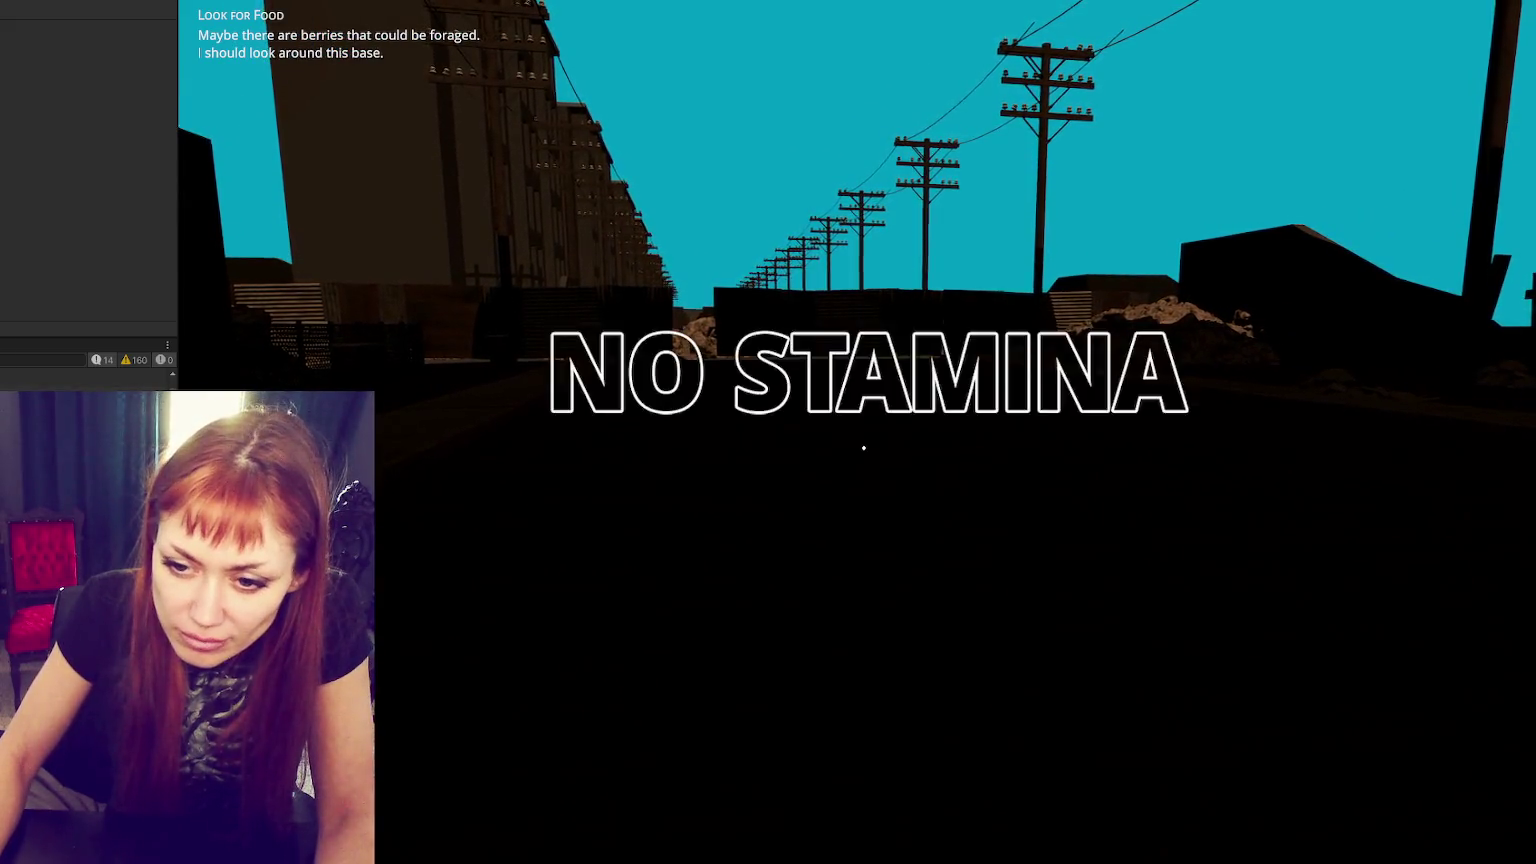
key("w")
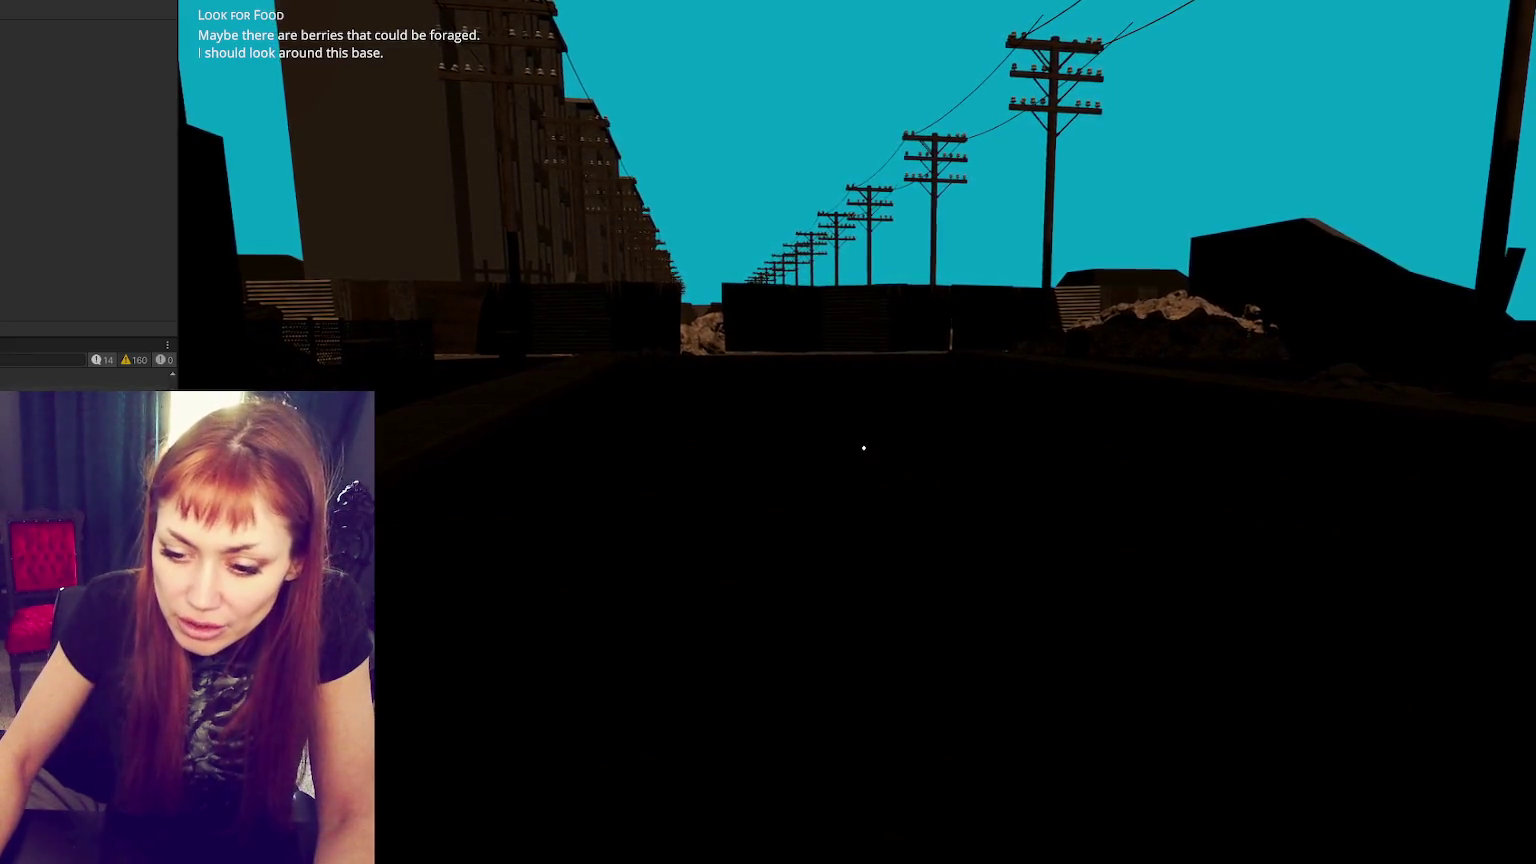
key("alt+Tab")
left_click(549, 391)
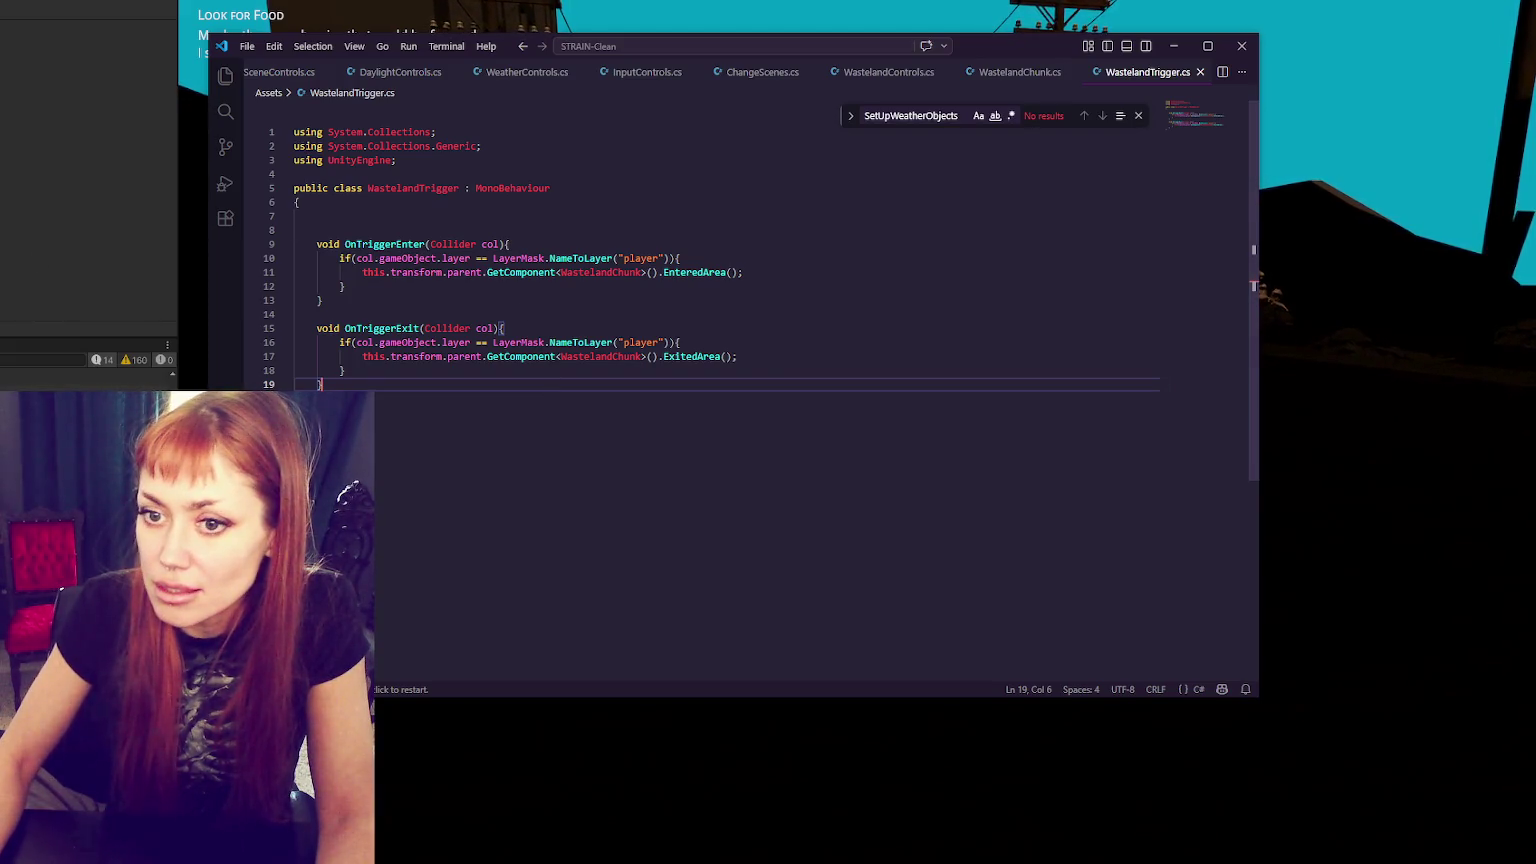
- Switch from VS Code back to the running game and exit Play mode with Ctrl+P
key("alt+Tab")
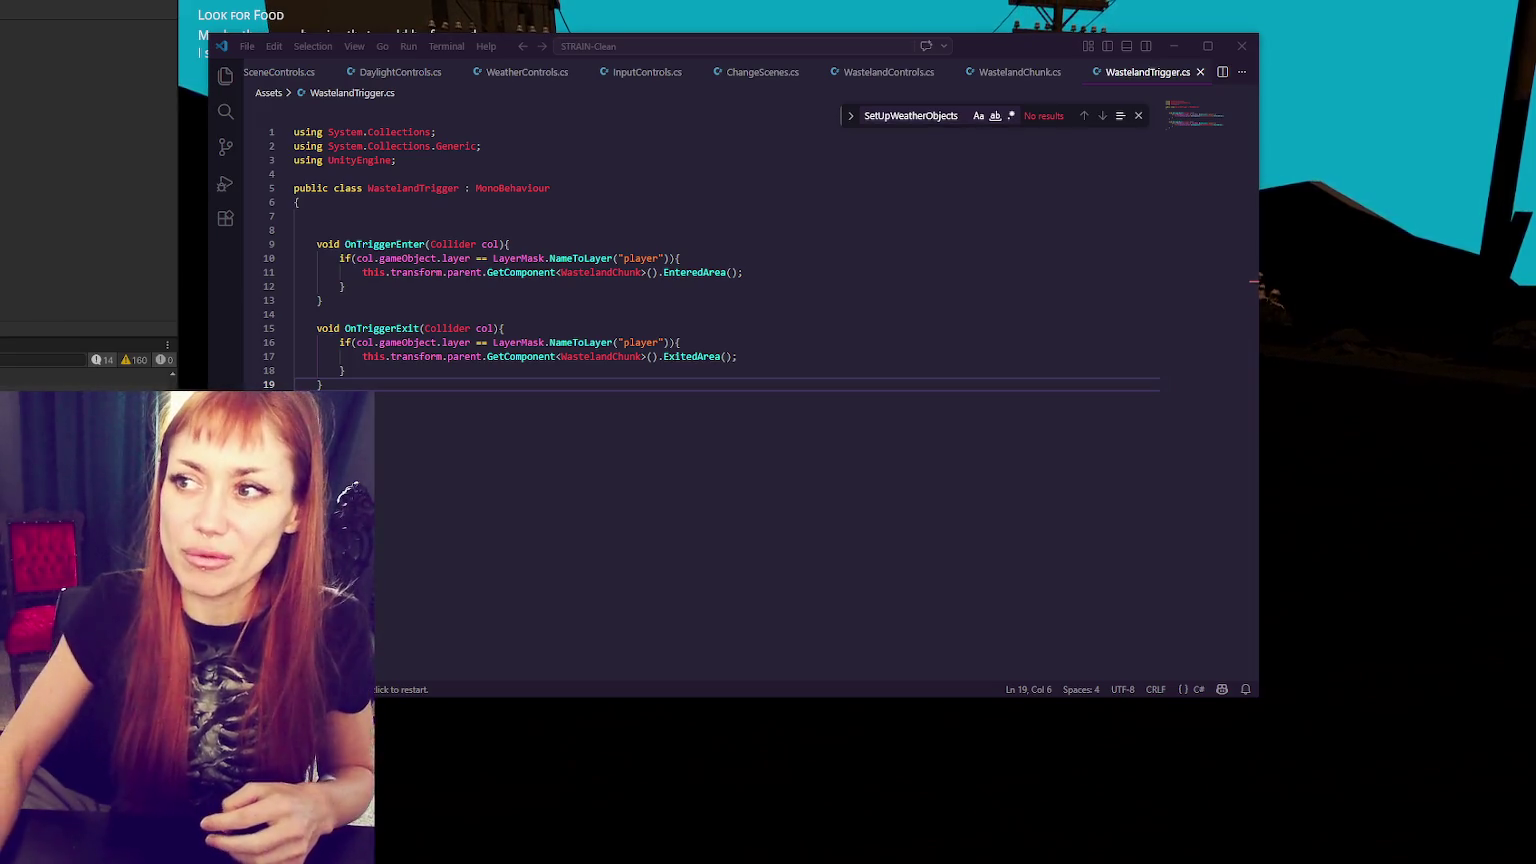
key("alt+Tab")
key("ctrl+p")
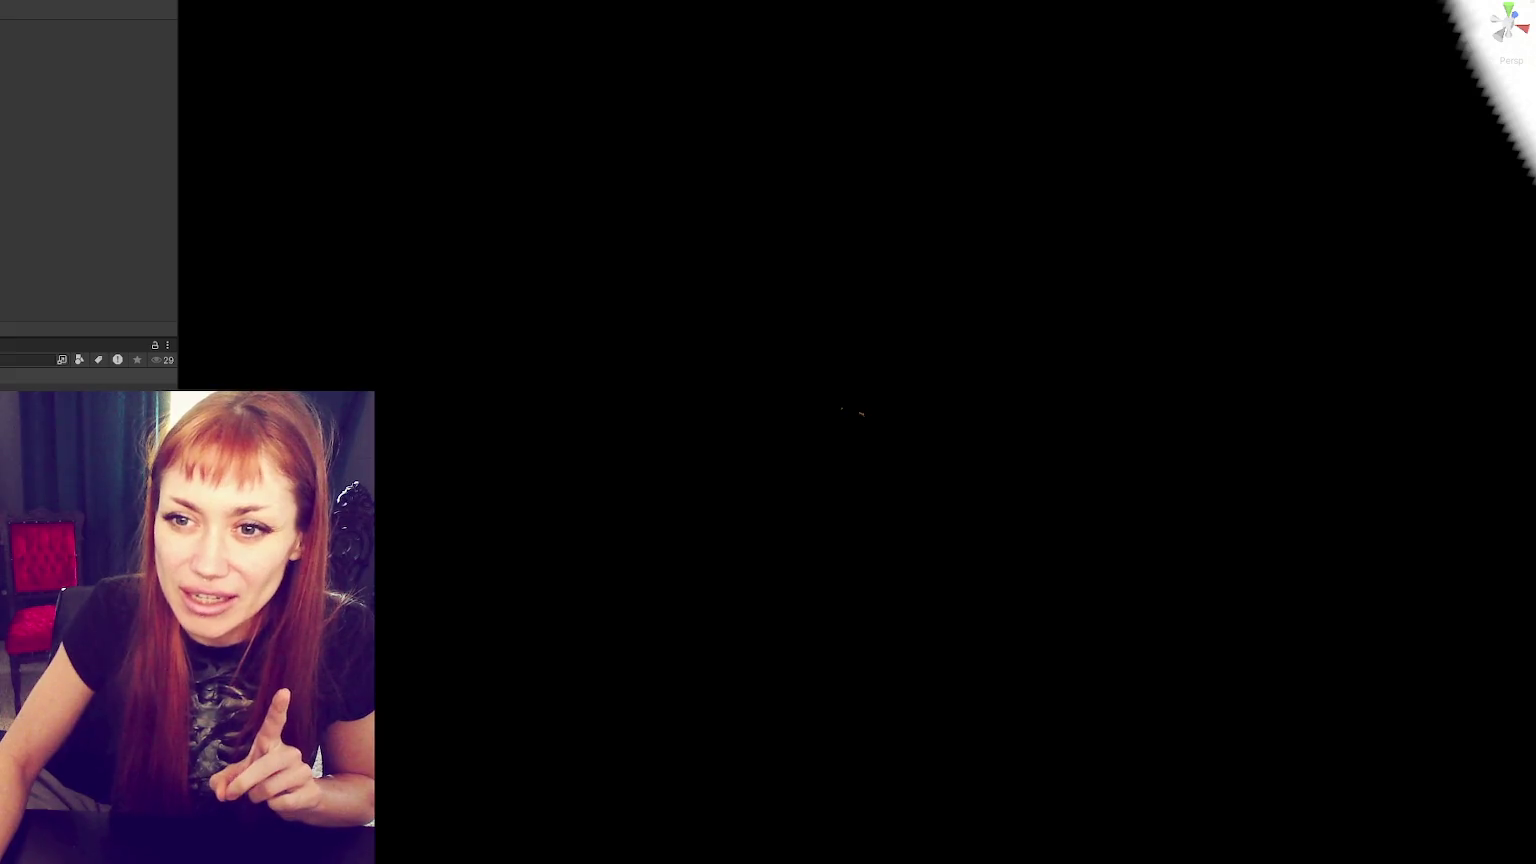
- Select and frame the object at the scene centre, then deselect it
left_click(858, 412)
key("f")
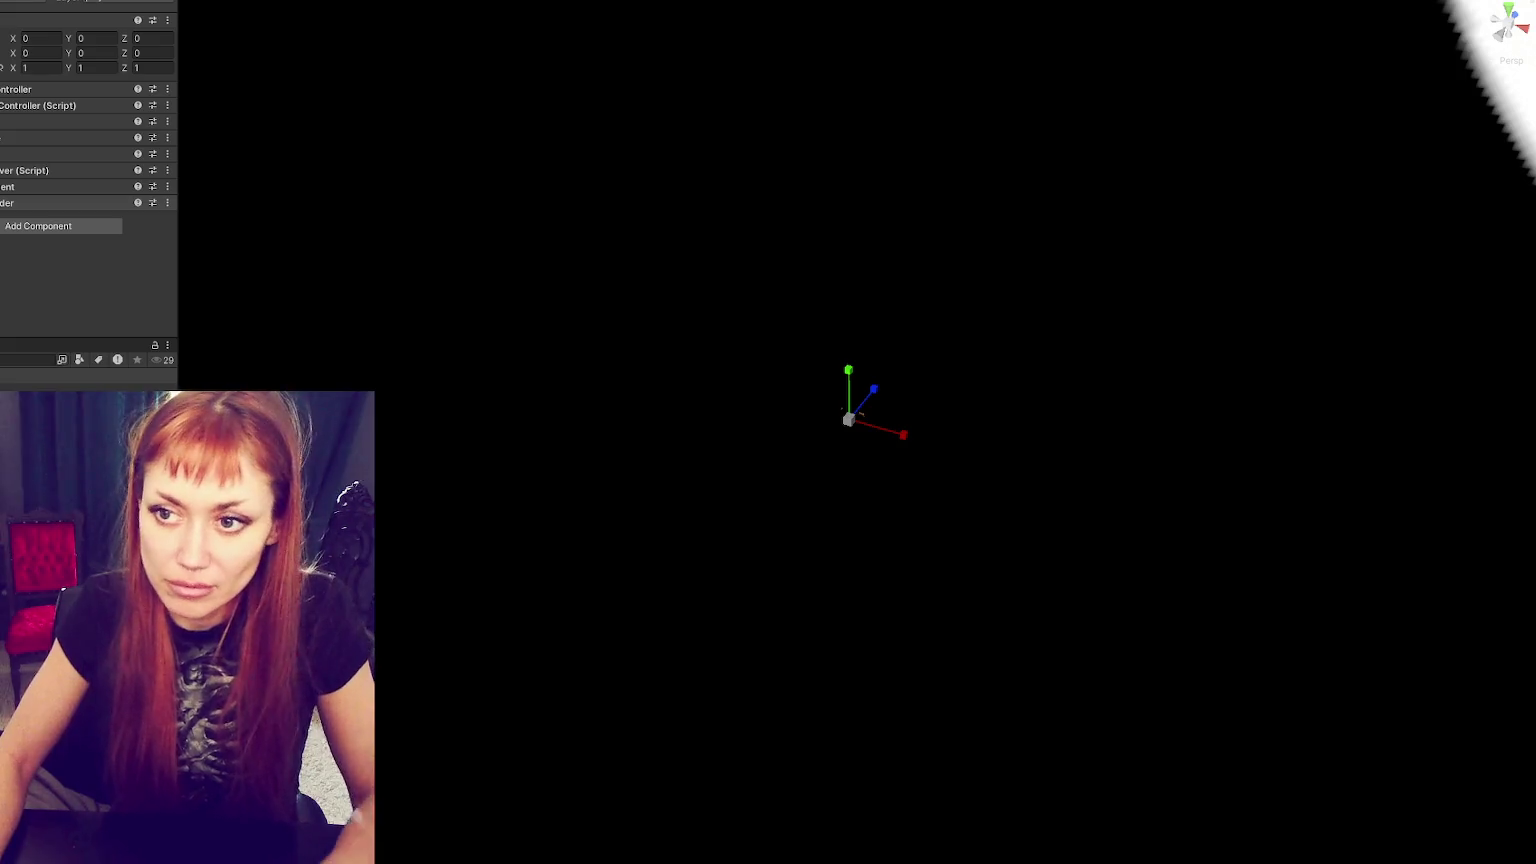
left_click(490, 4)
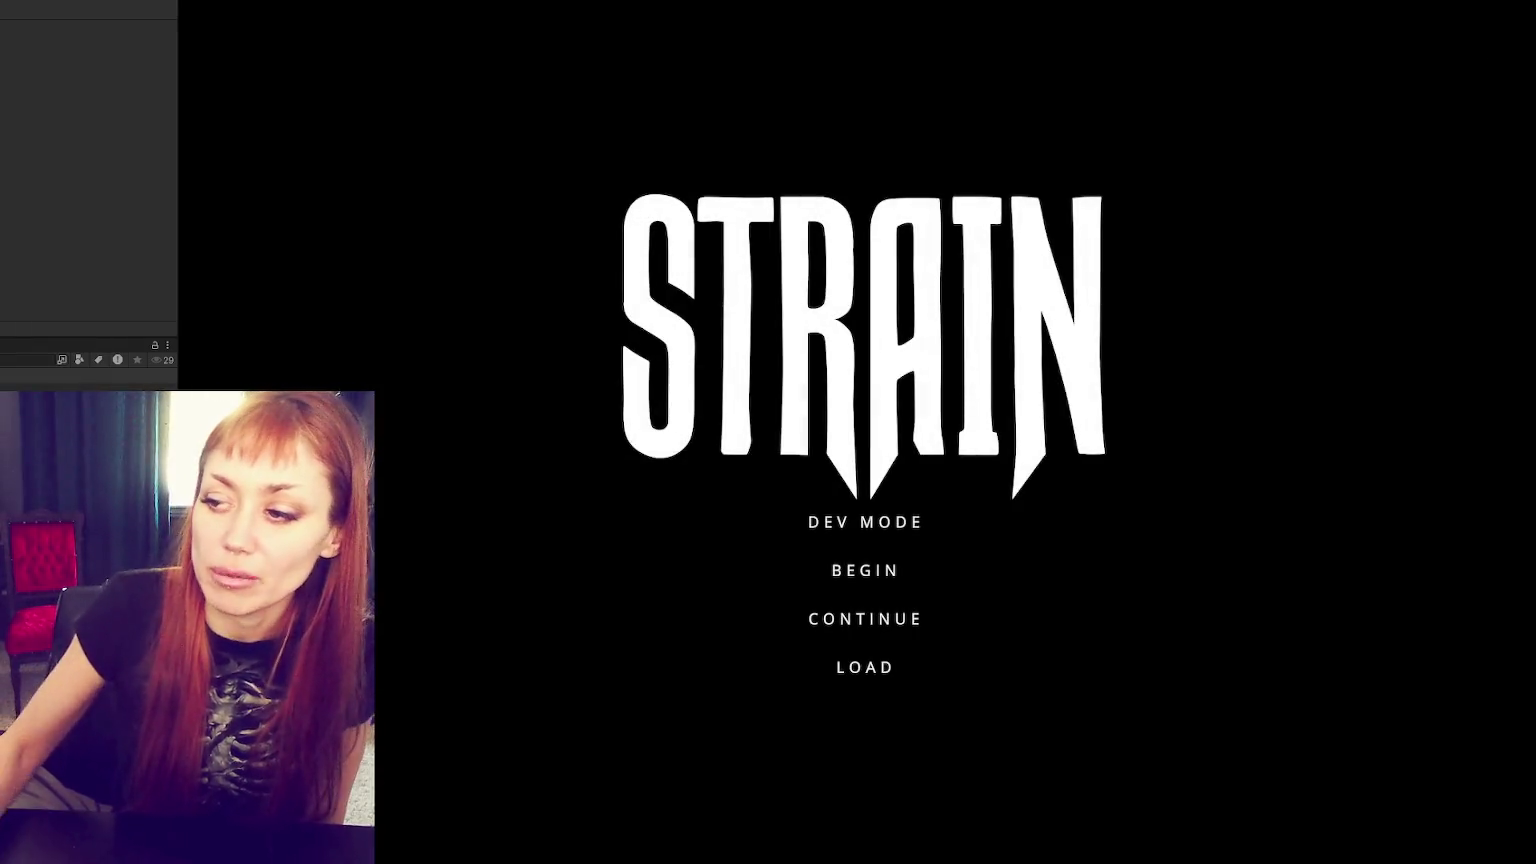
- Start a DEV MODE run, walk to the red door, check the tasks overview, and head down the street toward the wall
left_click(831, 522)
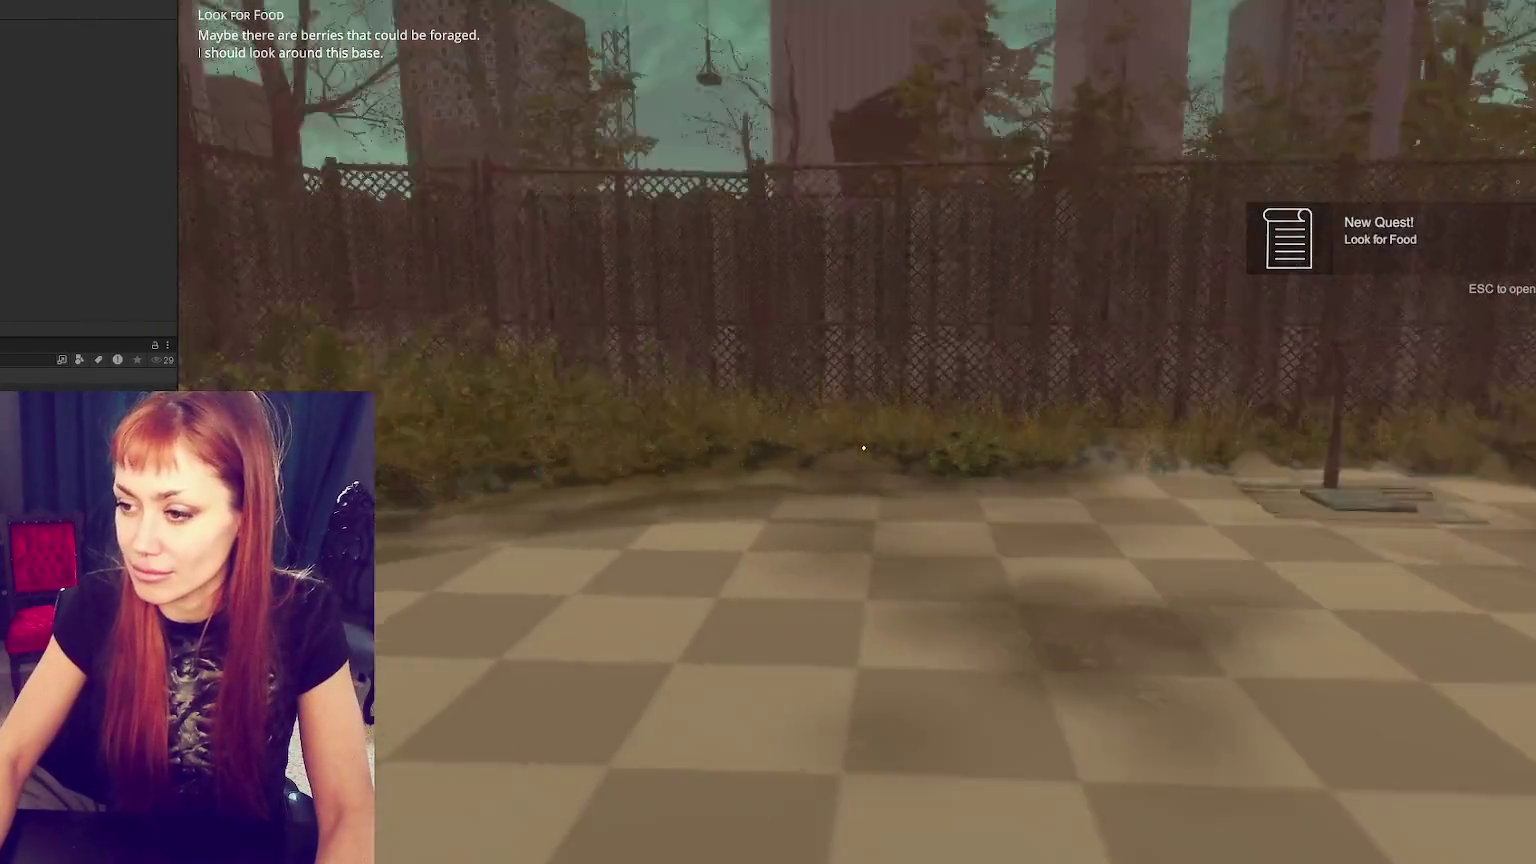
key("w")
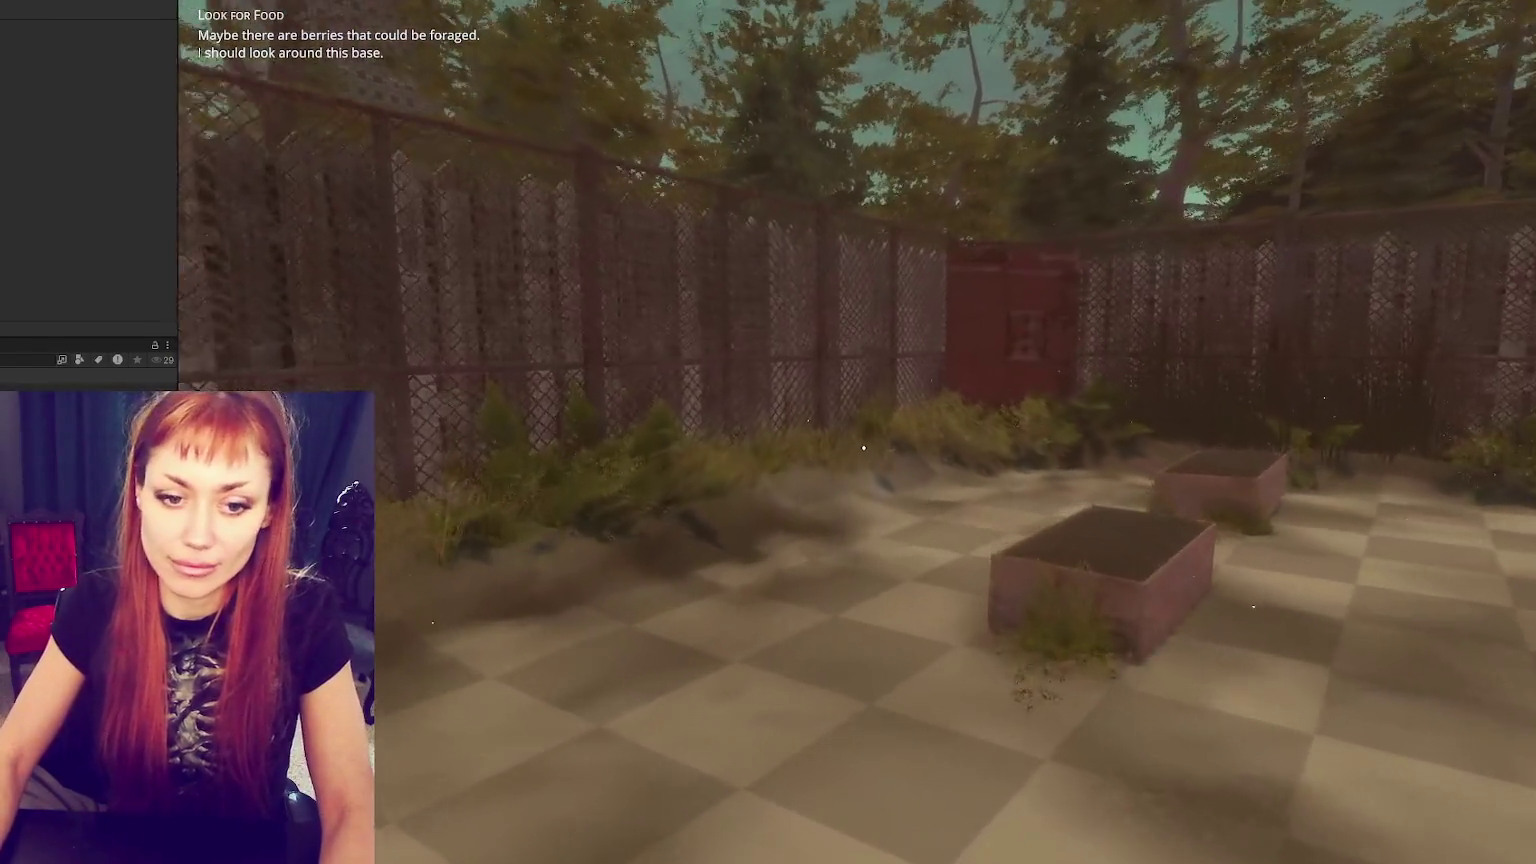
key("w")
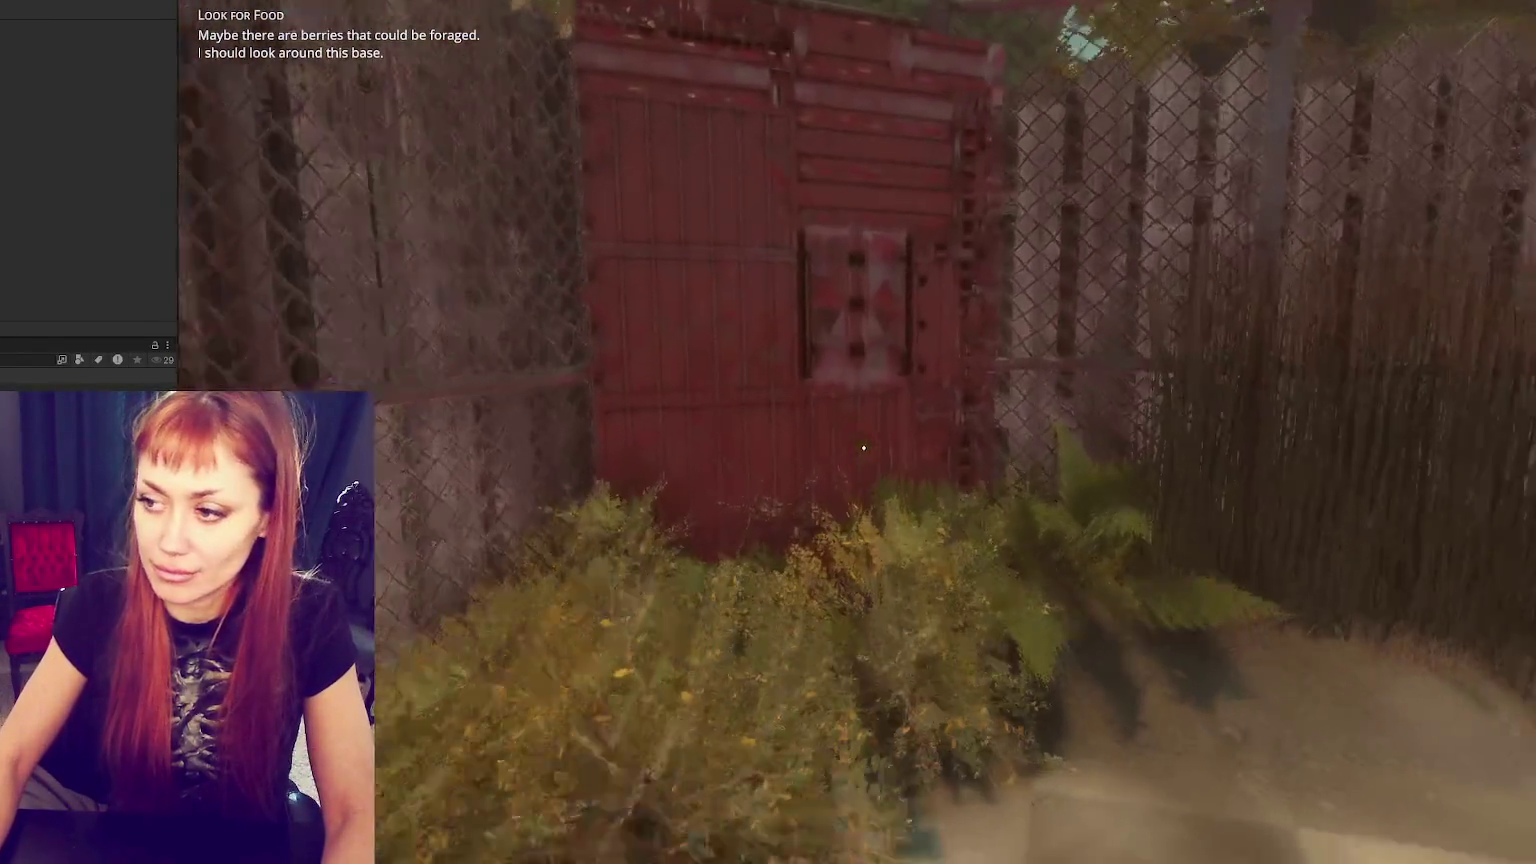
key("Tab")
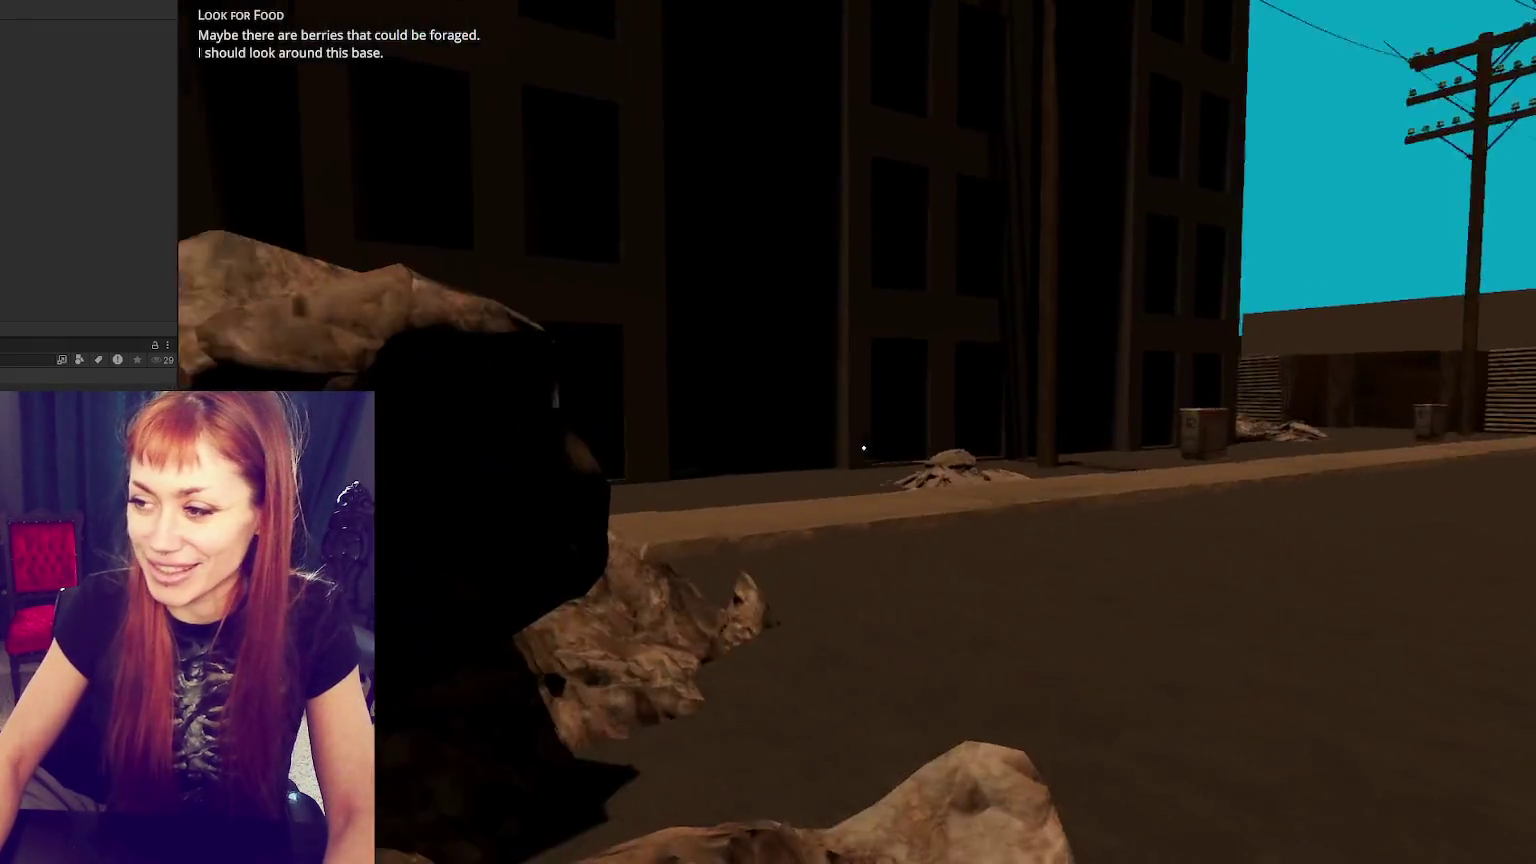
key("w")
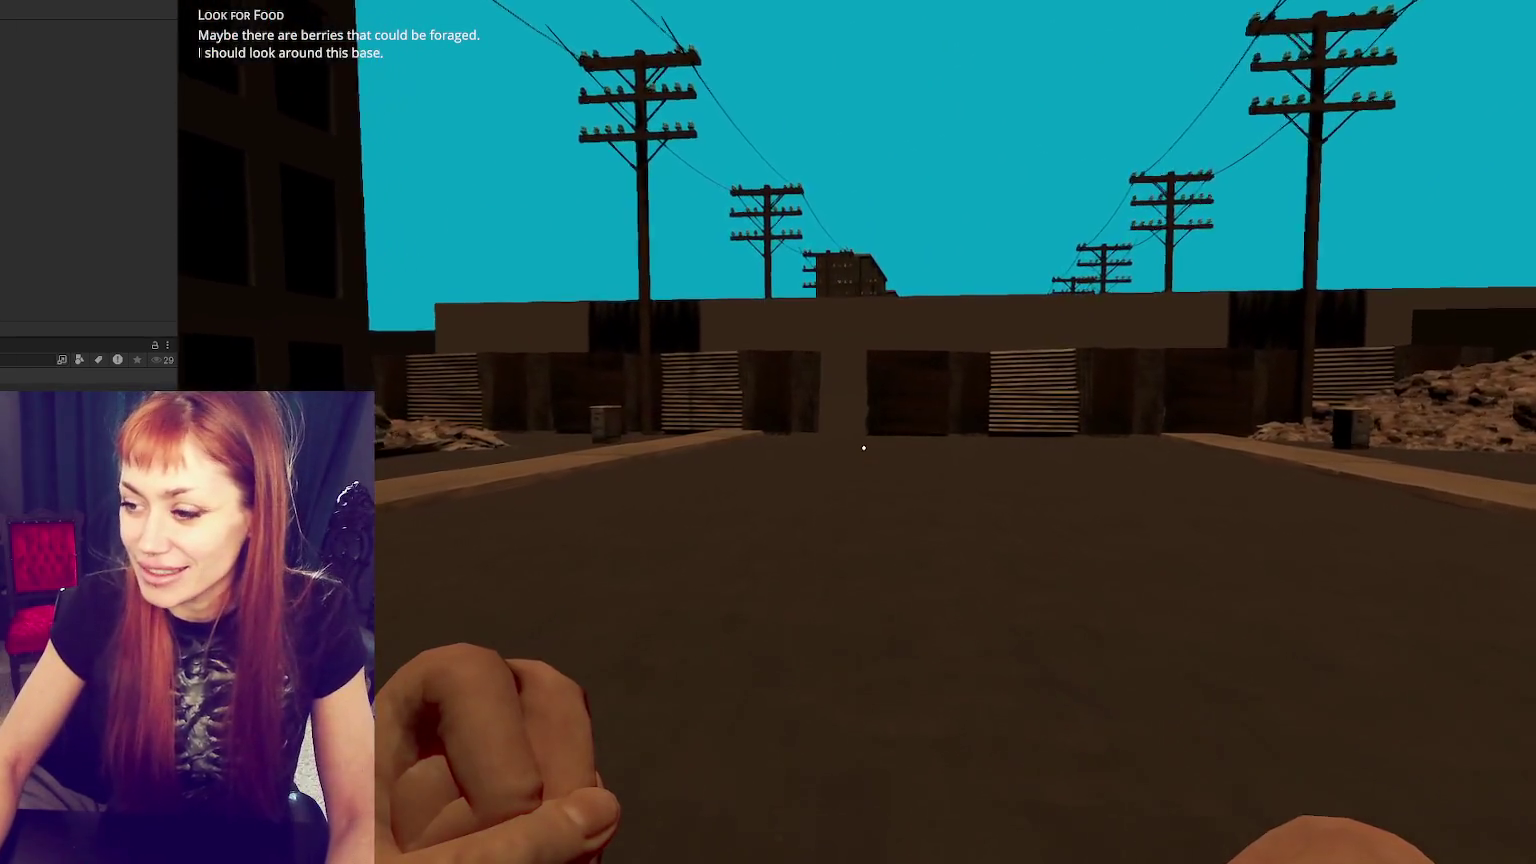
key("w")
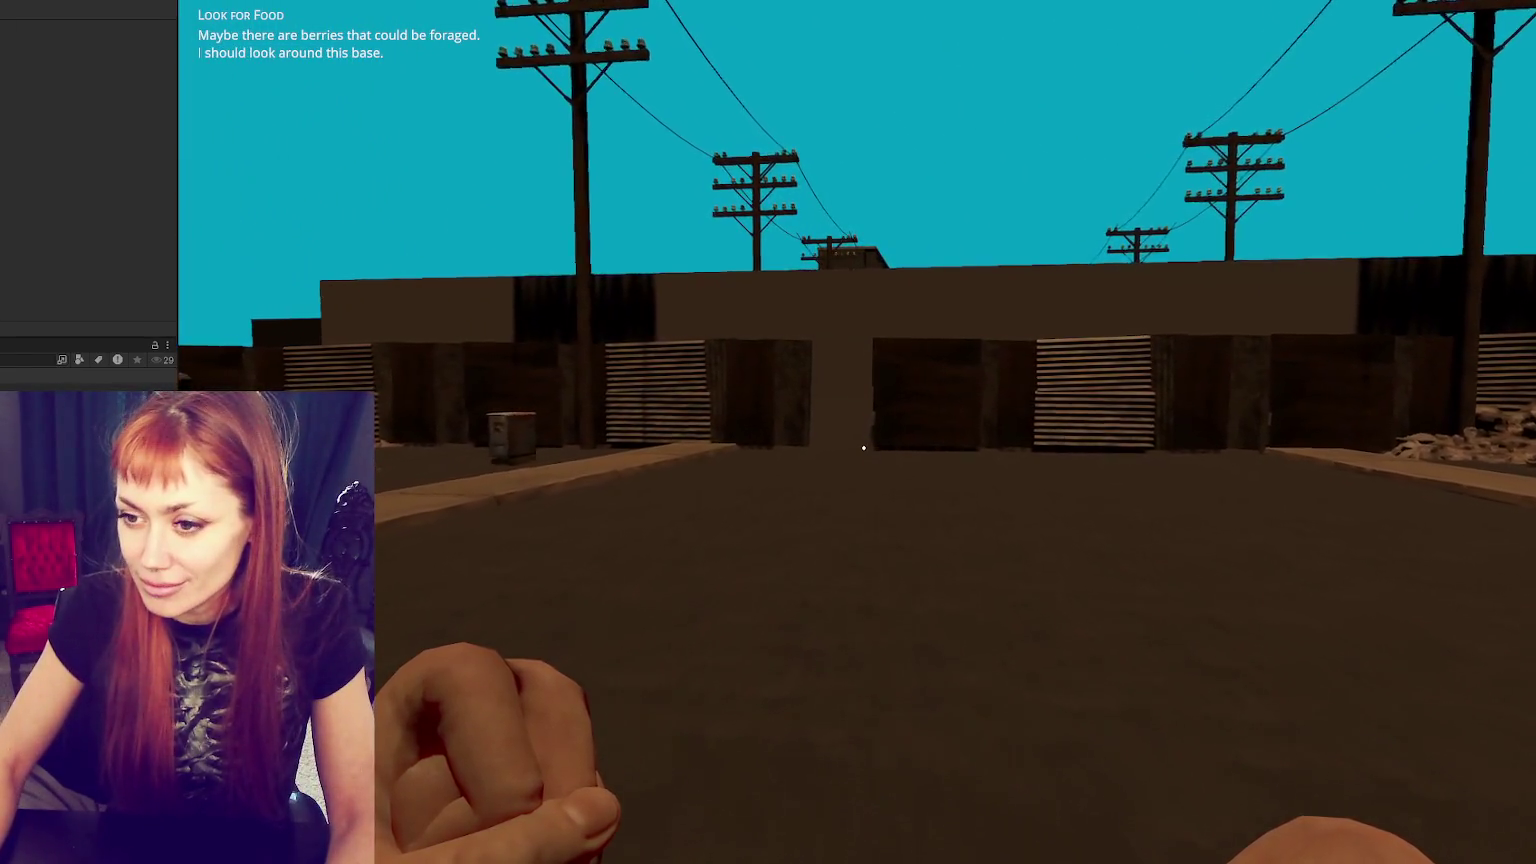